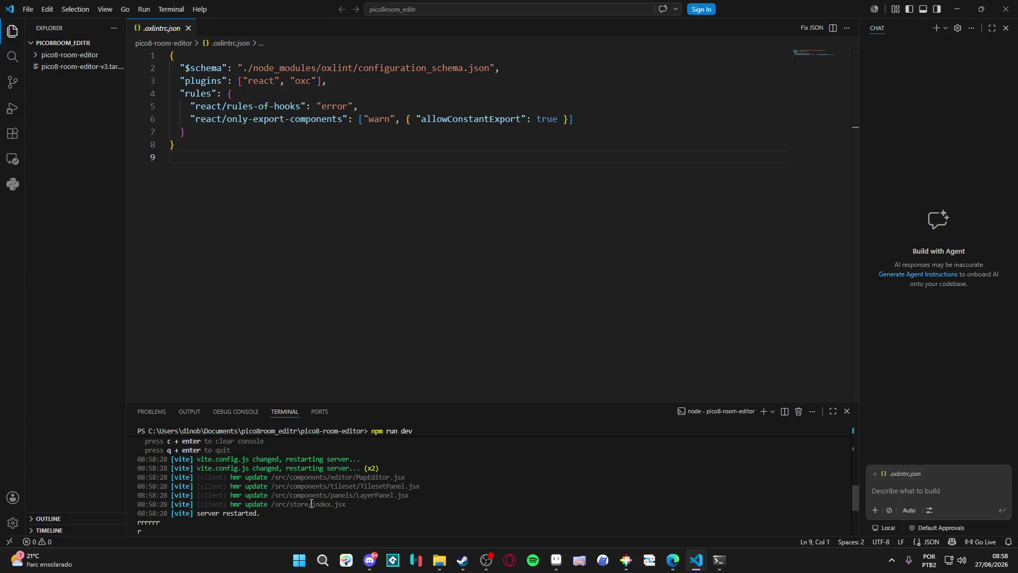
# Switch from Visual Studio Code to the PICO-8 Room Editor window in Edge
pyautogui.scroll(3, 311, 503)
pyautogui.scroll(5, 312, 503)
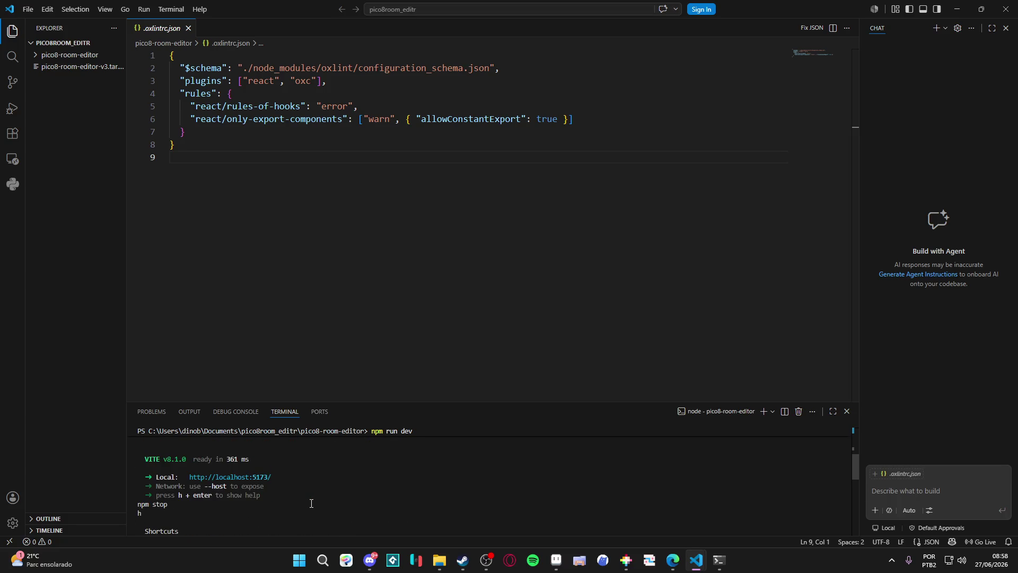
pyautogui.scroll(-2, 250, 501)
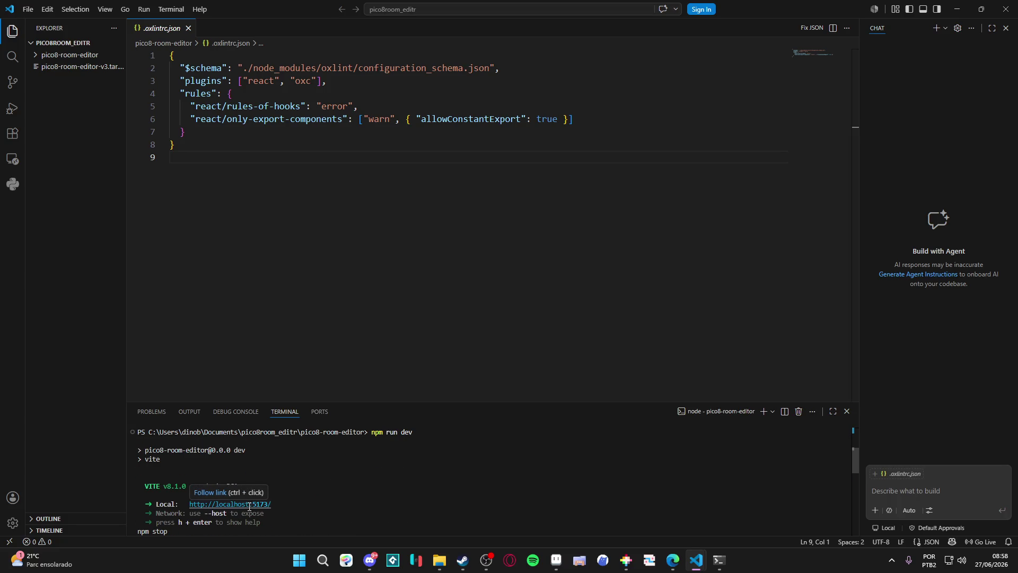
pyautogui.moveTo(673, 561)
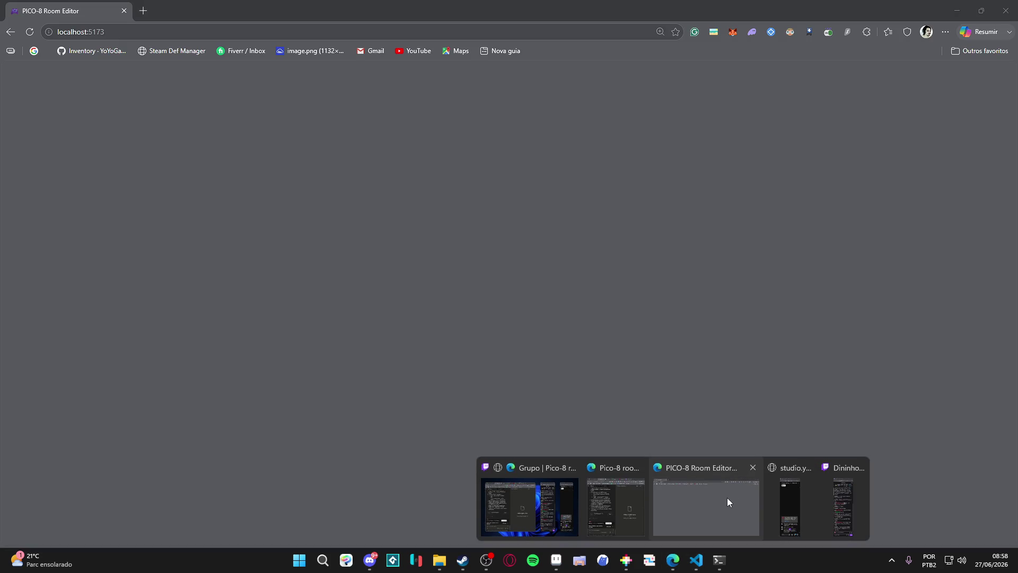
pyautogui.click(727, 498)
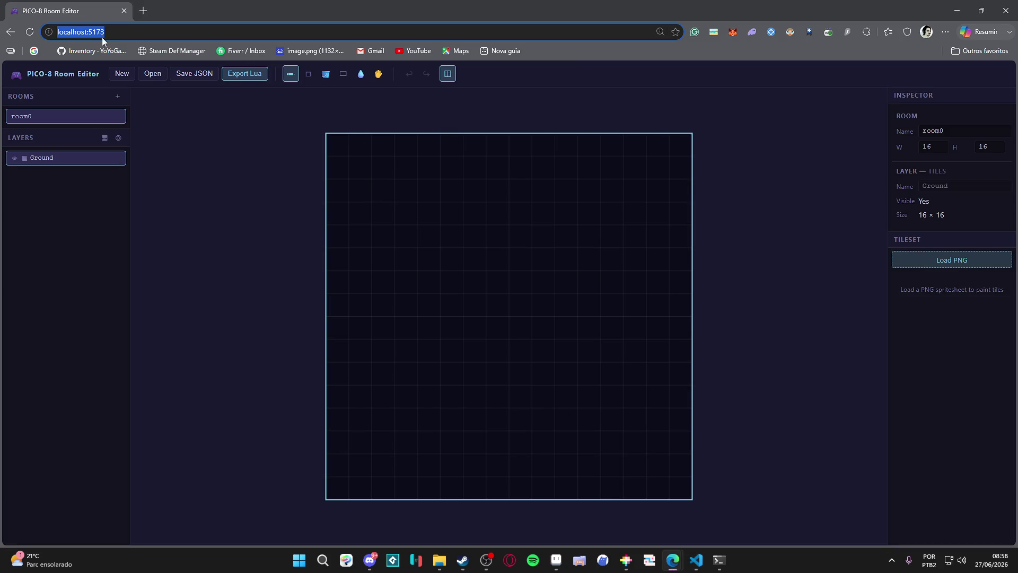
# Reload the editor, load the spritesheet PNG as the 8×8 tileset, and pick the stone tile brush
pyautogui.click(30, 33)
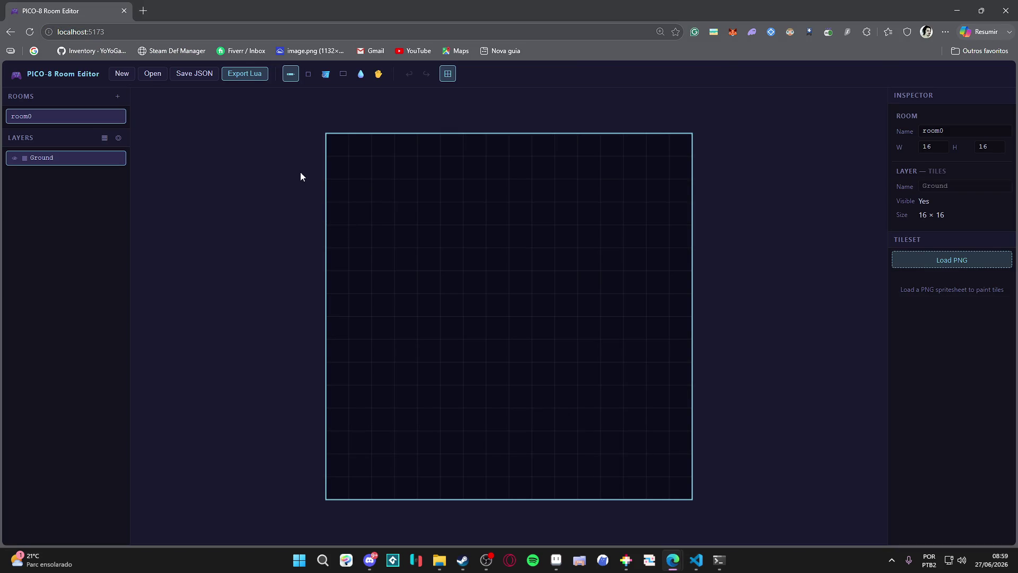
pyautogui.click(935, 261)
pyautogui.doubleClick(231, 149)
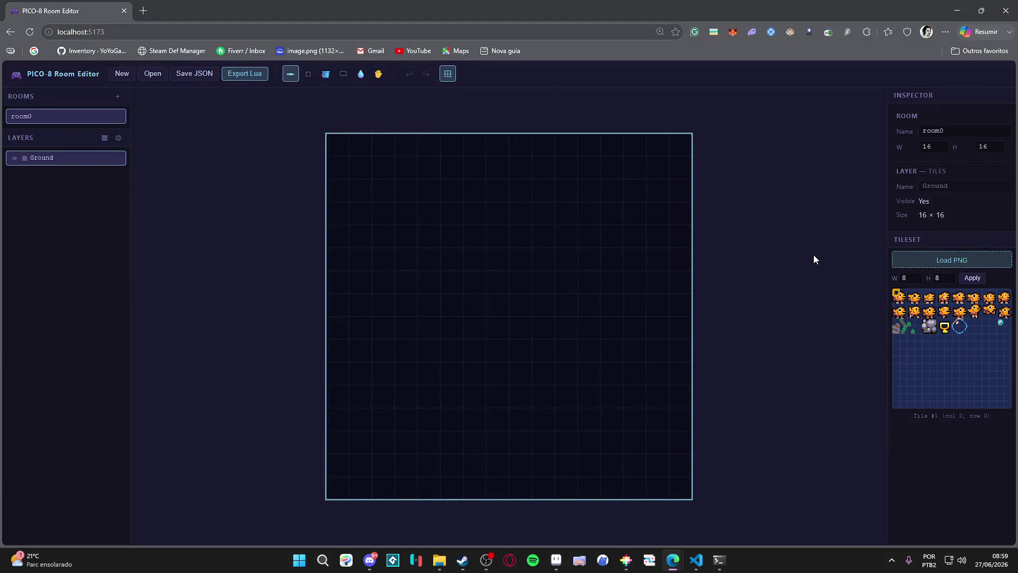
pyautogui.moveTo(895, 291)
pyautogui.mouseDown()
pyautogui.moveTo(946, 350)
pyautogui.moveTo(916, 321)
pyautogui.moveTo(938, 319)
pyautogui.moveTo(934, 328)
pyautogui.mouseUp()
pyautogui.click(937, 319)
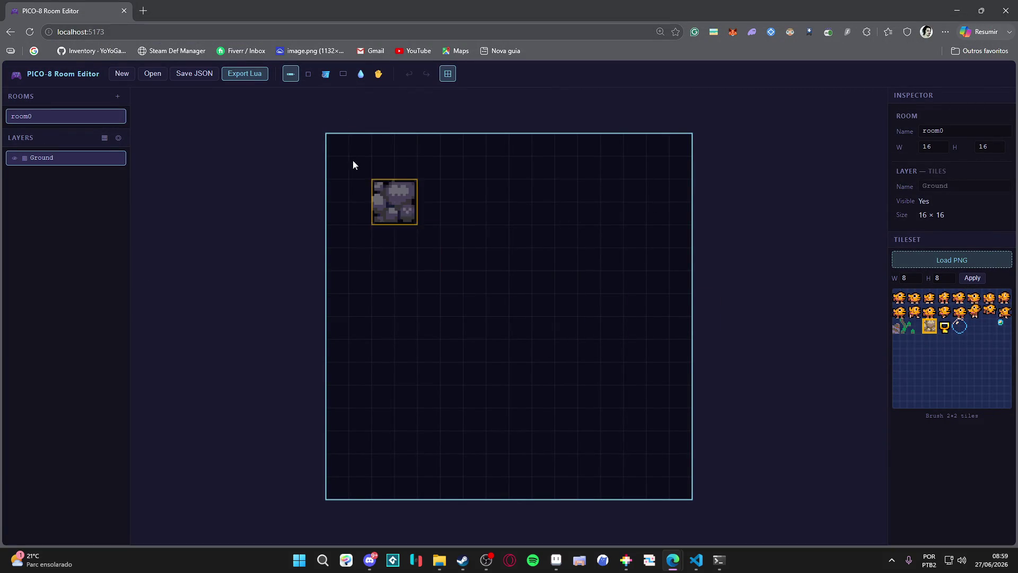
# Try painting the top row and rectangle-filling the left column, then undo both
pyautogui.click(337, 153)
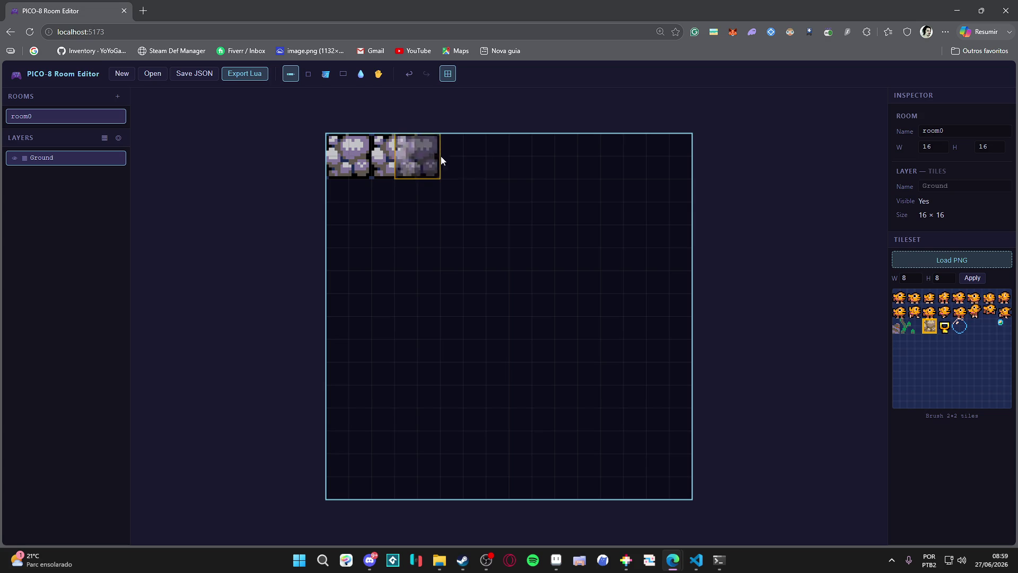
pyautogui.moveTo(438, 145); pyautogui.dragTo(578, 151)
pyautogui.hotkey('ctrl', 'z')
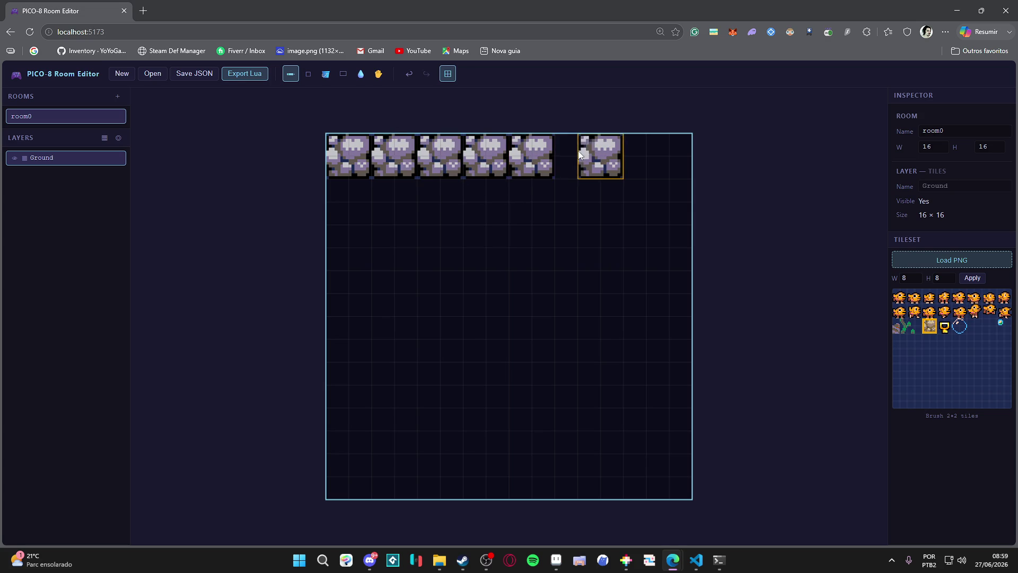
pyautogui.hotkey('ctrl', 'z')
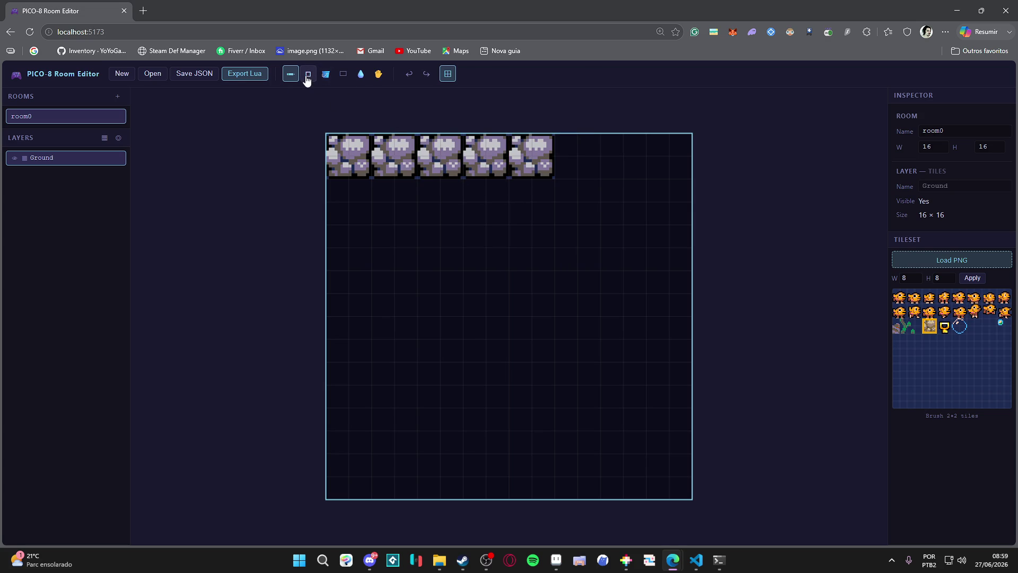
pyautogui.click(344, 79)
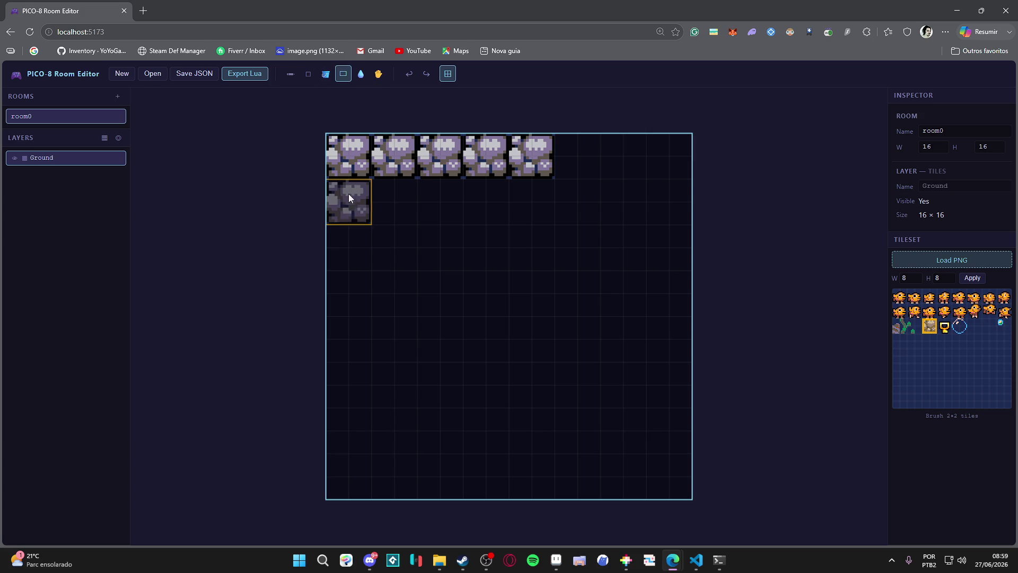
pyautogui.moveTo(339, 202); pyautogui.dragTo(356, 479)
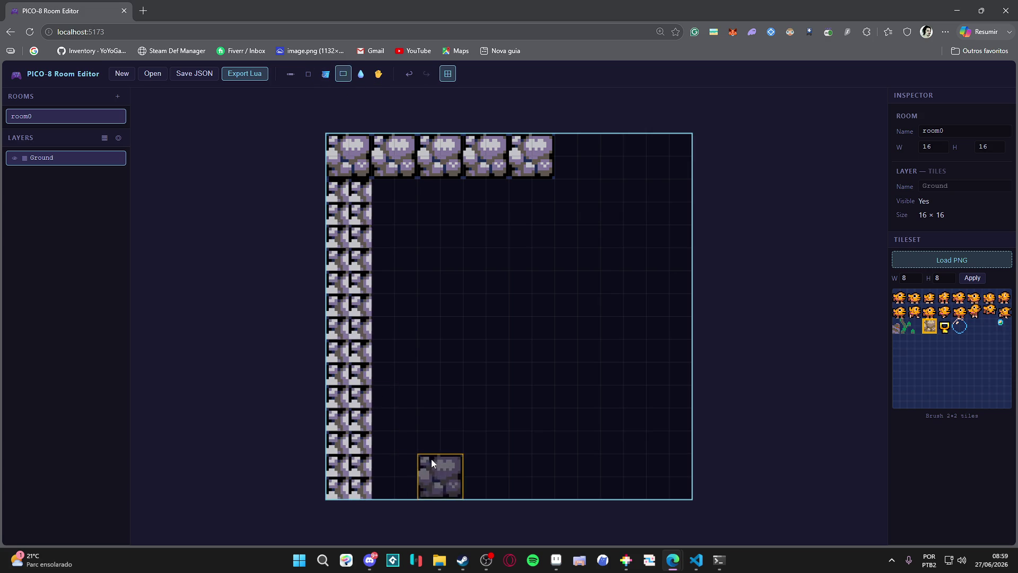
pyautogui.click(409, 73)
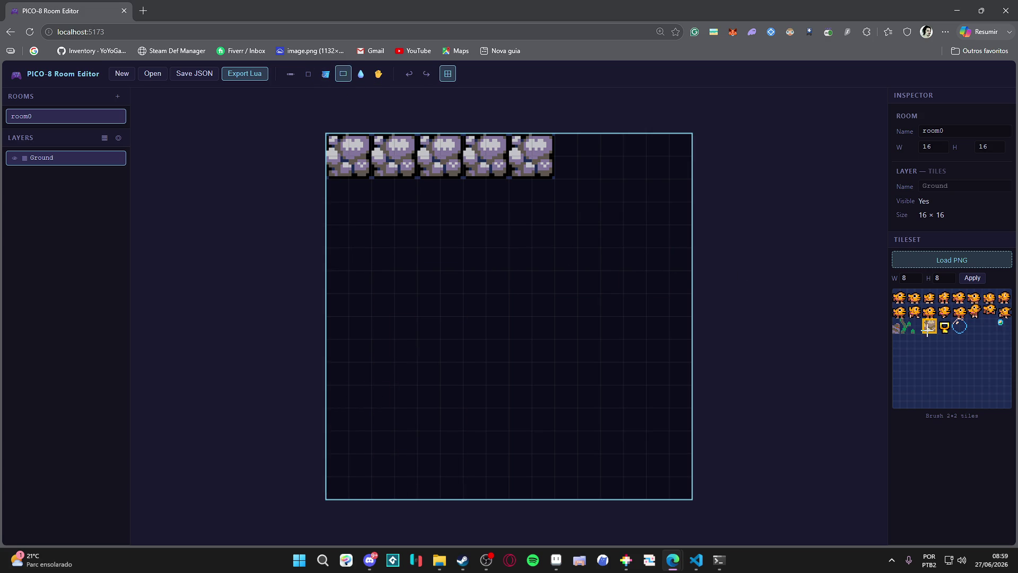
pyautogui.click(292, 77)
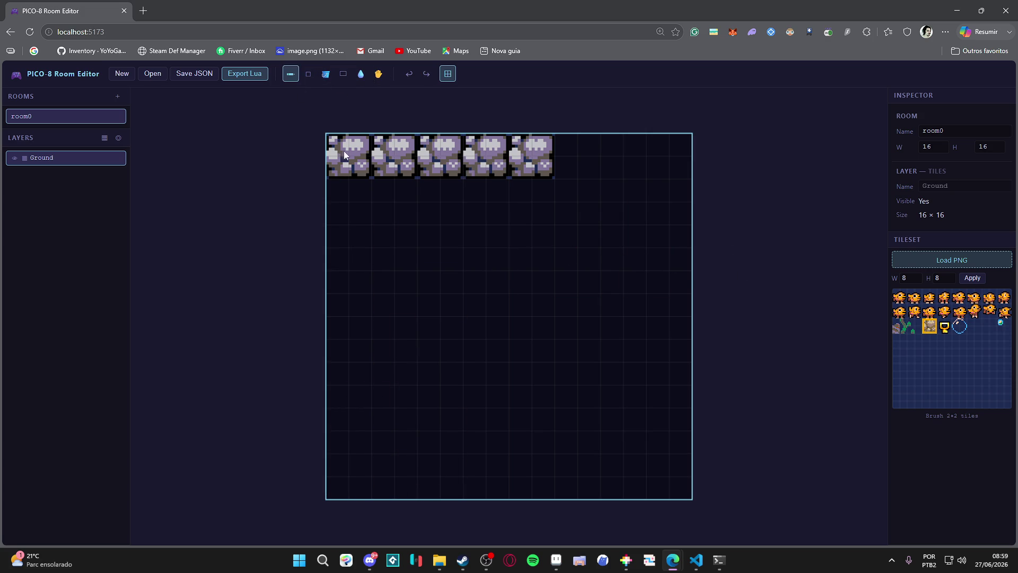
# Paint 2×2 stone blocks down the left column of room0
pyautogui.click(340, 200)
pyautogui.click(340, 242)
pyautogui.click(339, 294)
pyautogui.click(343, 344)
pyautogui.click(342, 382)
pyautogui.click(348, 434)
pyautogui.click(347, 469)
# Paint stone blocks along the bottom row to the bottom-right corner
pyautogui.click(387, 467)
pyautogui.click(434, 470)
pyautogui.click(525, 471)
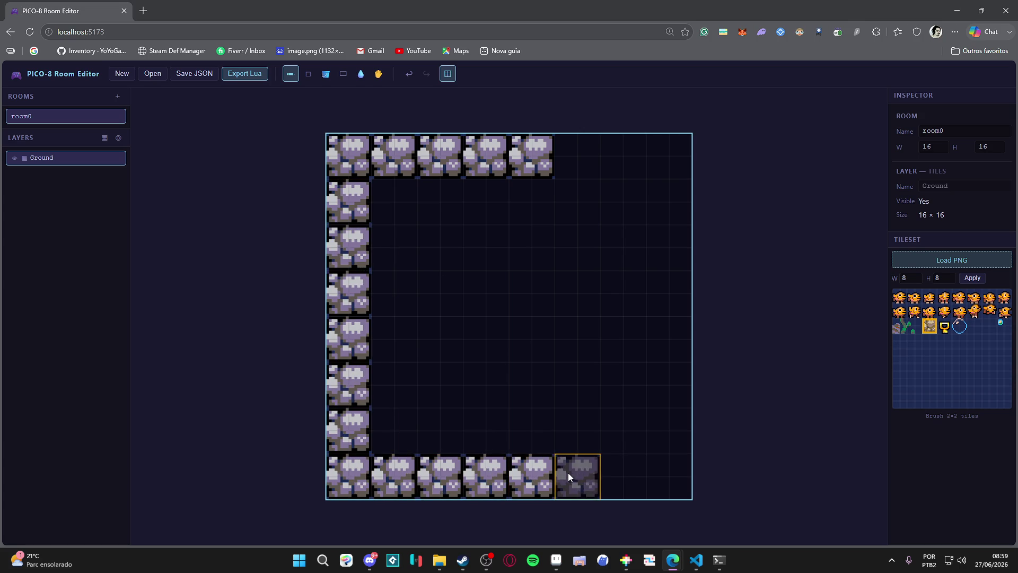
pyautogui.click(570, 472)
pyautogui.click(613, 472)
pyautogui.click(657, 470)
# Paint stone blocks up the right column and fill the gaps in the top row
pyautogui.click(656, 422)
pyautogui.click(663, 378)
pyautogui.click(660, 330)
pyautogui.click(657, 296)
pyautogui.click(657, 235)
pyautogui.click(654, 192)
pyautogui.click(653, 149)
pyautogui.click(602, 147)
pyautogui.click(573, 151)
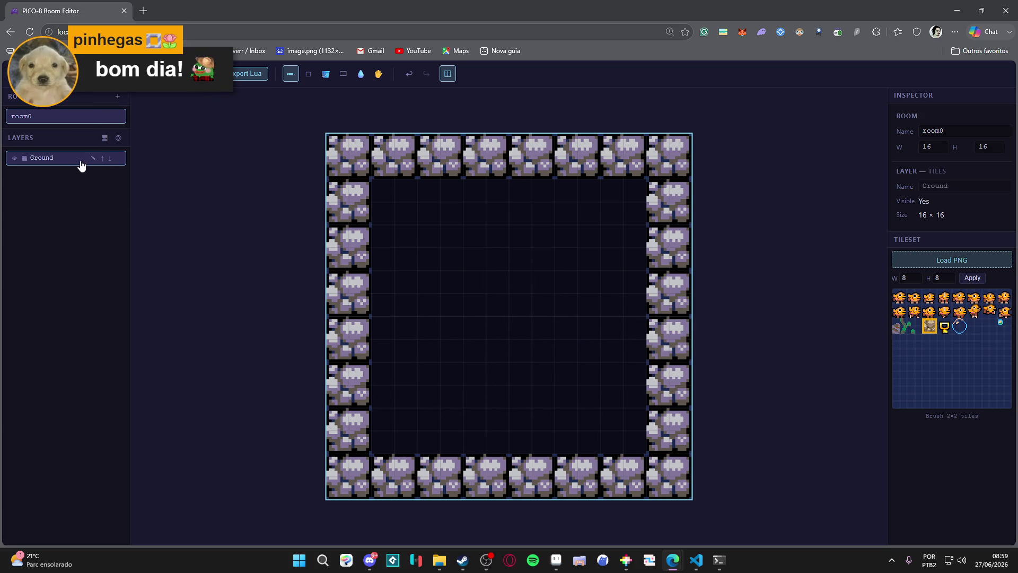
# Rename the Ground layer to 'tiles'
pyautogui.click(94, 160)
pyautogui.hotkey('ctrl', 'a')
pyautogui.write('tiles')
pyautogui.press('Return')
# Add an objects layer named obj_player and place an orange sprite object inside the rock border
pyautogui.click(118, 139)
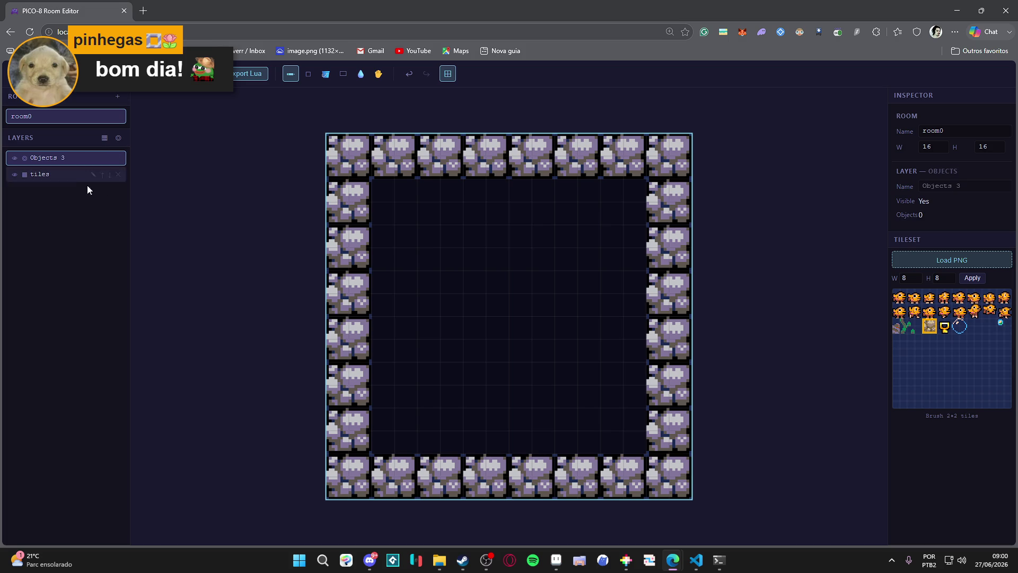
pyautogui.click(53, 175)
pyautogui.click(71, 158)
pyautogui.click(94, 158)
pyautogui.tripleClick(64, 155)
pyautogui.write('obj_player')
pyautogui.press('Return')
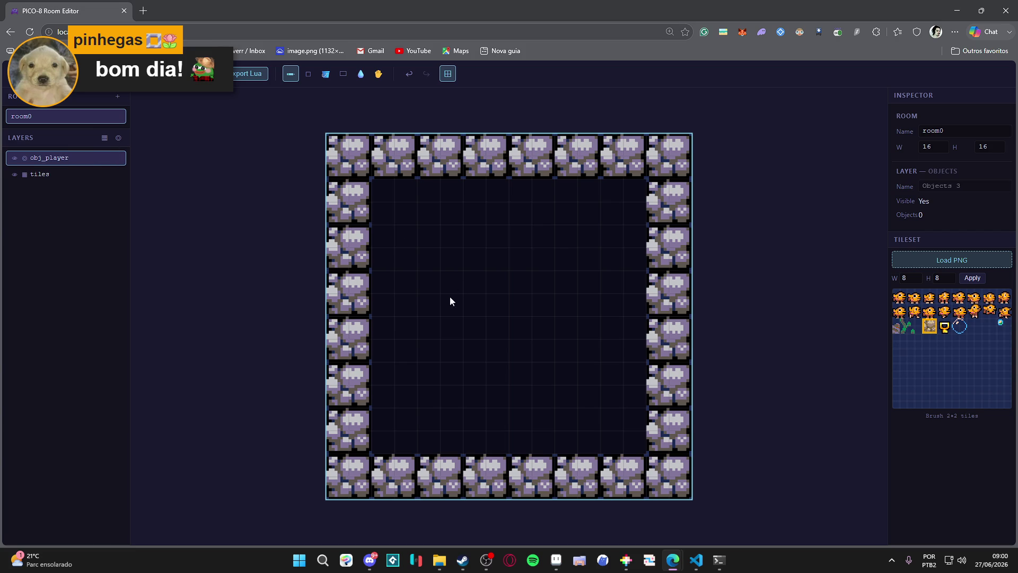
pyautogui.click(899, 296)
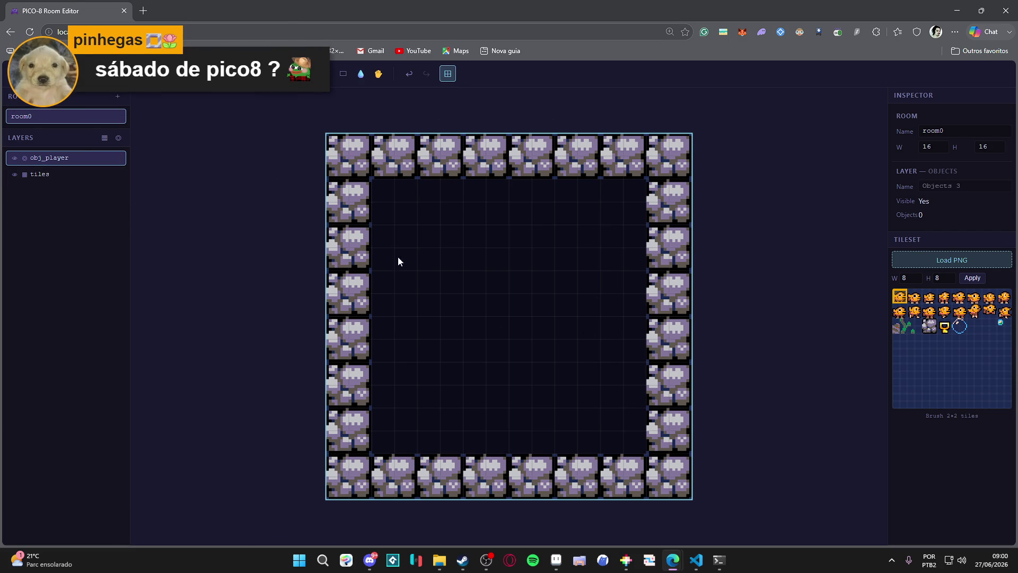
pyautogui.click(461, 294)
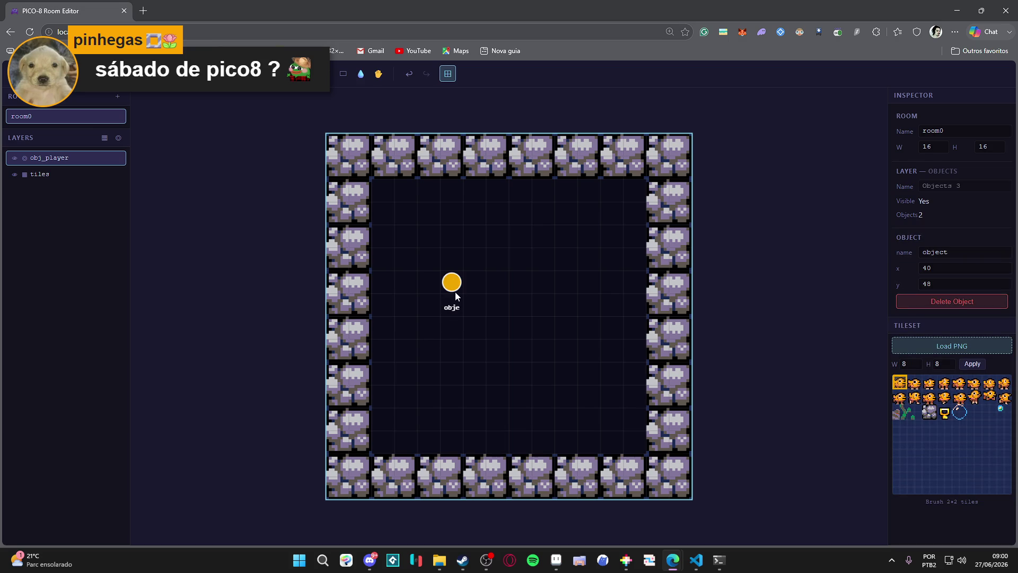
# Place a short column of objects below the first one, undoing and redoing extras
pyautogui.click(456, 327)
pyautogui.click(458, 341)
pyautogui.click(456, 332)
pyautogui.hotkey('ctrl', 'z')
pyautogui.hotkey('ctrl', 'y')
pyautogui.hotkey('ctrl', 'z')
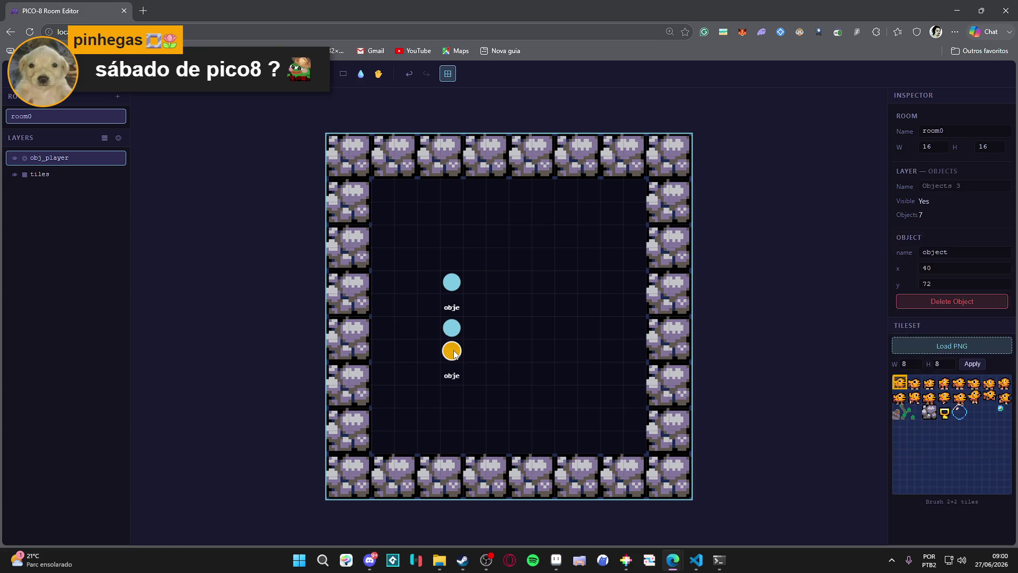
pyautogui.click(455, 329)
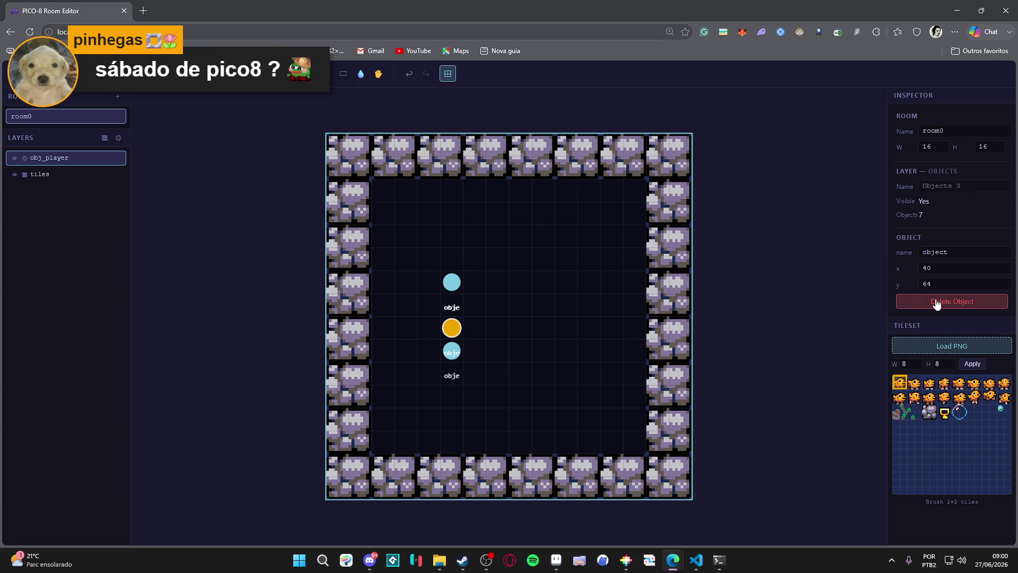
# Delete the placed objects one by one, then remove the obj_player layer
pyautogui.click(457, 350)
pyautogui.click(988, 307)
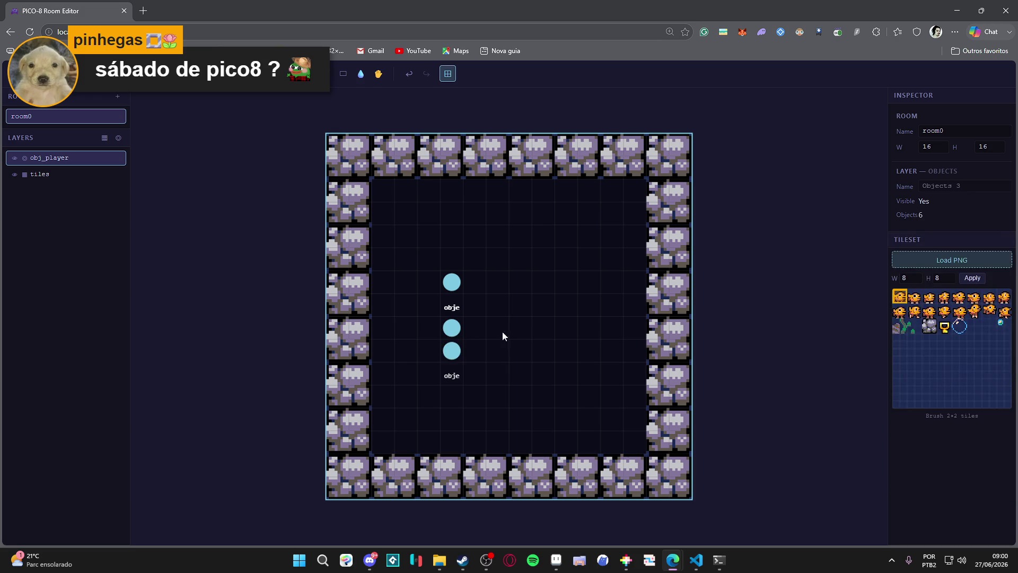
pyautogui.click(455, 333)
pyautogui.click(975, 305)
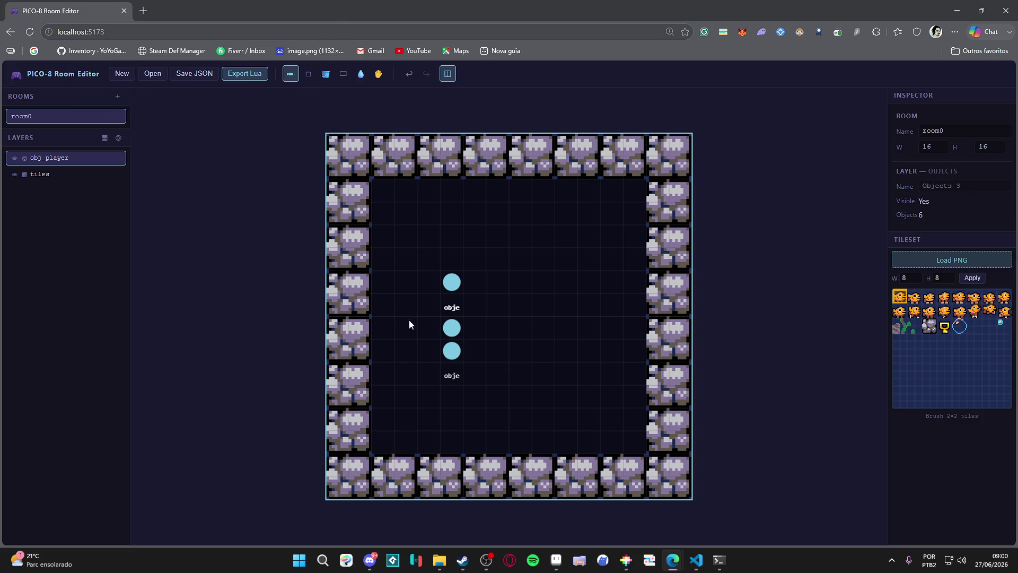
pyautogui.click(453, 329)
pyautogui.click(929, 307)
pyautogui.click(457, 352)
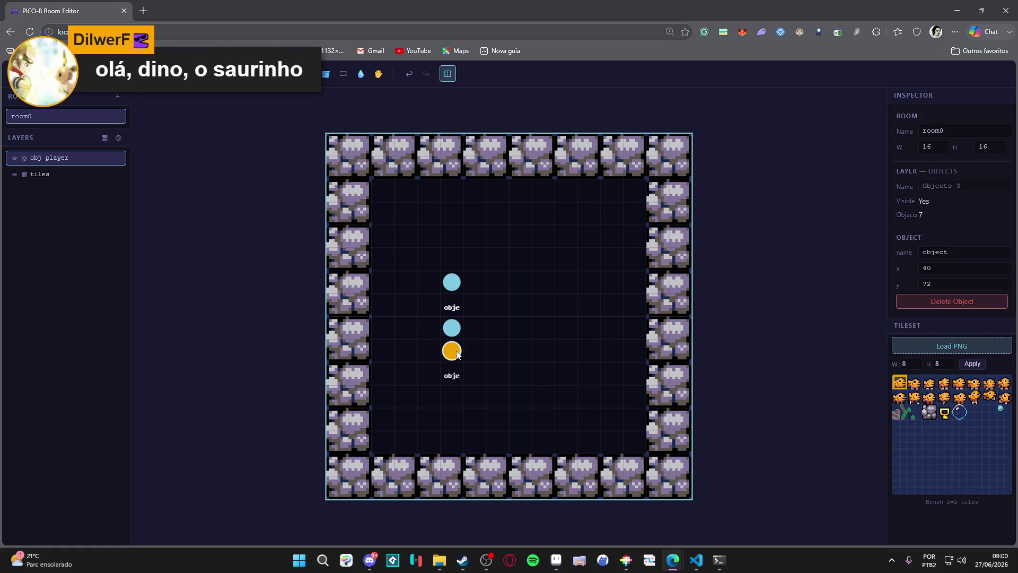
pyautogui.click(955, 302)
pyautogui.click(946, 301)
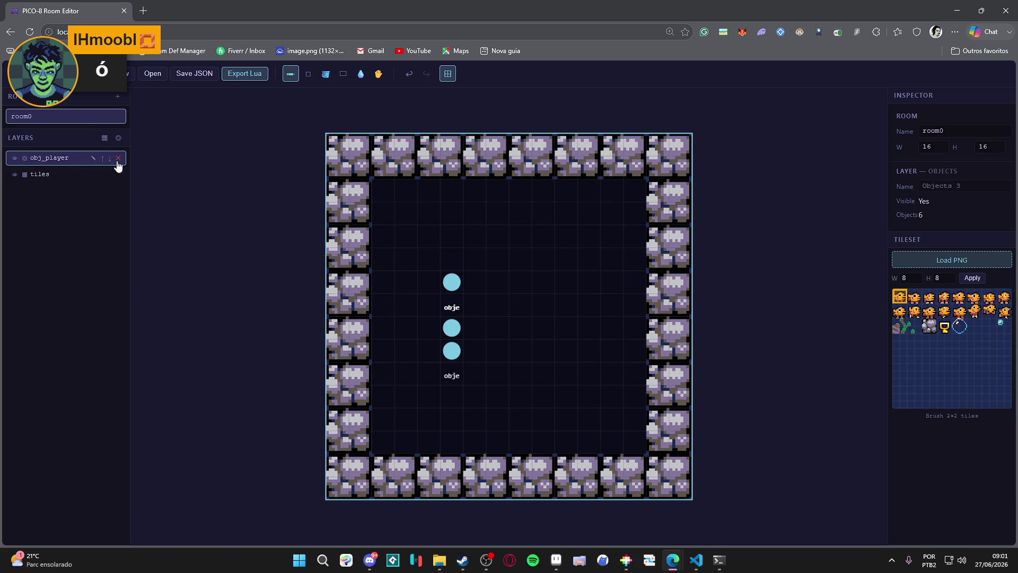
pyautogui.click(118, 158)
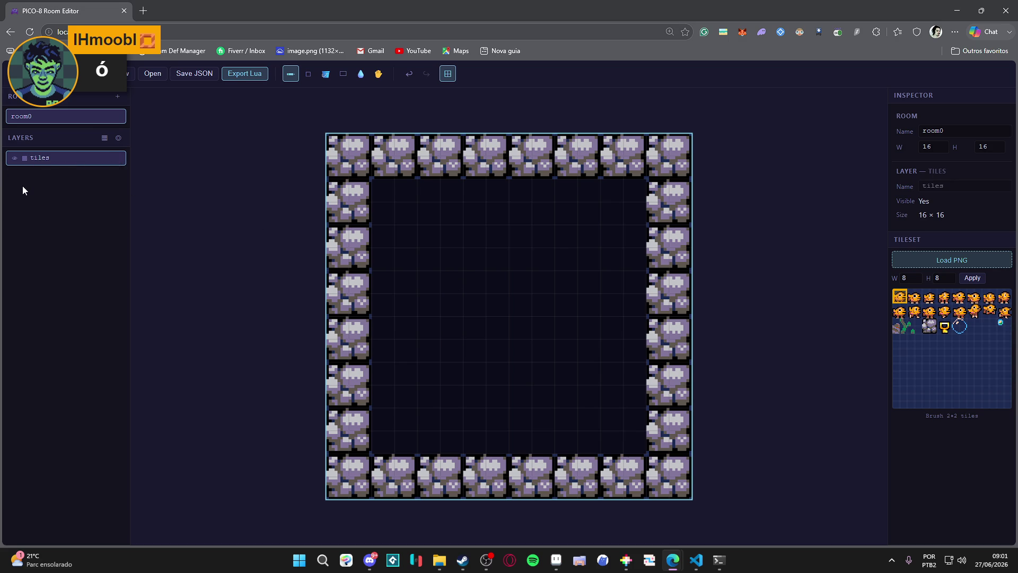
# Export the room as Lua and open the downloaded rooms (1).lua
pyautogui.moveTo(43, 167)
pyautogui.click(245, 74)
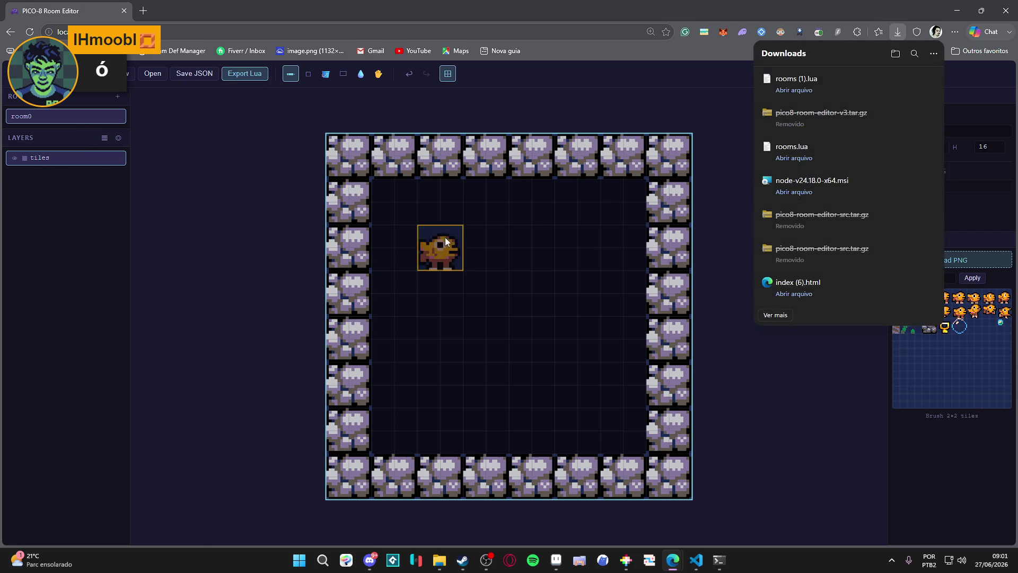
pyautogui.click(806, 91)
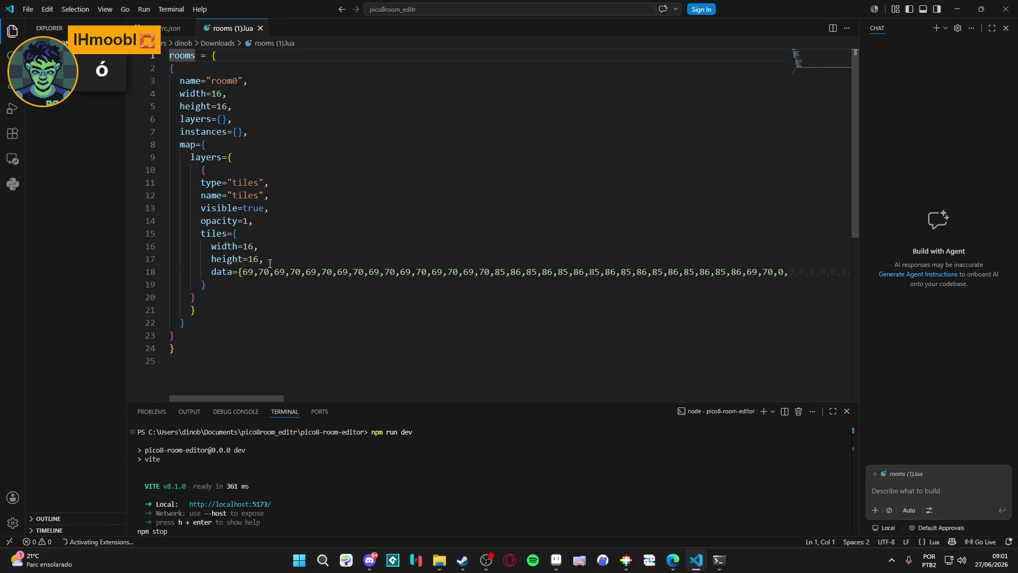
# Select the tile data line, then switch to the other rooms.lua window
pyautogui.moveTo(216, 272); pyautogui.dragTo(934, 275)
pyautogui.hotkey('ctrl', 'c')
pyautogui.moveTo(730, 398); pyautogui.dragTo(227, 398)
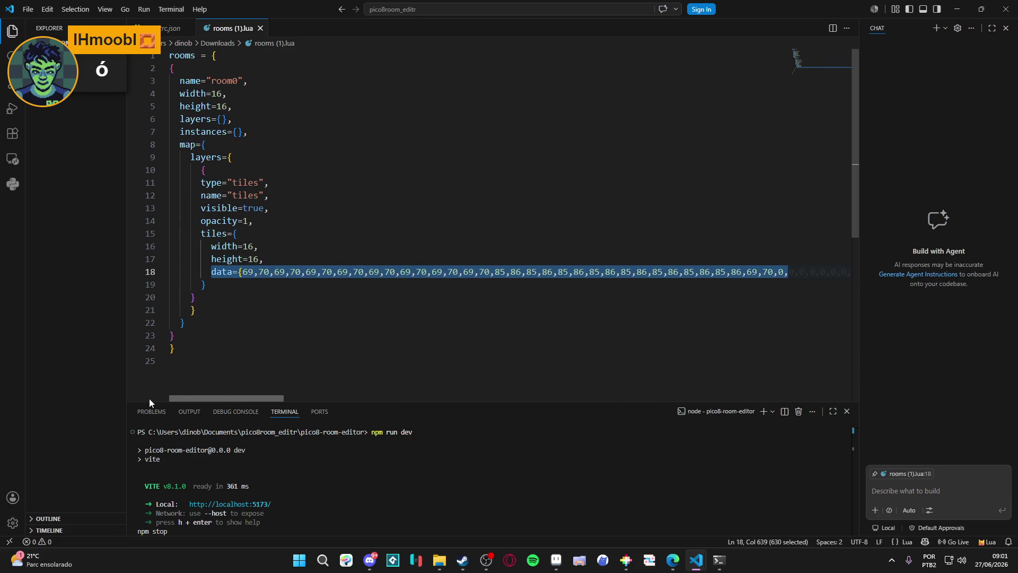
pyautogui.moveTo(696, 559)
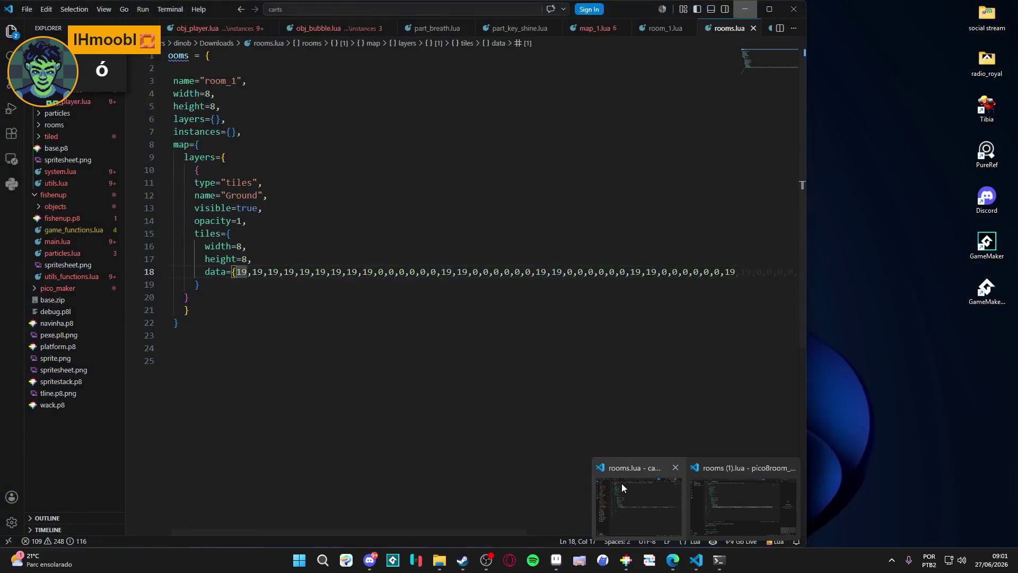
pyautogui.click(629, 481)
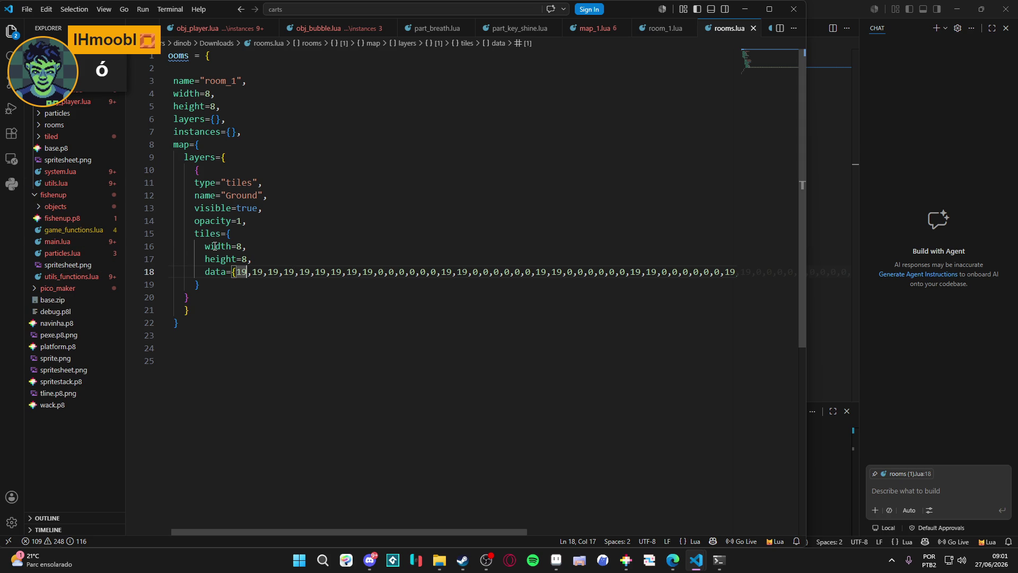
# Open room_1.lua, replace its data block with the one-line map, and save to run the cart
pyautogui.click(59, 125)
pyautogui.click(59, 139)
pyautogui.scroll(-5, 271, 251)
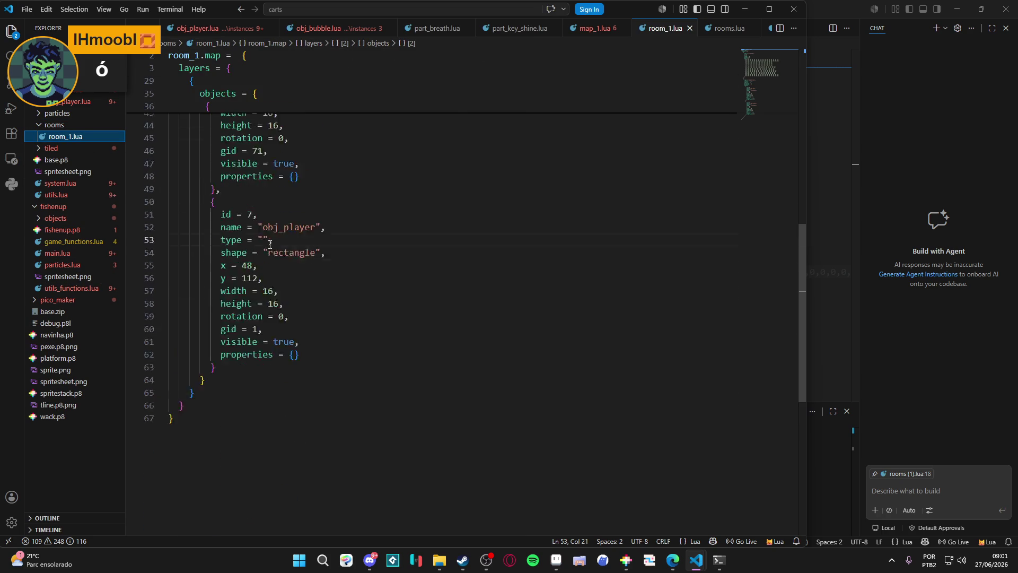
pyautogui.scroll(5, 271, 251)
pyautogui.scroll(5, 271, 251)
pyautogui.moveTo(202, 174)
pyautogui.mouseDown()
pyautogui.moveTo(234, 389)
pyautogui.moveTo(244, 390)
pyautogui.mouseUp()
pyautogui.hotkey('ctrl', 'v')
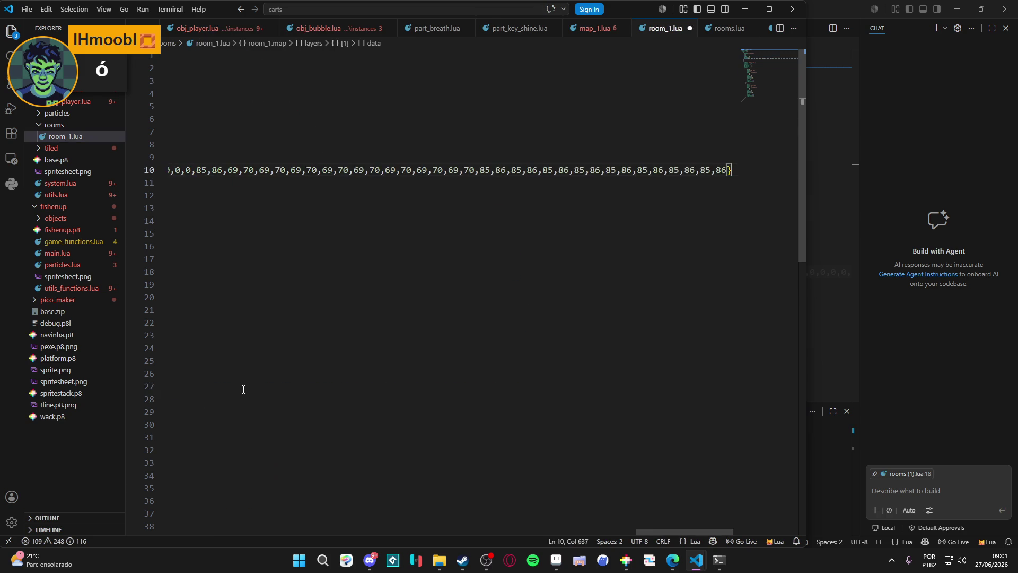
pyautogui.hotkey('ctrl', 's')
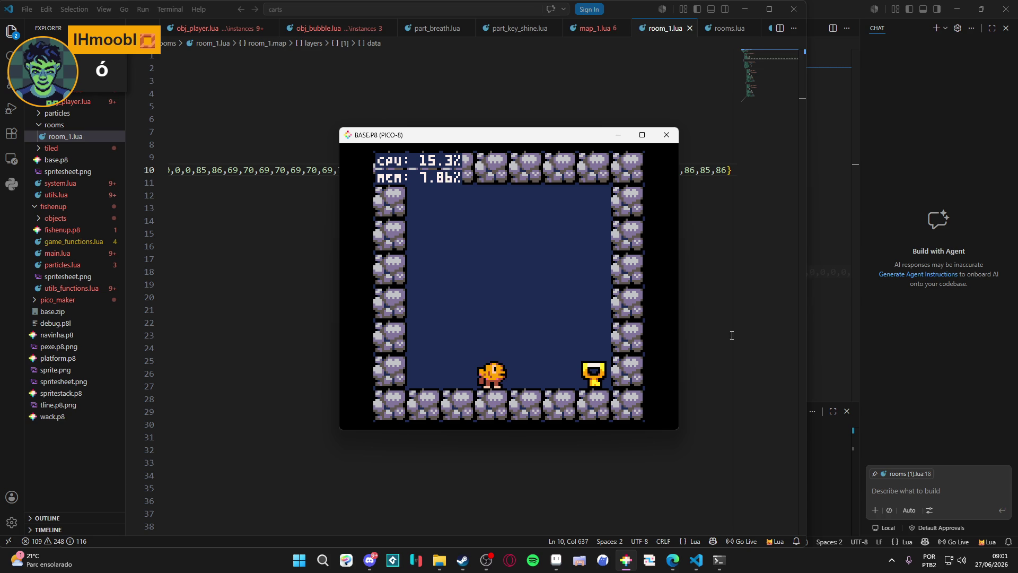
# Close the test game and undo the paste to restore the multi-line tile data
pyautogui.click(667, 134)
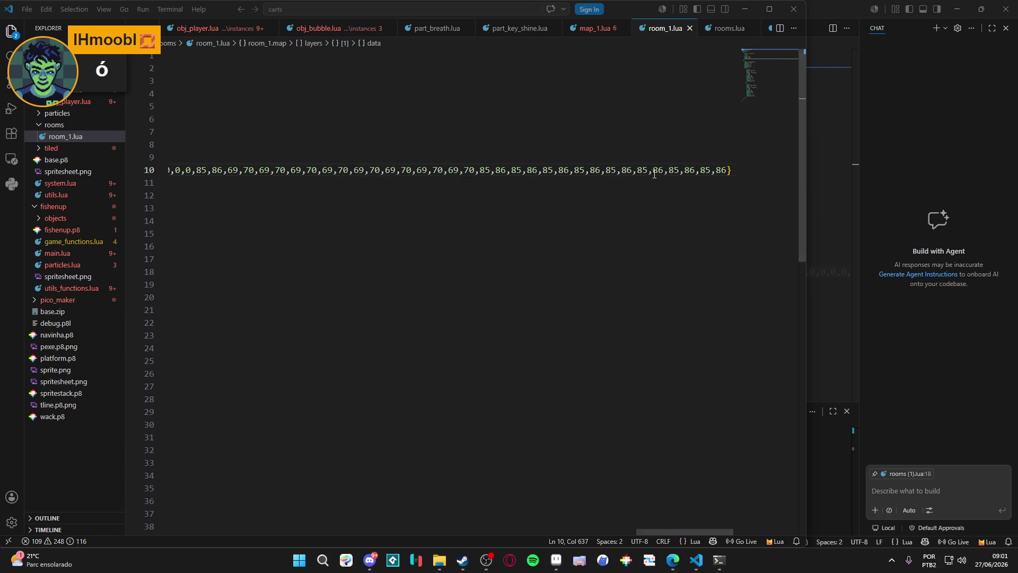
pyautogui.hotkey('ctrl', 'z')
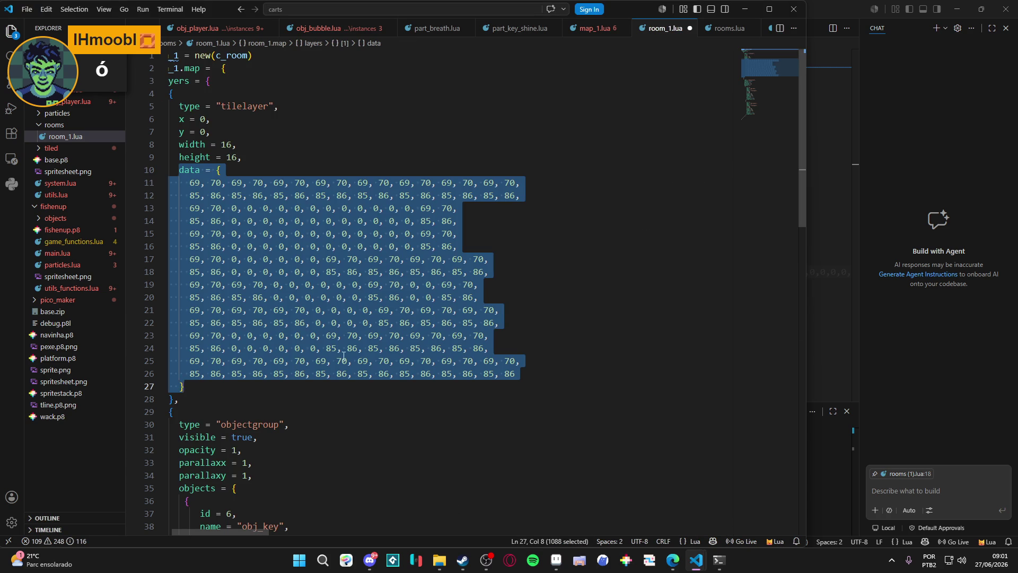
pyautogui.hotkey('ctrl', 'z')
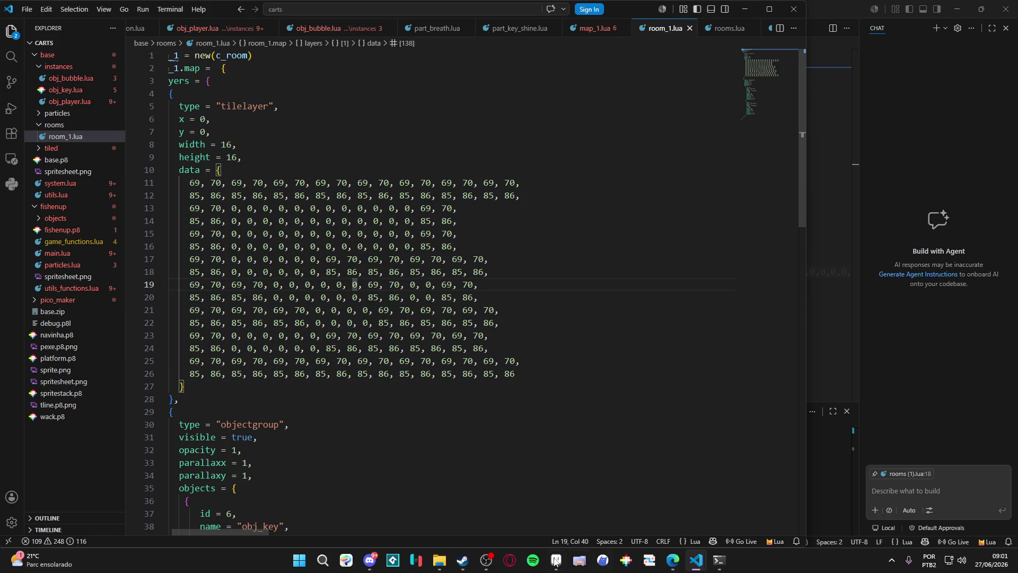
pyautogui.click(626, 562)
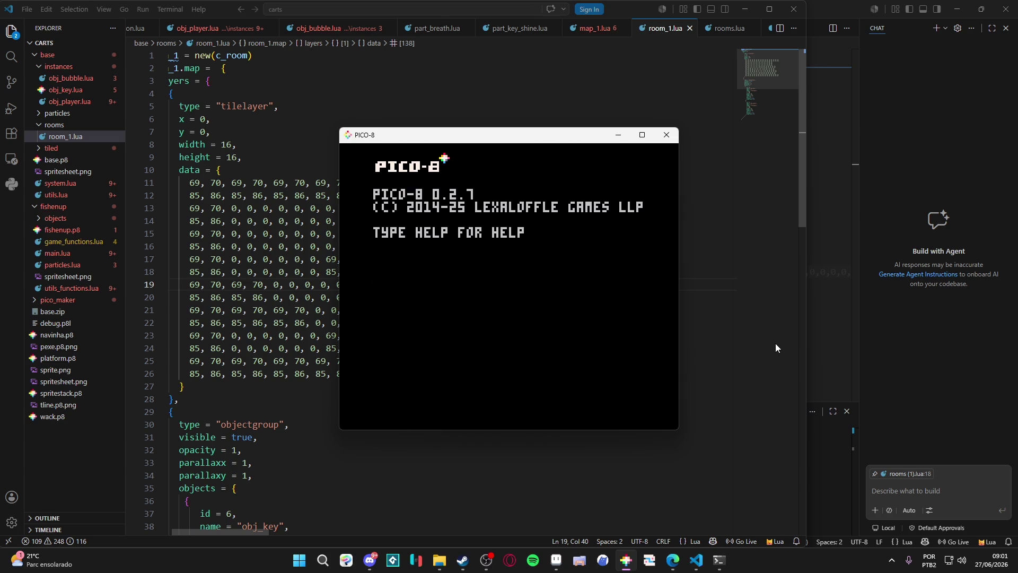
# Load the base/base.p8 cart and start it running
pyautogui.write('load base/base.p8')
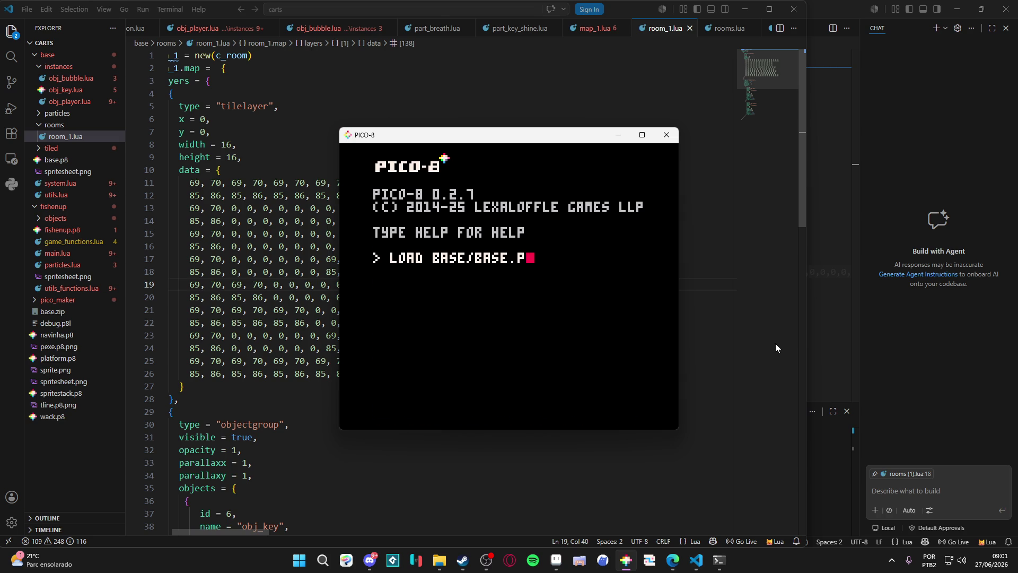
pyautogui.press('Return')
pyautogui.hotkey('ctrl', 'r')
# Swim the fish around the left stone ledge and over the blocks
pyautogui.press('Right')
pyautogui.press('z')
pyautogui.press('Left')
pyautogui.press('z')
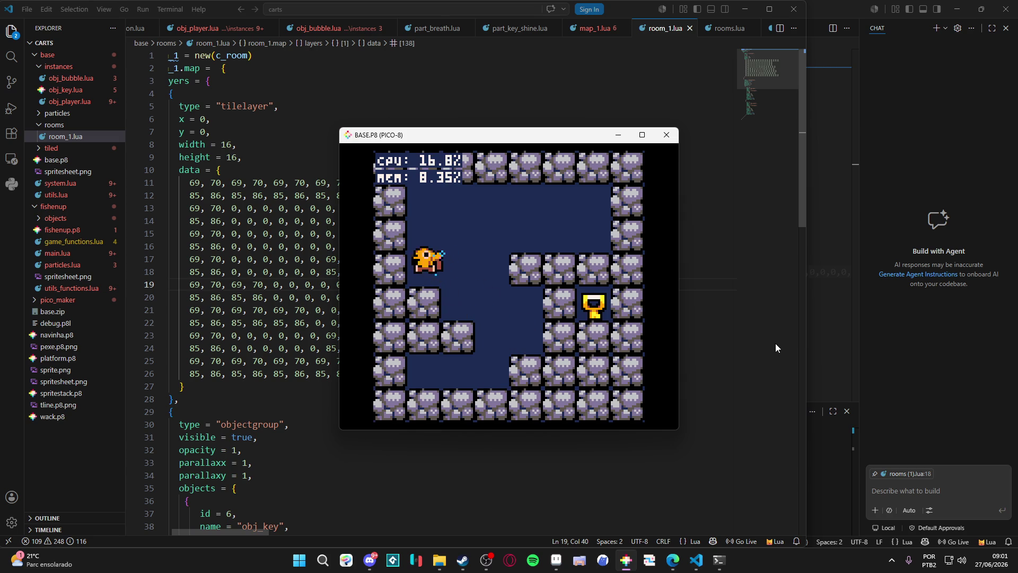
pyautogui.press('Right')
pyautogui.press('Left')
pyautogui.press('z')
pyautogui.press('z')
pyautogui.press('Right')
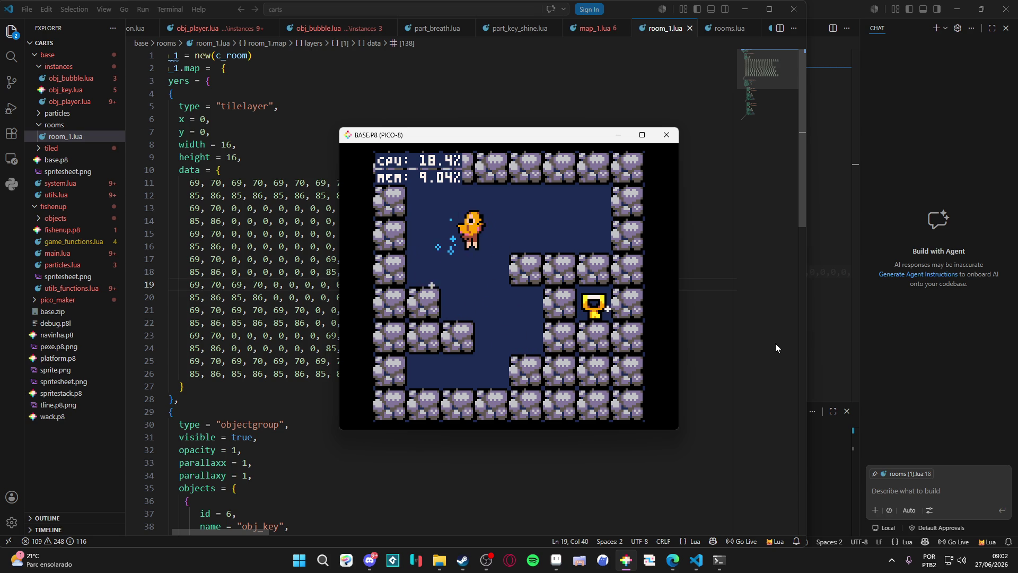
pyautogui.press('Left')
pyautogui.press('z')
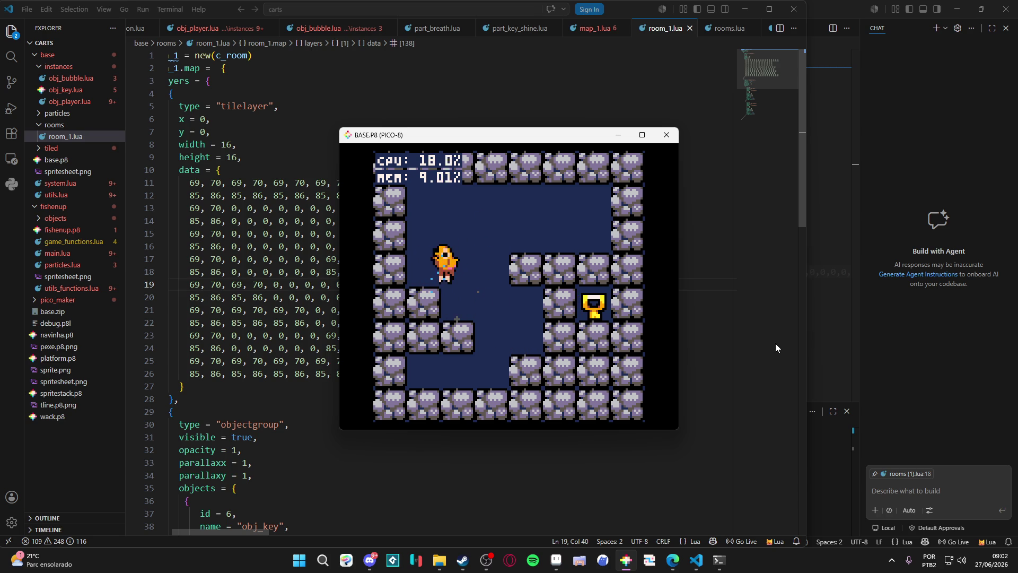
pyautogui.press('z')
pyautogui.press('Right')
pyautogui.press('z')
pyautogui.press('Left')
# Steer the fish toward the key, bubble it, and finally grab the key
pyautogui.press('Up')
pyautogui.press('Right')
pyautogui.press('Down')
pyautogui.press('Left')
pyautogui.press('Left')
pyautogui.press('Up')
pyautogui.press('Right')
pyautogui.press('Up')
pyautogui.press('Left')
pyautogui.press('Right')
pyautogui.press('Down')
pyautogui.press('Up')
pyautogui.press('Down')
pyautogui.press('x')
pyautogui.press('Left')
pyautogui.press('Up')
pyautogui.press('Right')
pyautogui.press('Right')
pyautogui.press('Down')
pyautogui.press('Up')
pyautogui.press('Left')
pyautogui.press('Left')
pyautogui.press('Up')
pyautogui.press('Right')
pyautogui.press('Down')
pyautogui.press('Up')
pyautogui.press('Left')
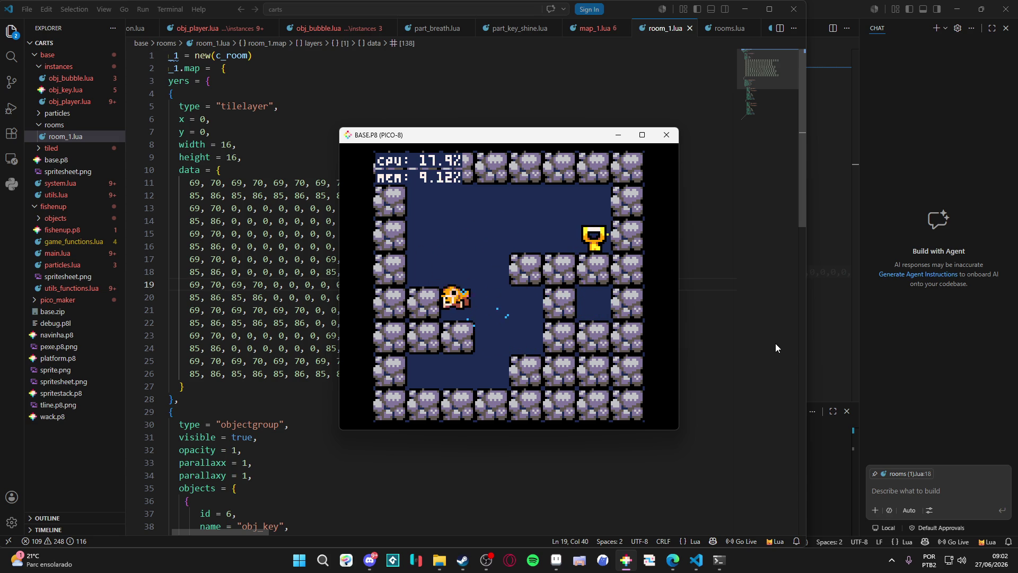
pyautogui.press('Right')
pyautogui.press('Down')
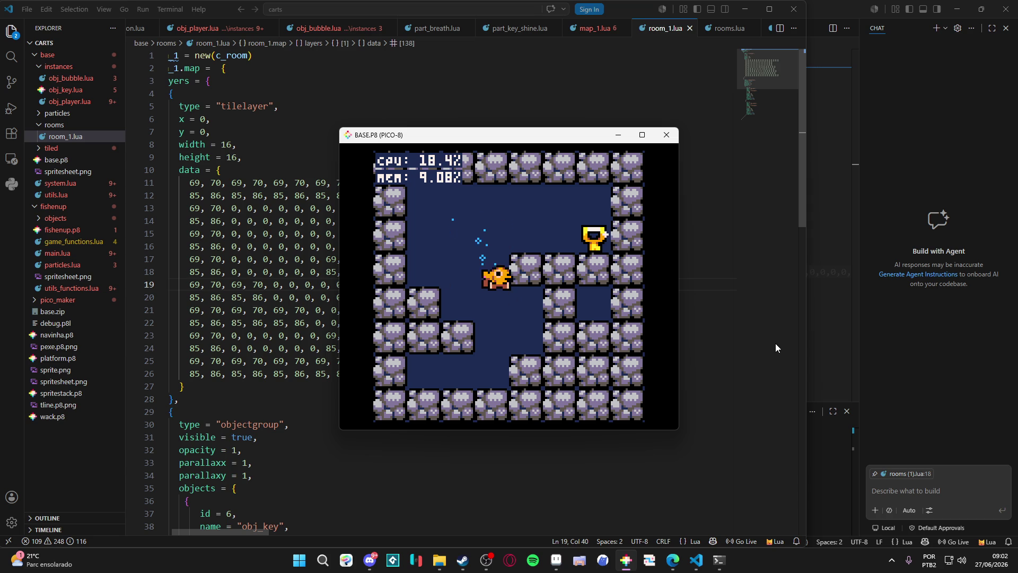
pyautogui.press('Left')
pyautogui.press('Up')
pyautogui.press('Right')
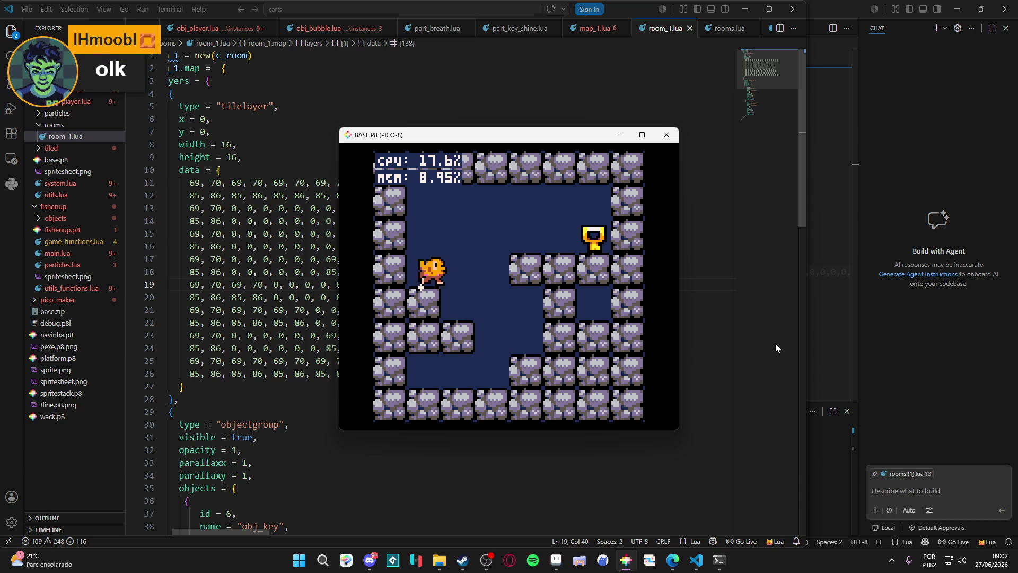
pyautogui.press('Right')
pyautogui.press('Down')
pyautogui.press('Left')
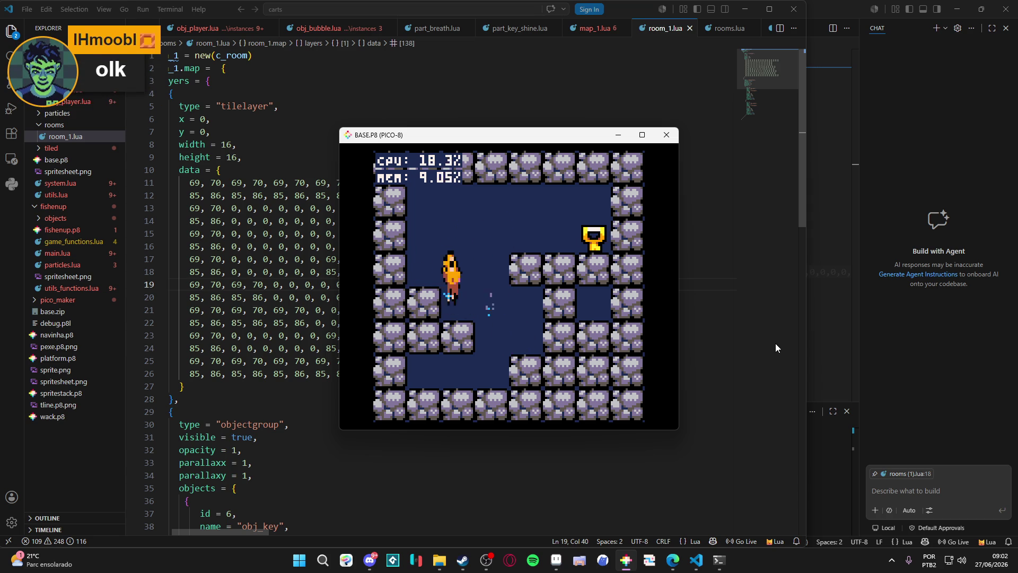
pyautogui.press('Up')
pyautogui.press('Right')
pyautogui.press('Down')
# Carry the key around the room, then let it go and encase it in a bubble
pyautogui.press('Left')
pyautogui.press('Up')
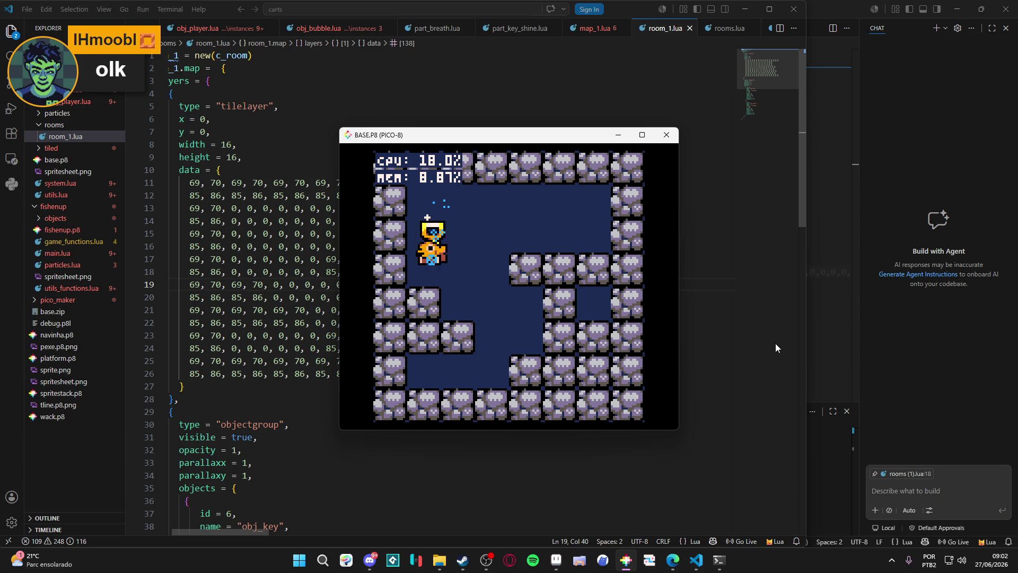
pyautogui.press('Right')
pyautogui.press('Left')
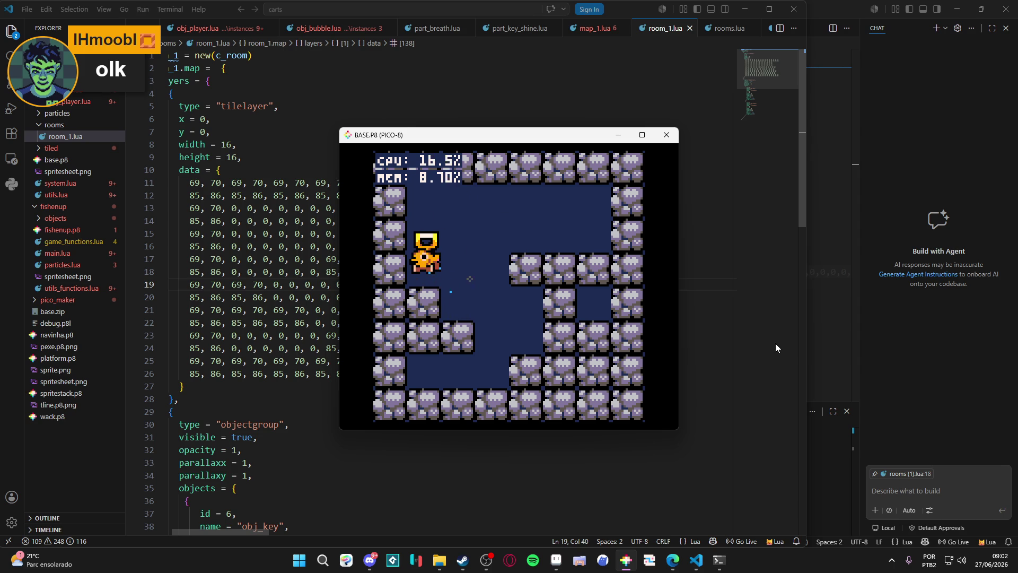
pyautogui.press('Right')
pyautogui.press('Down')
pyautogui.press('Left')
pyautogui.press('Right')
pyautogui.press('Left')
pyautogui.press('Right')
pyautogui.press('Up')
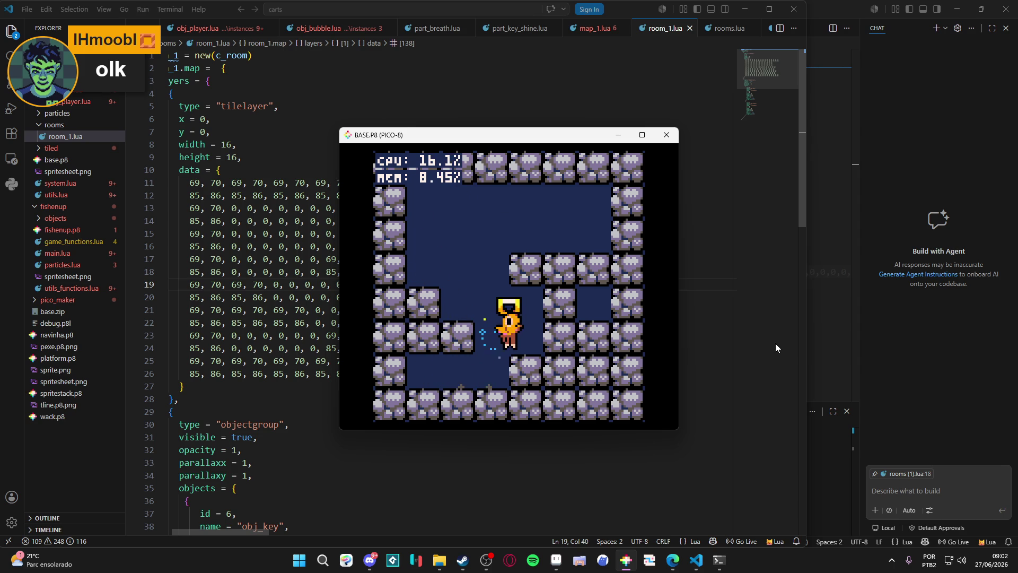
pyautogui.press('Left')
pyautogui.press('Up')
pyautogui.press('Right')
pyautogui.press('x')
pyautogui.press('Left')
pyautogui.press('Up')
pyautogui.press('Down')
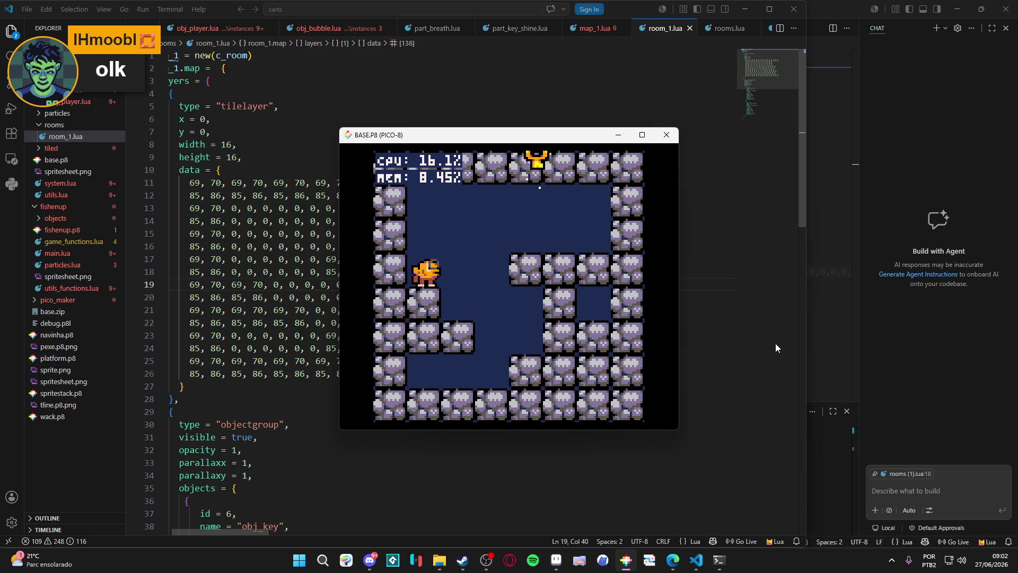
# Fire rows of bubbles right and left, then hide the game behind the code editor
pyautogui.press('Right')
pyautogui.press('Down')
pyautogui.press('x')
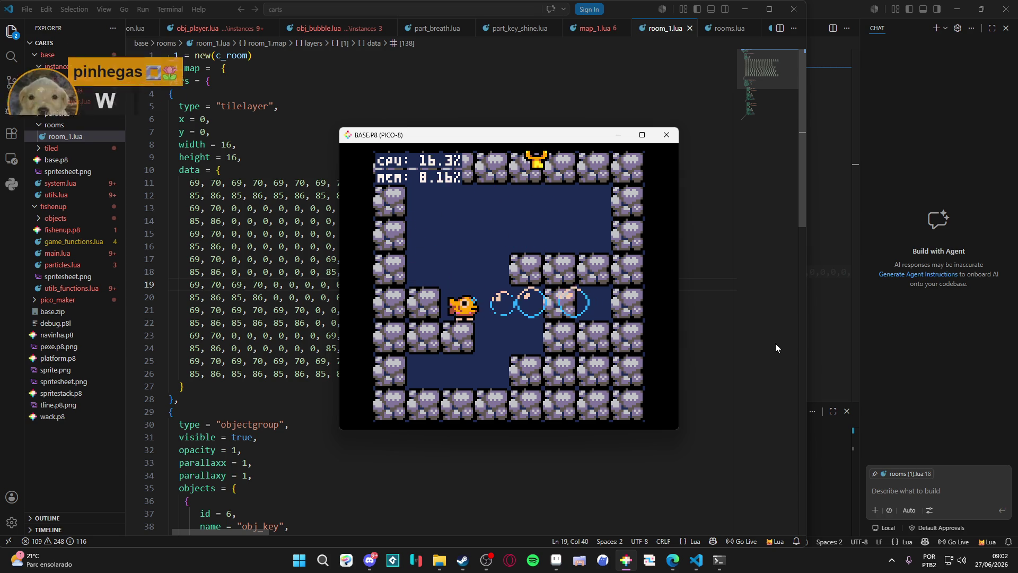
pyautogui.press('Up')
pyautogui.press('Left')
pyautogui.press('Up')
pyautogui.press('Right')
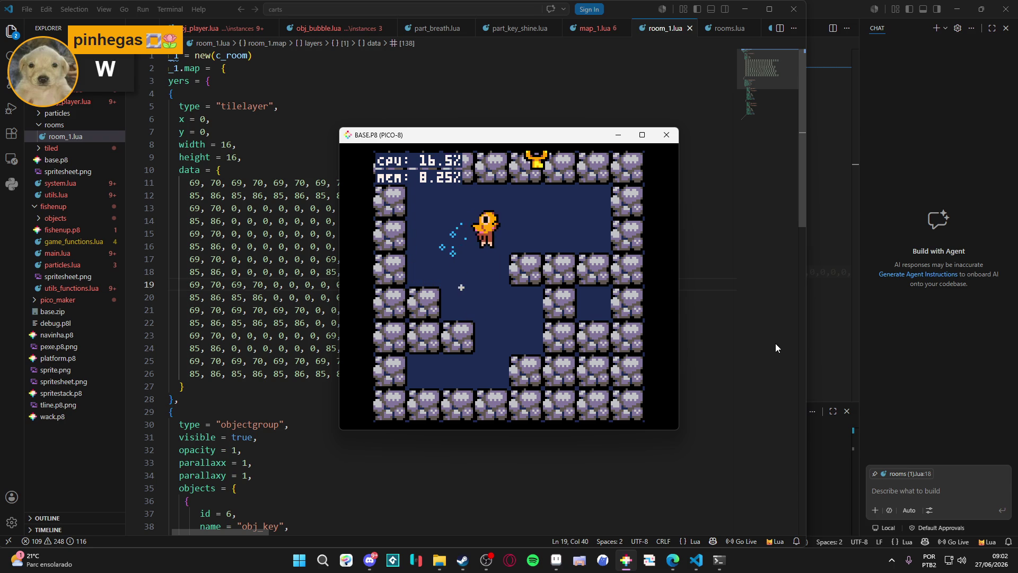
pyautogui.press('Down')
pyautogui.press('Left')
pyautogui.press('x')
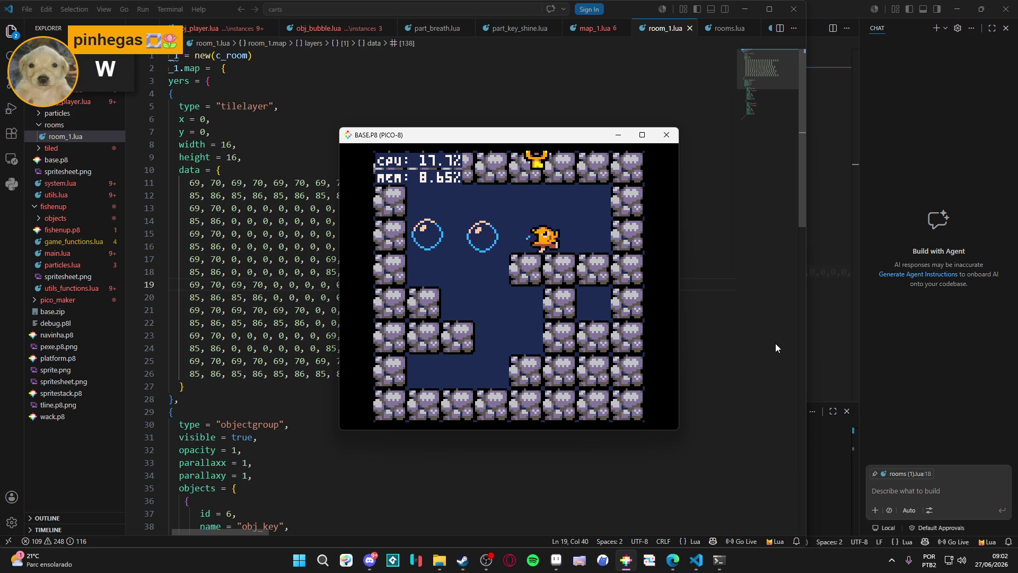
pyautogui.press('Right')
pyautogui.press('x')
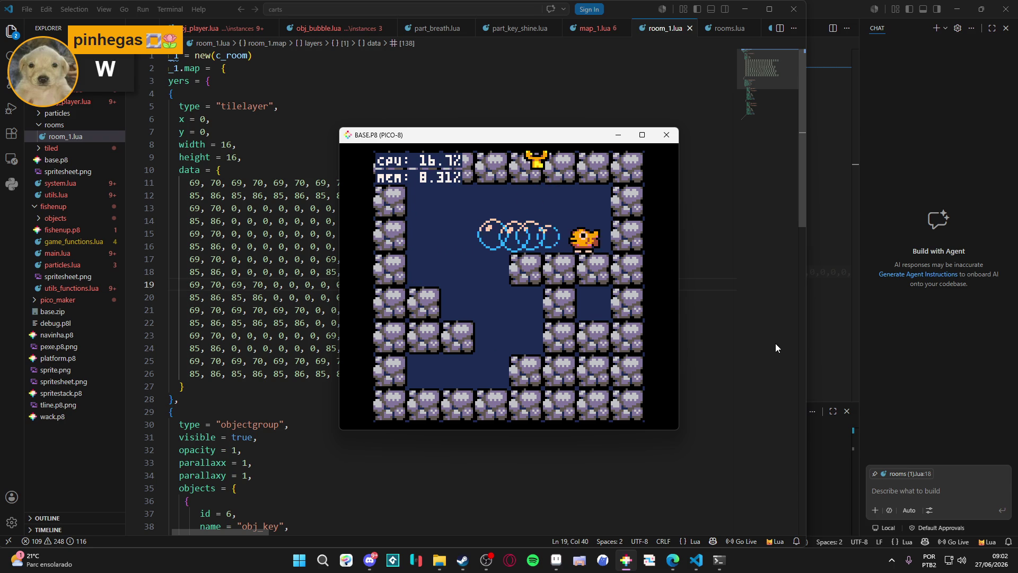
pyautogui.press('x')
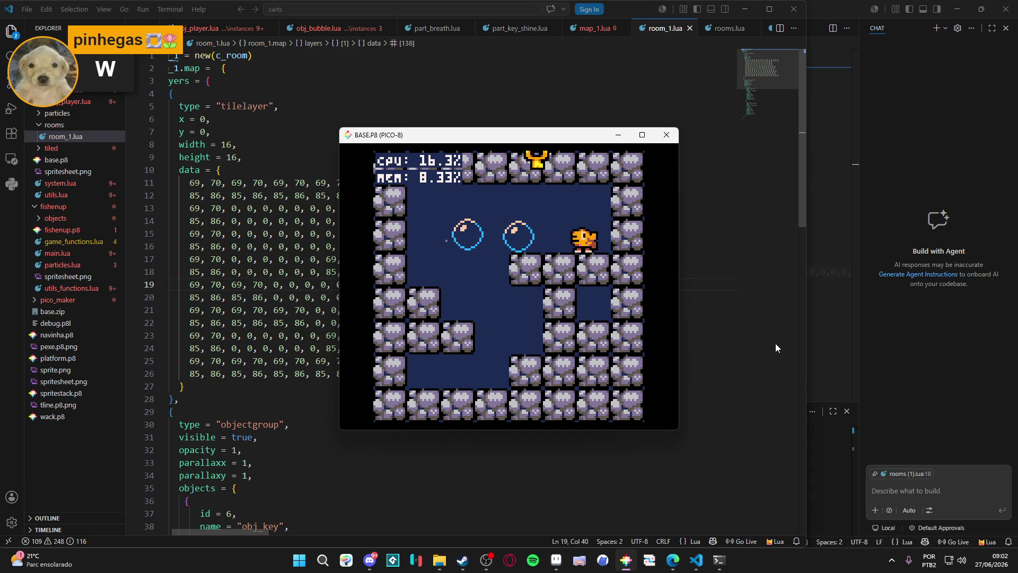
pyautogui.click(772, 40)
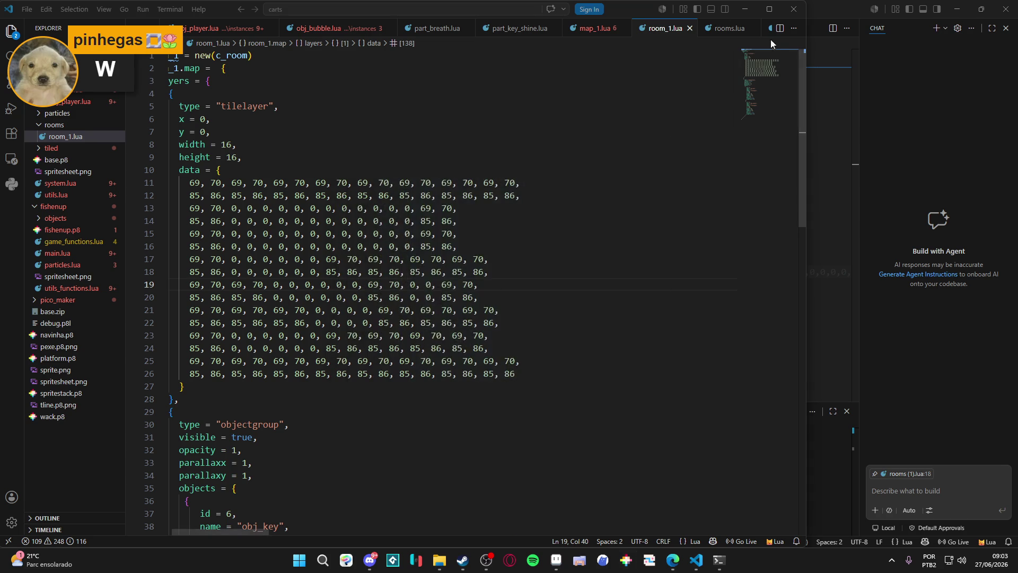
# Close the code editor, room editor, folder and PowerShell windows, discarding the sprite's changes
pyautogui.click(749, 16)
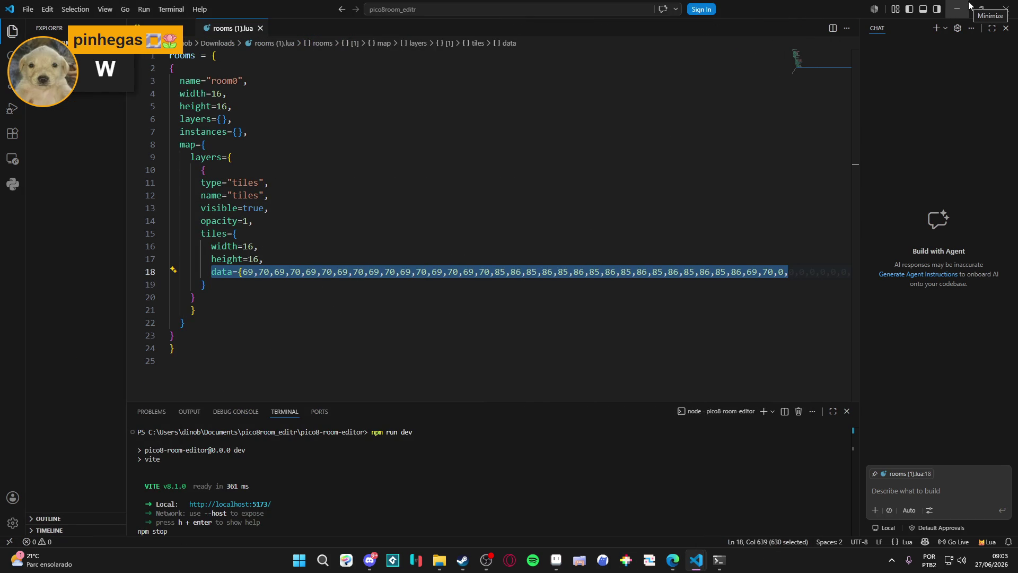
pyautogui.click(957, 9)
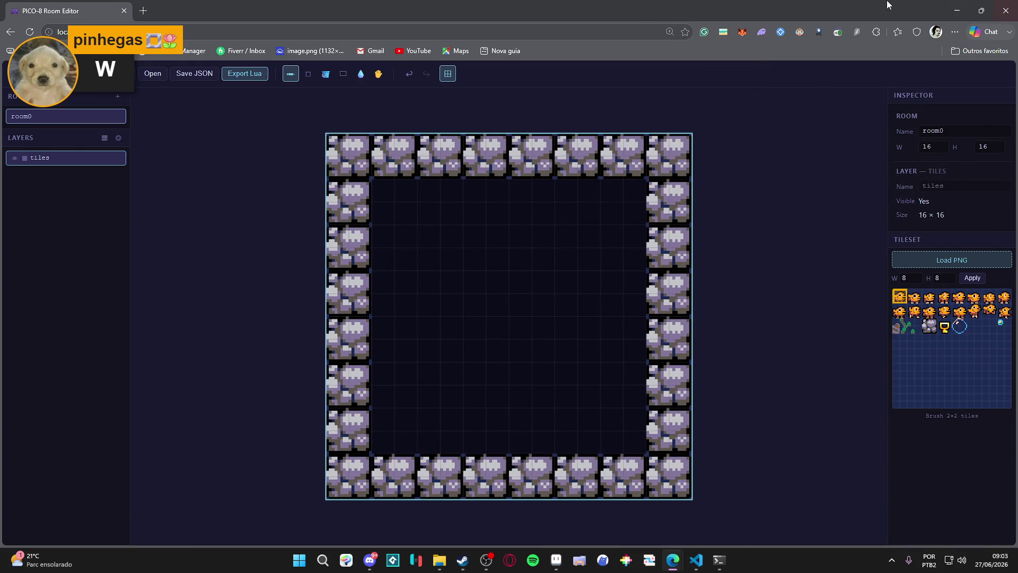
pyautogui.click(1006, 11)
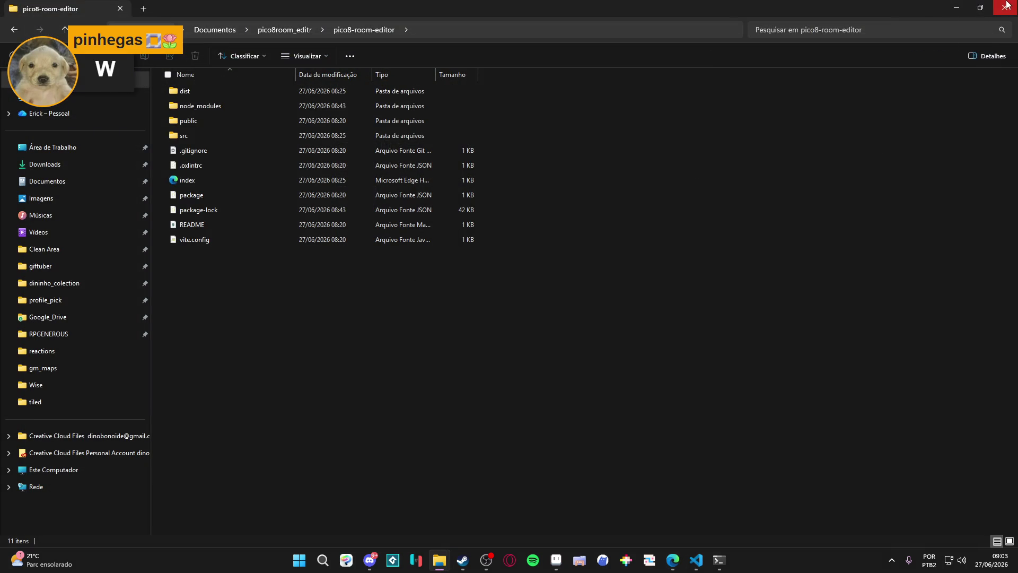
pyautogui.click(1005, 8)
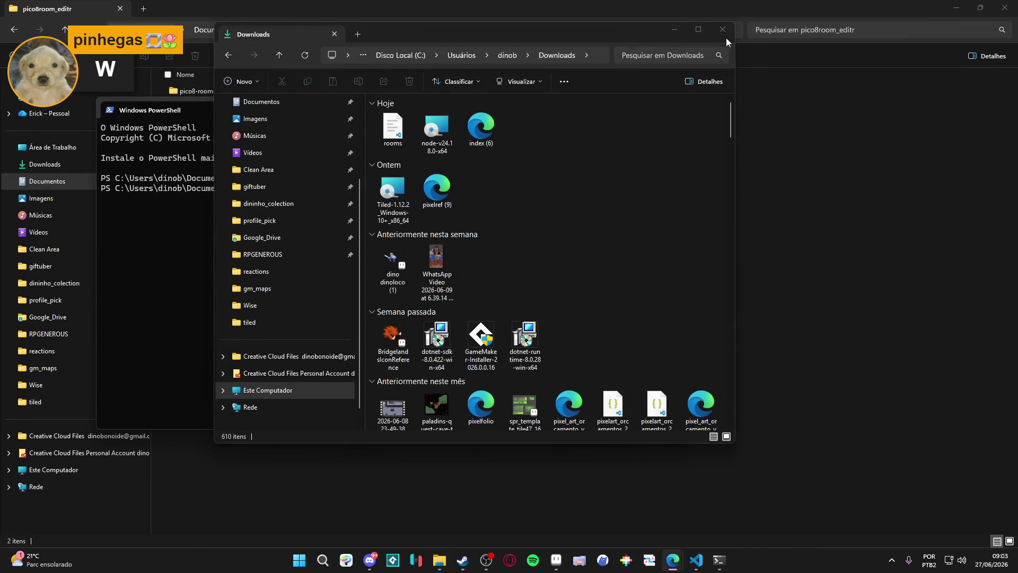
pyautogui.click(725, 34)
pyautogui.click(674, 104)
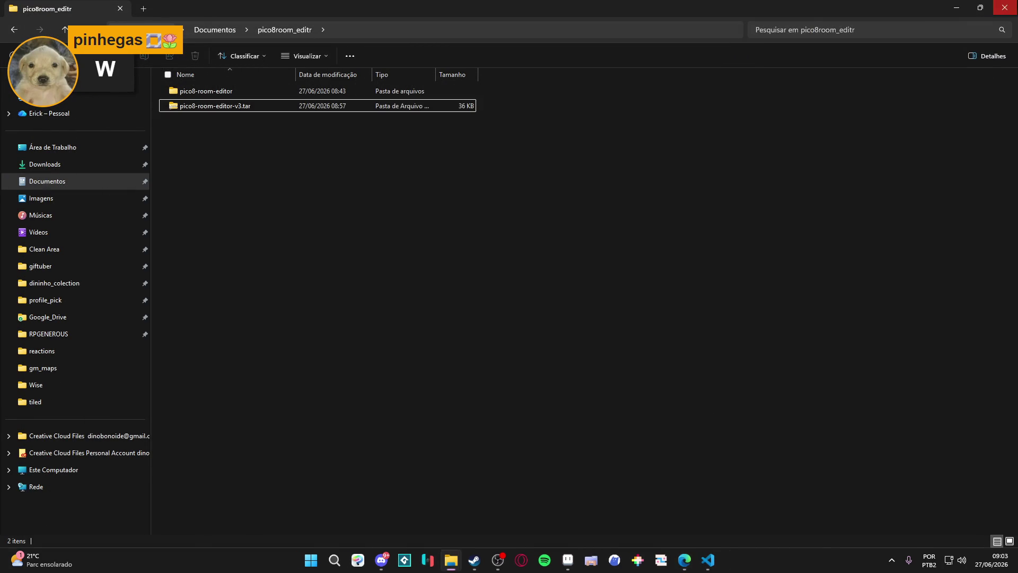
pyautogui.hotkey('ctrl', 'w')
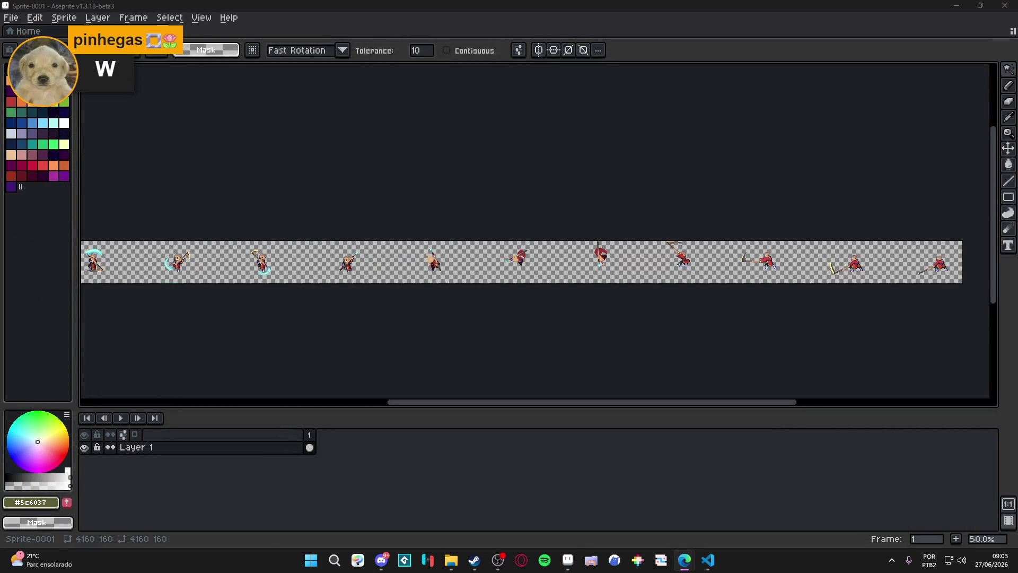
pyautogui.hotkey('ctrl', 'w')
pyautogui.click(510, 307)
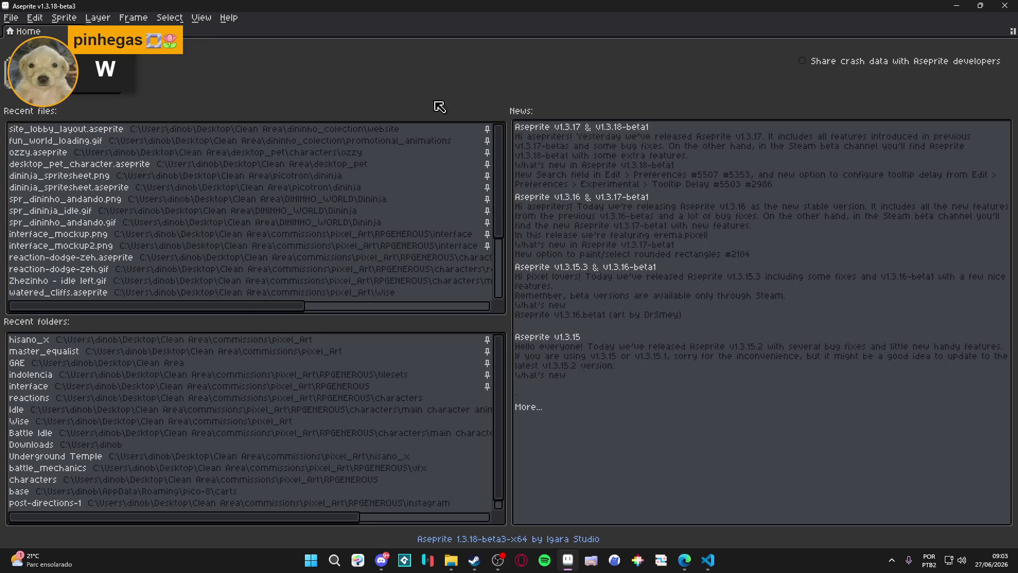
# Open RPGENEROUS > characters > reactions in File Explorer
pyautogui.moveTo(451, 560)
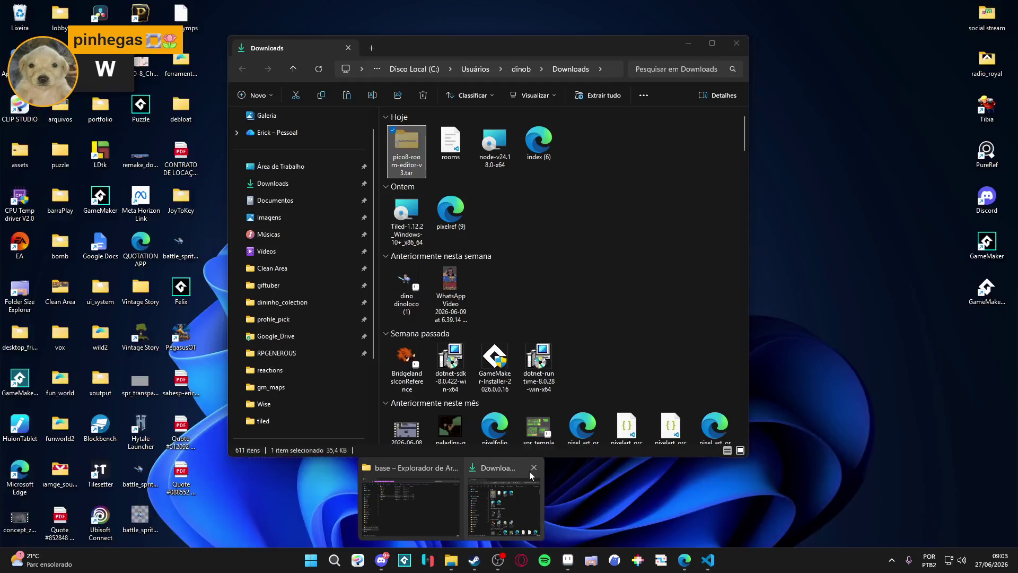
pyautogui.hotkey('alt', 'Tab')
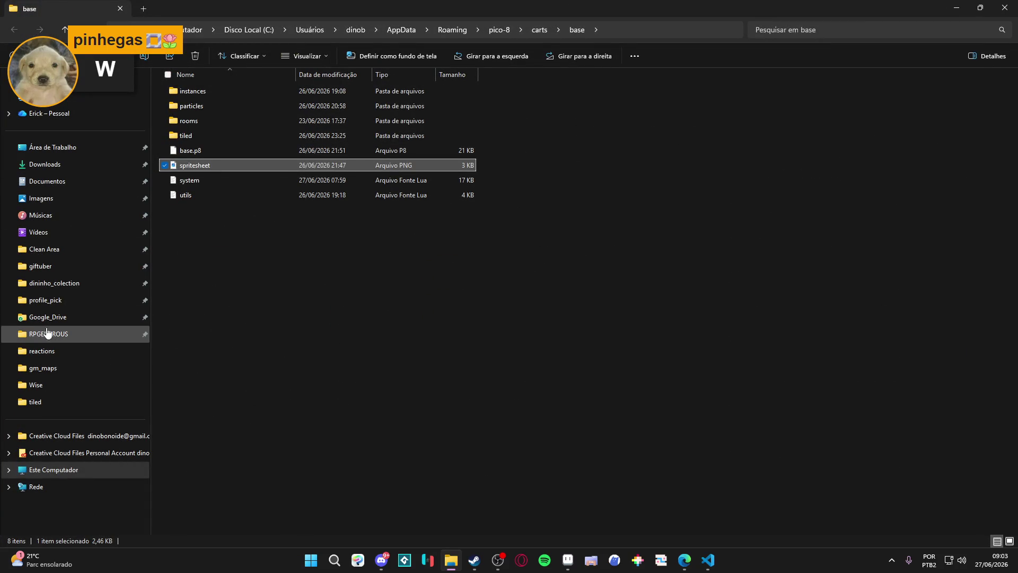
pyautogui.click(81, 333)
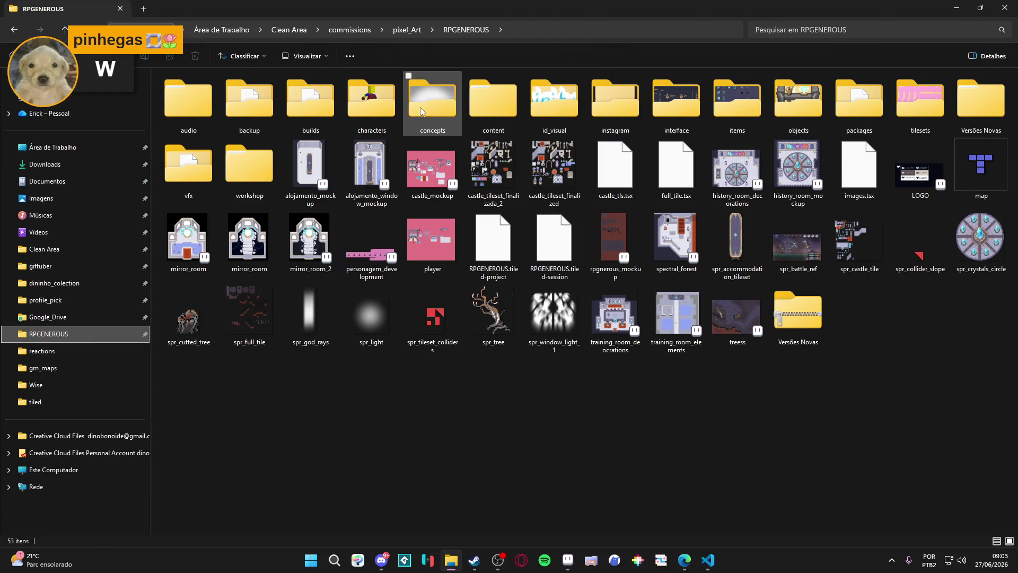
pyautogui.doubleClick(379, 98)
pyautogui.click(583, 97)
pyautogui.doubleClick(582, 97)
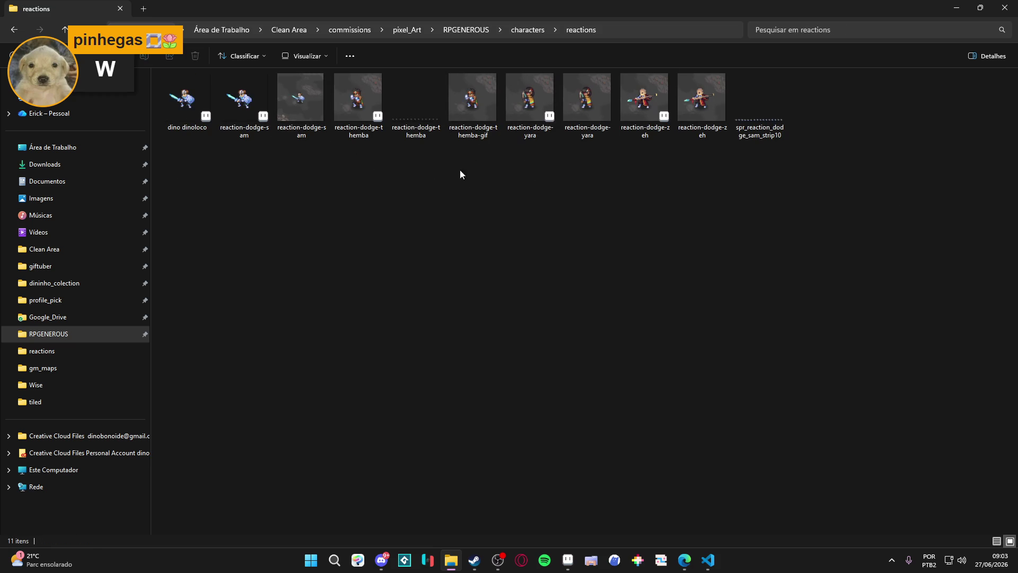
# Group the reactions folder's files by type
pyautogui.click(365, 110)
pyautogui.rightClick(442, 151)
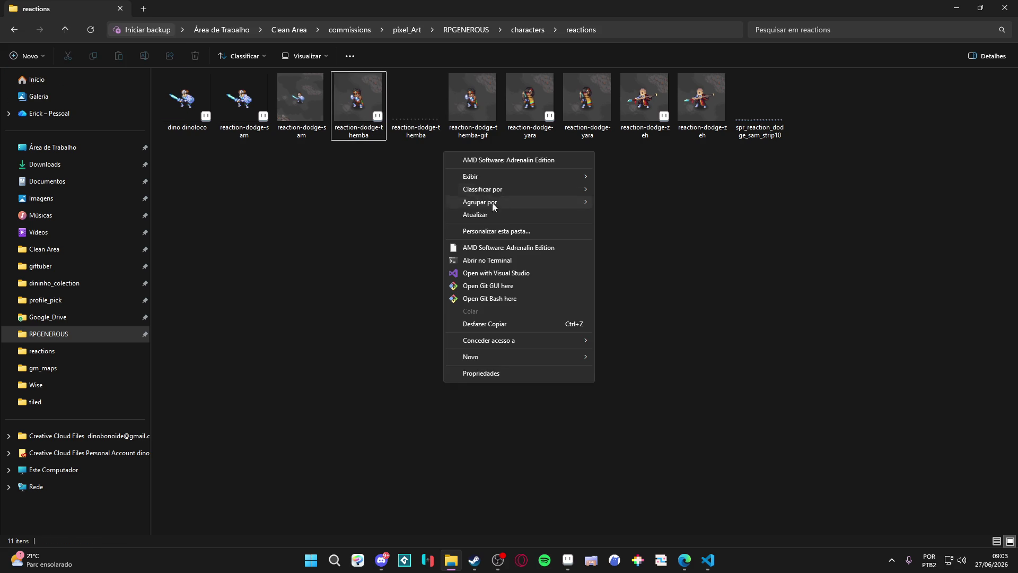
pyautogui.moveTo(561, 203)
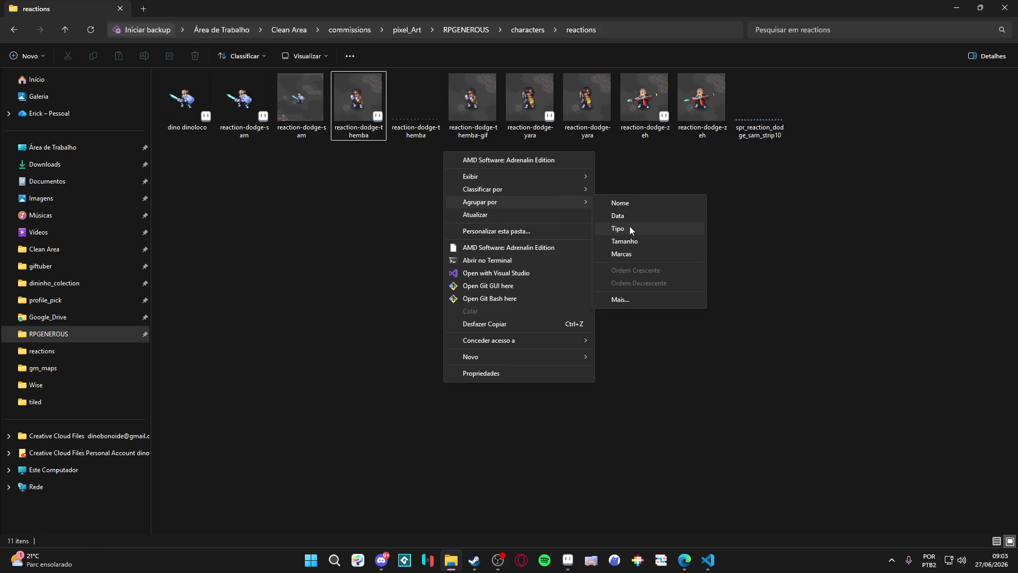
pyautogui.click(628, 227)
# Open reaction-dodge-sam.aseprite, hide Layer 6, and preview the animation from frame 7
pyautogui.doubleClick(244, 242)
pyautogui.scroll(2, 572, 228)
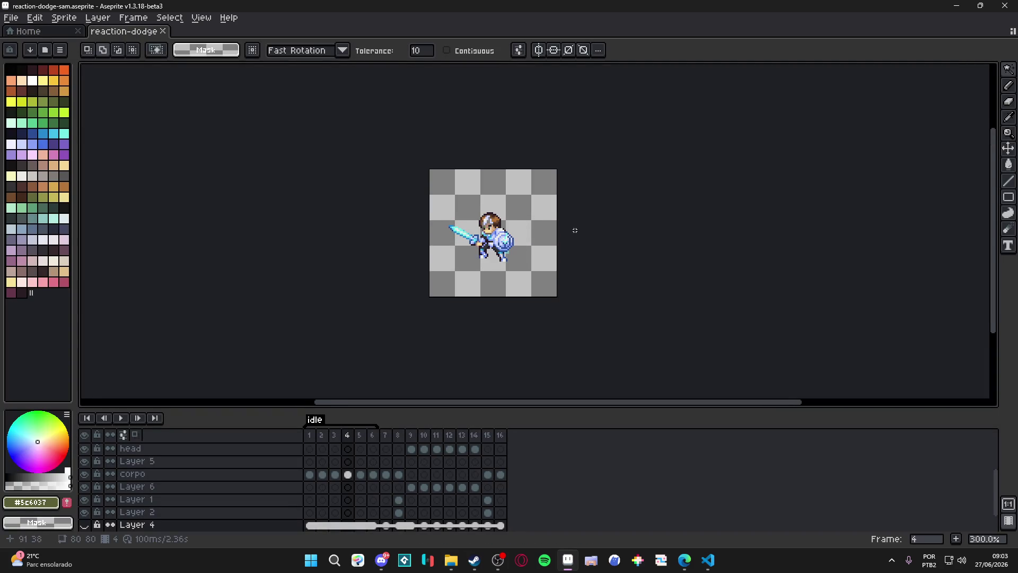
pyautogui.click(387, 435)
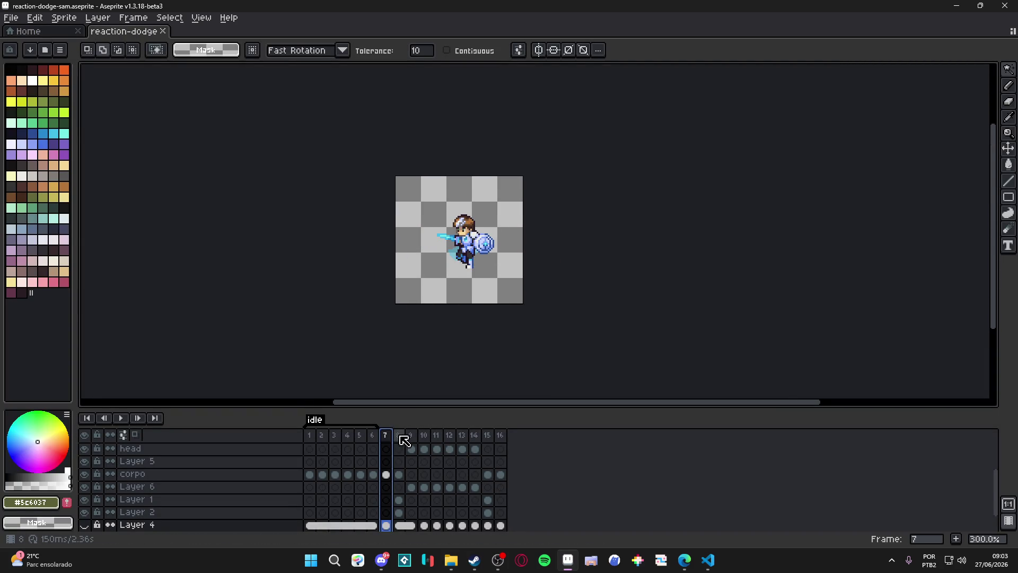
pyautogui.press('Right')
pyautogui.press('Right')
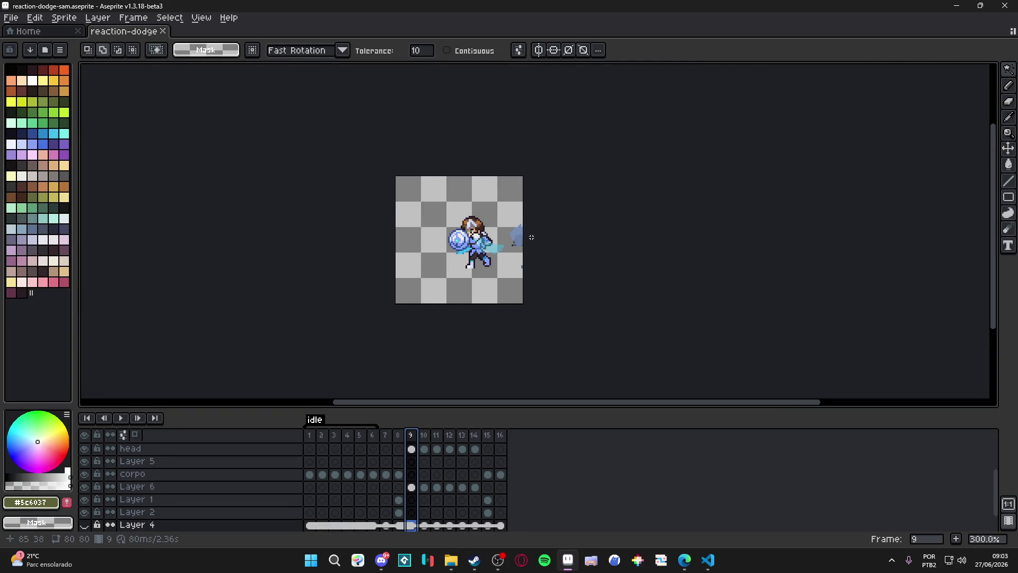
pyautogui.press('v')
pyautogui.click(143, 487)
pyautogui.click(86, 488)
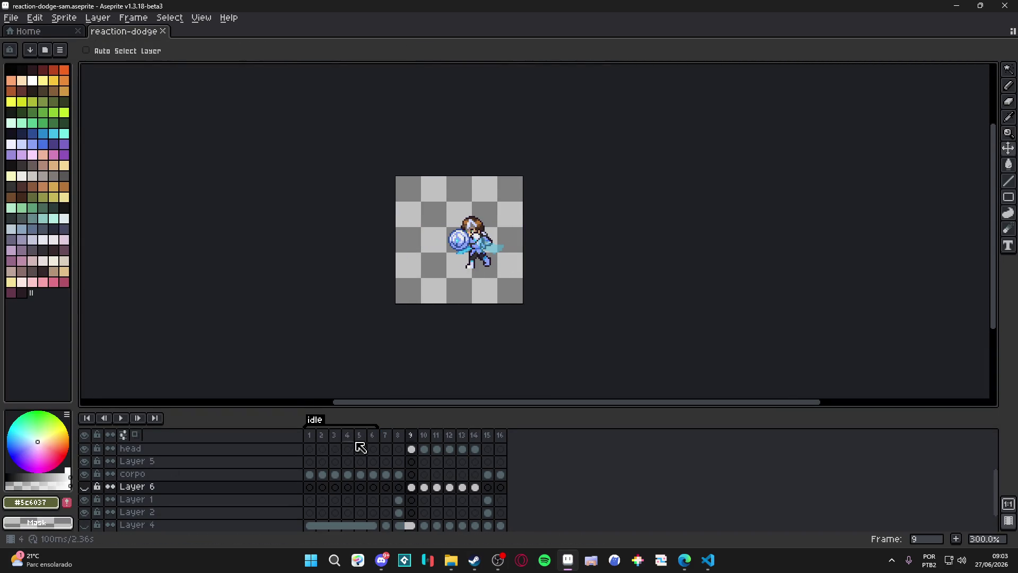
pyautogui.click(398, 435)
pyautogui.click(121, 419)
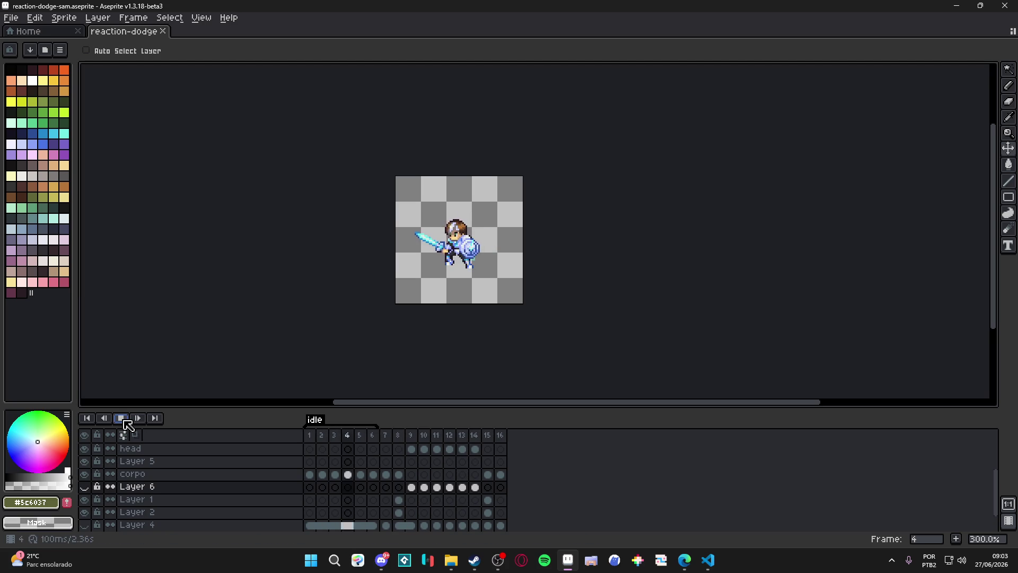
pyautogui.click(126, 422)
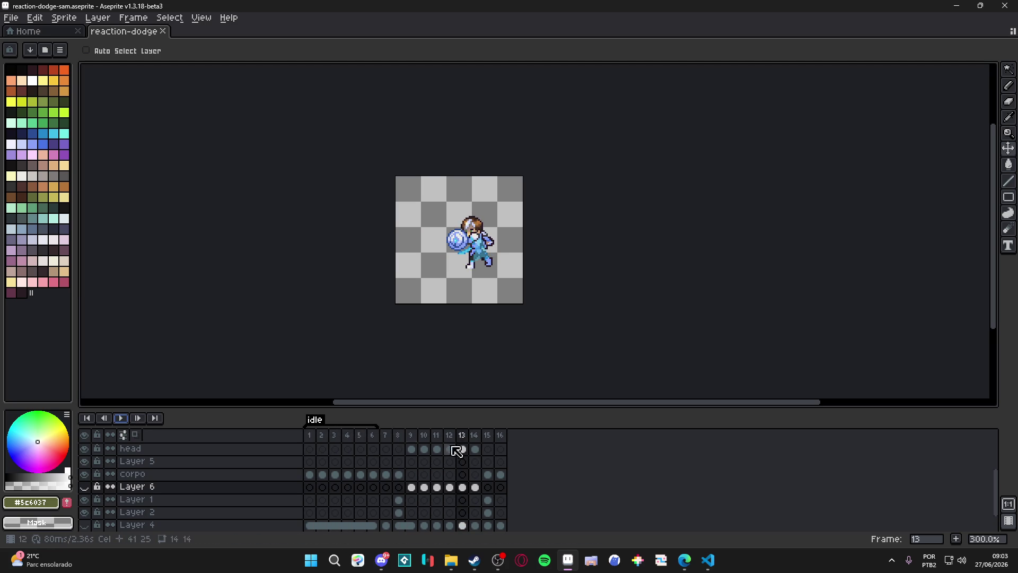
# Tag frames 7–16 as 'reaction'
pyautogui.moveTo(391, 436)
pyautogui.mouseDown()
pyautogui.moveTo(509, 444)
pyautogui.moveTo(448, 432)
pyautogui.moveTo(391, 436)
pyautogui.moveTo(509, 435)
pyautogui.mouseUp()
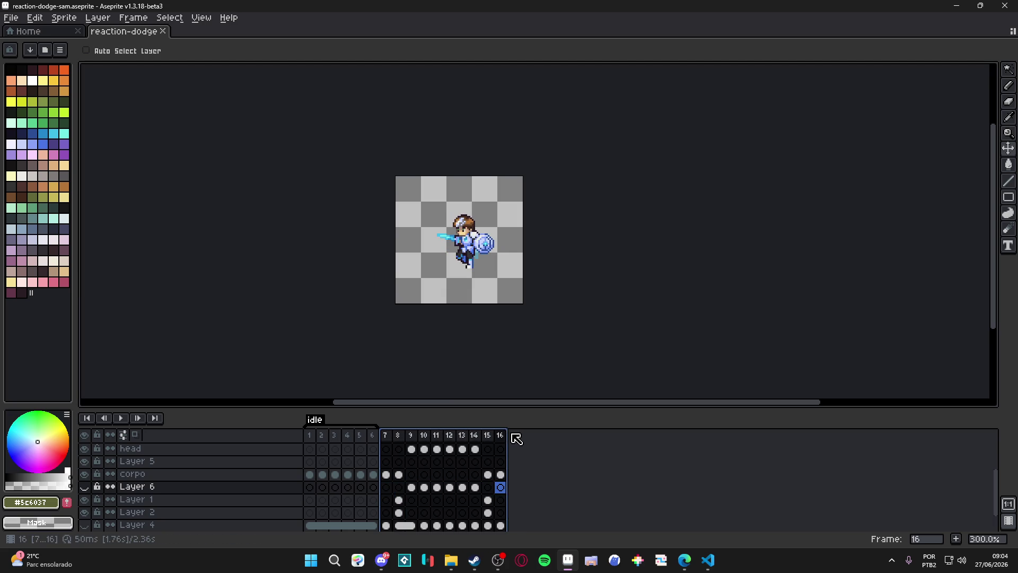
pyautogui.rightClick(397, 435)
pyautogui.click(474, 483)
pyautogui.write('reactio')
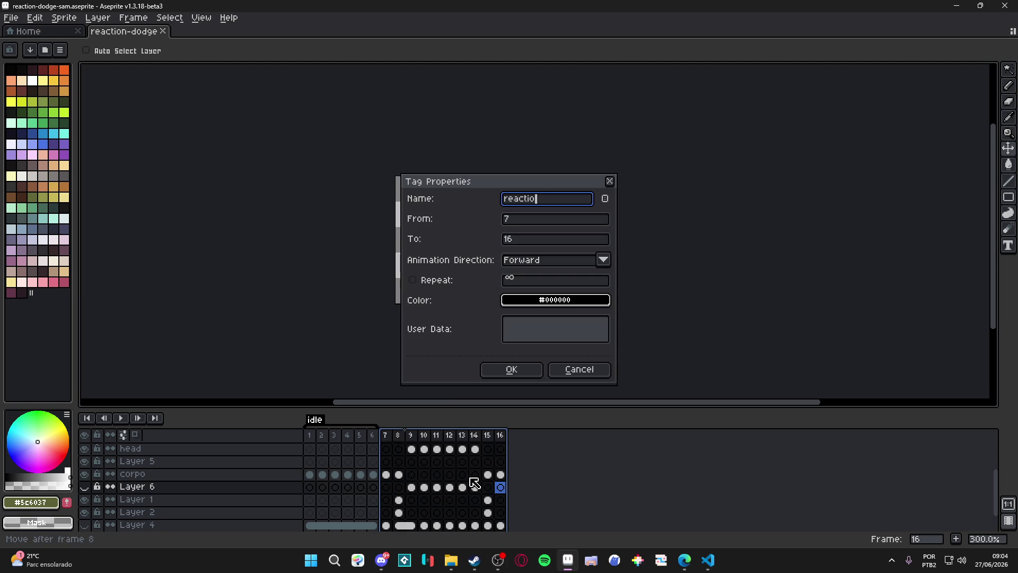
pyautogui.write('n')
pyautogui.press('Return')
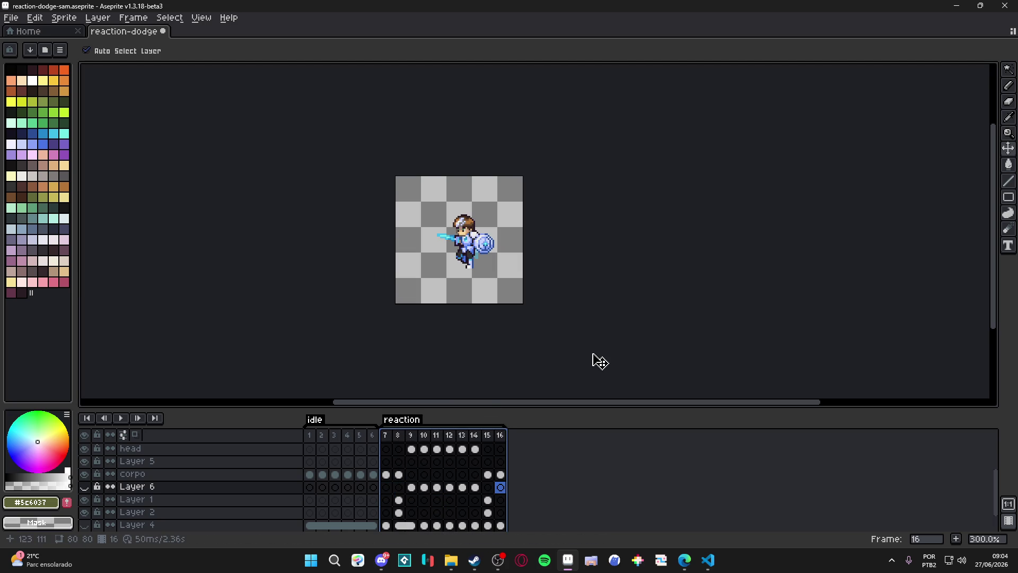
pyautogui.hotkey('ctrl', 'alt', 'shift', 's')
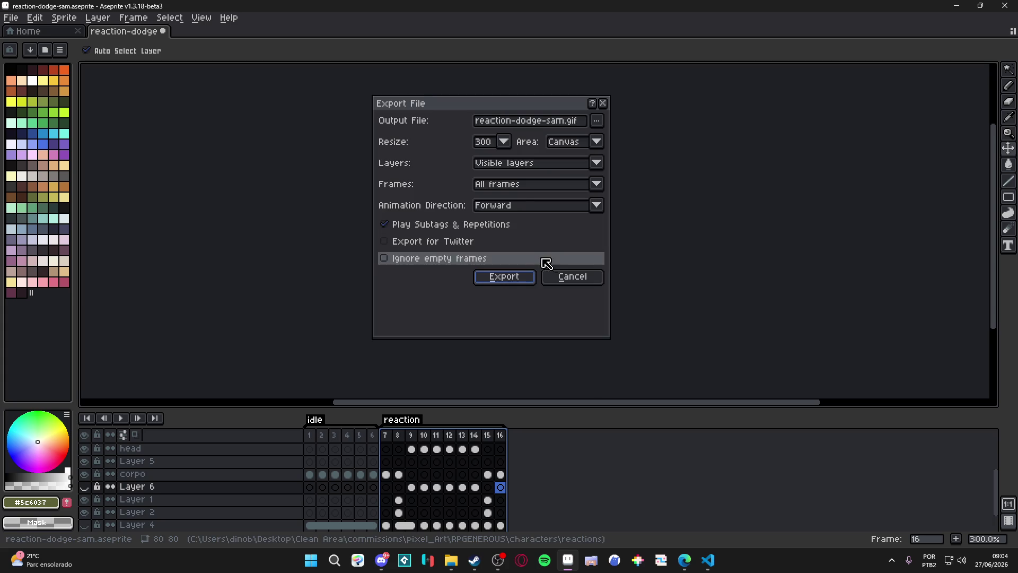
# Set the sprite sheet export to the reaction tag's frames, declining to overwrite the existing strip
pyautogui.click(571, 278)
pyautogui.hotkey('ctrl', 'e')
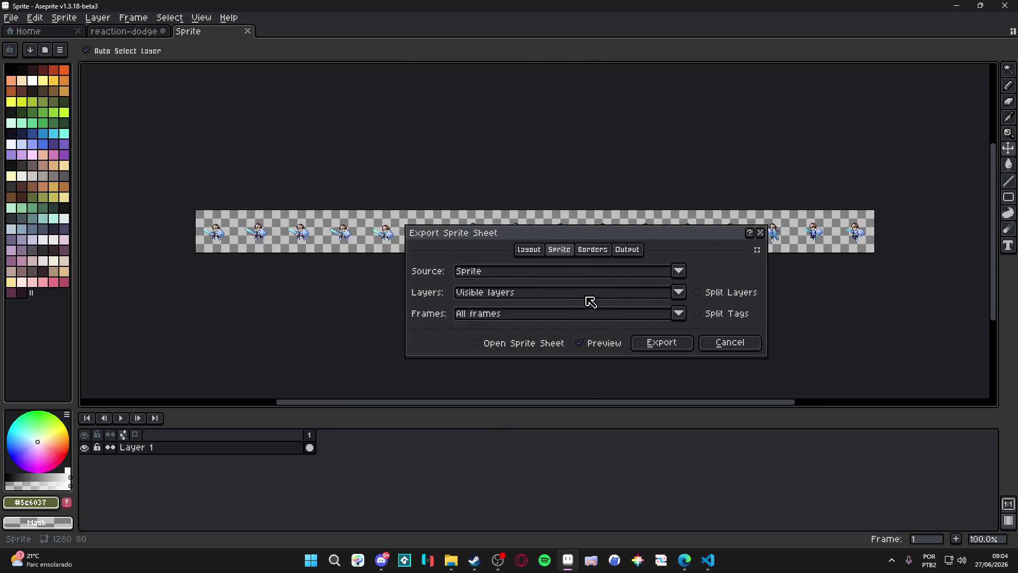
pyautogui.click(679, 313)
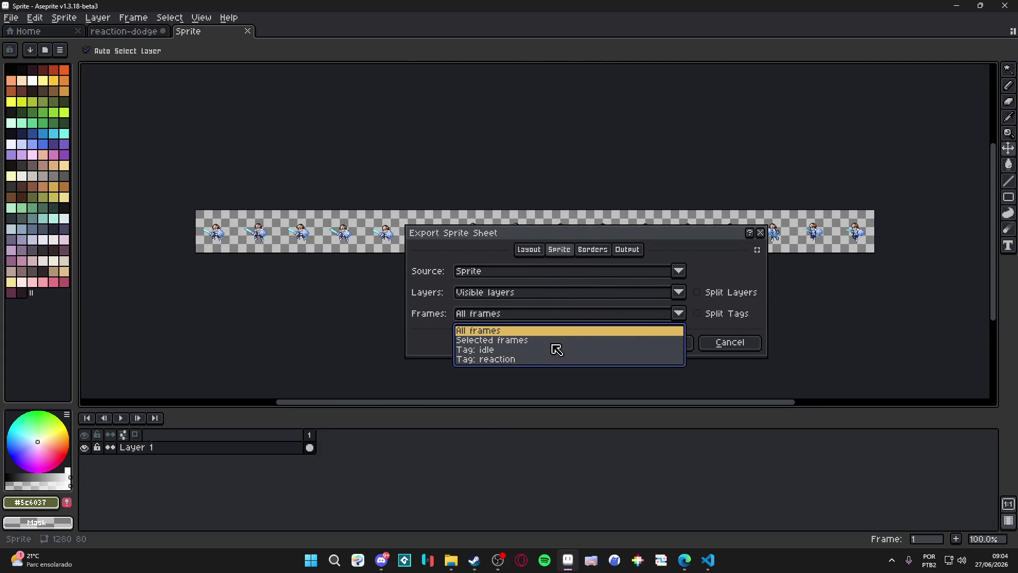
pyautogui.click(524, 361)
pyautogui.moveTo(711, 236)
pyautogui.mouseDown()
pyautogui.moveTo(784, 312)
pyautogui.moveTo(785, 283)
pyautogui.mouseUp()
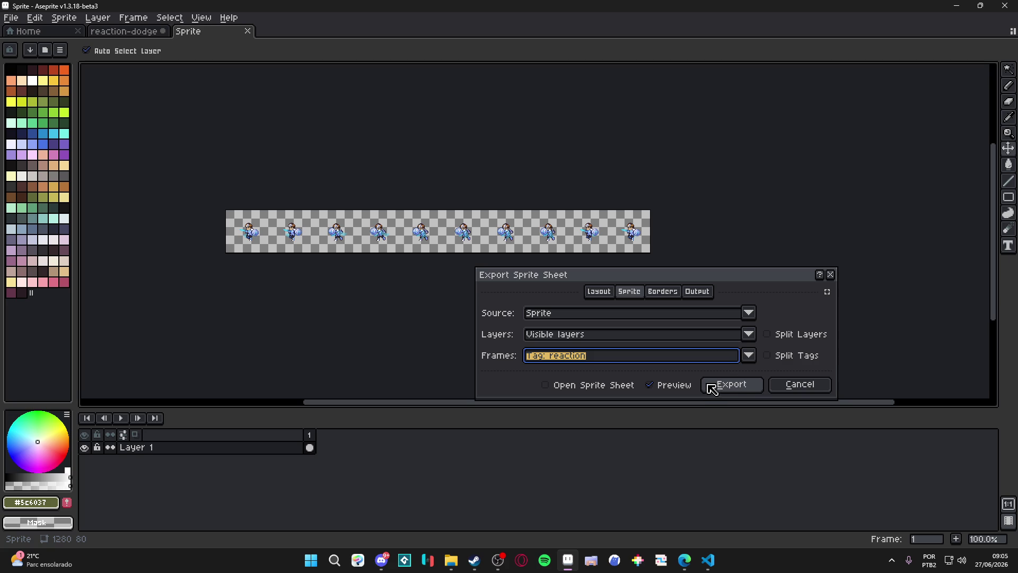
pyautogui.click(722, 387)
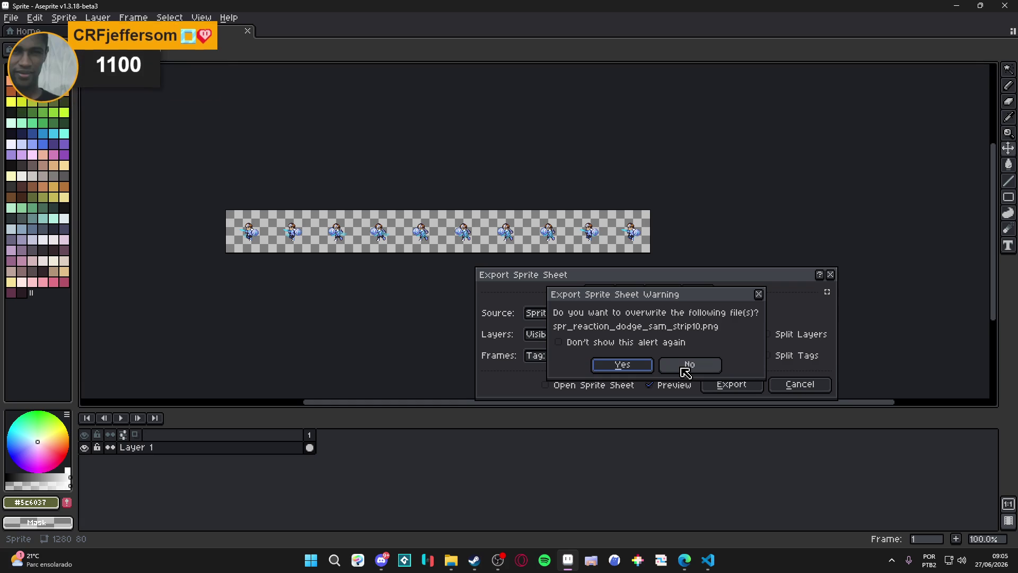
pyautogui.click(705, 365)
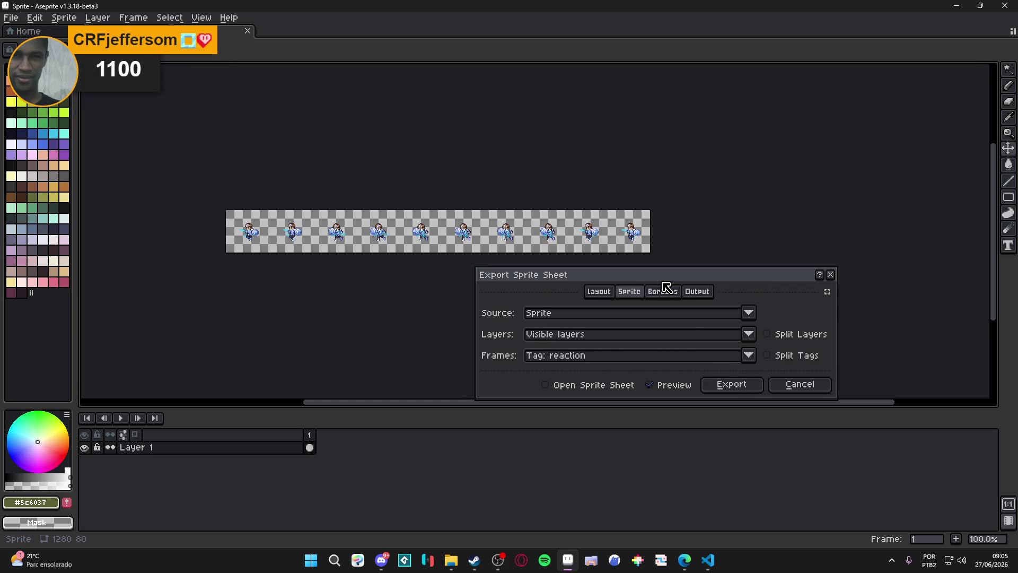
# Point the output to a new 'strips' folder as spr_reaction, then maximize the Steam store window
pyautogui.click(698, 292)
pyautogui.click(772, 313)
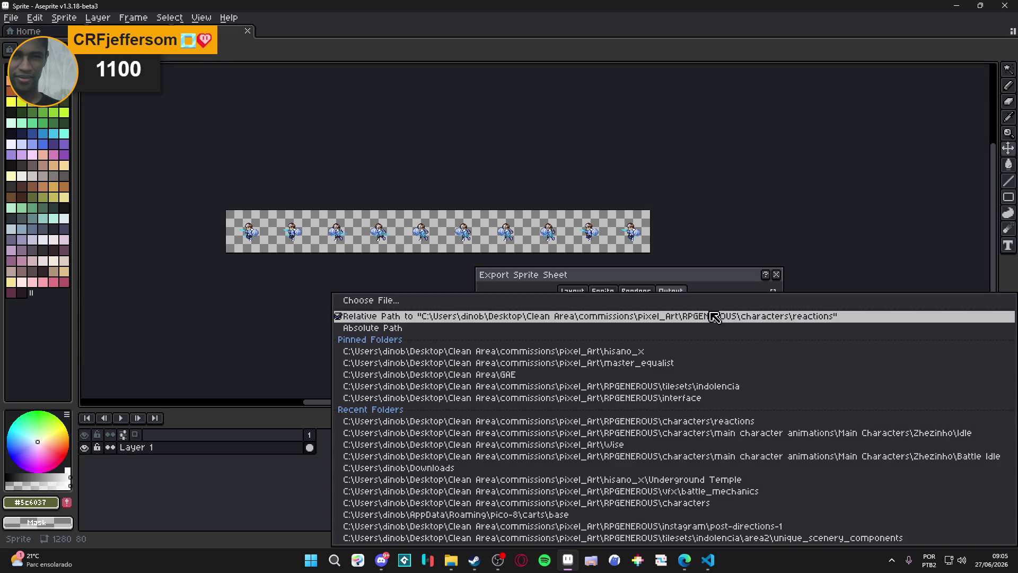
pyautogui.click(719, 317)
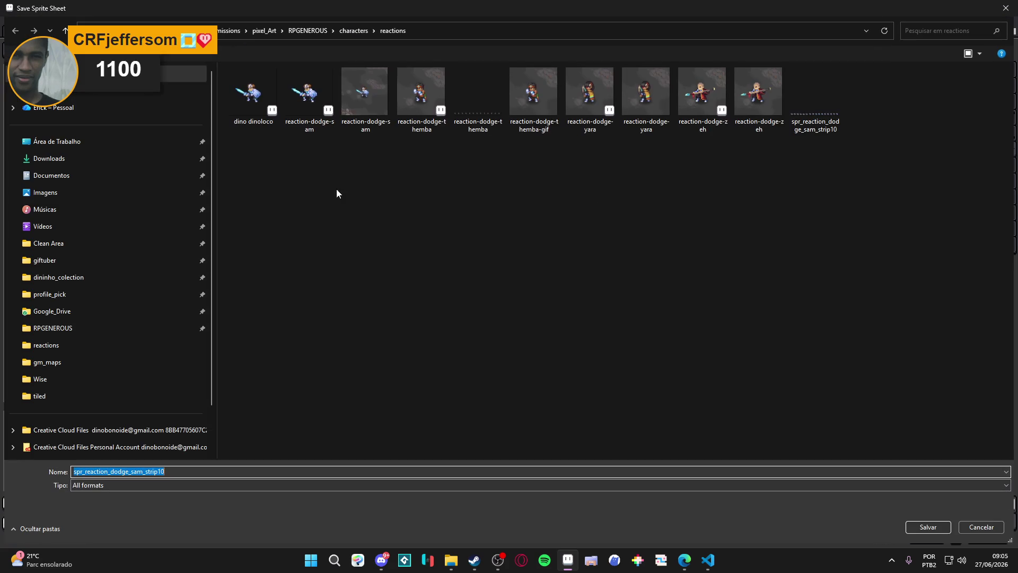
pyautogui.rightClick(357, 188)
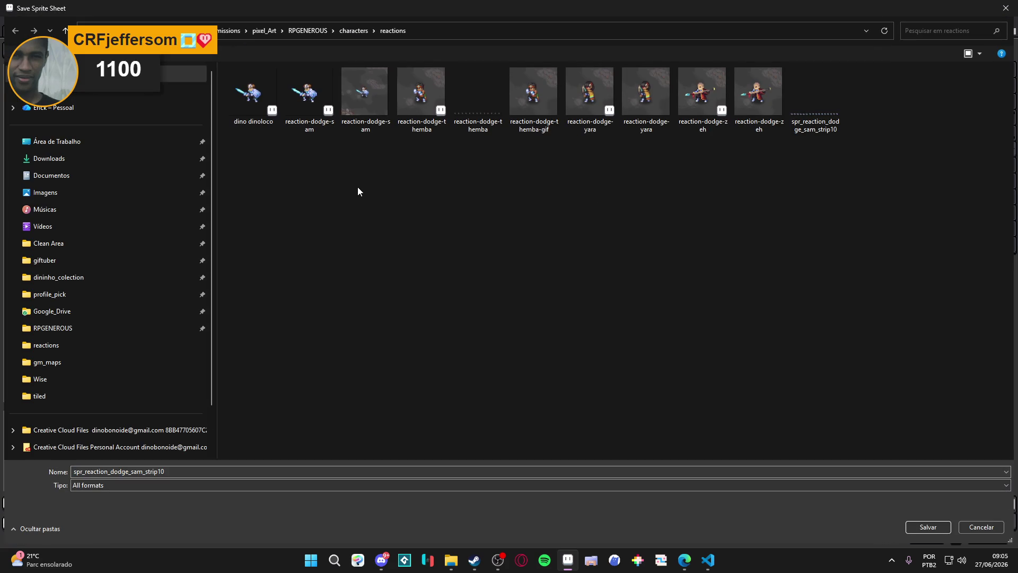
pyautogui.moveTo(480, 364)
pyautogui.click(542, 361)
pyautogui.write('strips')
pyautogui.press('Return')
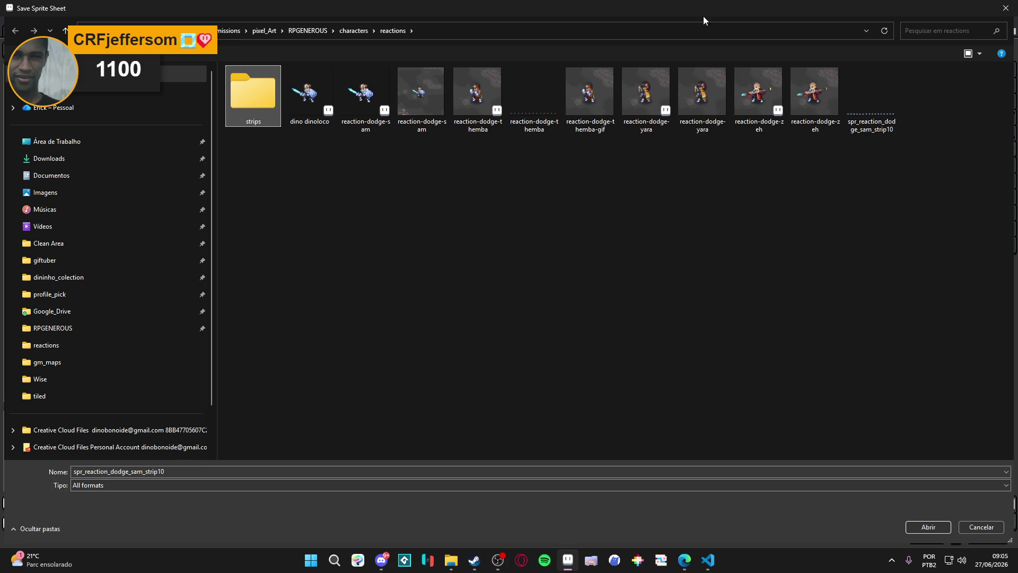
pyautogui.doubleClick(262, 106)
pyautogui.tripleClick(217, 469)
pyautogui.write('spr_reaction')
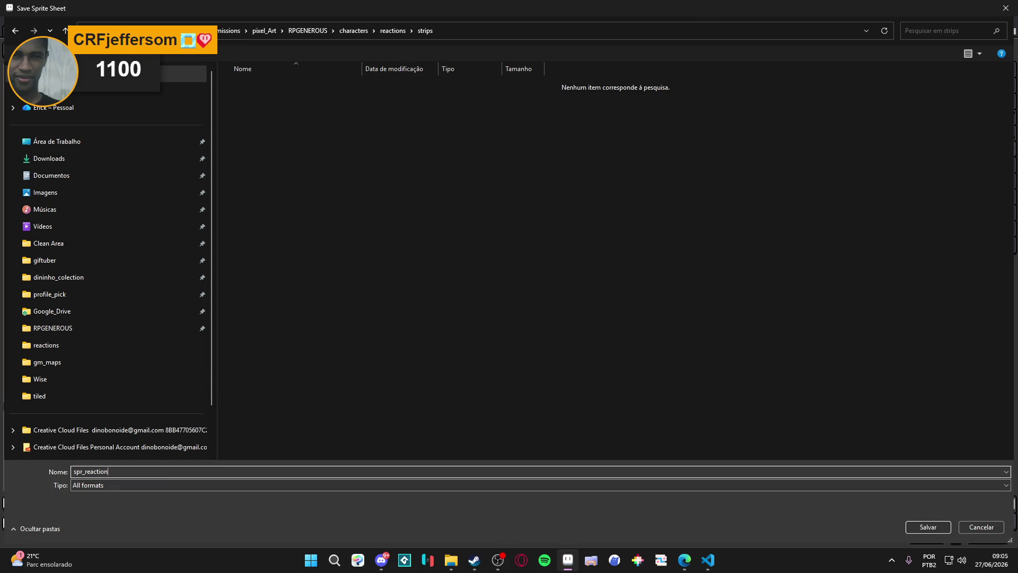
pyautogui.click(469, 568)
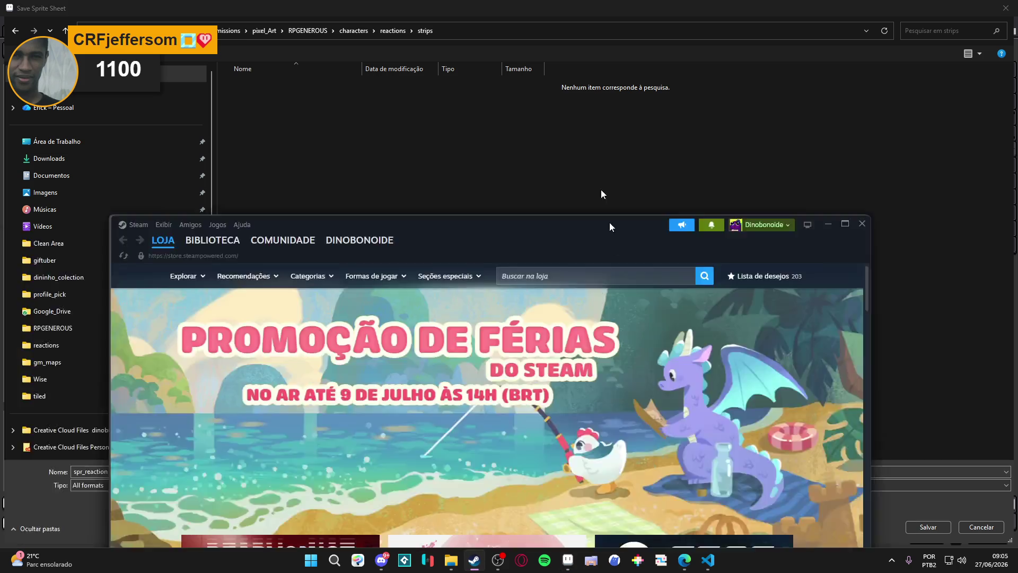
pyautogui.doubleClick(610, 227)
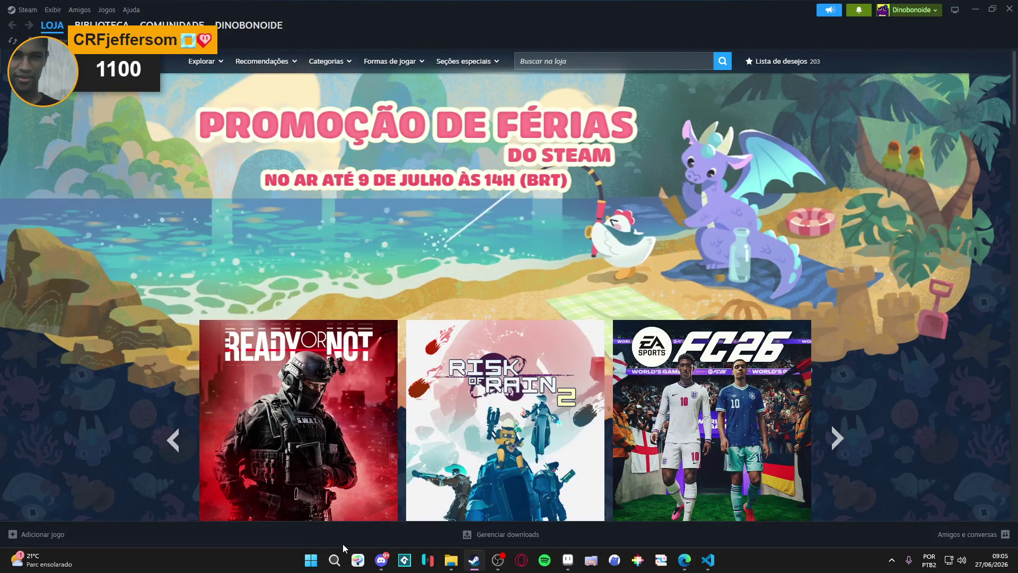
# Launch GitHub Desktop and review the changed room, Spiritalis.yyp and deleted tileset files
pyautogui.click(319, 561)
pyautogui.write('git')
pyautogui.press('Return')
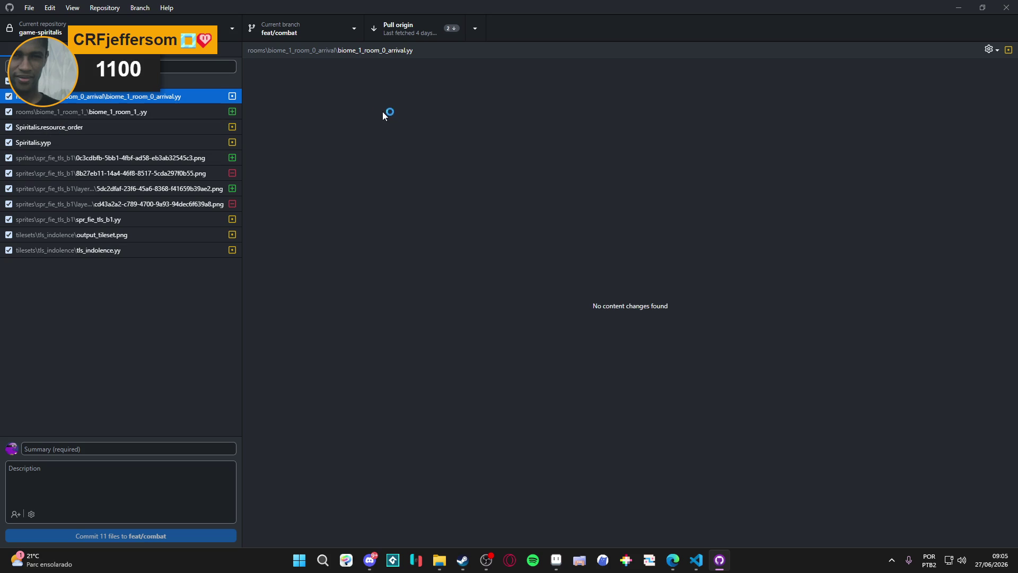
pyautogui.click(179, 111)
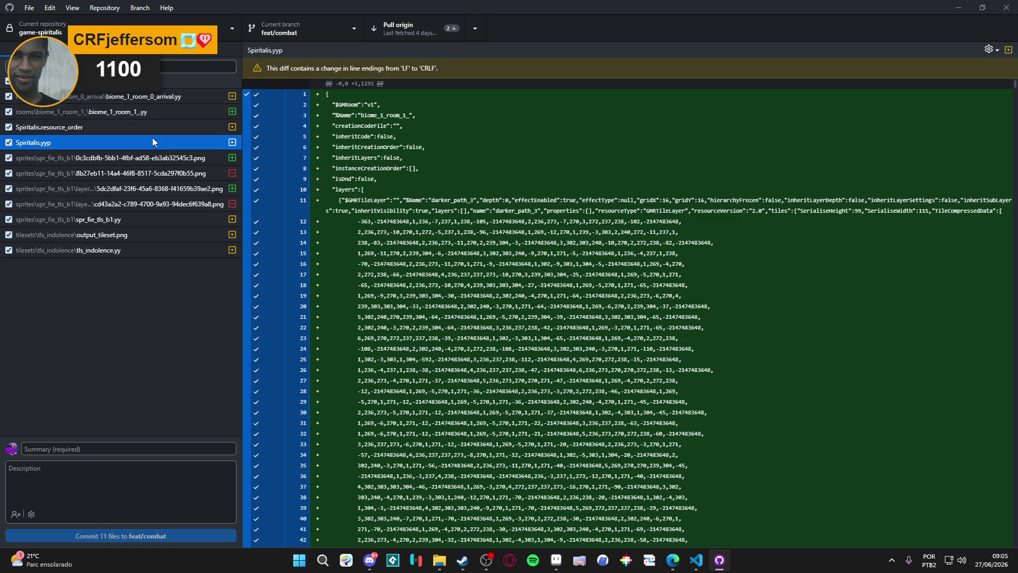
pyautogui.click(153, 142)
pyautogui.click(135, 169)
# Discard all 11 changed files and pull origin's latest commits
pyautogui.rightClick(102, 85)
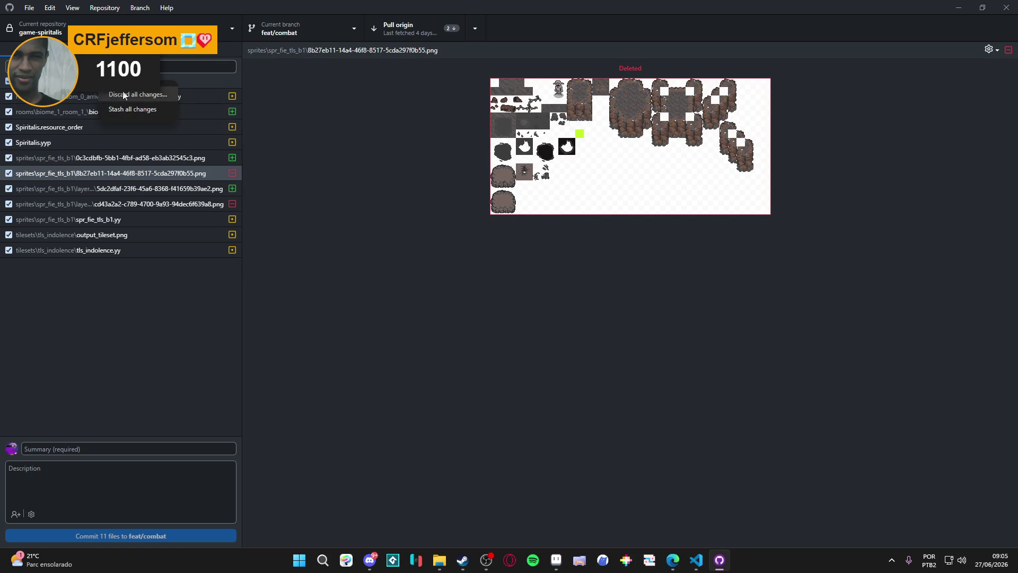
pyautogui.click(123, 96)
pyautogui.click(523, 314)
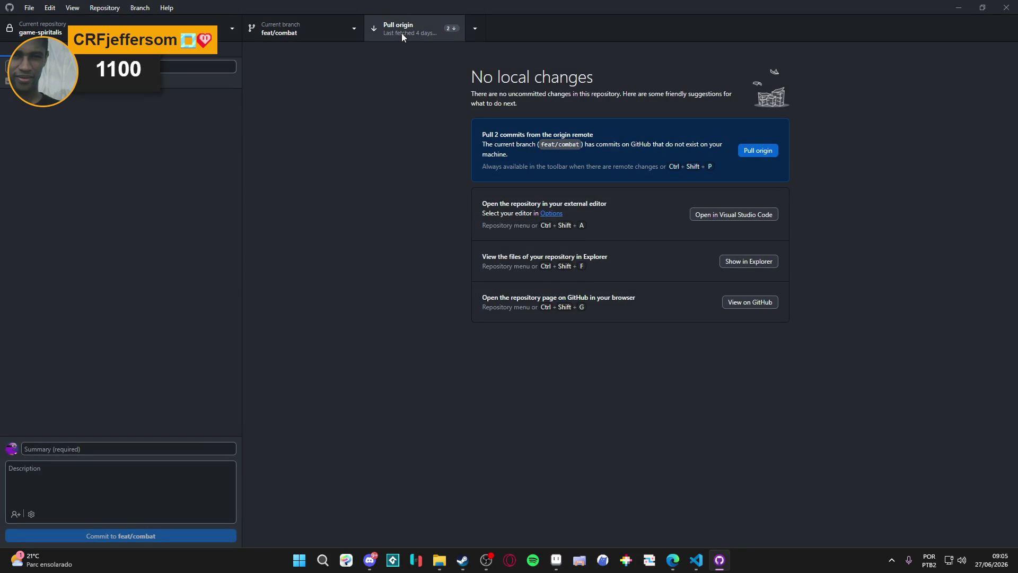
pyautogui.click(400, 31)
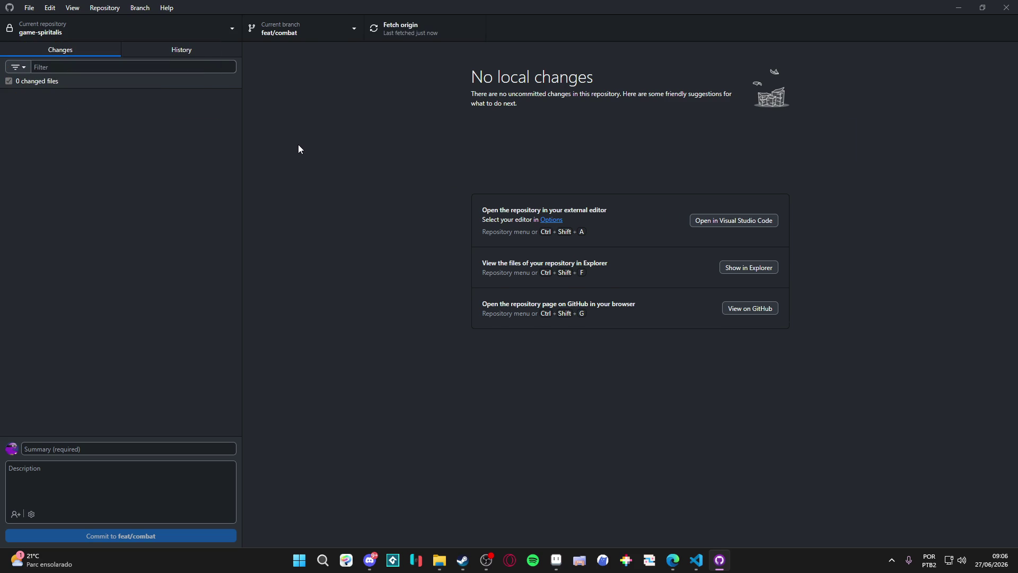
pyautogui.click(463, 560)
# Search the Steam library for 'game', launch GameMaker 2024.14.4, and dismiss the upgrade notice
pyautogui.click(101, 25)
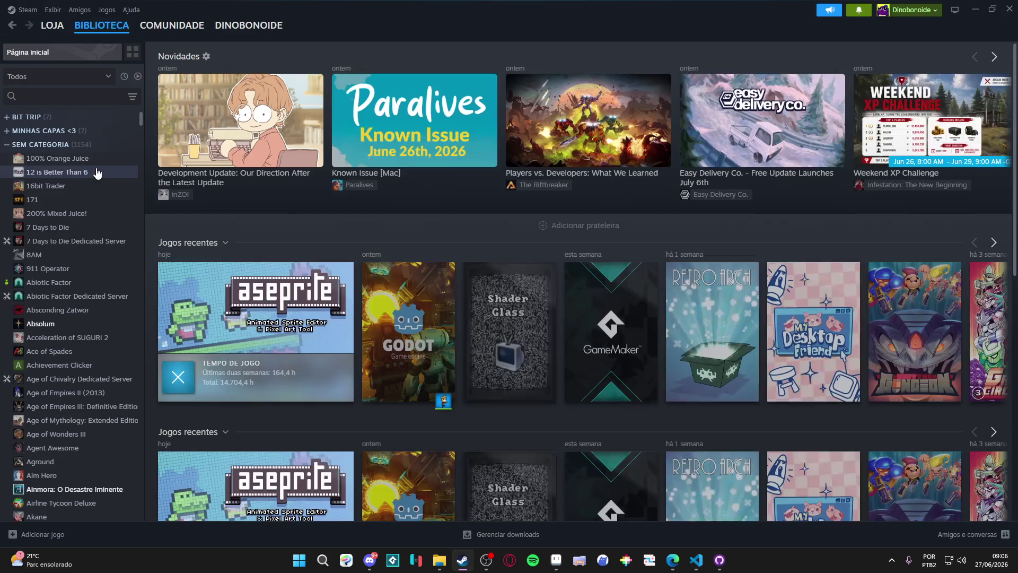
pyautogui.click(72, 97)
pyautogui.write('game')
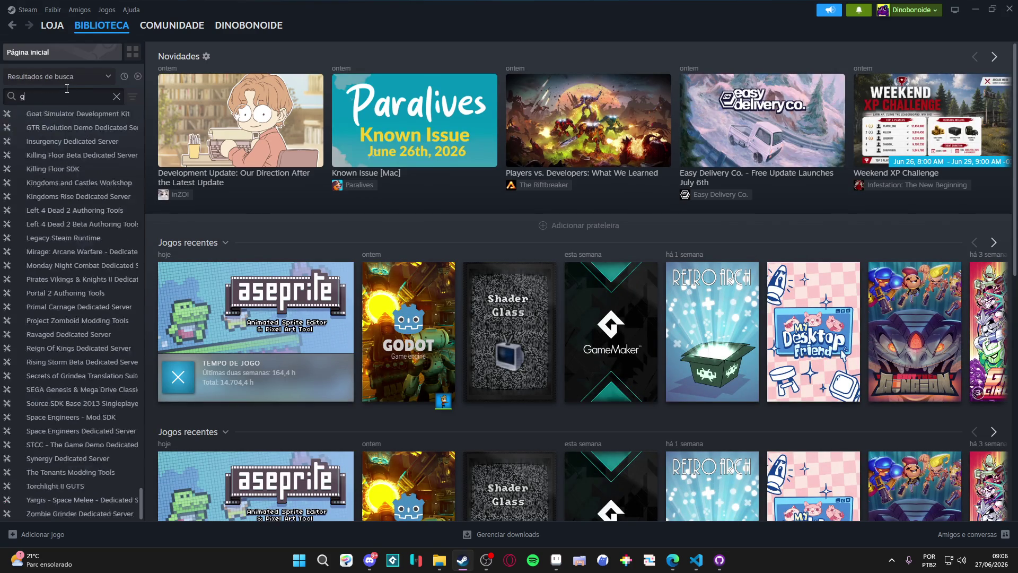
pyautogui.click(58, 227)
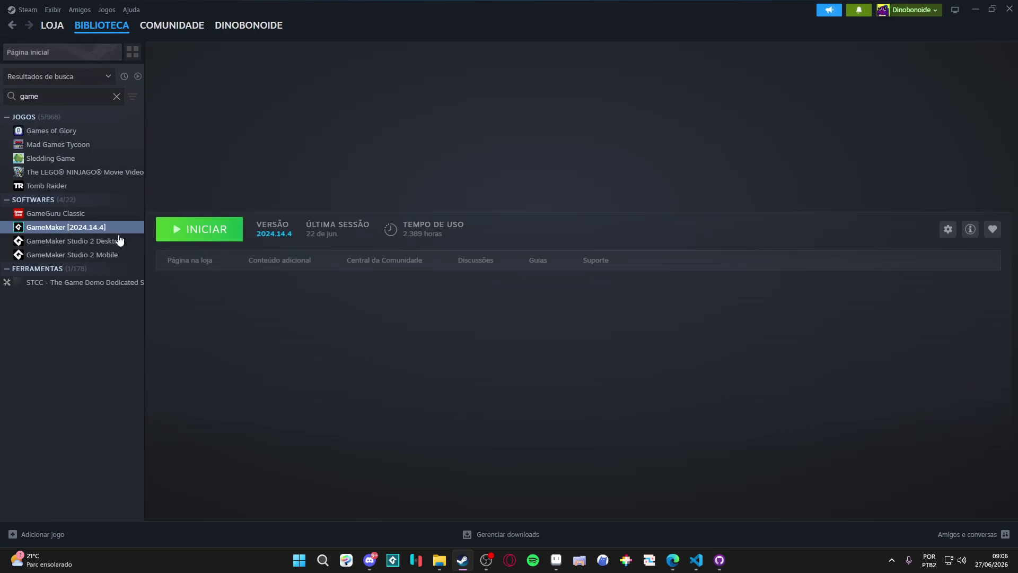
pyautogui.click(190, 229)
pyautogui.click(976, 9)
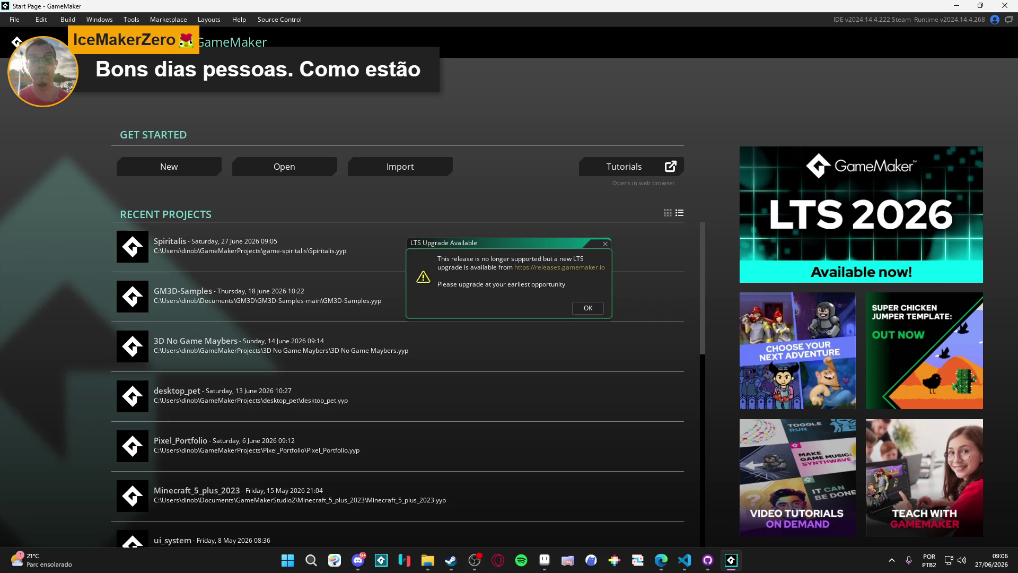
pyautogui.click(605, 244)
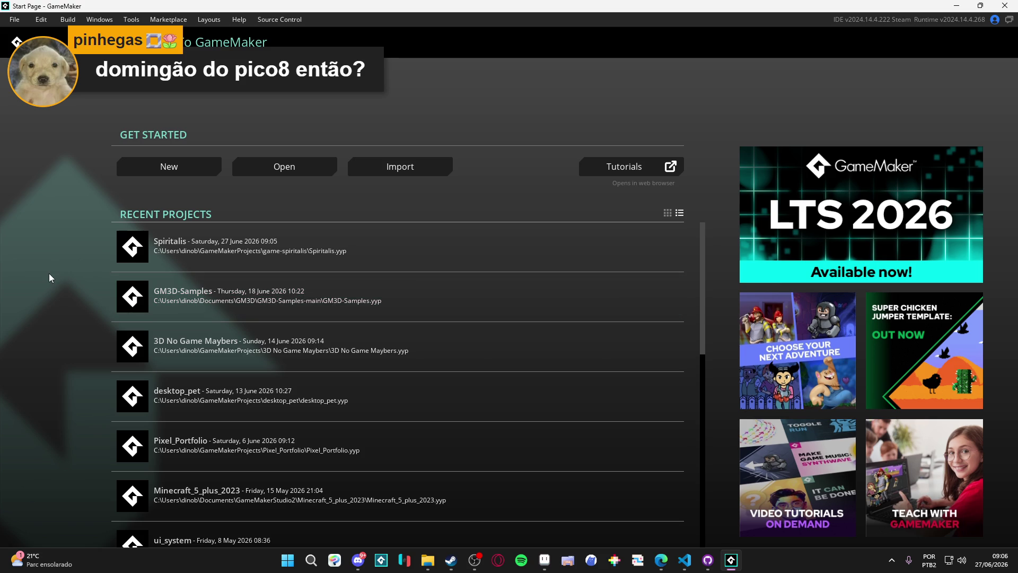
# Open the Spiritalis project from Recent Projects
pyautogui.click(262, 248)
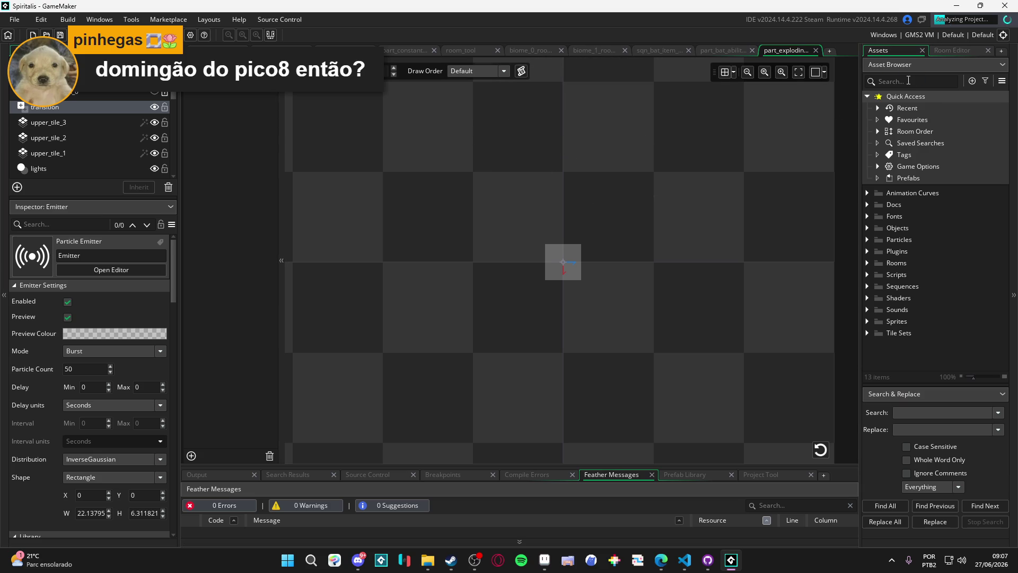
pyautogui.click(909, 80)
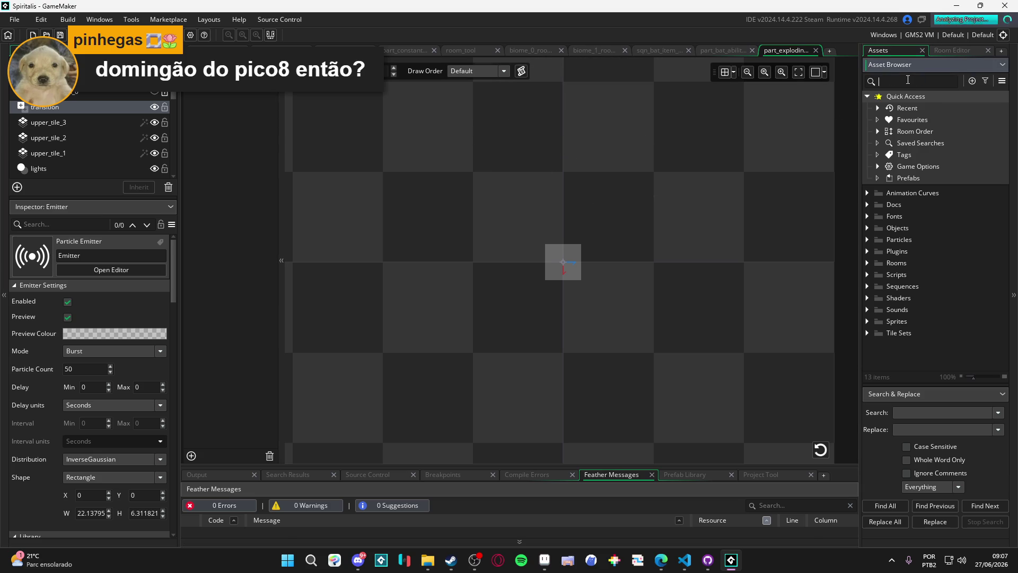
# Search the Asset Browser for 'reaction', then change the search term to 'dodge'
pyautogui.write('reaction')
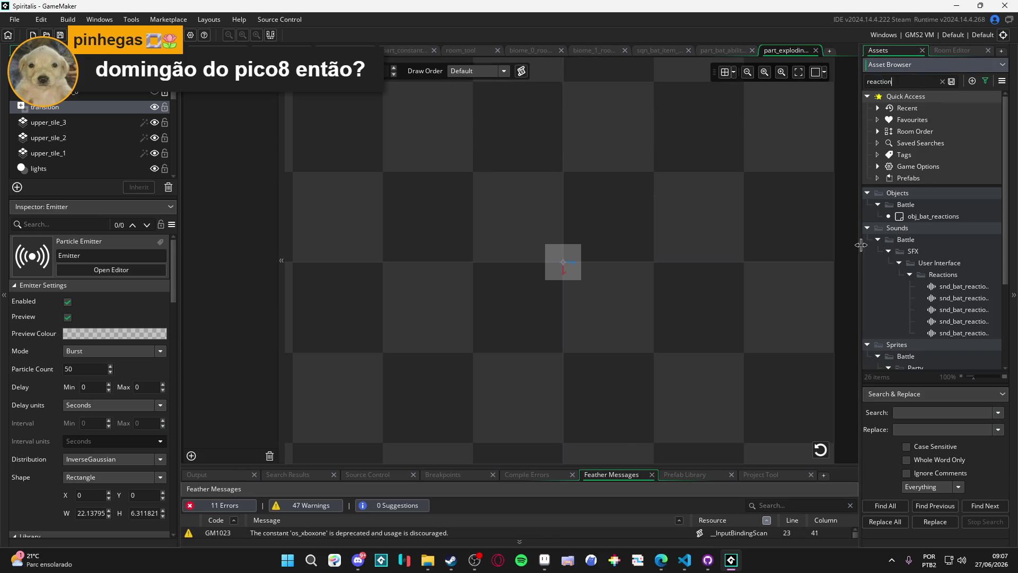
pyautogui.moveTo(860, 248); pyautogui.dragTo(648, 249)
pyautogui.scroll(-4, 784, 235)
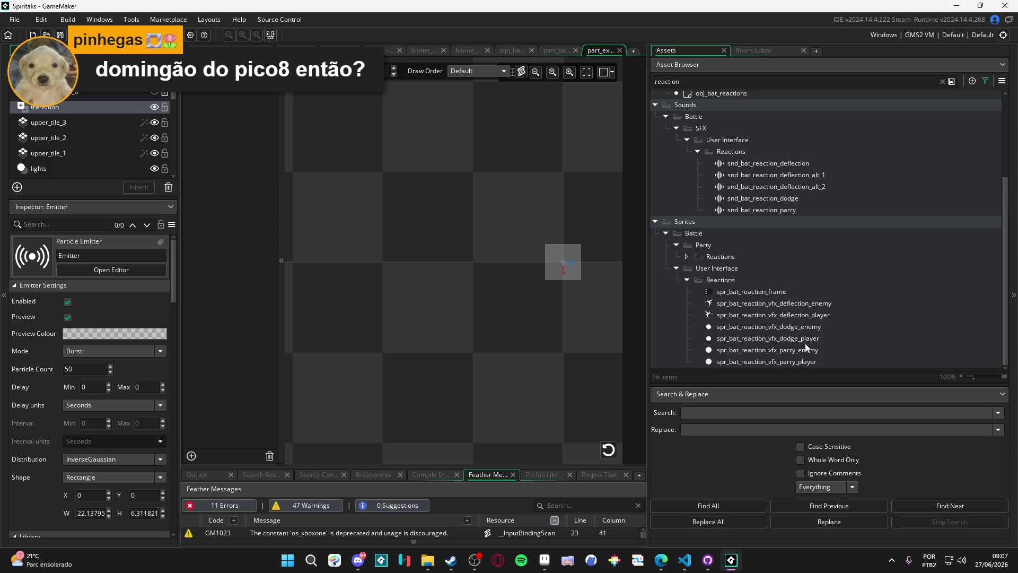
pyautogui.scroll(3, 814, 339)
pyautogui.scroll(-3, 814, 339)
pyautogui.doubleClick(761, 83)
pyautogui.write('dodge')
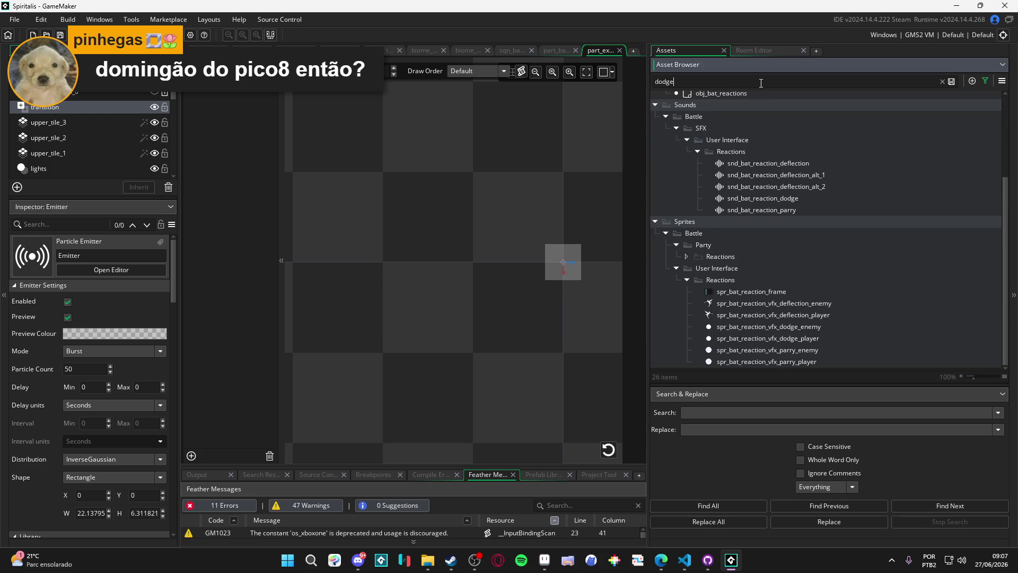
pyautogui.scroll(-2, 822, 146)
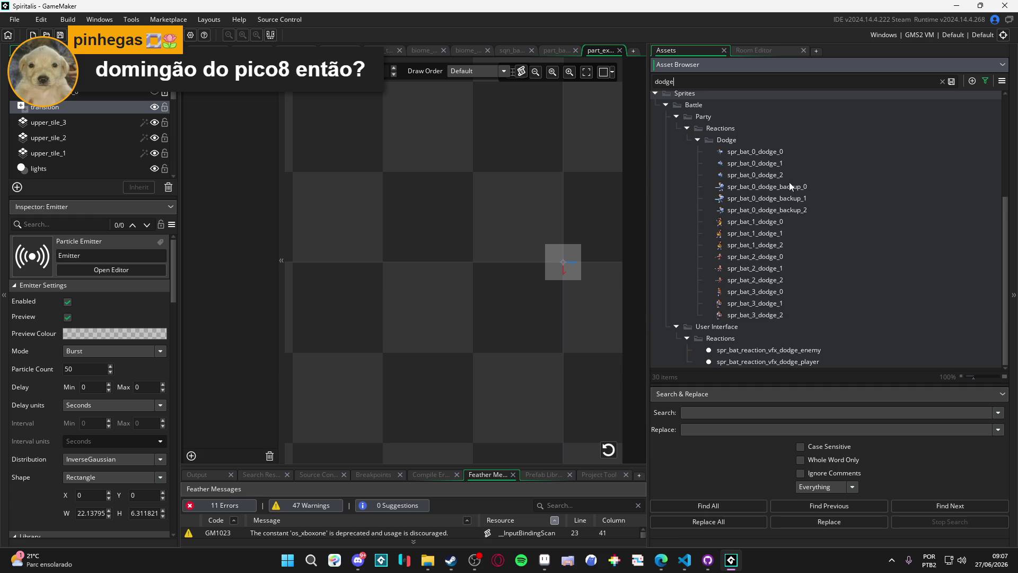
# Preview the spr_bat_1 and spr_bat_0 dodge sprites and open spr_bat_0_dodge_0 for editing
pyautogui.click(781, 222)
pyautogui.click(787, 233)
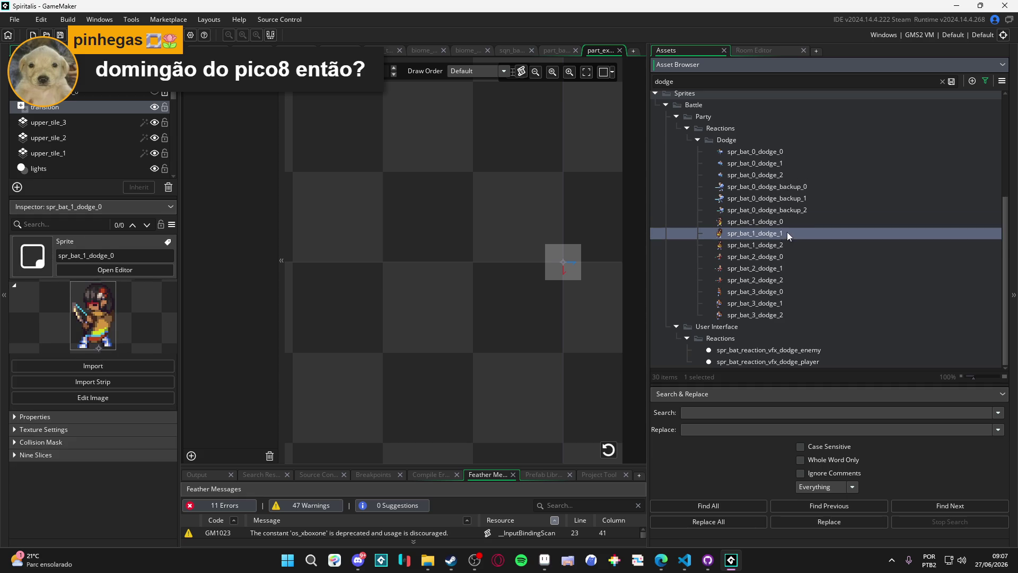
pyautogui.click(794, 244)
pyautogui.click(788, 222)
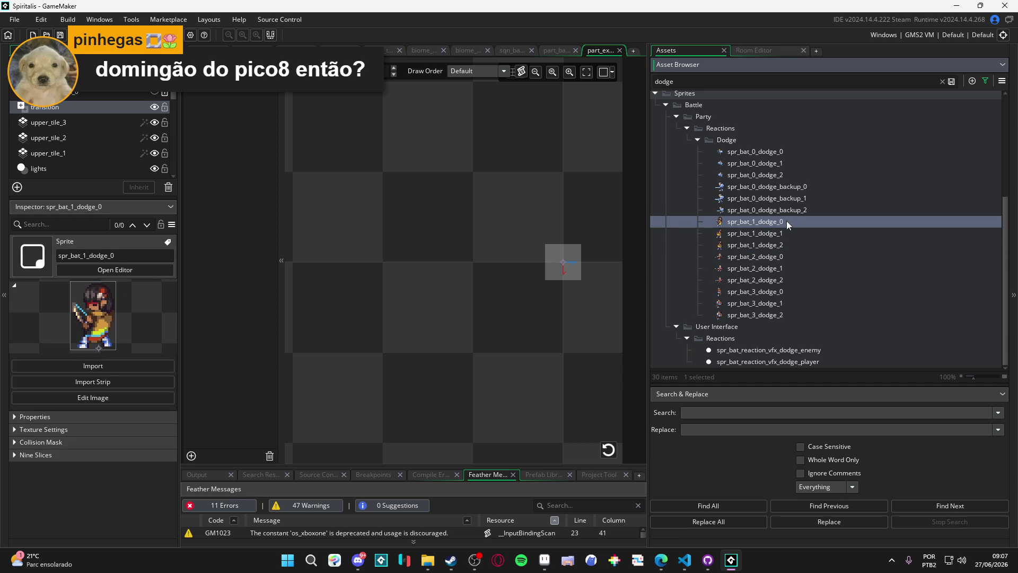
pyautogui.click(774, 234)
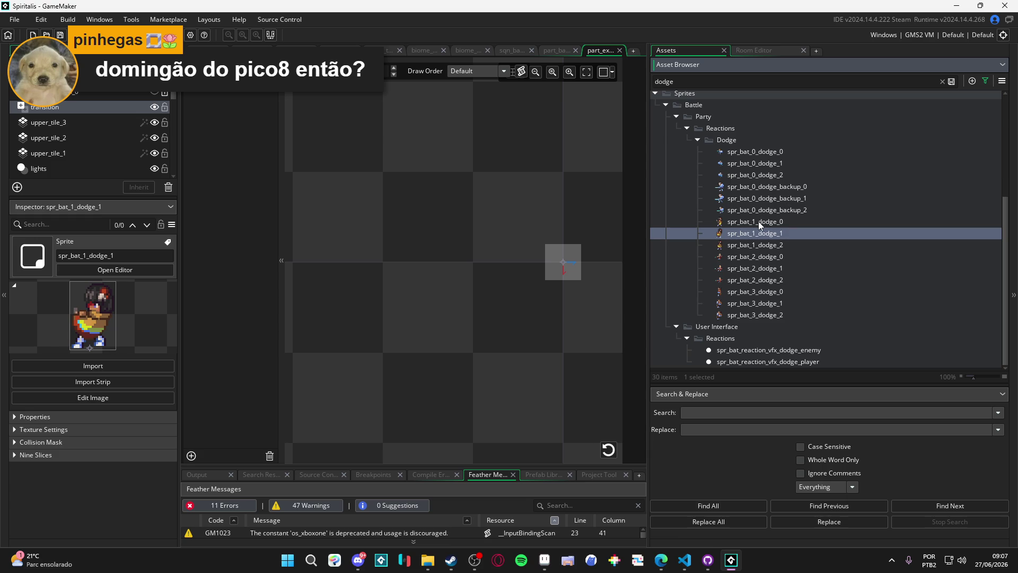
pyautogui.click(764, 154)
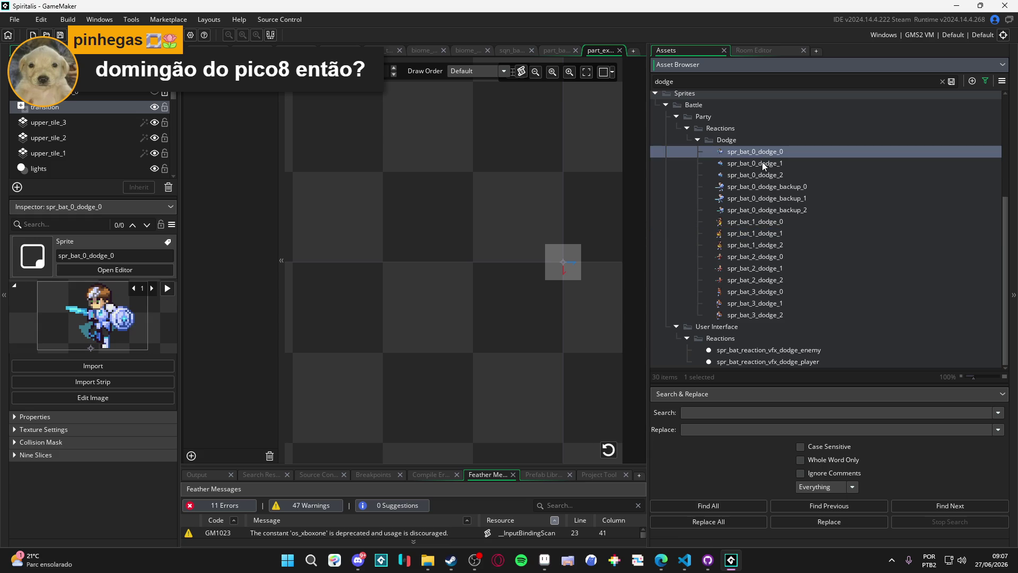
pyautogui.click(773, 167)
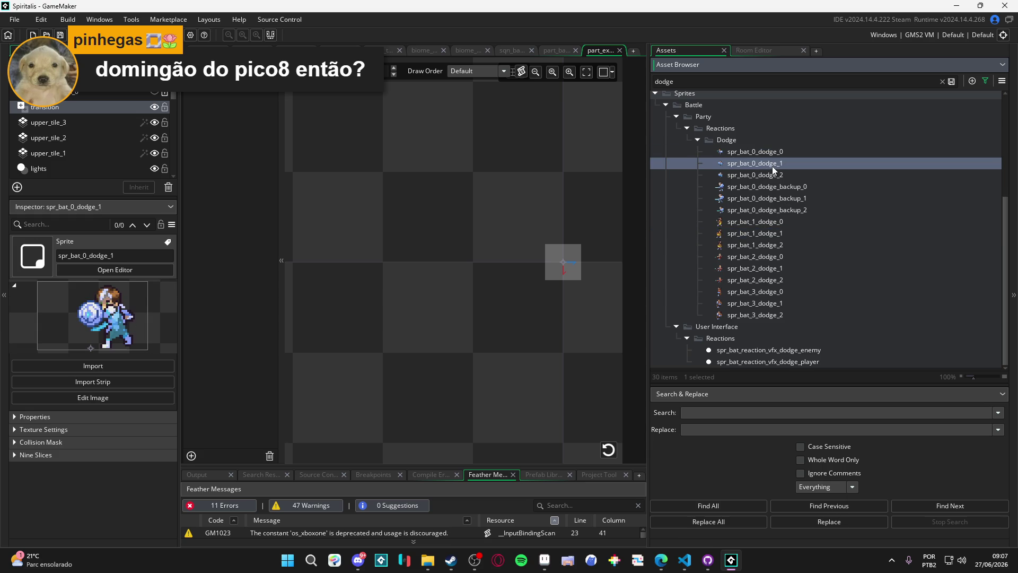
pyautogui.click(775, 179)
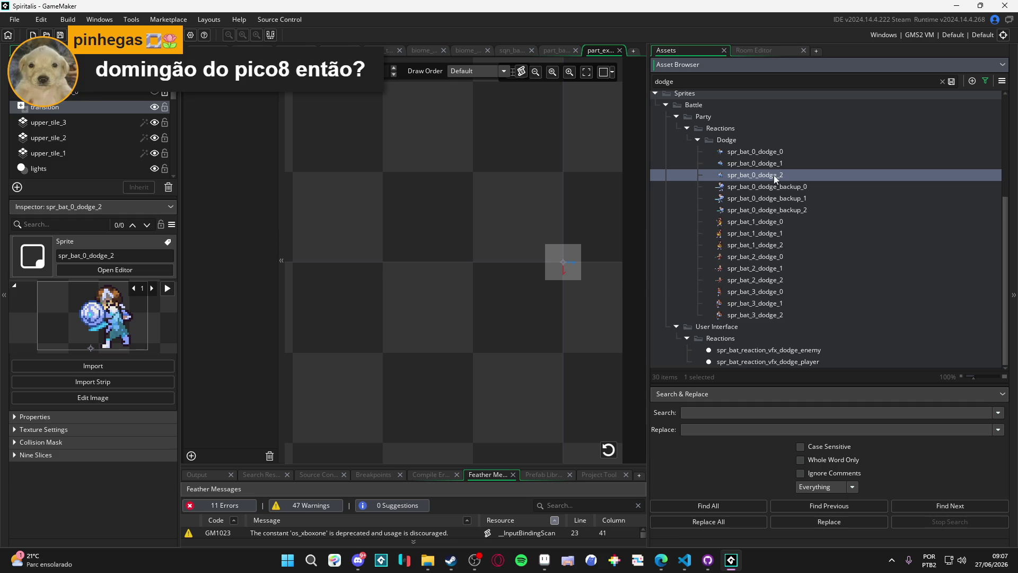
pyautogui.doubleClick(778, 155)
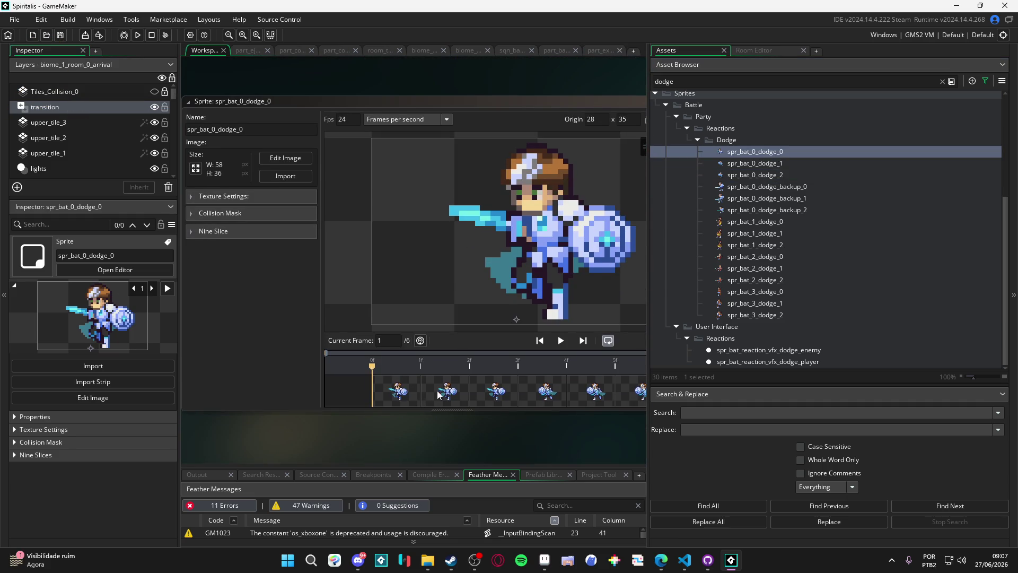
# Step through the six frames of spr_bat_0_dodge_0 in a wider sprite editor
pyautogui.click(435, 392)
pyautogui.moveTo(649, 147)
pyautogui.mouseDown()
pyautogui.moveTo(699, 149)
pyautogui.moveTo(689, 148)
pyautogui.mouseUp()
pyautogui.click(494, 398)
pyautogui.click(538, 397)
pyautogui.click(594, 393)
pyautogui.click(626, 396)
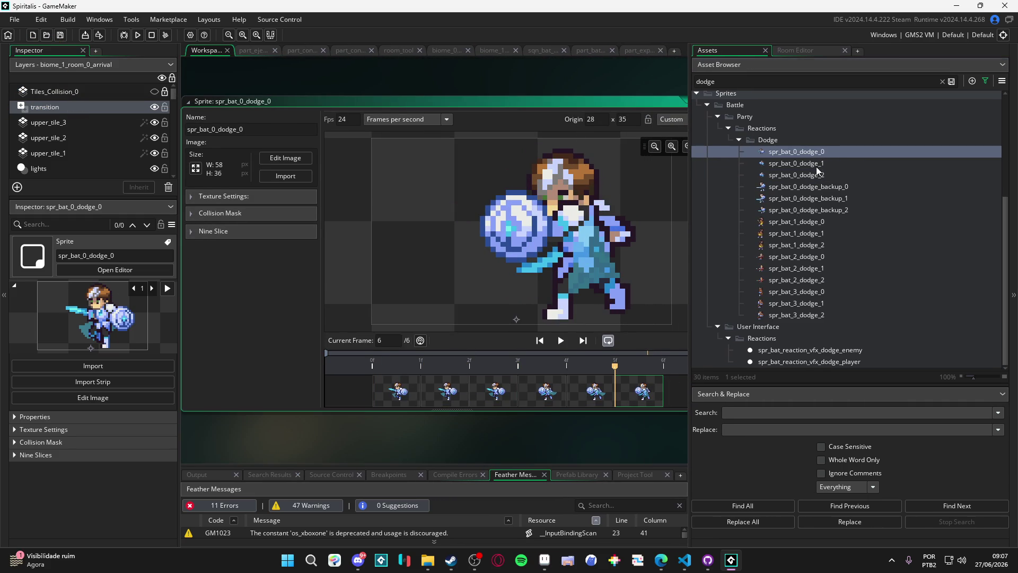
# Open spr_bat_0_dodge_1 and spr_bat_0_dodge_2, view its third frame, and widen the workspace
pyautogui.doubleClick(796, 163)
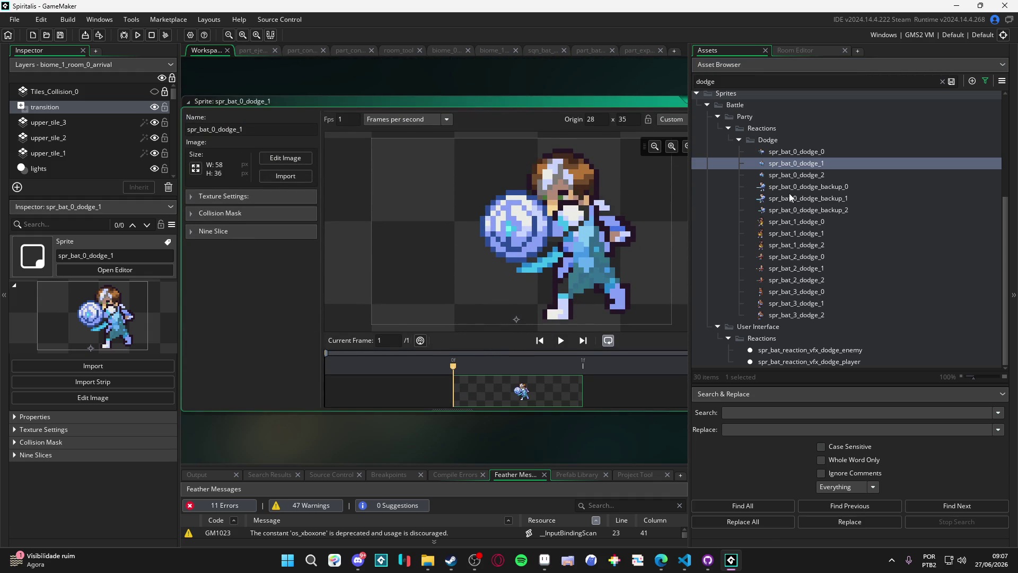
pyautogui.doubleClick(822, 175)
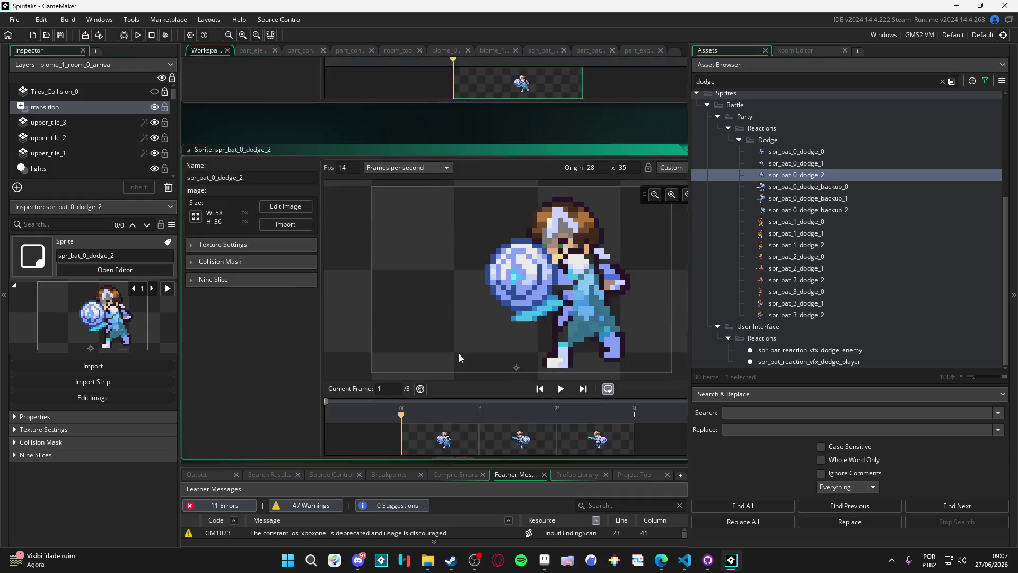
pyautogui.click(597, 392)
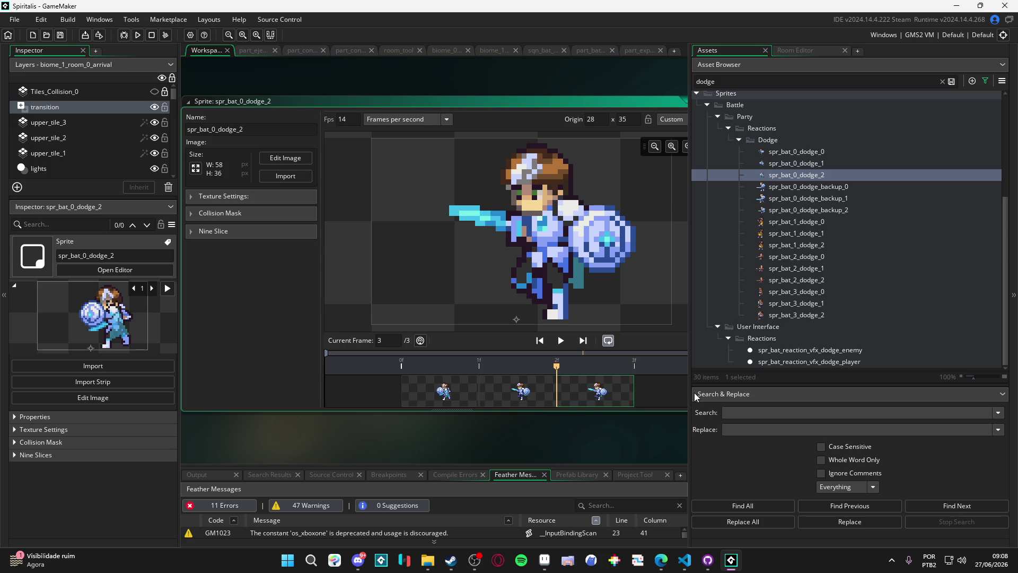
pyautogui.moveTo(691, 393)
pyautogui.mouseDown()
pyautogui.moveTo(809, 380)
pyautogui.moveTo(794, 381)
pyautogui.mouseUp()
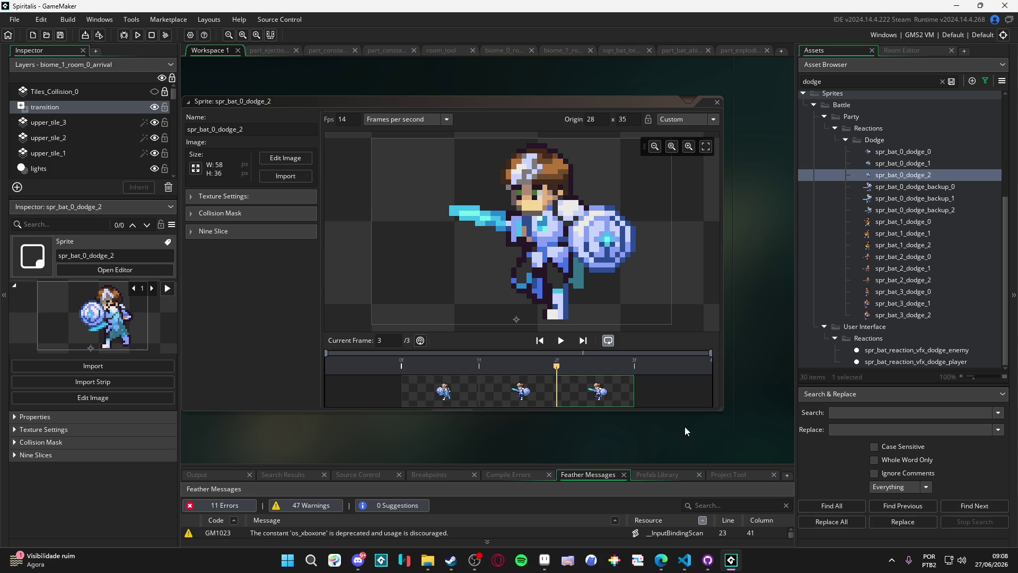
pyautogui.click(544, 560)
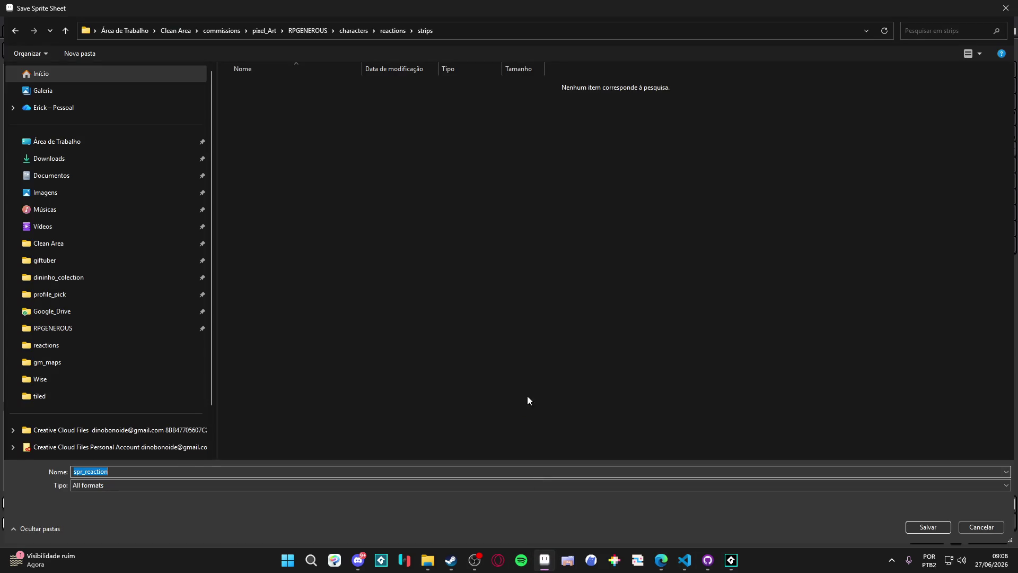
# Cancel the file choice, then reopen it in the strips folder with name spr_reaction
pyautogui.click(975, 522)
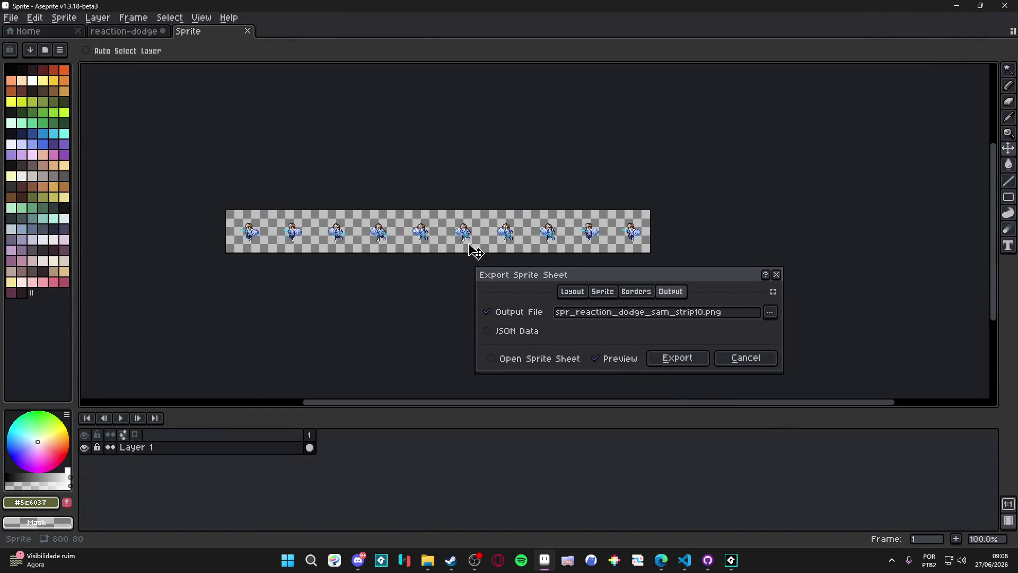
pyautogui.click(771, 314)
pyautogui.click(547, 300)
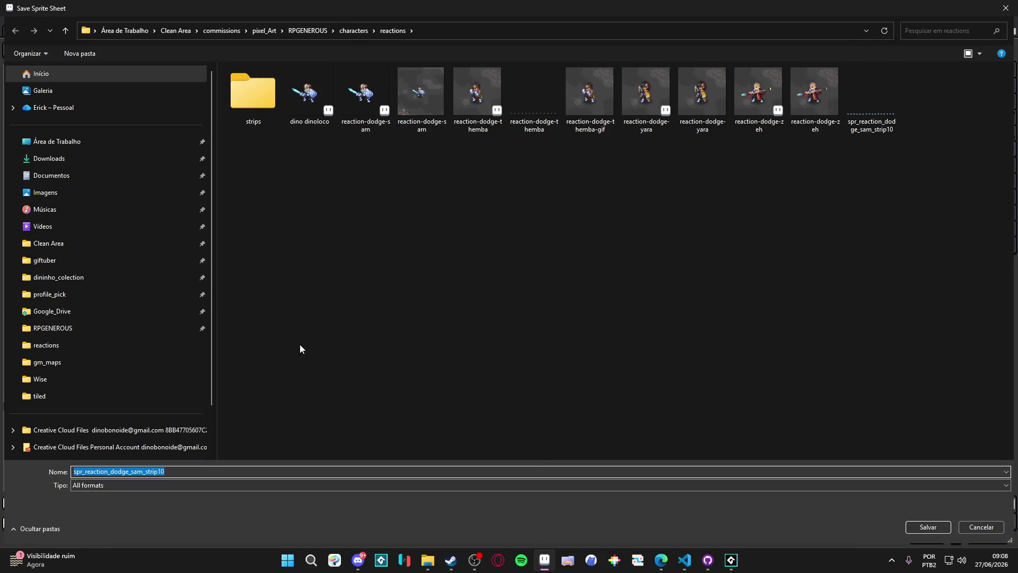
pyautogui.doubleClick(252, 93)
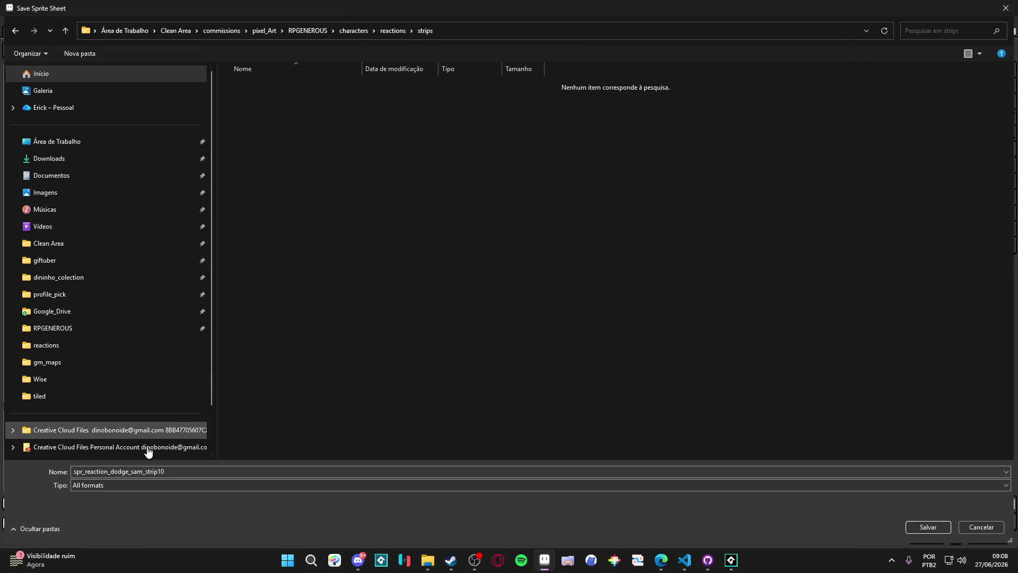
pyautogui.write('spr_reaction')
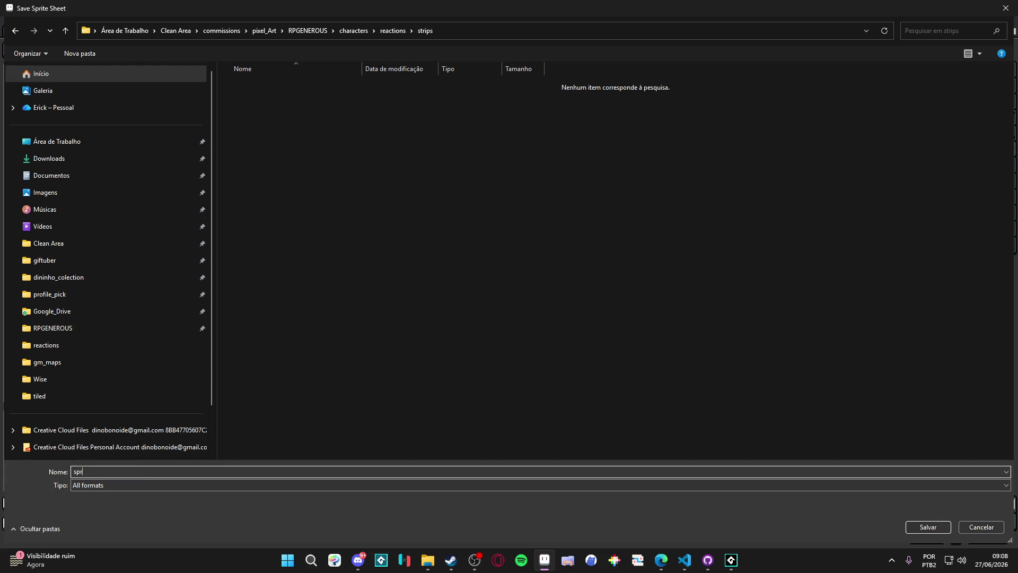
pyautogui.press('Return')
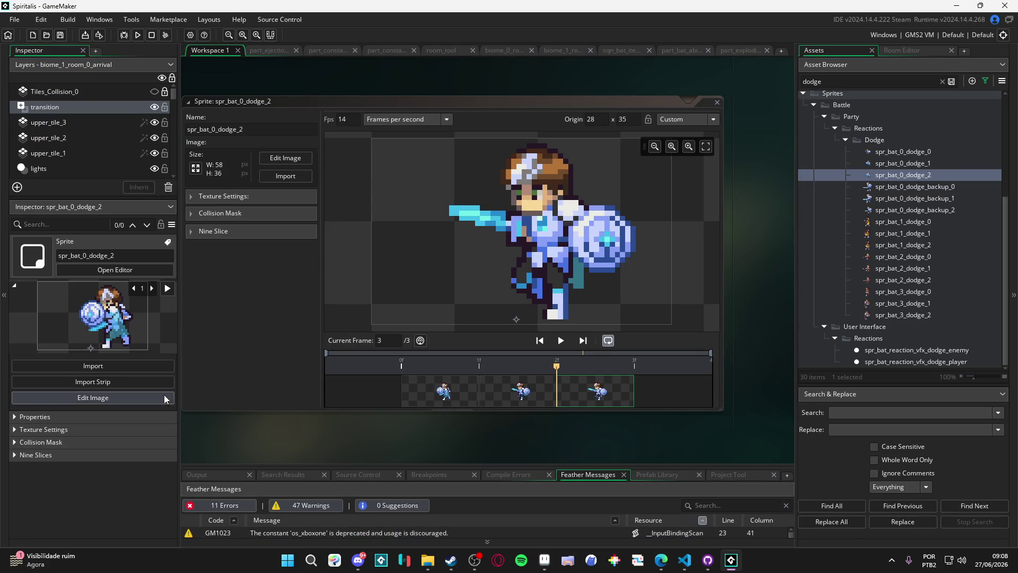
# Cancel both the save dialog and the Export Sprite Sheet dialog
pyautogui.hotkey('alt', 'Tab')
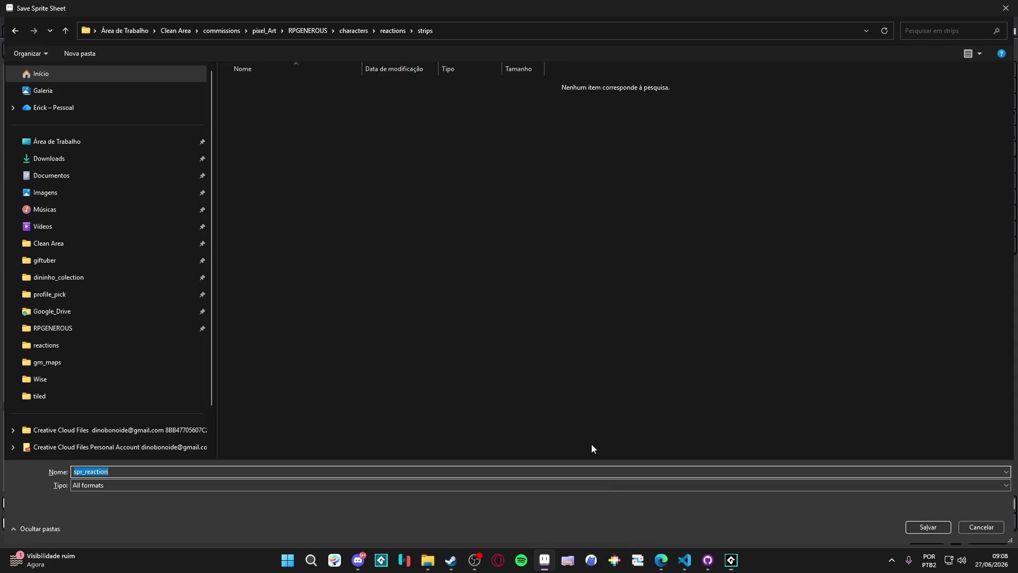
pyautogui.click(983, 532)
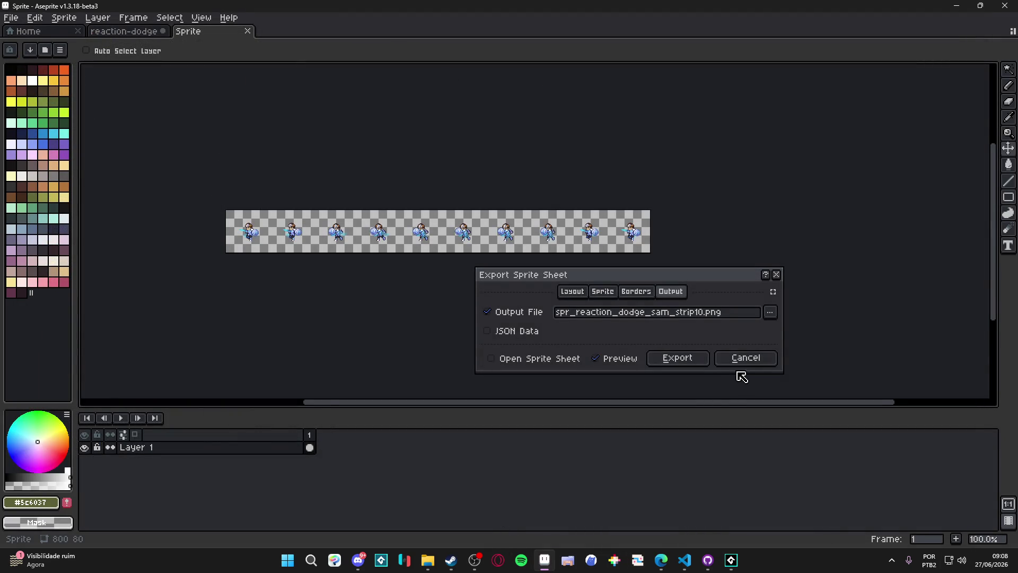
pyautogui.click(742, 360)
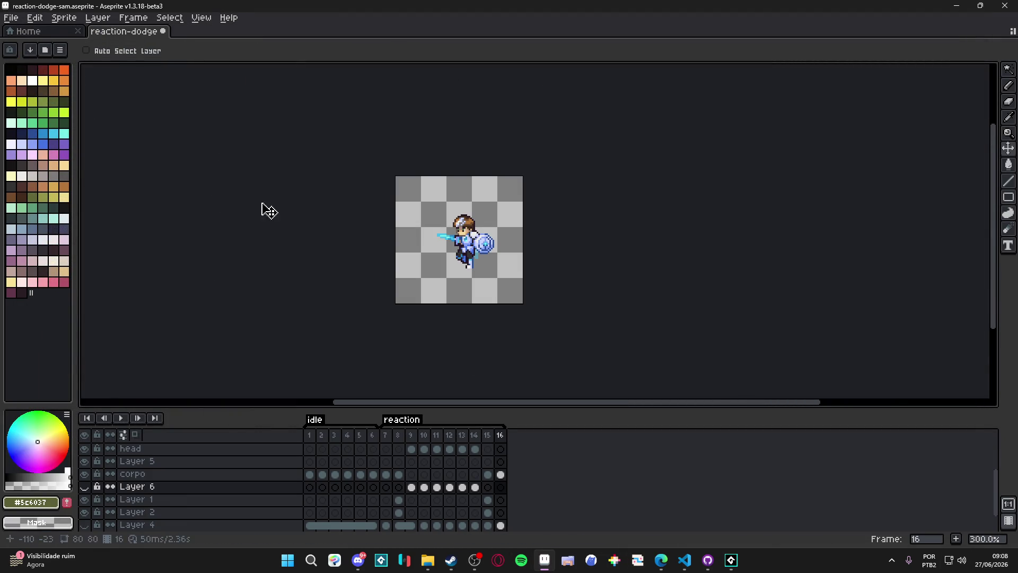
# Open reaction-dodge-themba and hide Layer 1, Layer 3 and the Layer 4 shadow
pyautogui.click(428, 560)
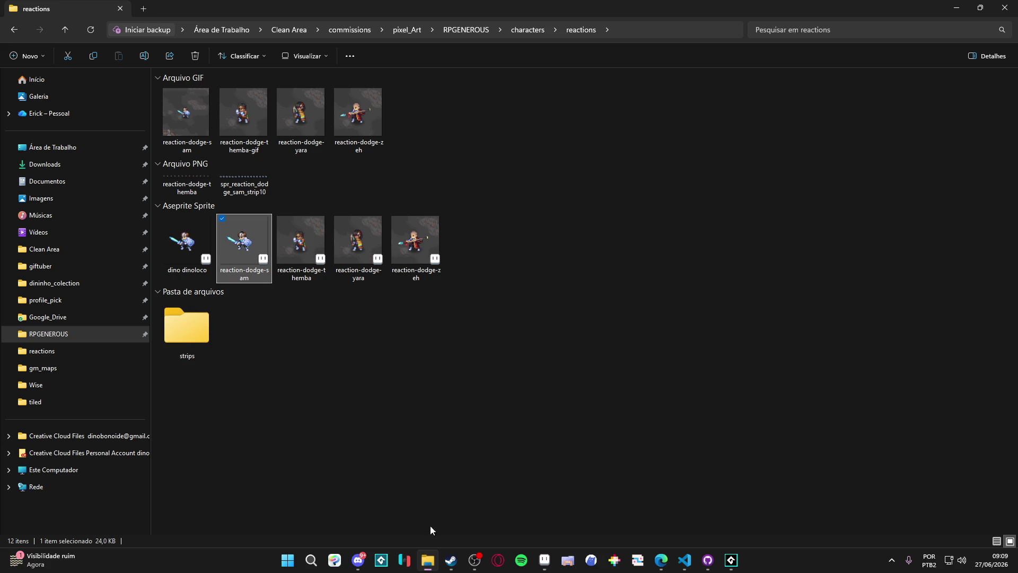
pyautogui.doubleClick(302, 253)
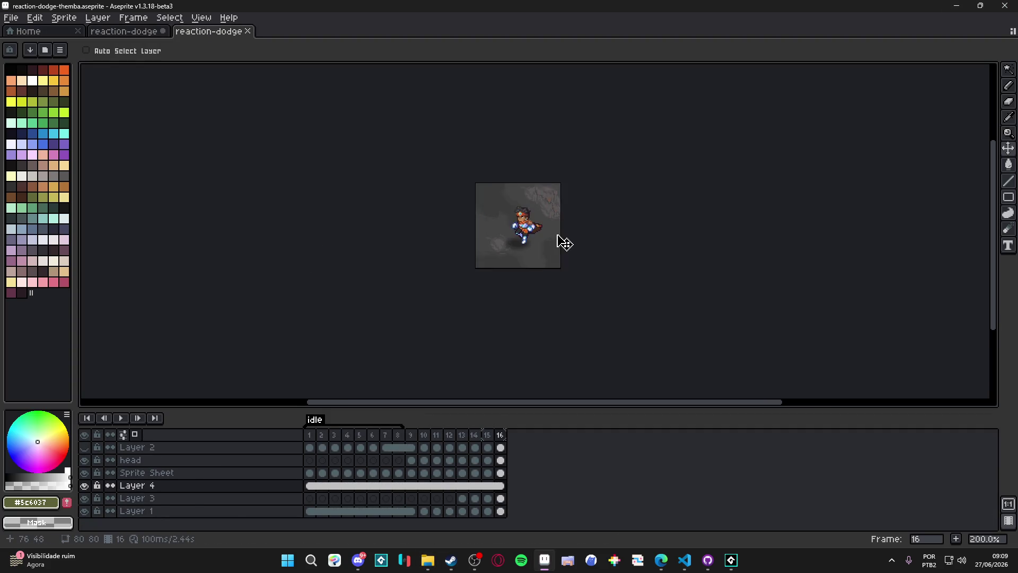
pyautogui.scroll(1, 564, 243)
pyautogui.click(85, 511)
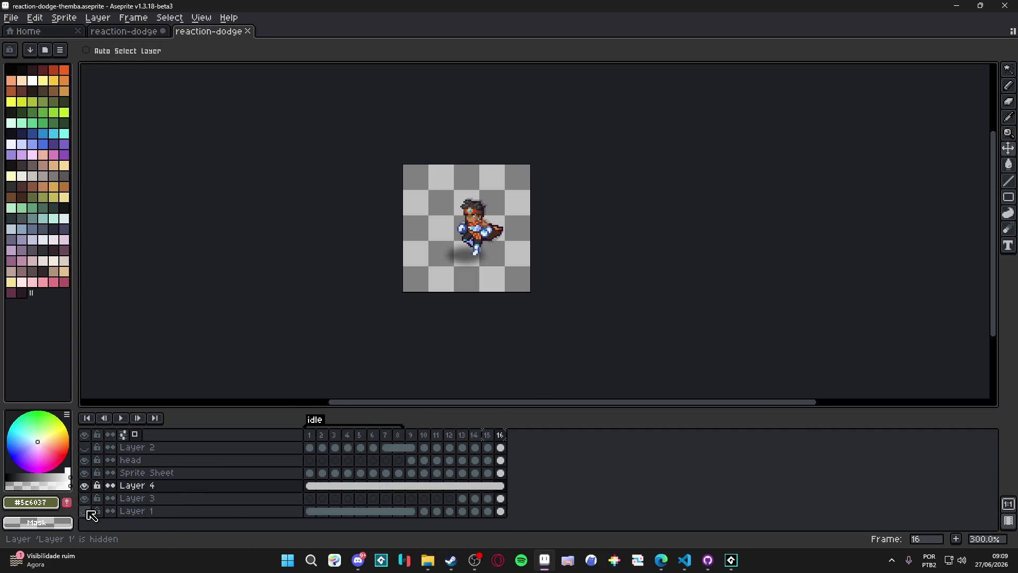
pyautogui.click(86, 498)
pyautogui.press('ctrl')
pyautogui.click(85, 485)
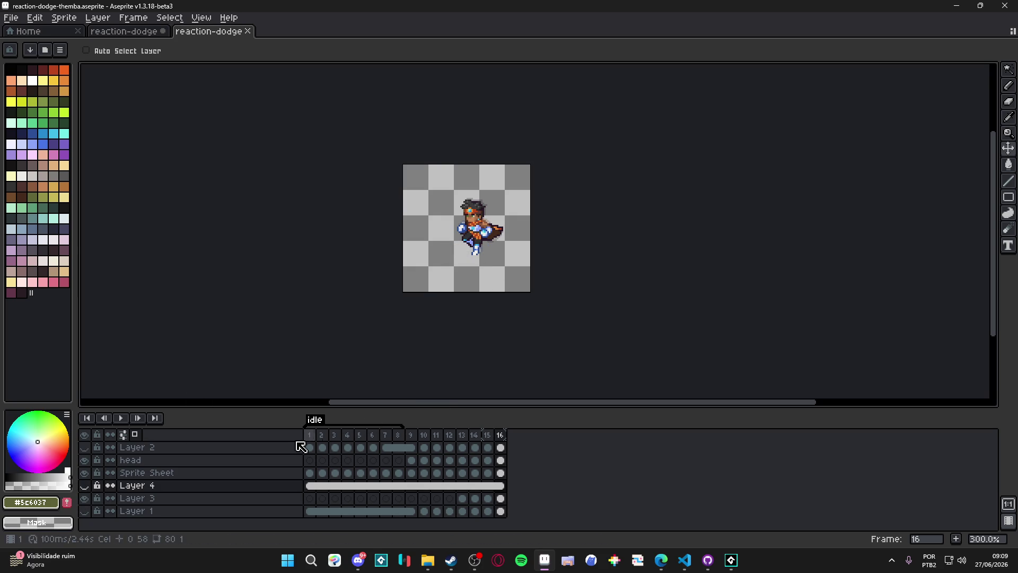
pyautogui.moveTo(411, 434); pyautogui.dragTo(531, 429)
# Create a new tag named 'reaction' over frames 9–16
pyautogui.rightClick(504, 440)
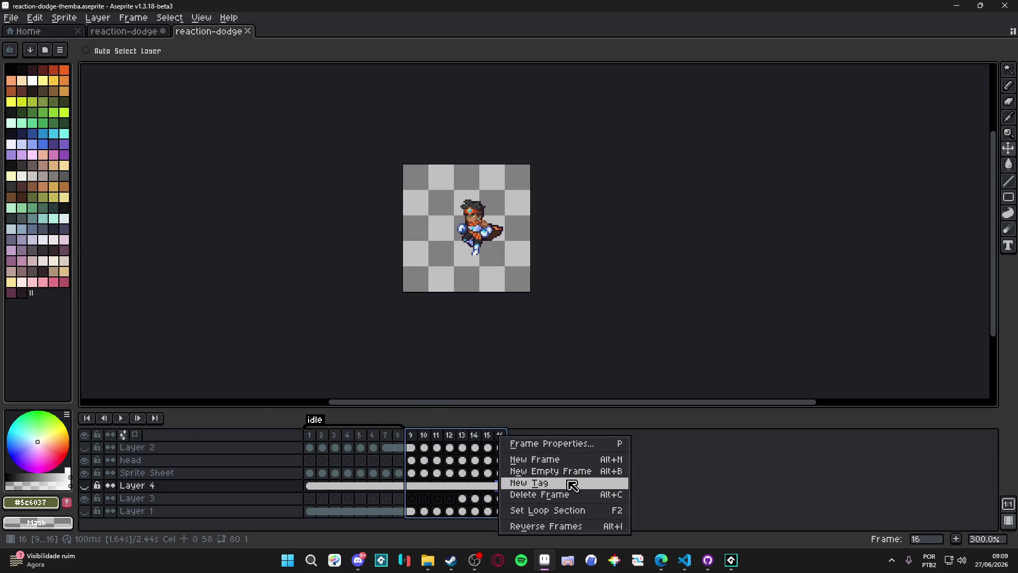
pyautogui.click(574, 483)
pyautogui.write('on')
pyautogui.press('Return')
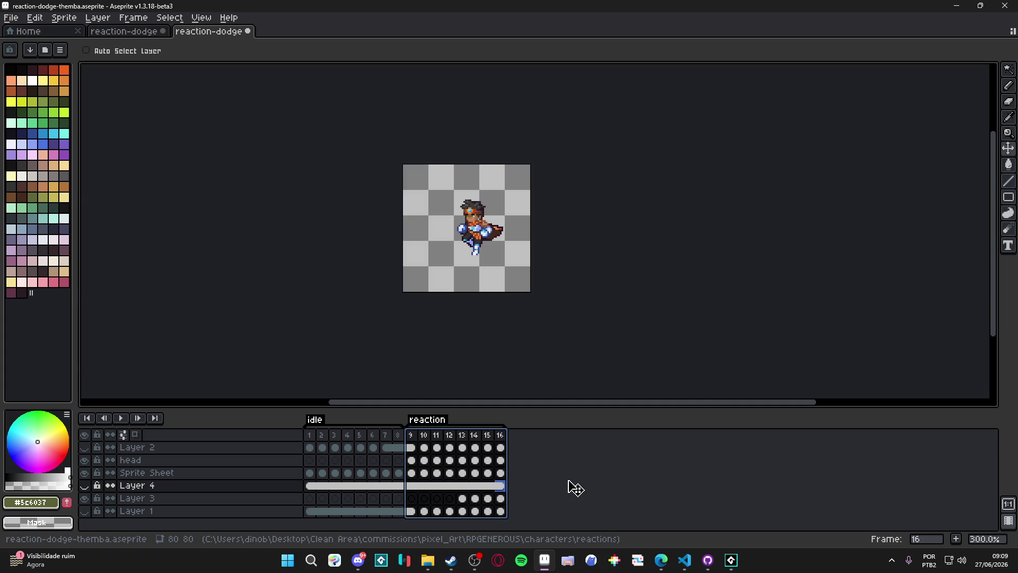
# Play the reaction animation from frame 9 to preview it, then reselect frames 9–16
pyautogui.click(410, 435)
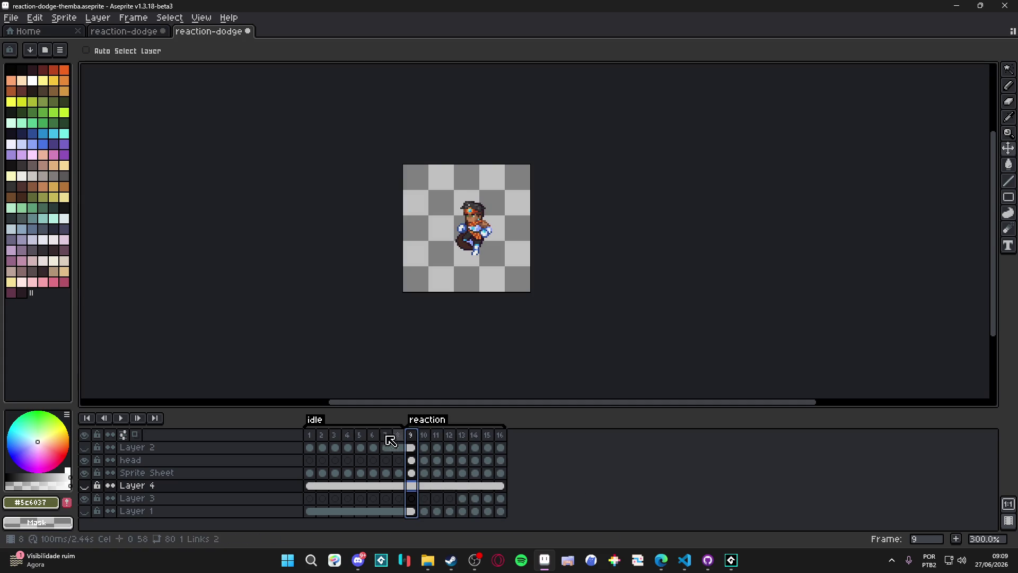
pyautogui.click(122, 420)
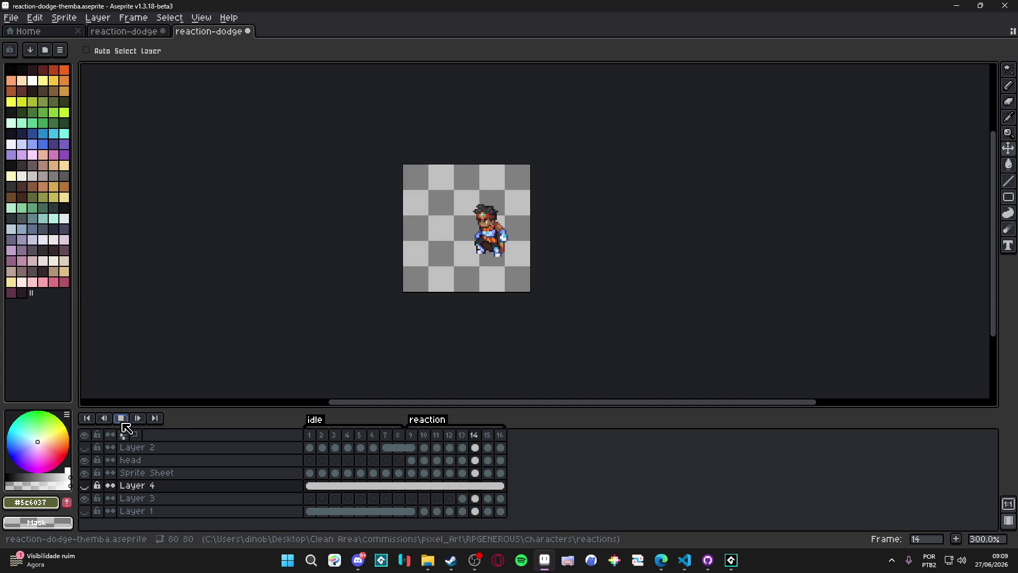
pyautogui.click(122, 422)
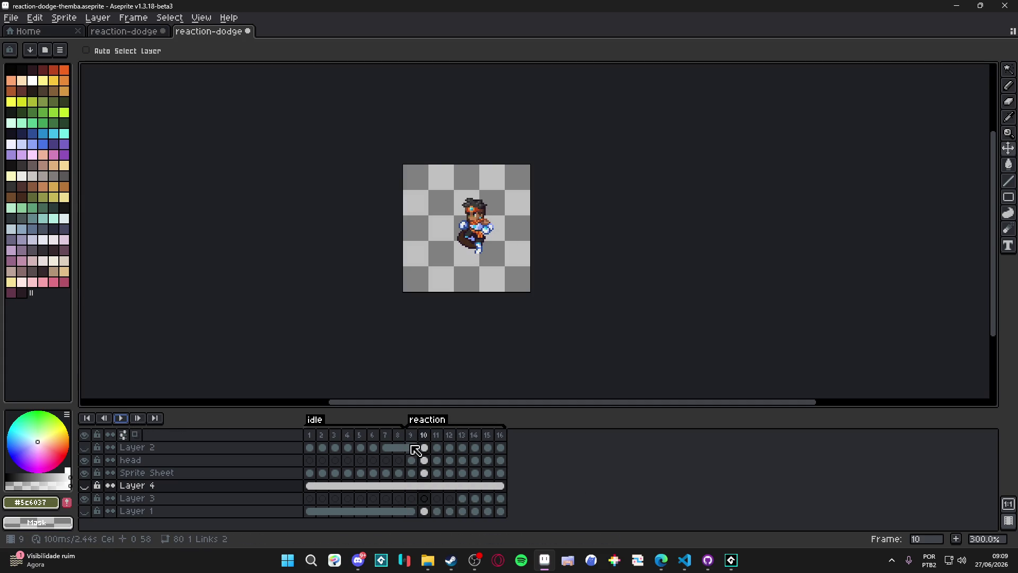
pyautogui.moveTo(411, 436); pyautogui.dragTo(517, 438)
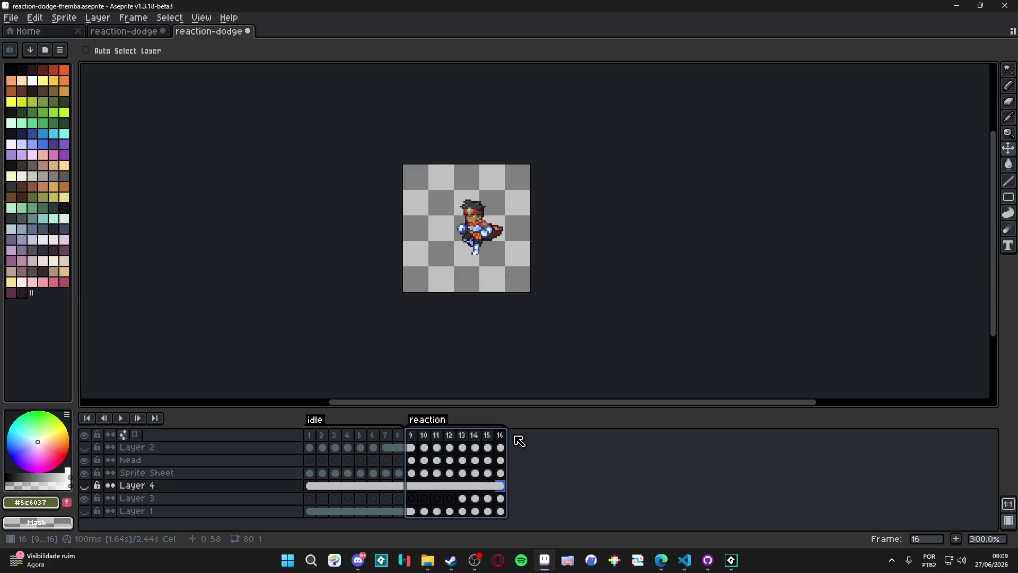
pyautogui.hotkey('ctrl', 'e')
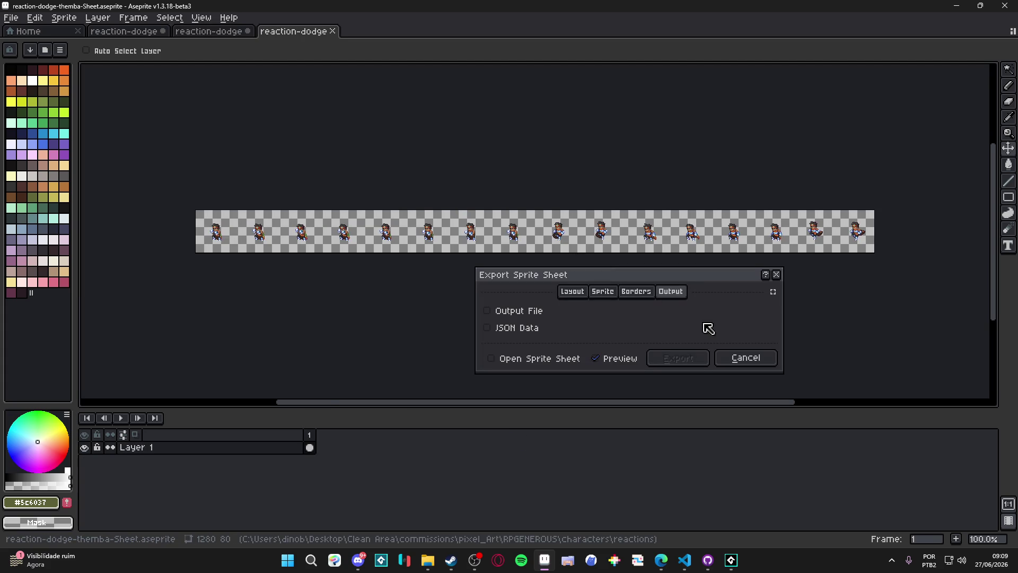
# Enable Output File and limit the sprite sheet frames to Tag: reaction
pyautogui.click(519, 311)
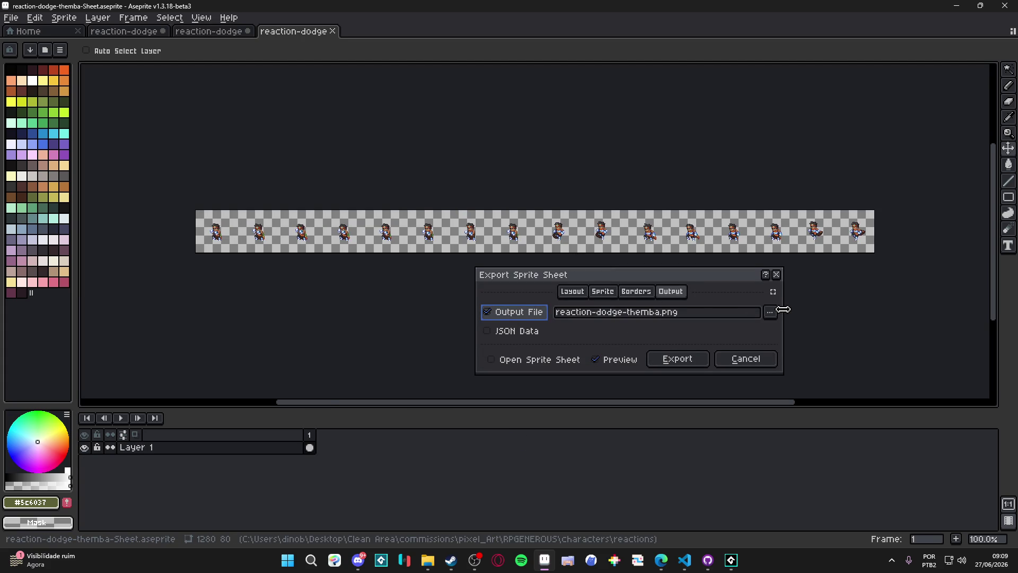
pyautogui.click(573, 292)
pyautogui.click(603, 292)
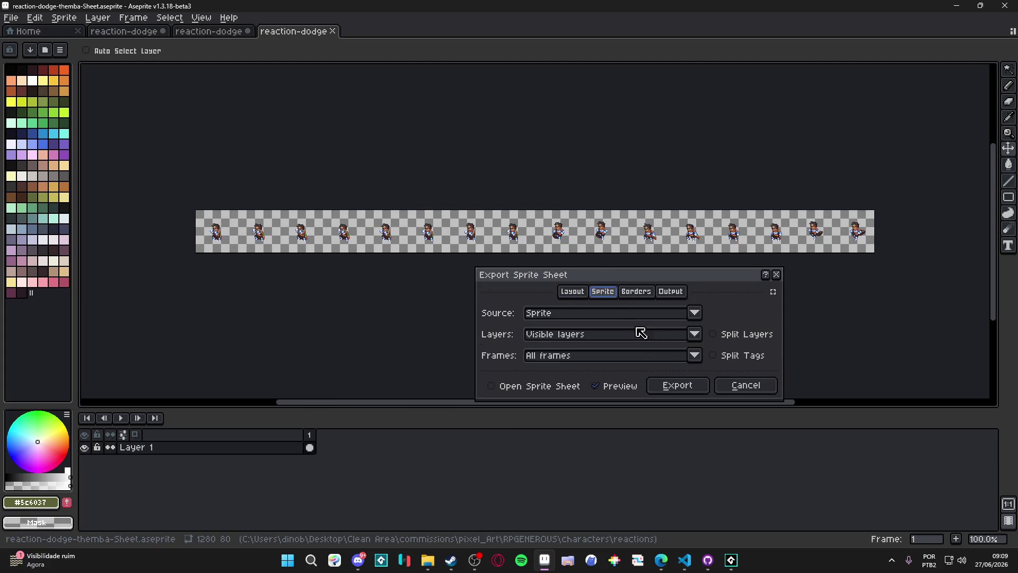
pyautogui.click(697, 358)
pyautogui.click(609, 404)
pyautogui.click(670, 291)
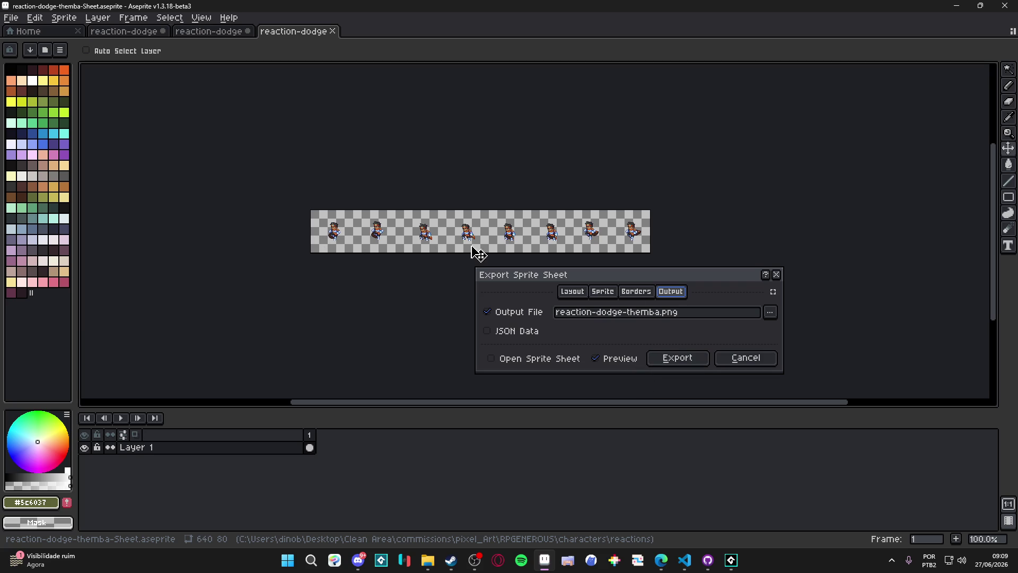
# Point the sheet's output file to the strips folder and start renaming it
pyautogui.click(770, 312)
pyautogui.click(618, 296)
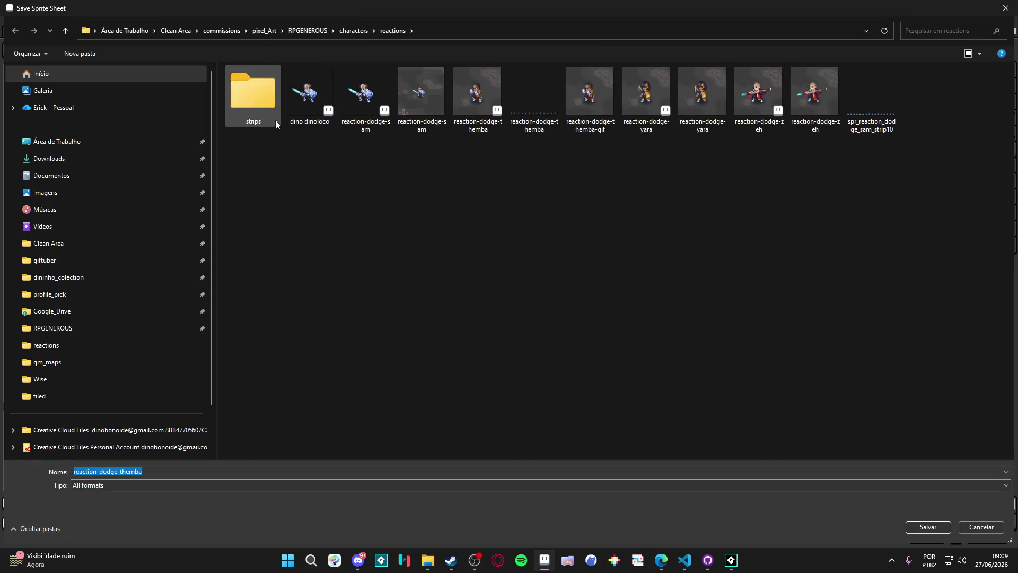
pyautogui.doubleClick(253, 98)
pyautogui.click(305, 472)
pyautogui.write('s')
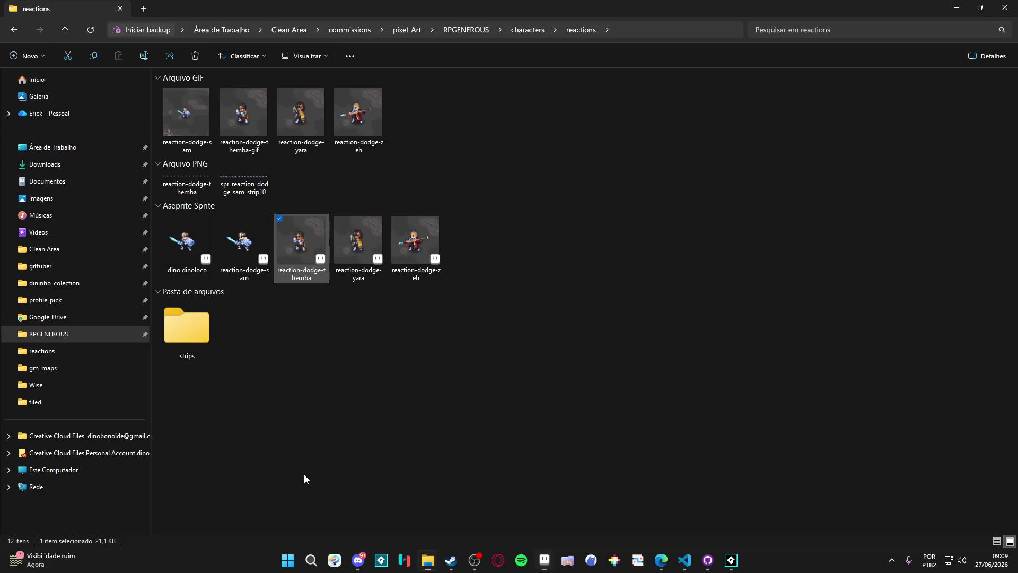
pyautogui.click(728, 568)
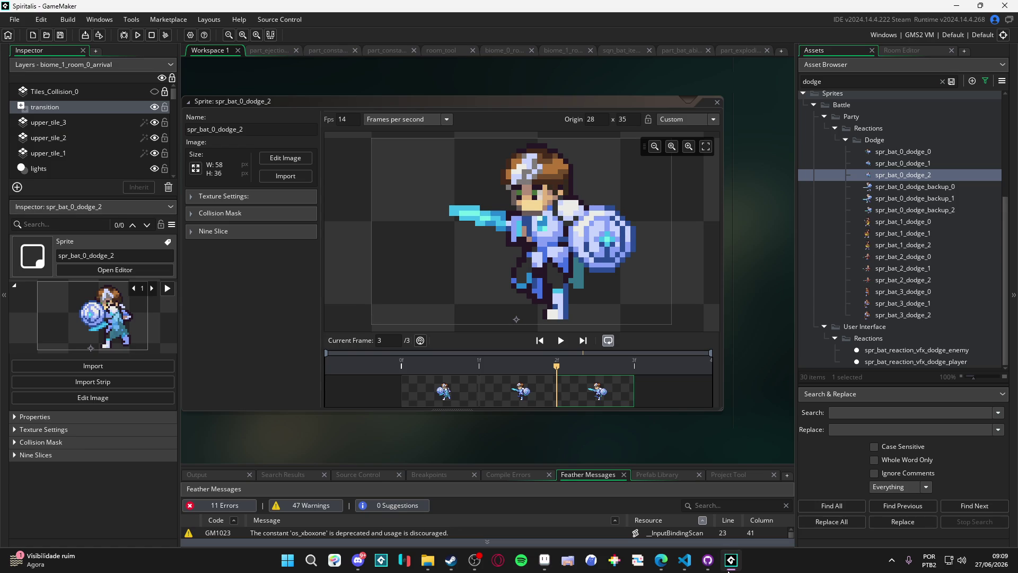
# Save the reaction strip as png strips\spr_bat_3_dodge_0.png and export it
pyautogui.click(729, 567)
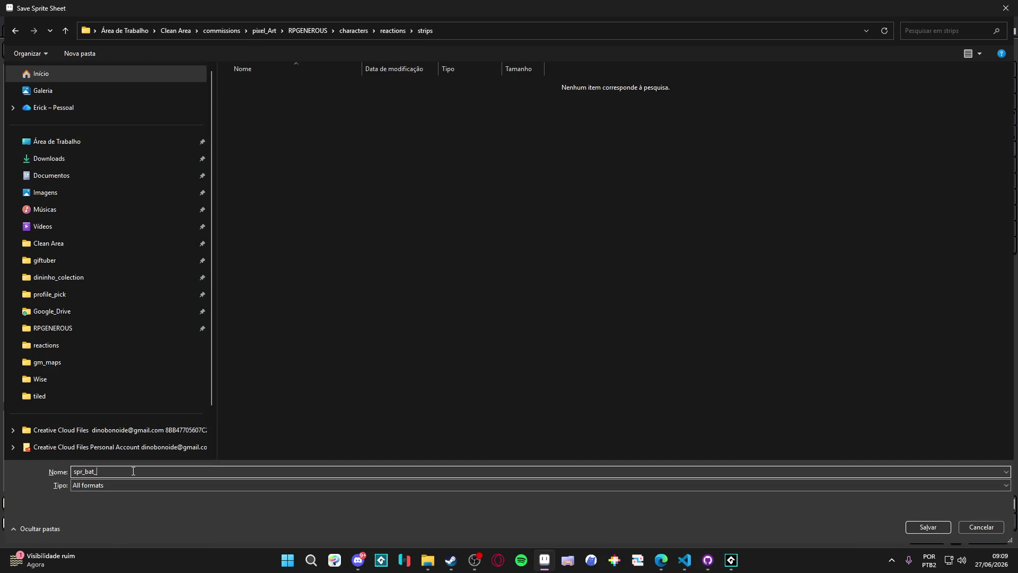
pyautogui.write('spr_bat_3_dodge_0')
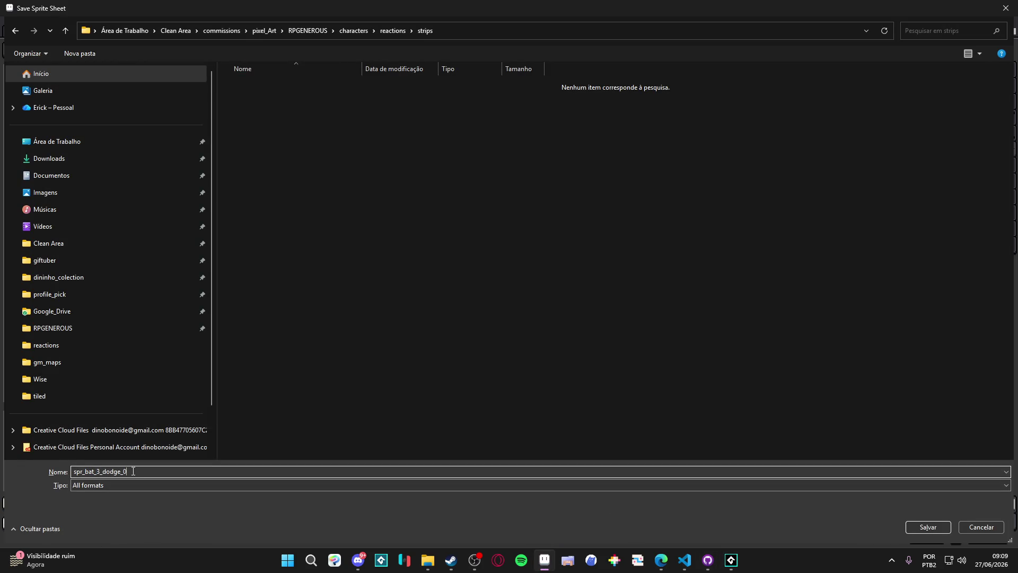
pyautogui.press('Return')
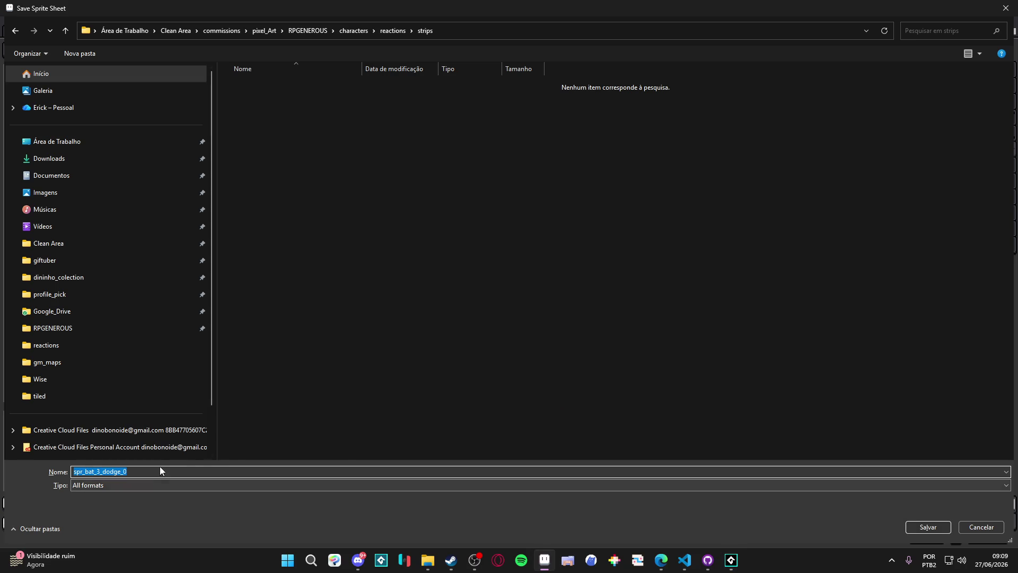
pyautogui.click(173, 468)
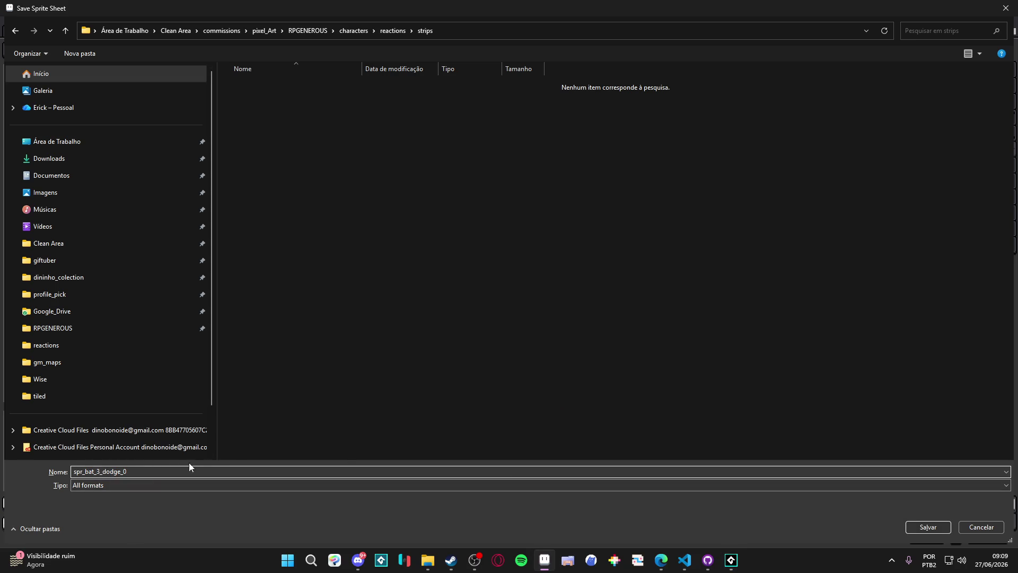
pyautogui.click(652, 486)
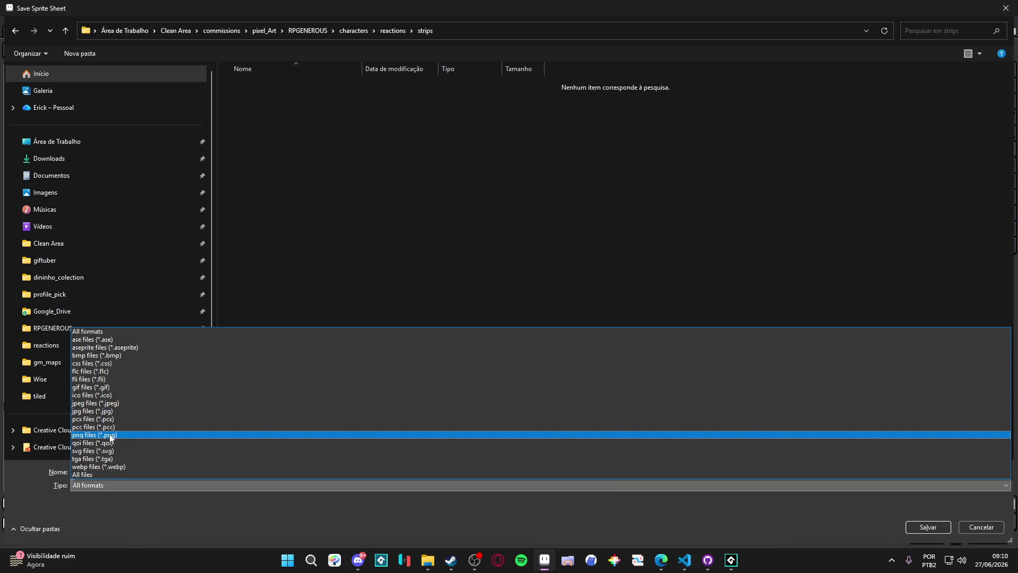
pyautogui.click(136, 431)
pyautogui.press('Return')
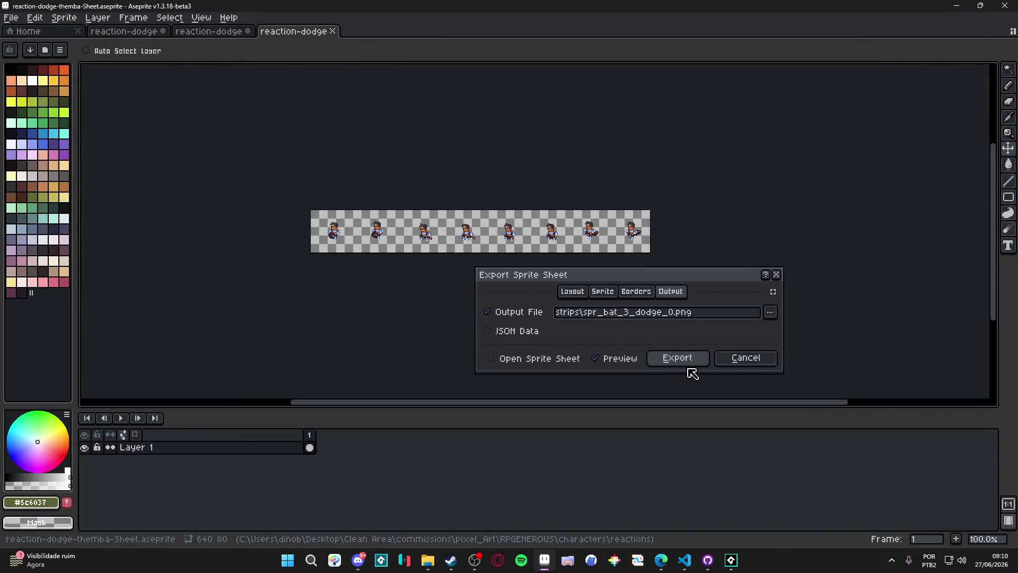
pyautogui.click(678, 358)
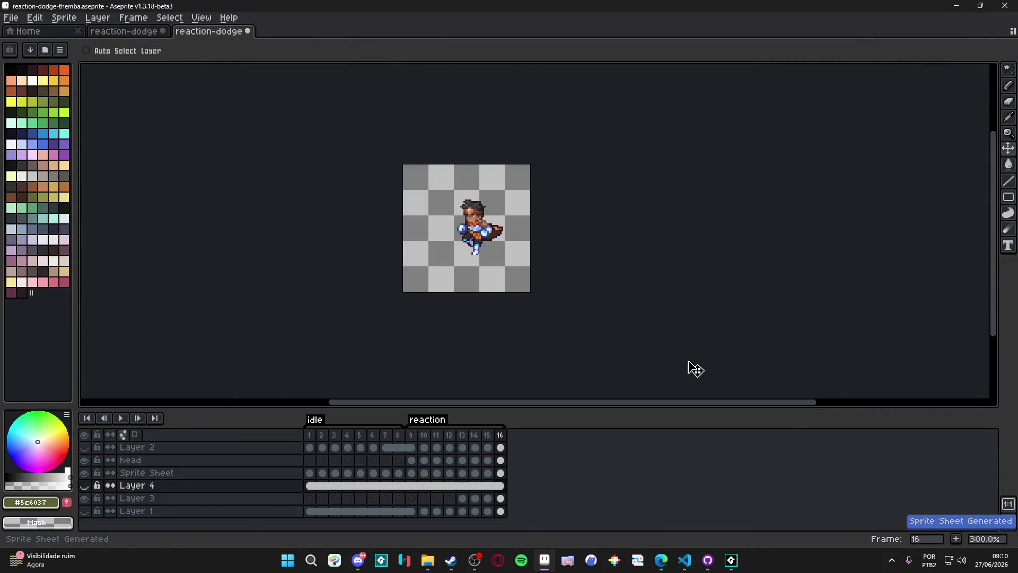
# In the strips folder, append 'strip10' to the exported strip's file name
pyautogui.click(427, 560)
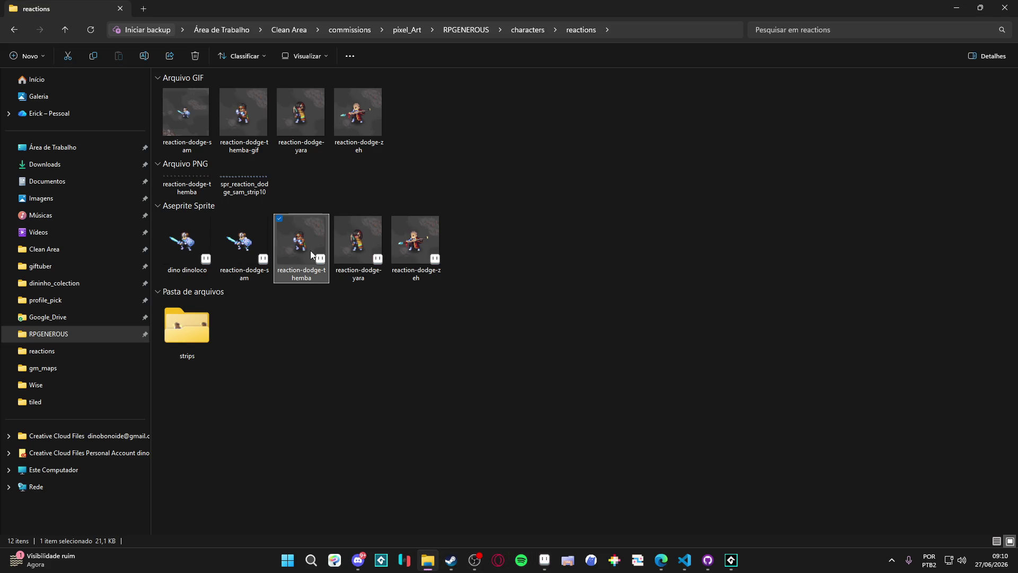
pyautogui.doubleClick(183, 340)
pyautogui.click(211, 92)
pyautogui.press('F2')
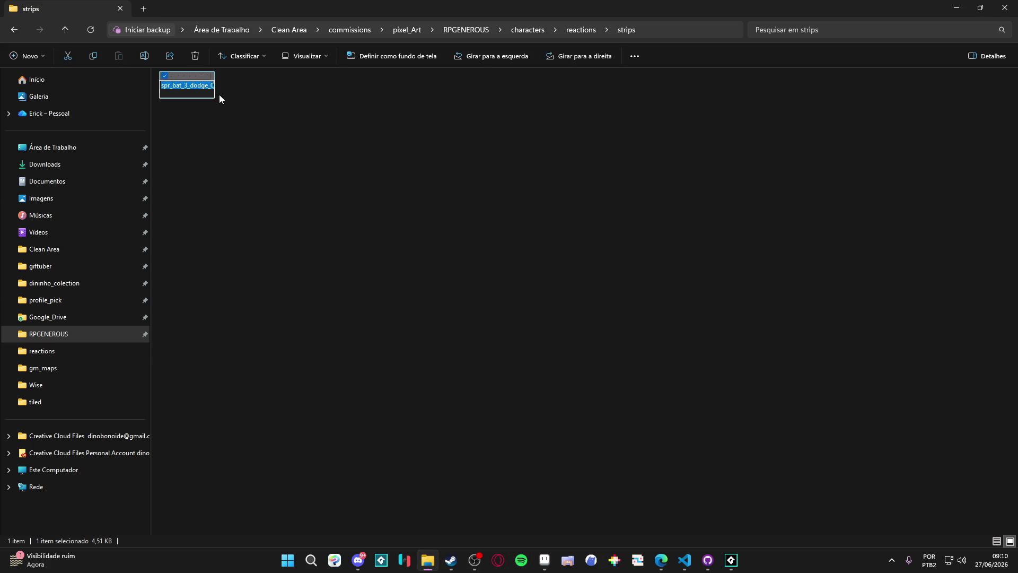
pyautogui.click(211, 90)
pyautogui.write('str')
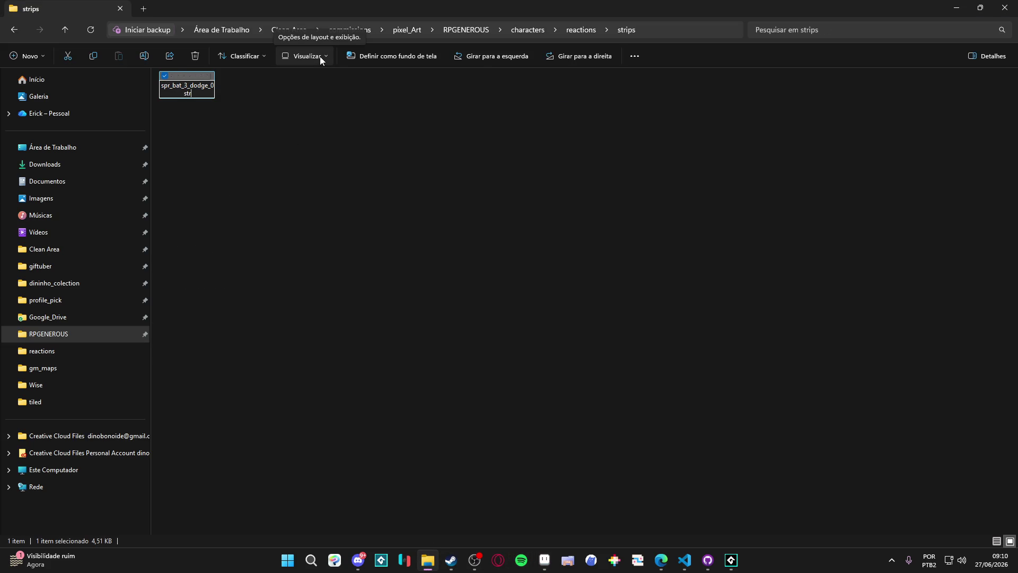
pyautogui.write('ip10')
pyautogui.click(307, 86)
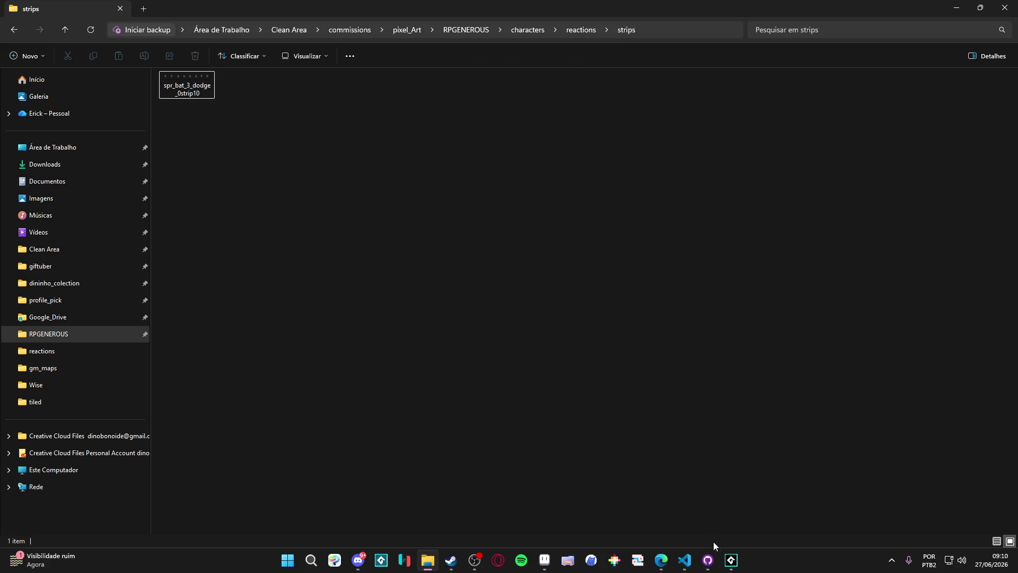
# Correct the strip file's name so it ends in strip8, giving spr_bat_3_dodge_0strip8
pyautogui.click(546, 559)
pyautogui.hotkey('ctrl', 'e')
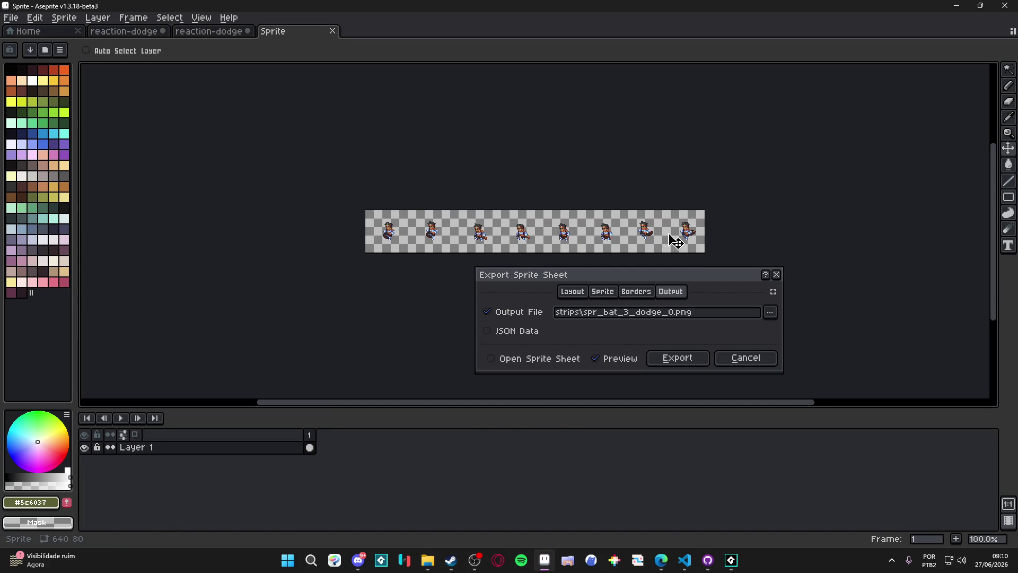
pyautogui.hotkey('alt', 'Tab')
pyautogui.click(186, 87)
pyautogui.press('F2')
pyautogui.press('End')
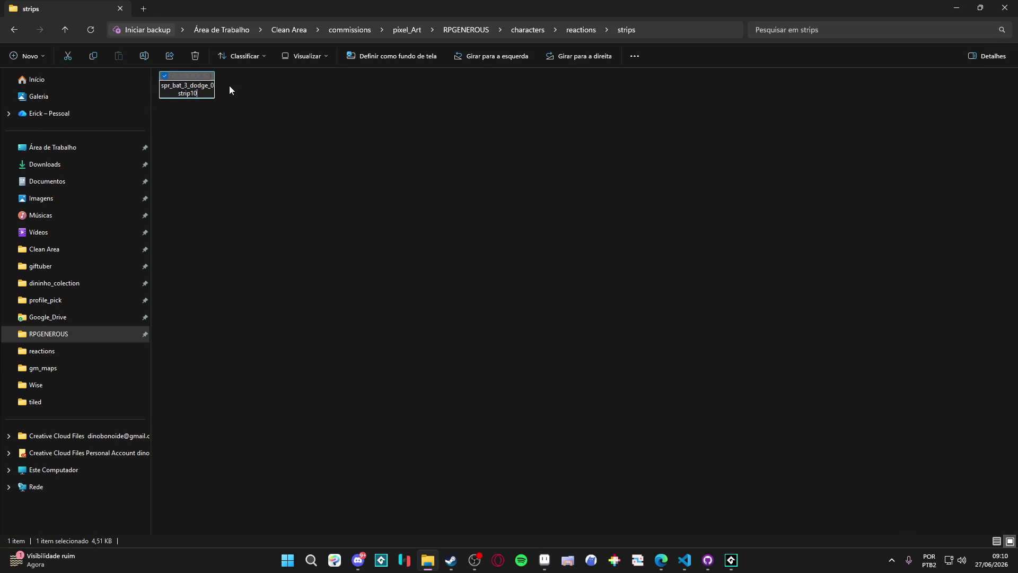
pyautogui.press('Return')
# Cancel the repeat export and close the themba sprite without saving
pyautogui.hotkey('alt', 'Tab')
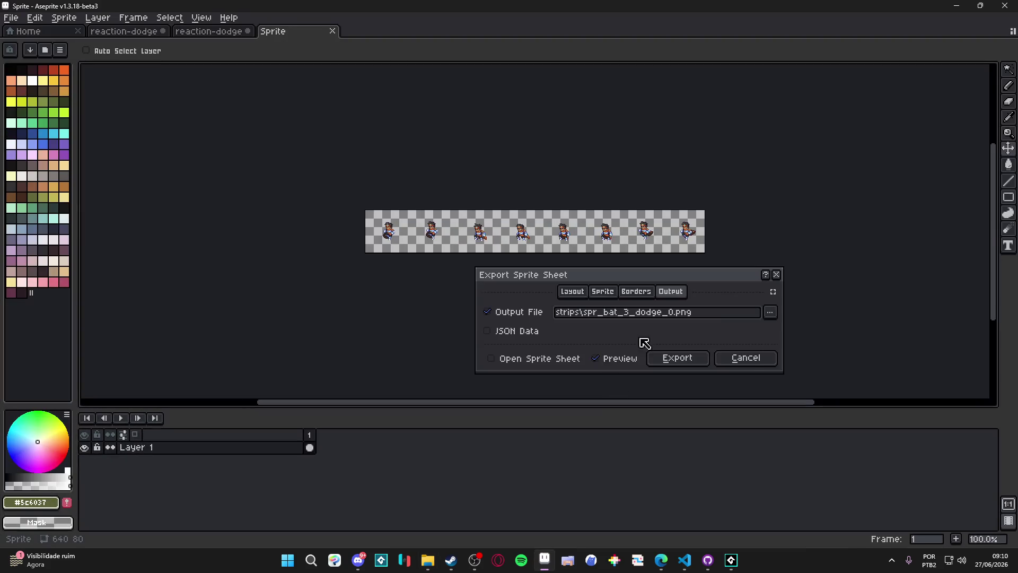
pyautogui.click(749, 357)
pyautogui.click(248, 31)
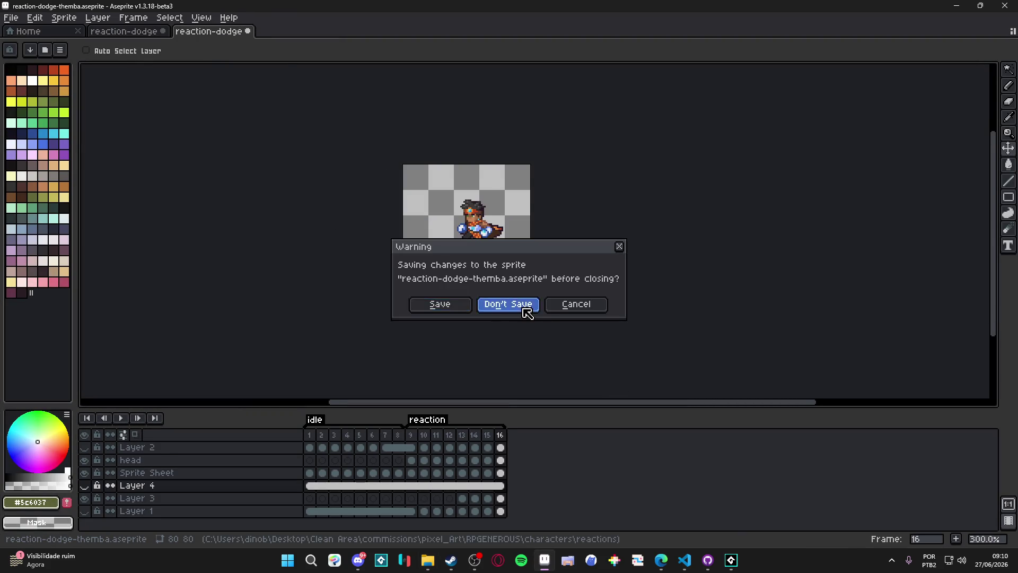
pyautogui.click(525, 309)
# From the reactions folder, open the reaction-dodge-yara sprite
pyautogui.hotkey('alt', 'Tab')
pyautogui.click(561, 33)
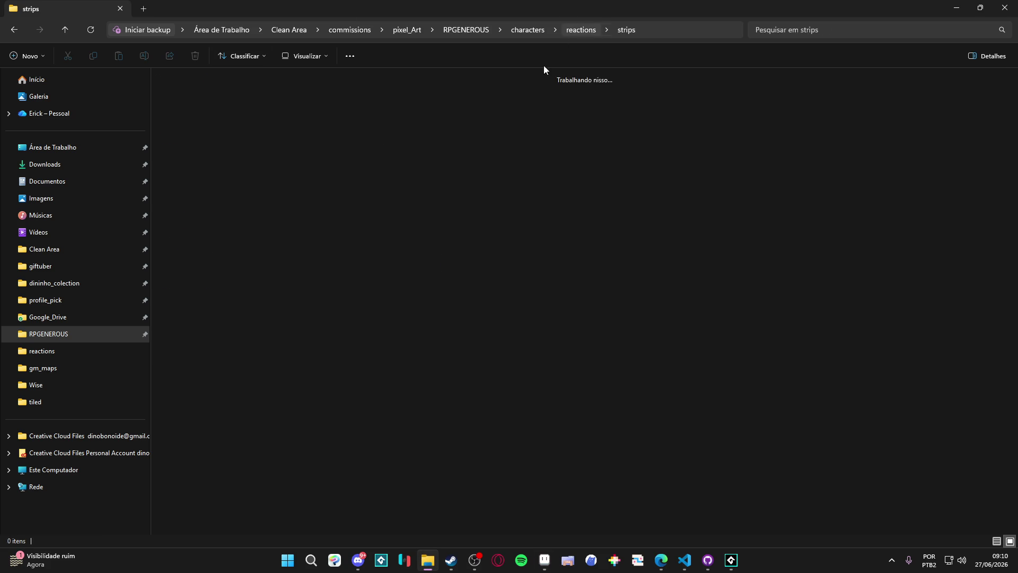
pyautogui.doubleClick(392, 260)
# Hide Layer 2 and select frames 7 through 14 of the yara sprite
pyautogui.scroll(3, 546, 251)
pyautogui.press('Up')
pyautogui.click(87, 472)
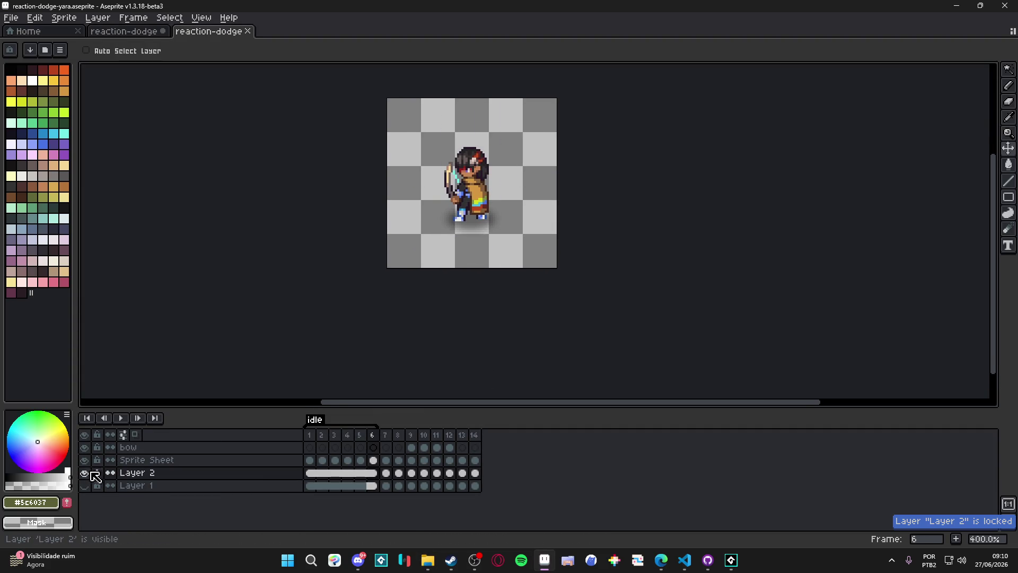
pyautogui.moveTo(445, 240); pyautogui.dragTo(447, 315)
pyautogui.scroll(-1, 447, 315)
pyautogui.moveTo(386, 434); pyautogui.dragTo(504, 431)
# Tag the selected frames 'reaction' and open the Sprite tab of the sprite sheet export
pyautogui.rightClick(463, 436)
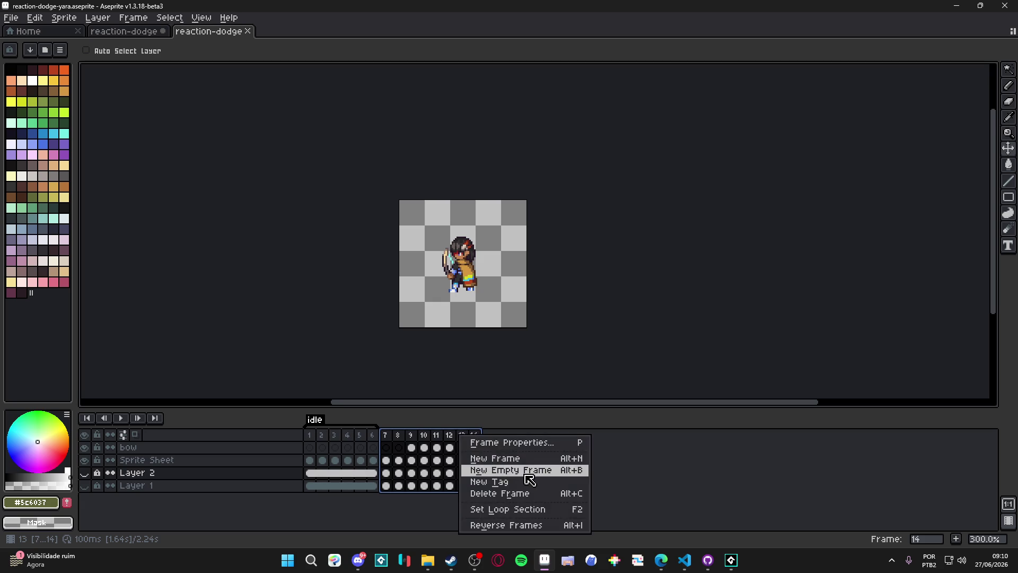
pyautogui.click(531, 482)
pyautogui.write('reaction')
pyautogui.press('Return')
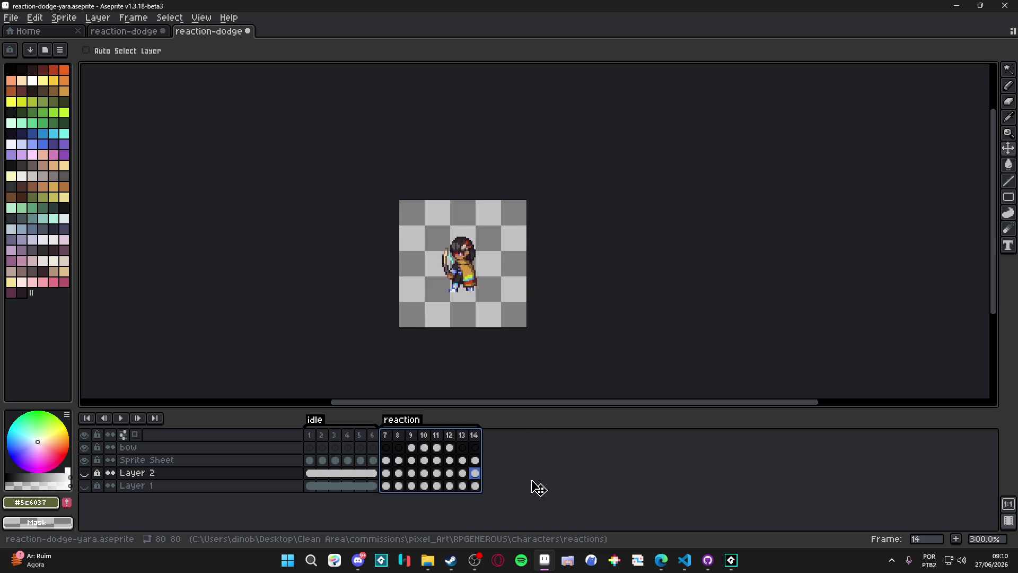
pyautogui.hotkey('ctrl', 'e')
pyautogui.click(602, 293)
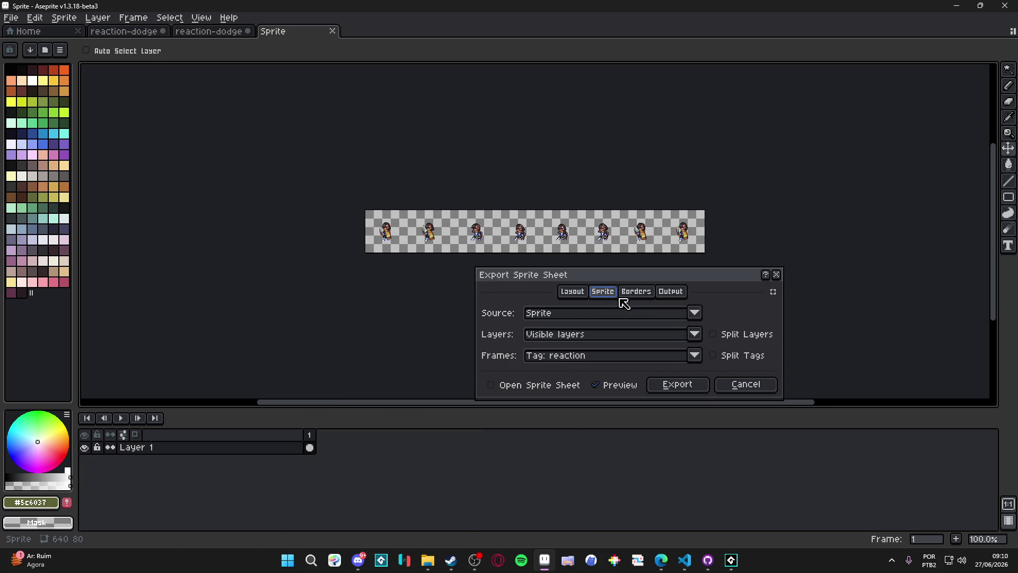
# Set the exported frames to Tag: reaction
pyautogui.click(693, 359)
pyautogui.click(589, 401)
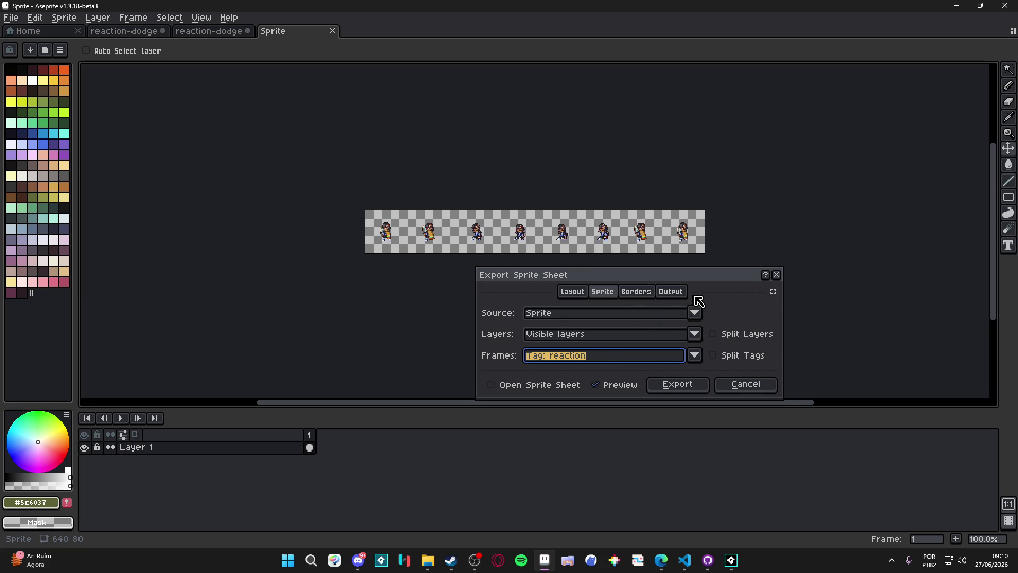
pyautogui.click(671, 292)
# Point the output file at strips\spr_bat_1_dodge_0strip8.png
pyautogui.click(772, 312)
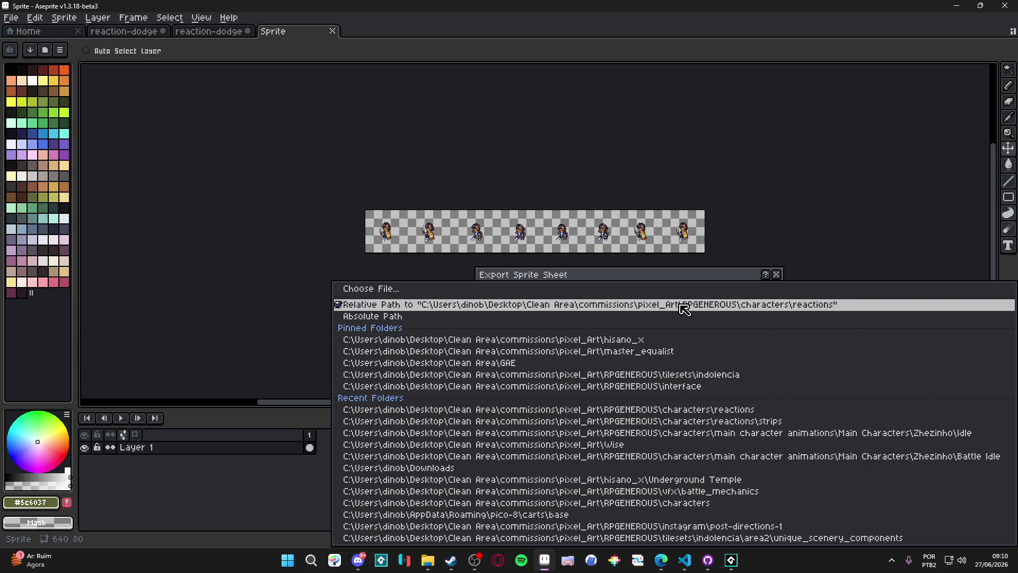
pyautogui.click(639, 291)
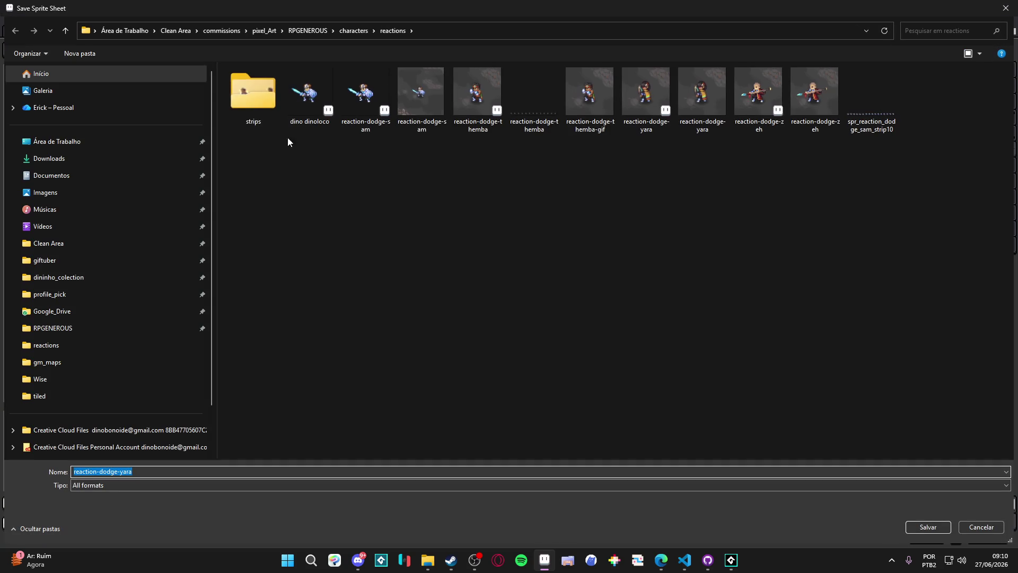
pyautogui.doubleClick(274, 106)
pyautogui.click(741, 565)
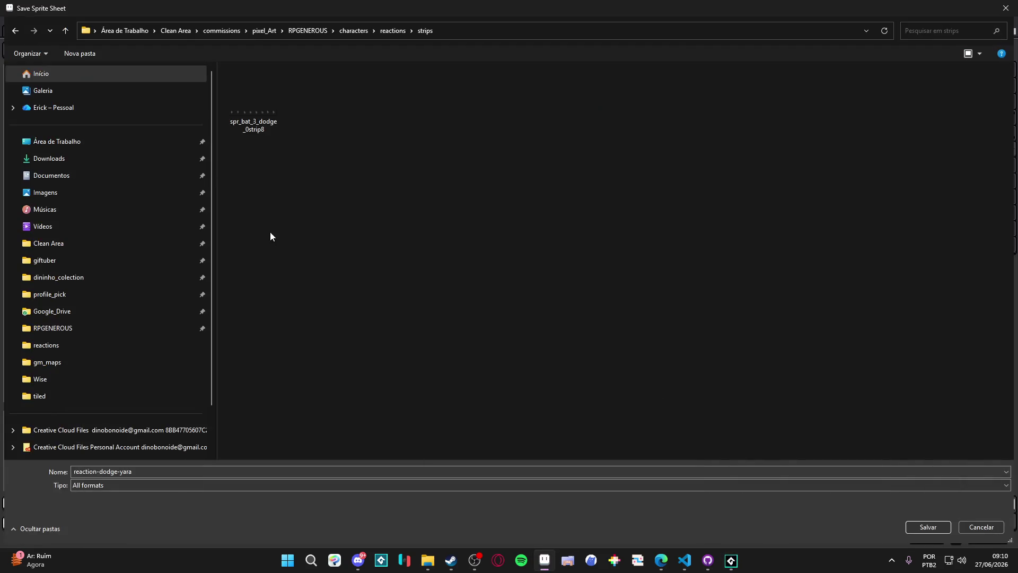
pyautogui.click(243, 122)
pyautogui.click(104, 472)
pyautogui.click(102, 471)
pyautogui.press('BackSpace')
pyautogui.write('1_dodge_0strip8')
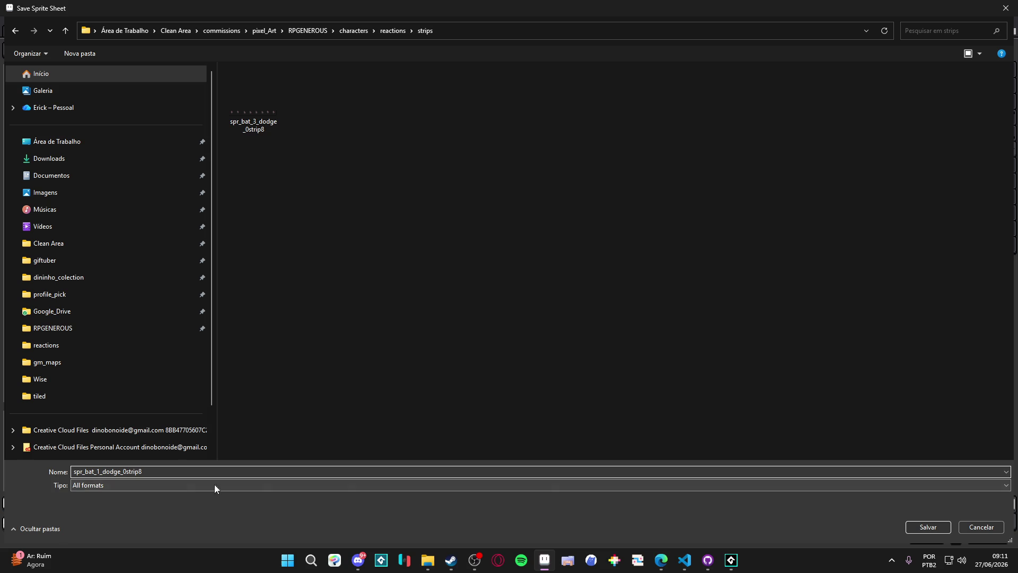
pyautogui.click(596, 491)
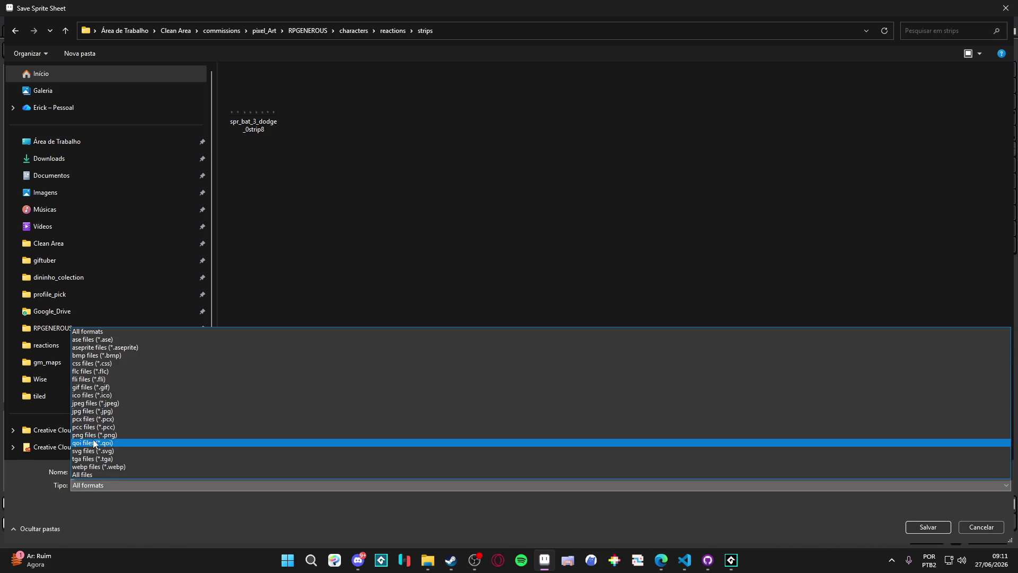
pyautogui.click(136, 444)
pyautogui.press('Return')
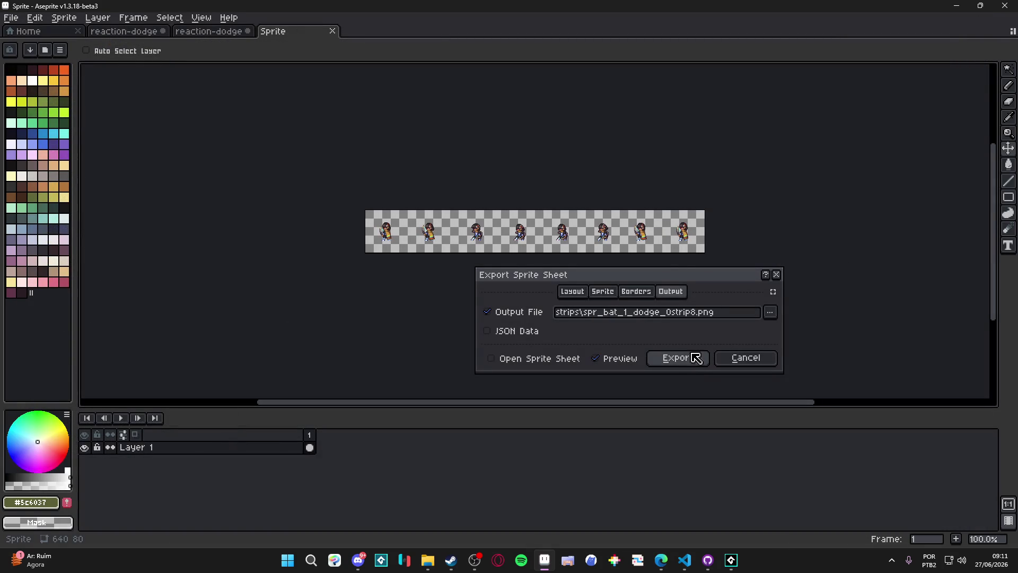
# Cancel the export, close the yara sprite without saving, and return to File Explorer
pyautogui.click(772, 362)
pyautogui.click(249, 32)
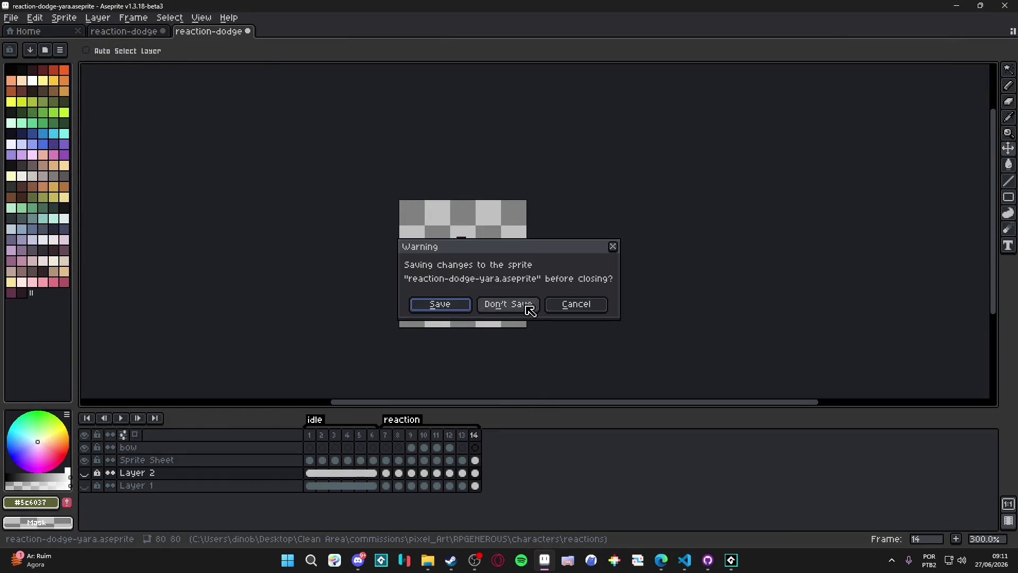
pyautogui.click(528, 306)
pyautogui.click(430, 566)
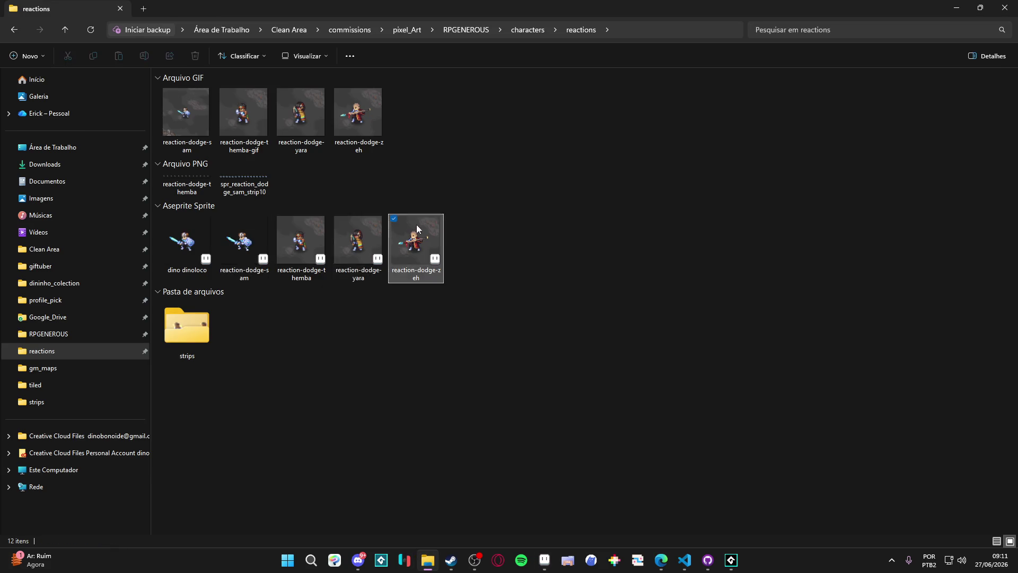
# Open reaction-dodge-zeh and hide its background layer and the shadow on Layer 3
pyautogui.doubleClick(415, 224)
pyautogui.scroll(1, 553, 298)
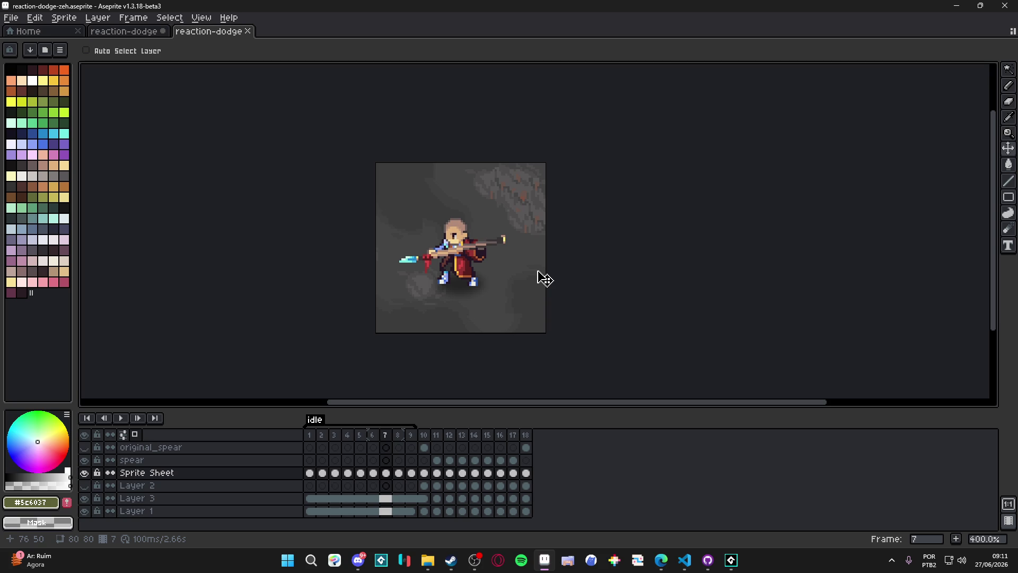
pyautogui.click(84, 510)
pyautogui.press('ctrl')
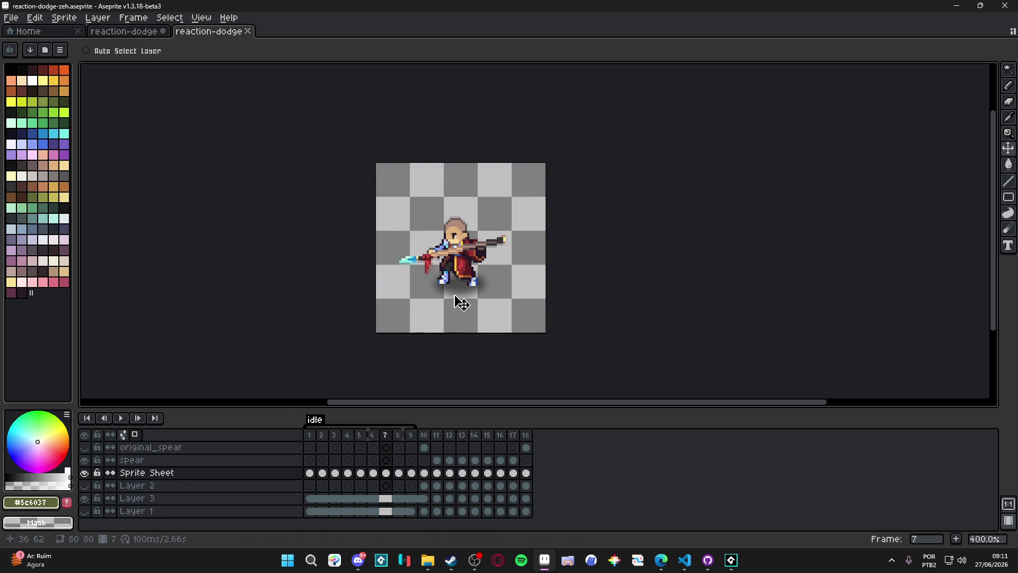
pyautogui.keyDown('ctrl'); pyautogui.click(460, 291); pyautogui.keyUp('ctrl')
pyautogui.click(84, 498)
# Keep the Sprite Sheet and spear layers visible, then select frames 10–17
pyautogui.click(84, 472)
pyautogui.click(84, 472)
pyautogui.click(85, 460)
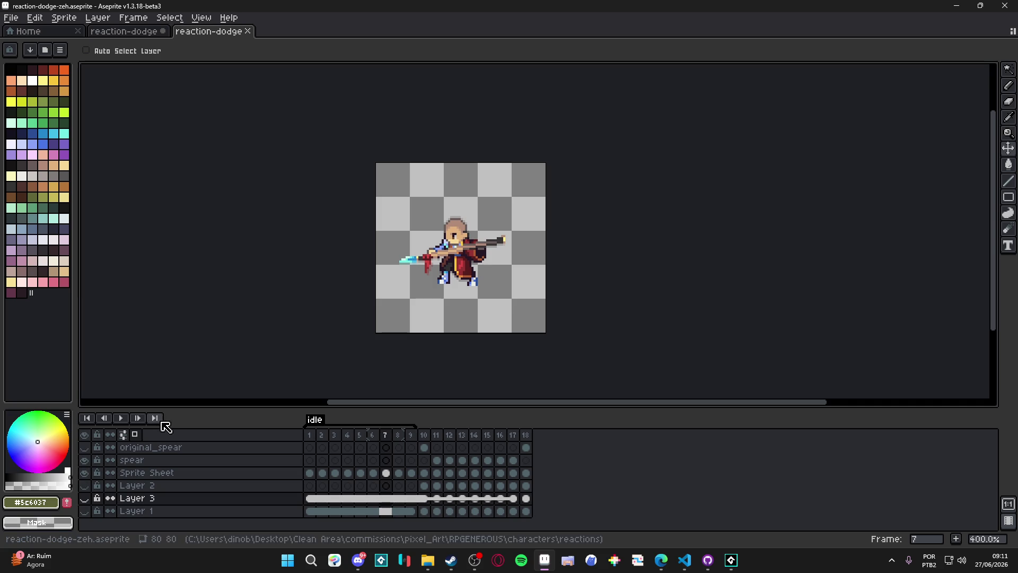
pyautogui.click(85, 460)
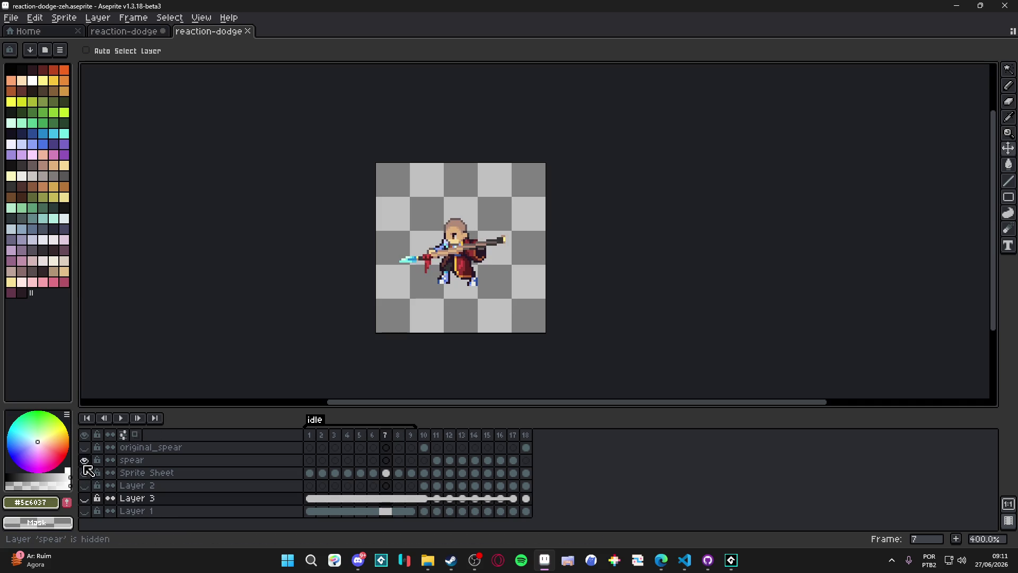
pyautogui.click(85, 461)
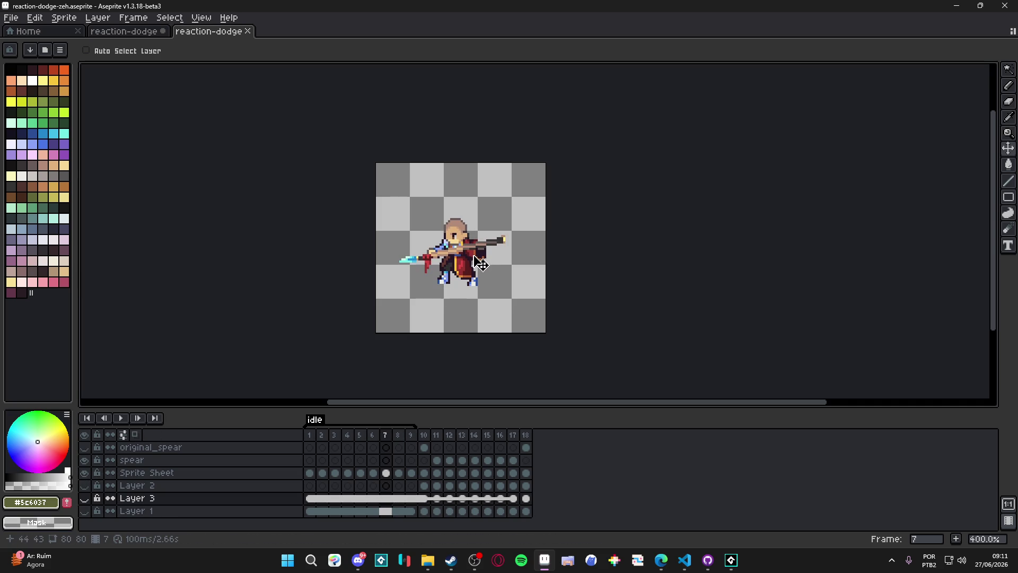
pyautogui.moveTo(424, 435); pyautogui.dragTo(513, 435)
pyautogui.rightClick(524, 439)
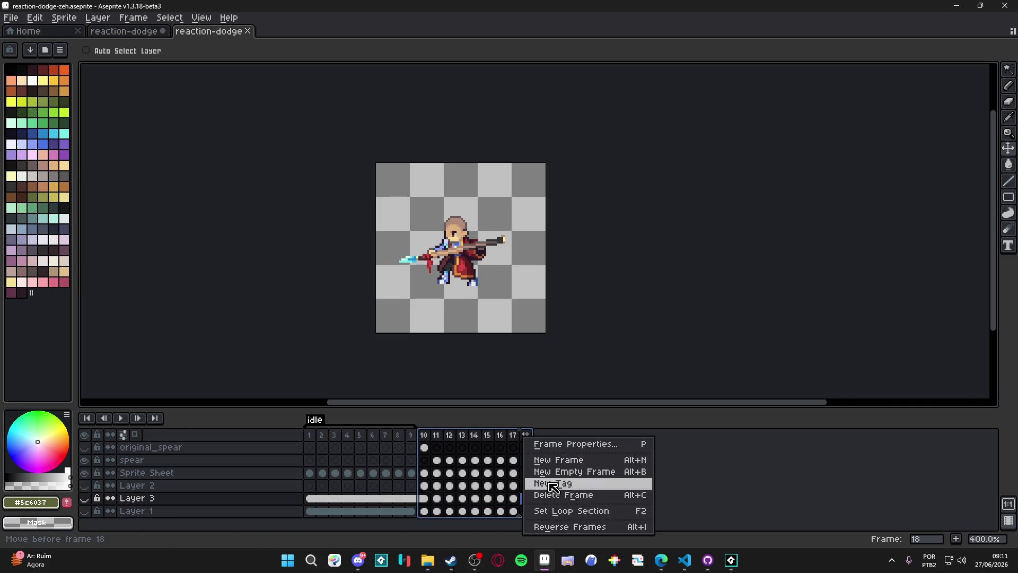
# Tag frames 10–17 as reaction and open the sprite sheet export settings
pyautogui.click(568, 484)
pyautogui.write('reaction')
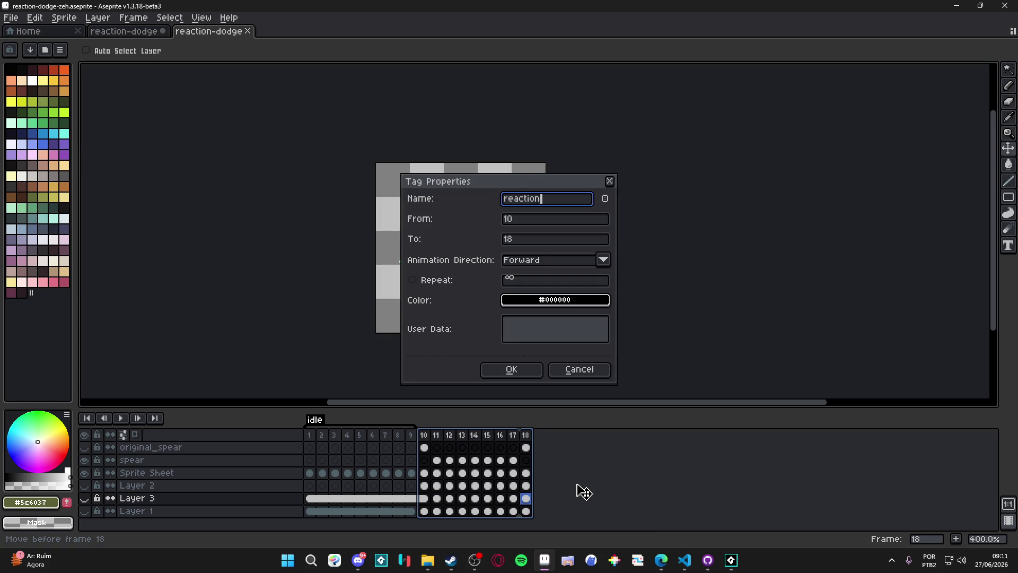
pyautogui.press('Return')
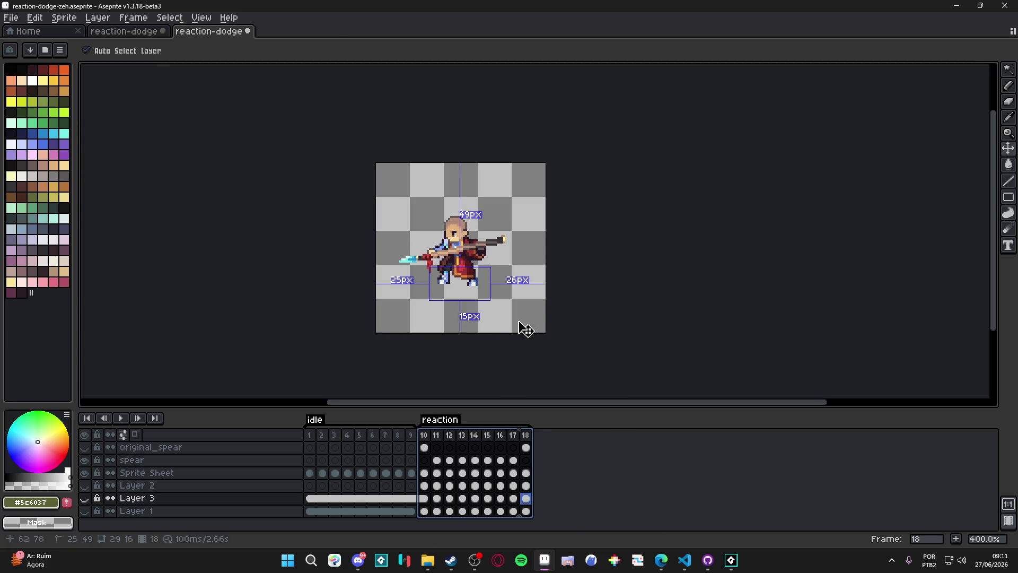
pyautogui.hotkey('ctrl', 'e')
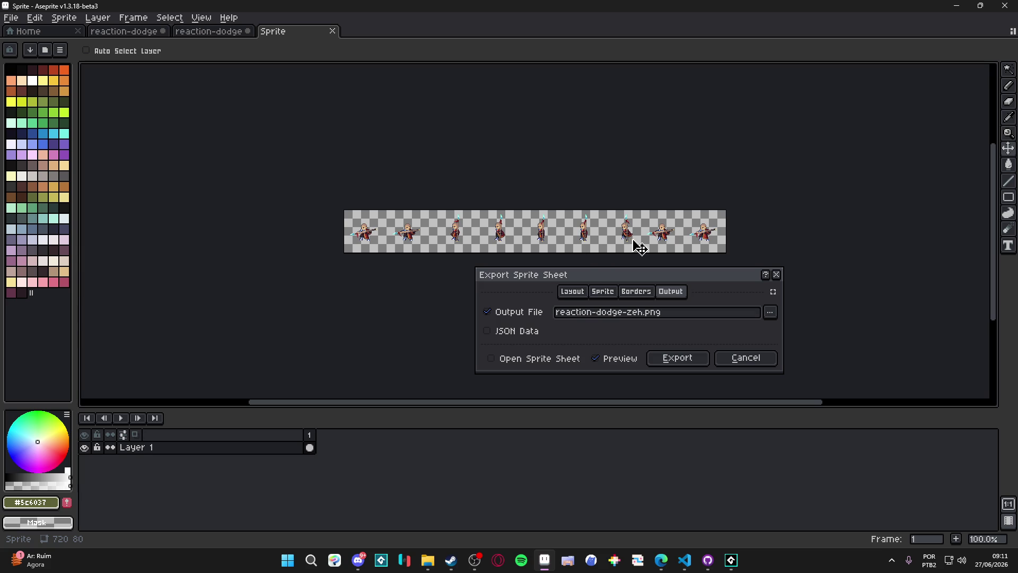
# Choose a PNG output file in the strips folder with the name ending in strip9
pyautogui.click(772, 317)
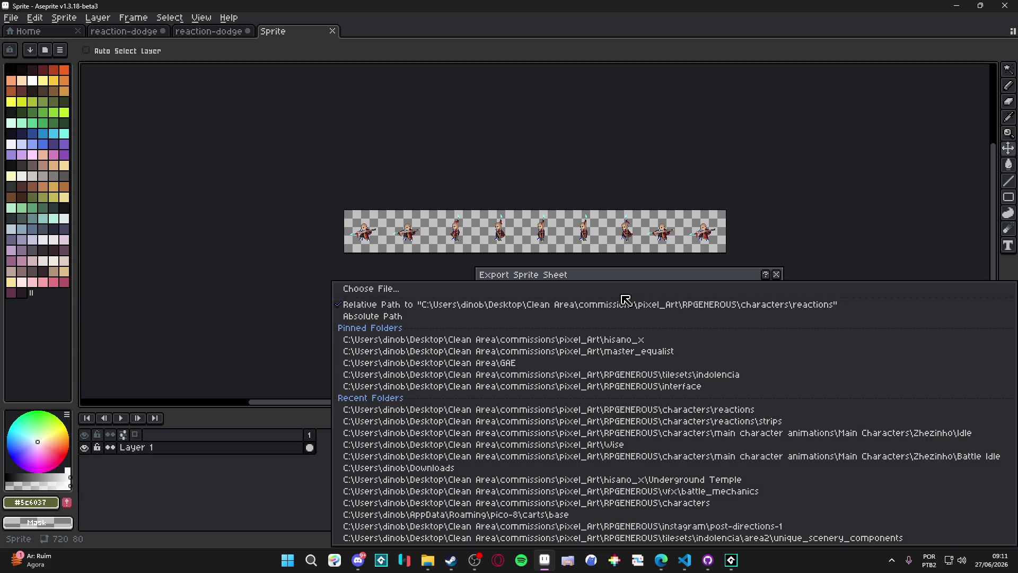
pyautogui.click(630, 350)
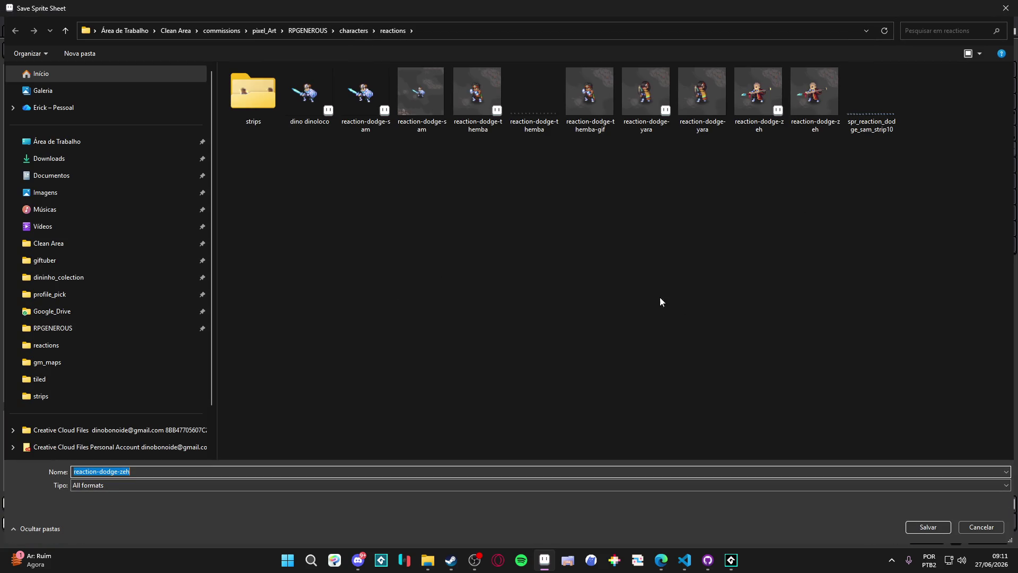
pyautogui.doubleClick(254, 94)
pyautogui.click(261, 98)
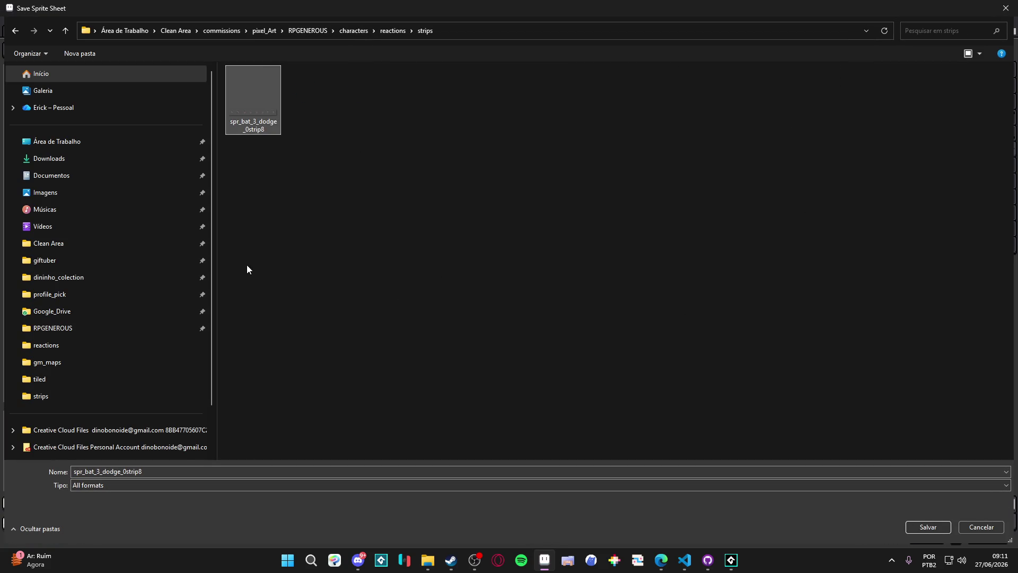
pyautogui.click(161, 488)
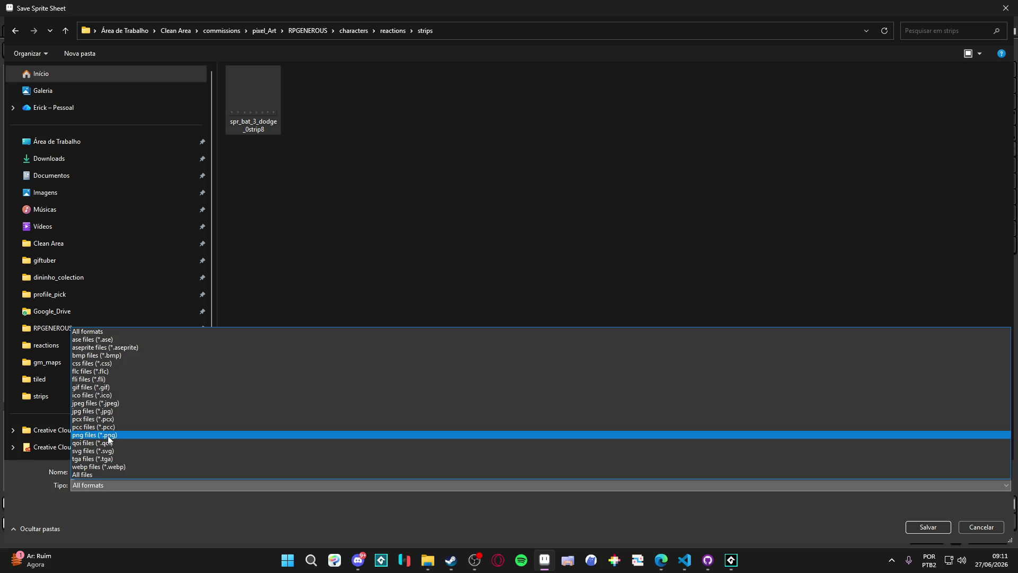
pyautogui.click(136, 434)
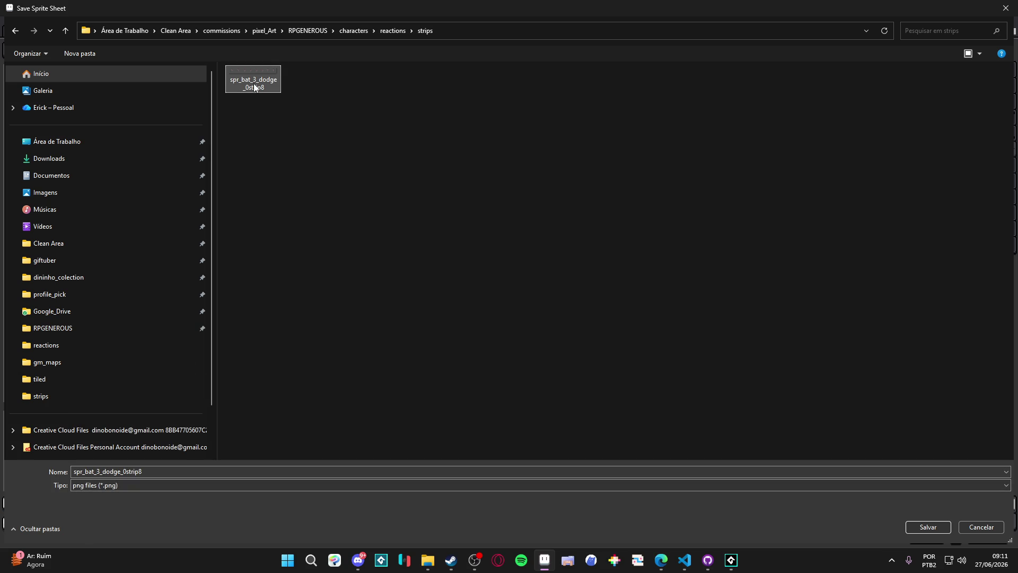
pyautogui.doubleClick(170, 470)
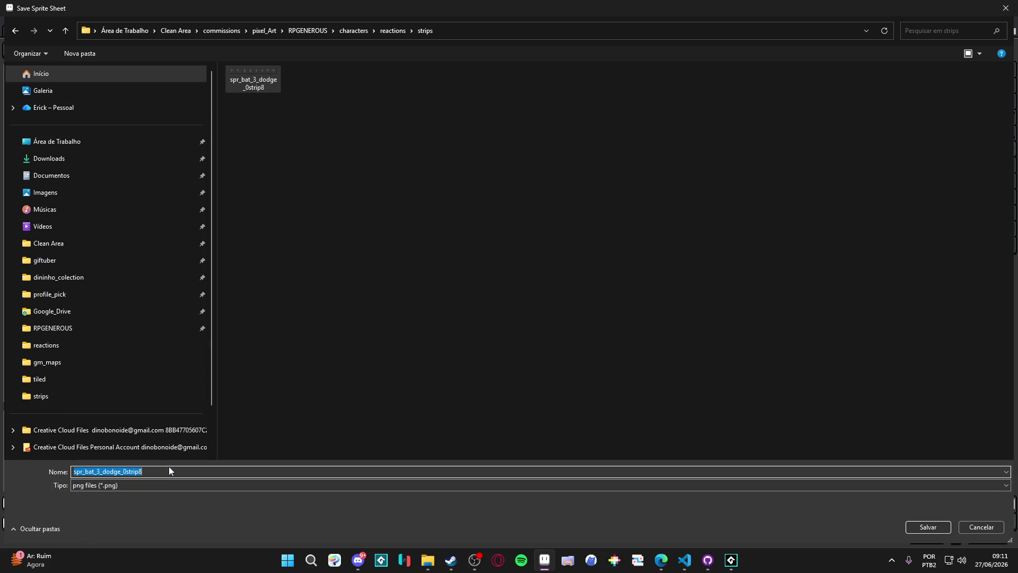
pyautogui.click(167, 470)
pyautogui.press('BackSpace')
pyautogui.write('9')
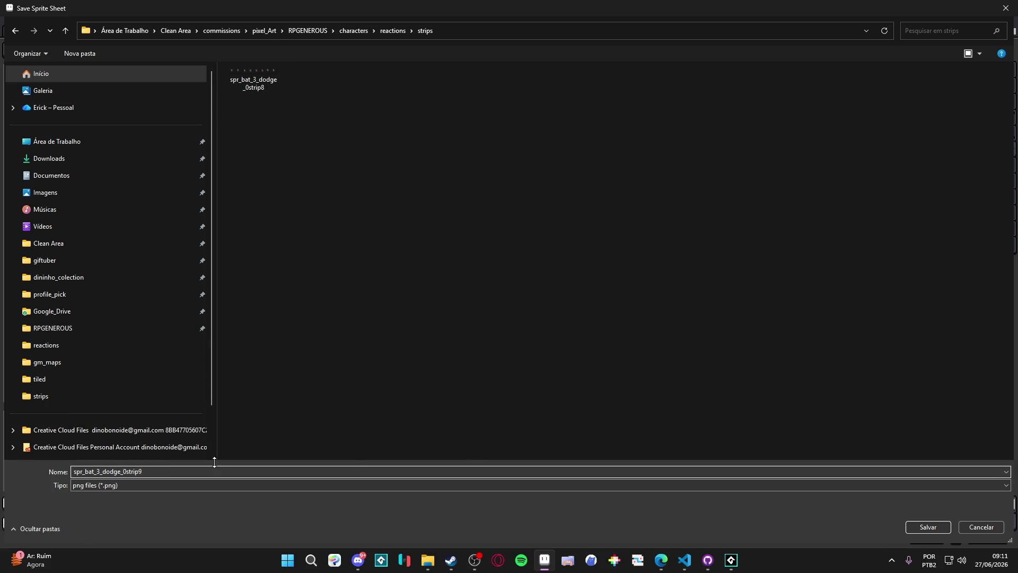
# Check GameMaker's dodge sprite names, then confirm spr_bat_3_dodge_0strip9 and export the strip
pyautogui.click(727, 566)
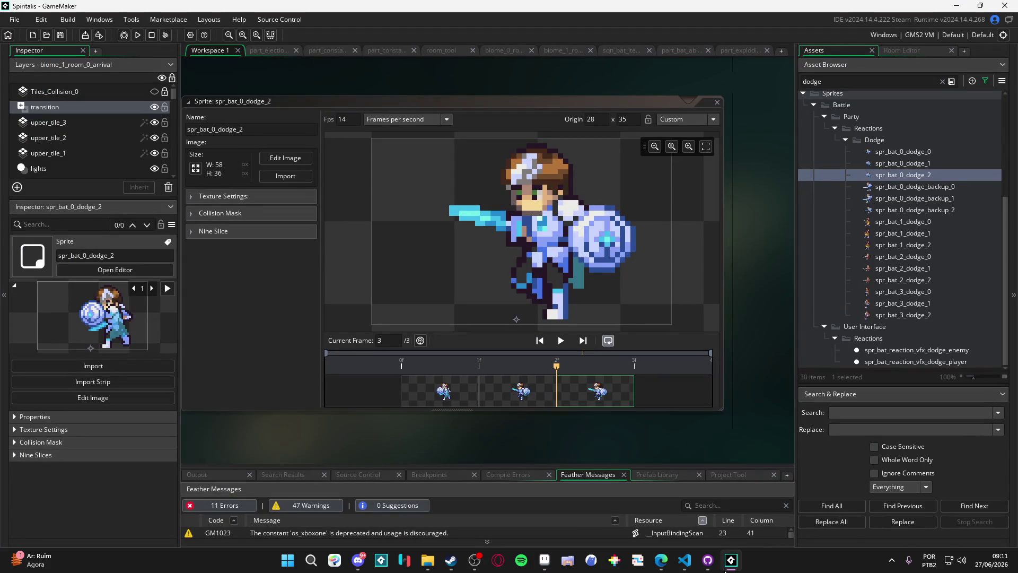
pyautogui.click(725, 568)
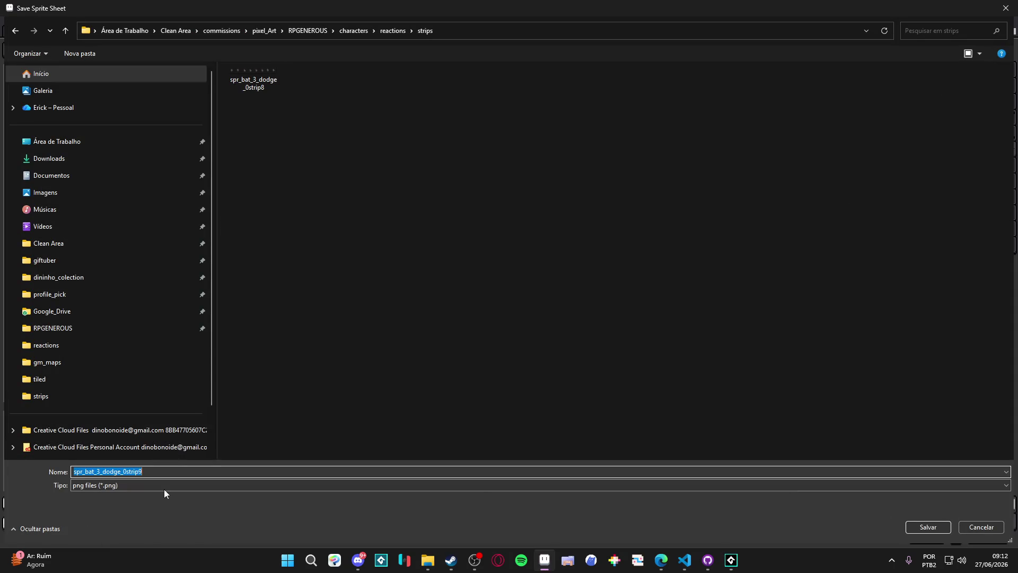
pyautogui.click(727, 559)
pyautogui.click(727, 559)
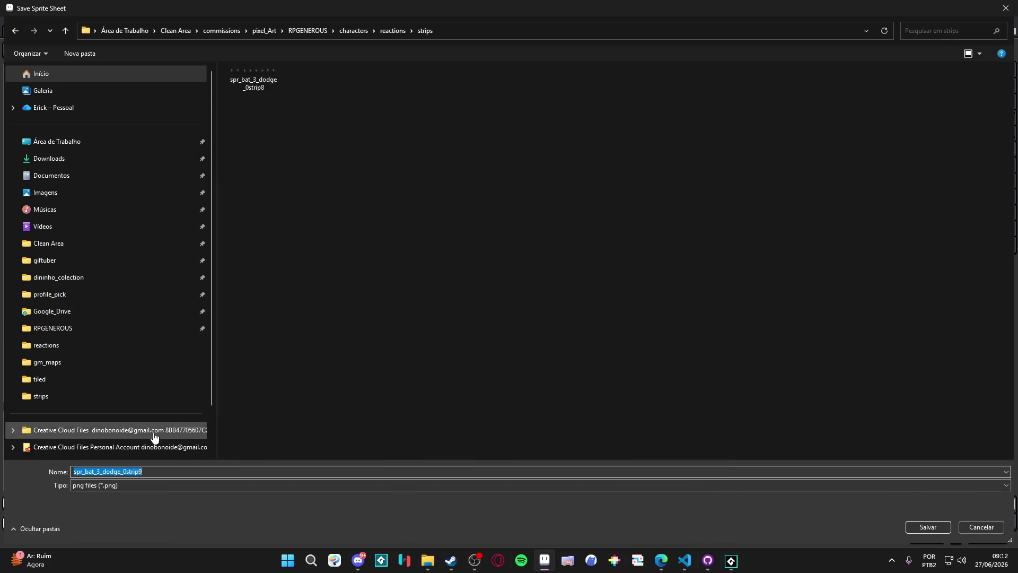
pyautogui.click(725, 567)
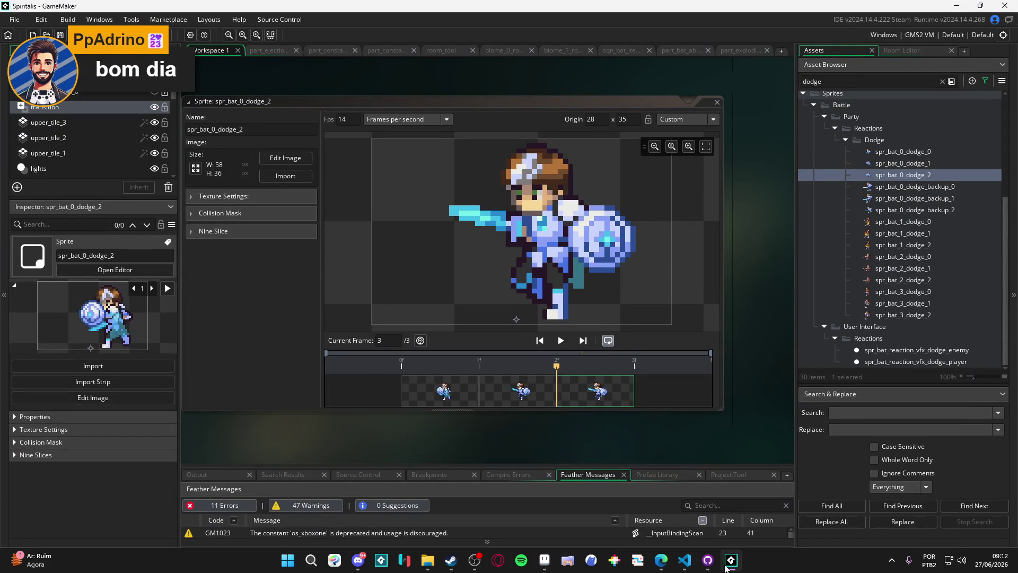
pyautogui.click(726, 567)
pyautogui.click(102, 471)
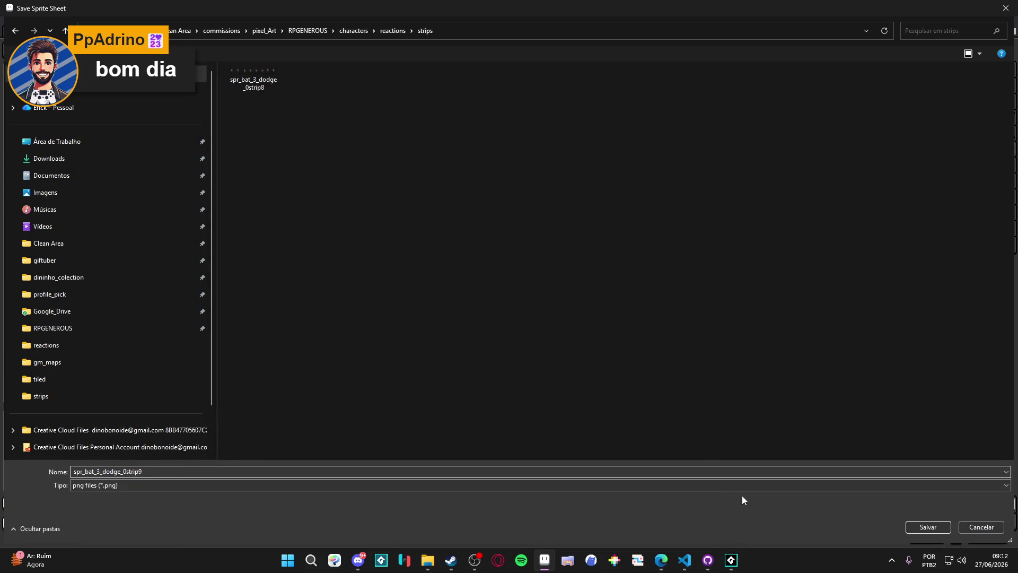
pyautogui.click(911, 529)
pyautogui.click(659, 357)
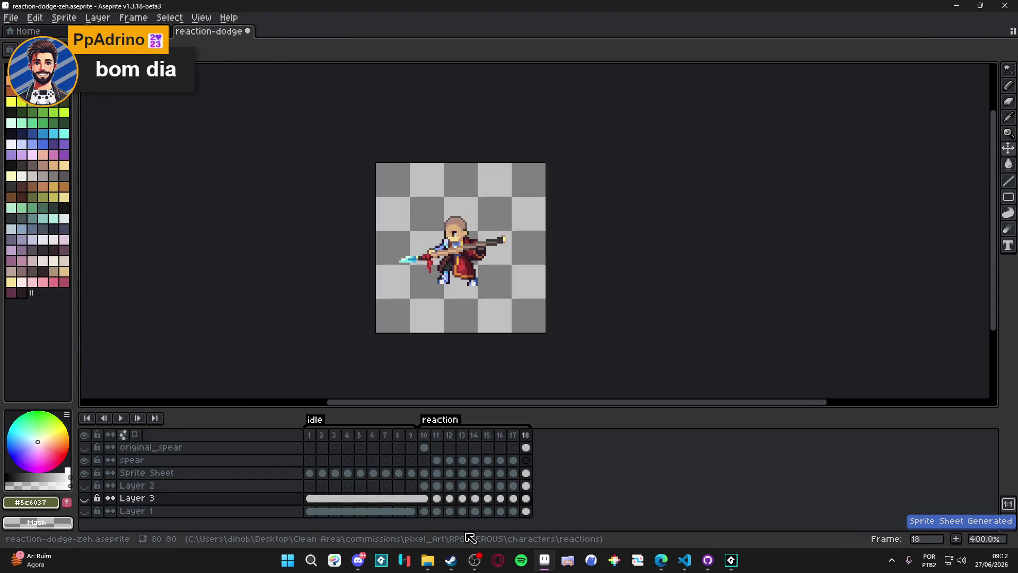
# Open the strips folder in File Explorer and locate the newly exported zeh strip
pyautogui.click(436, 559)
pyautogui.click(365, 364)
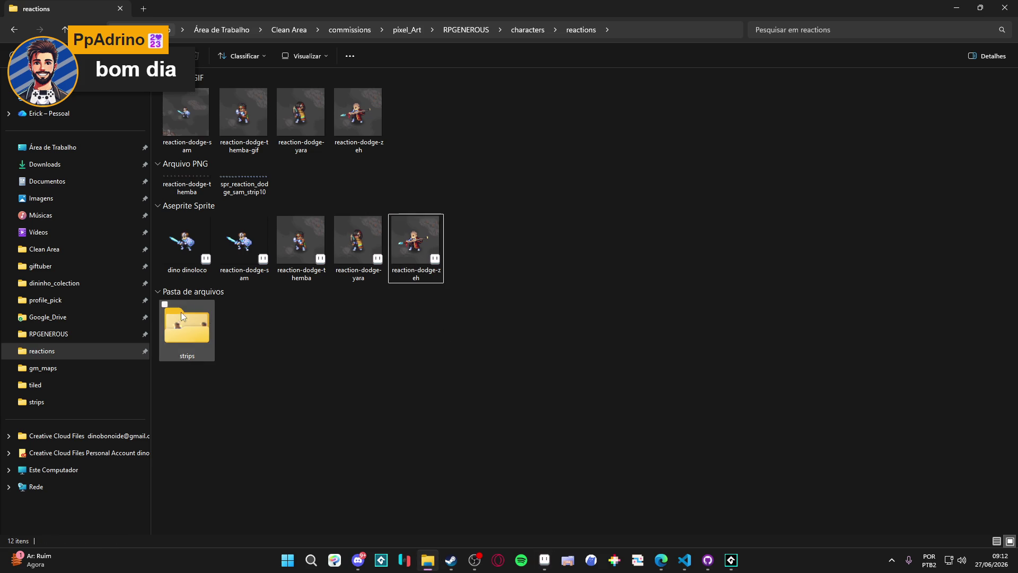
pyautogui.doubleClick(191, 350)
pyautogui.click(245, 133)
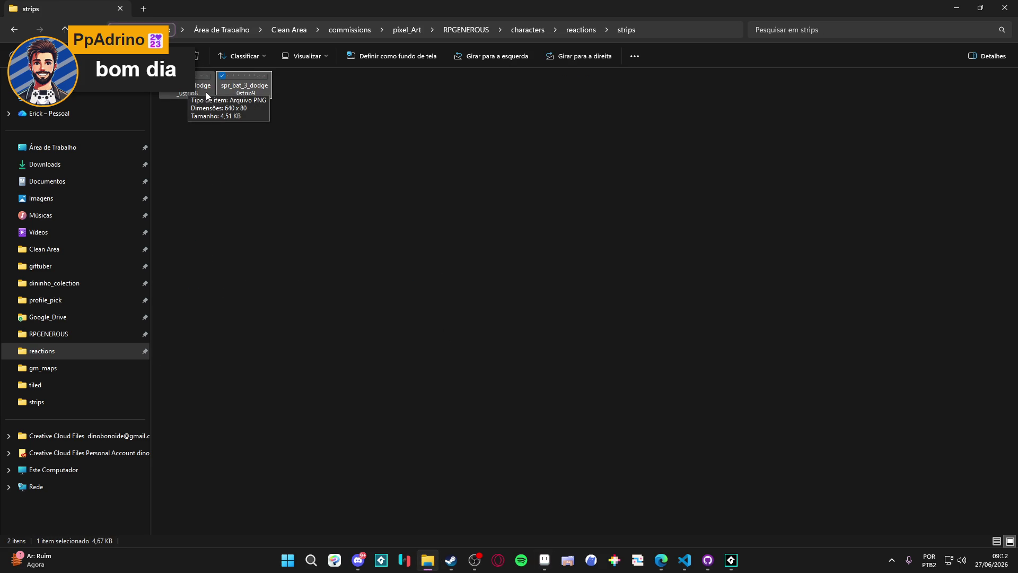
pyautogui.click(229, 151)
pyautogui.keyDown('ctrl'); pyautogui.scroll(5, 202, 90); pyautogui.keyUp('ctrl')
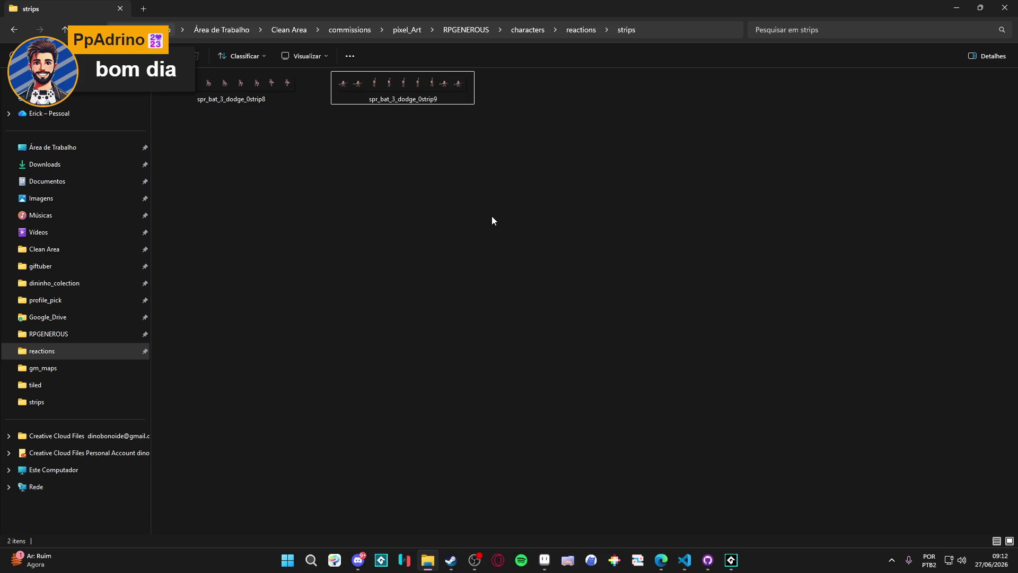
# Check the existing dodge sprite names in GameMaker
pyautogui.hotkey('alt', 'Tab')
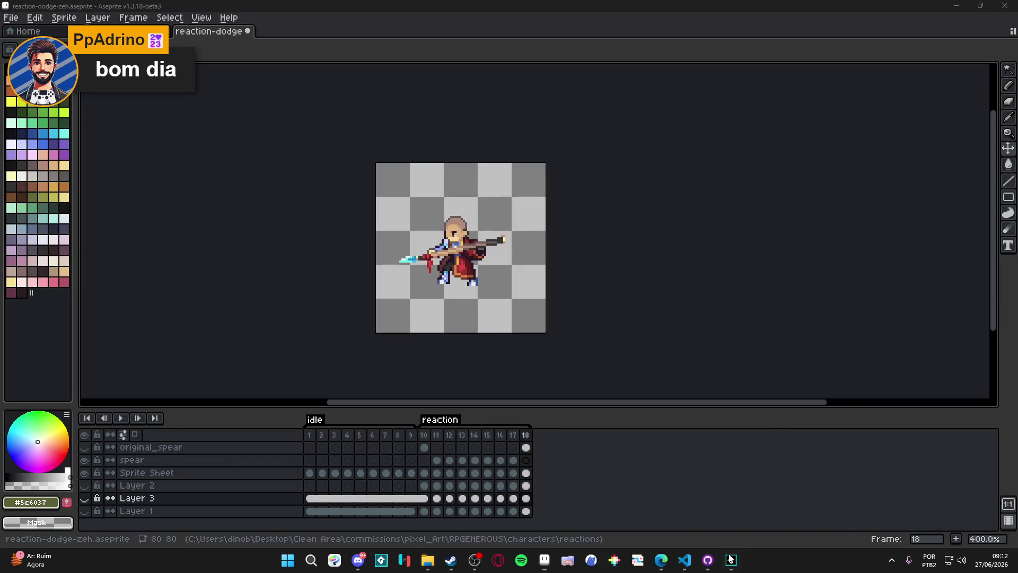
pyautogui.click(731, 558)
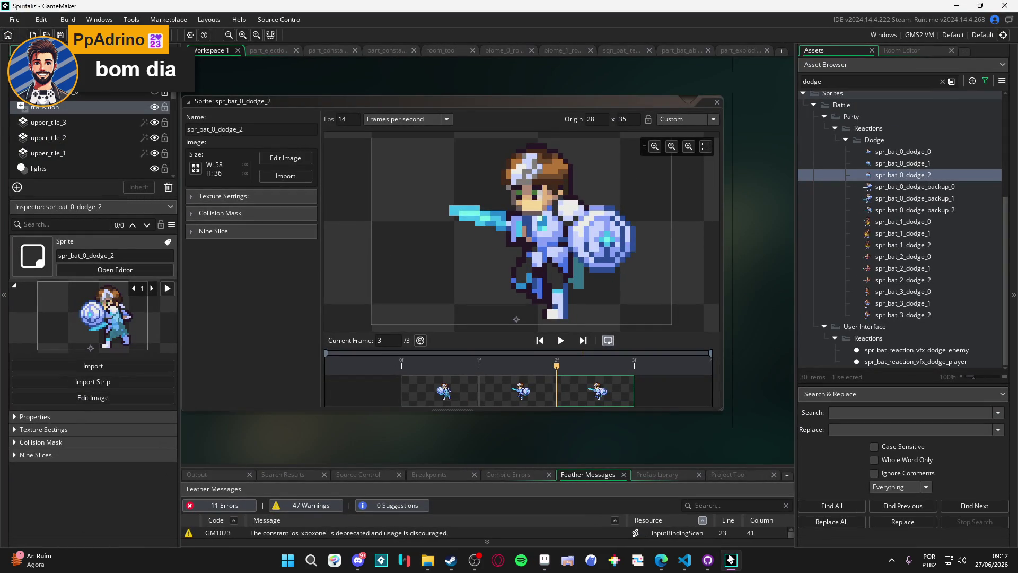
pyautogui.hotkey('alt', 'Tab')
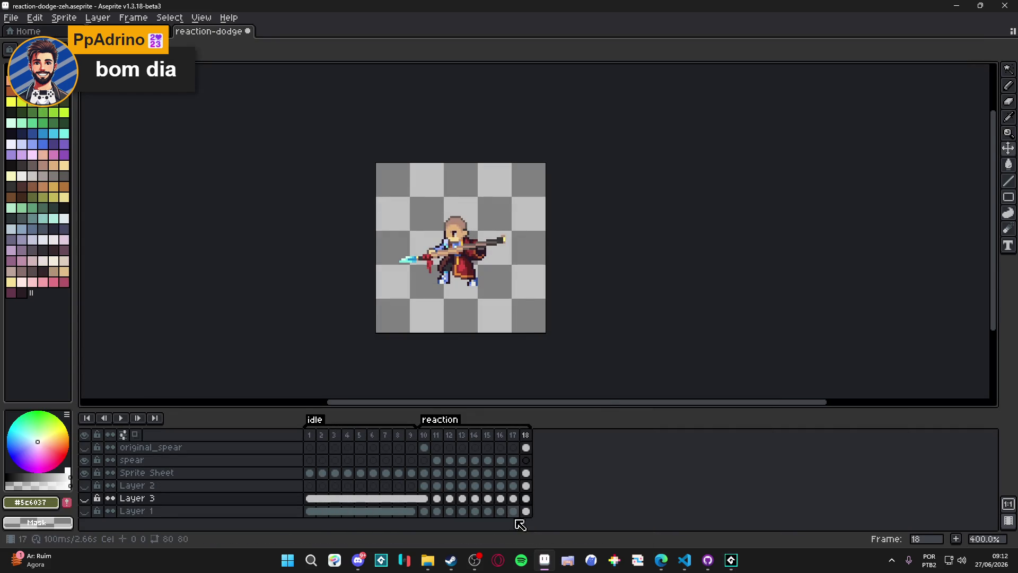
pyautogui.click(424, 561)
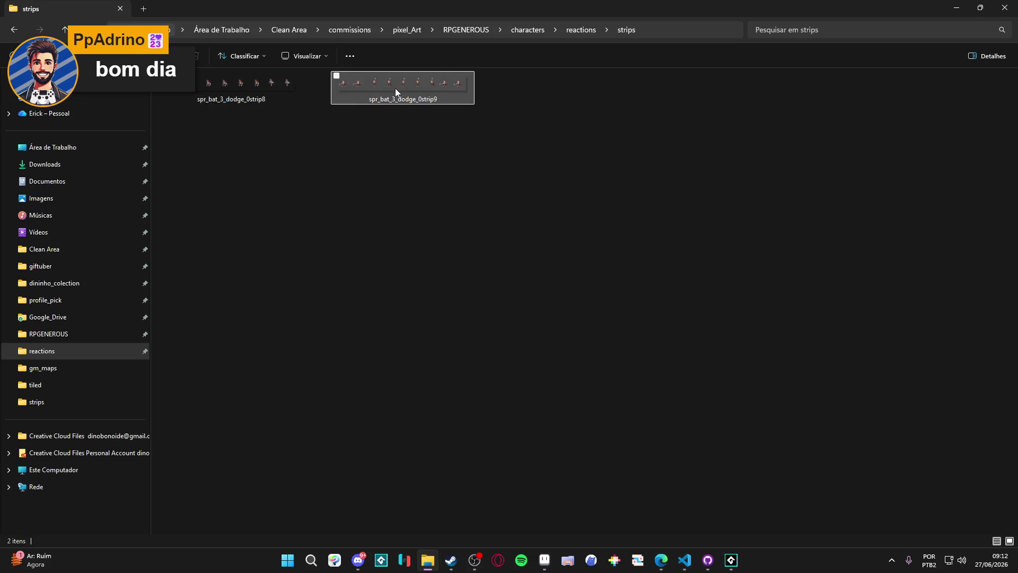
# Rename spr_bat_3_dodge_0strip9 to spr_bat_2_dodge_0strip9
pyautogui.click(222, 95)
pyautogui.click(423, 103)
pyautogui.click(424, 102)
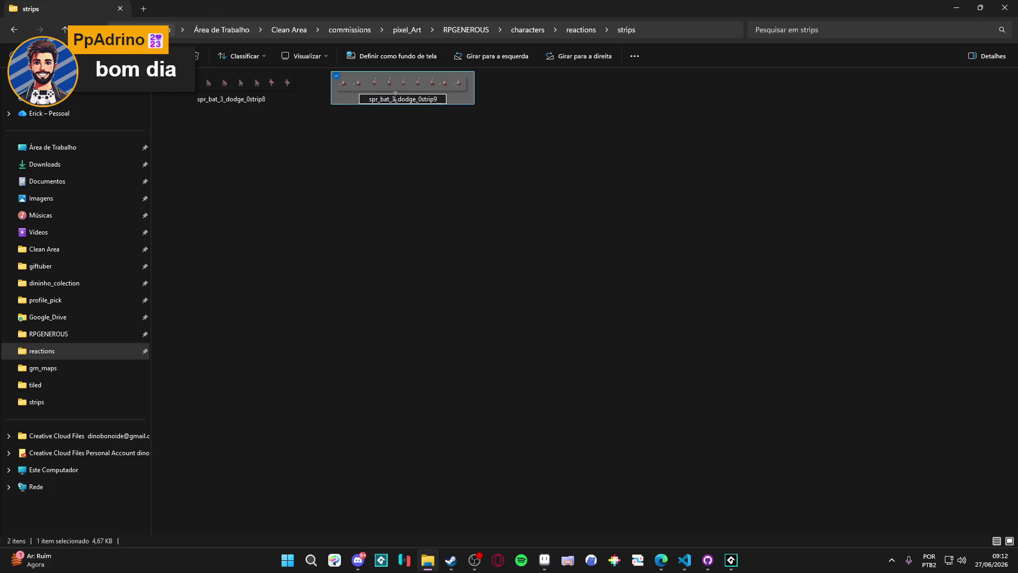
pyautogui.write('2')
pyautogui.press('Return')
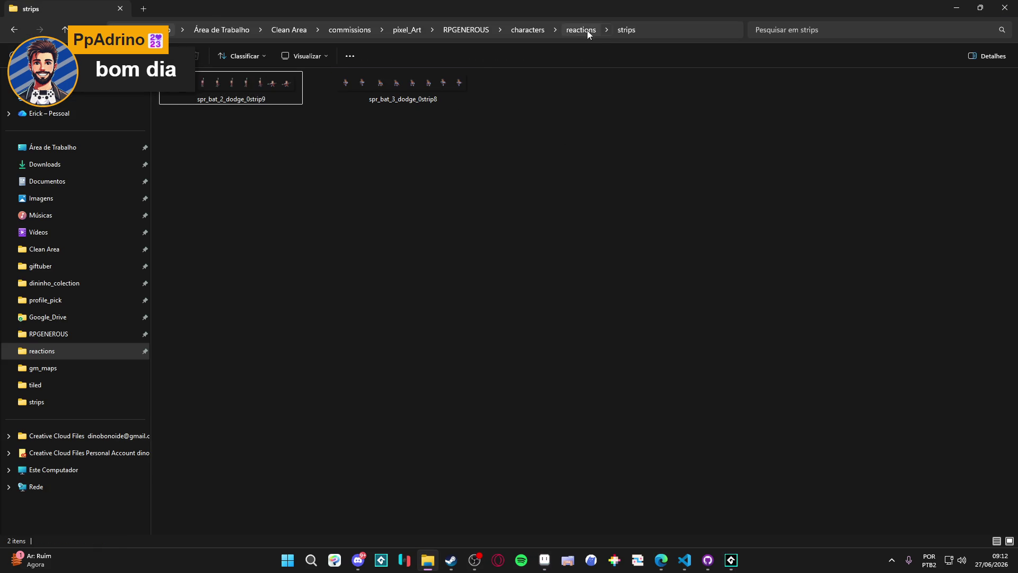
pyautogui.click(592, 33)
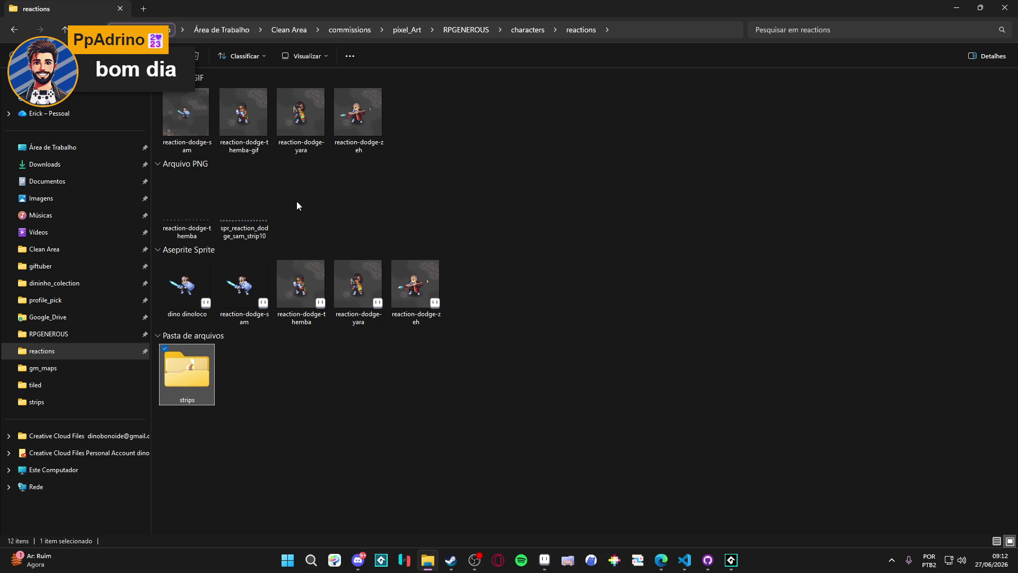
pyautogui.doubleClick(210, 363)
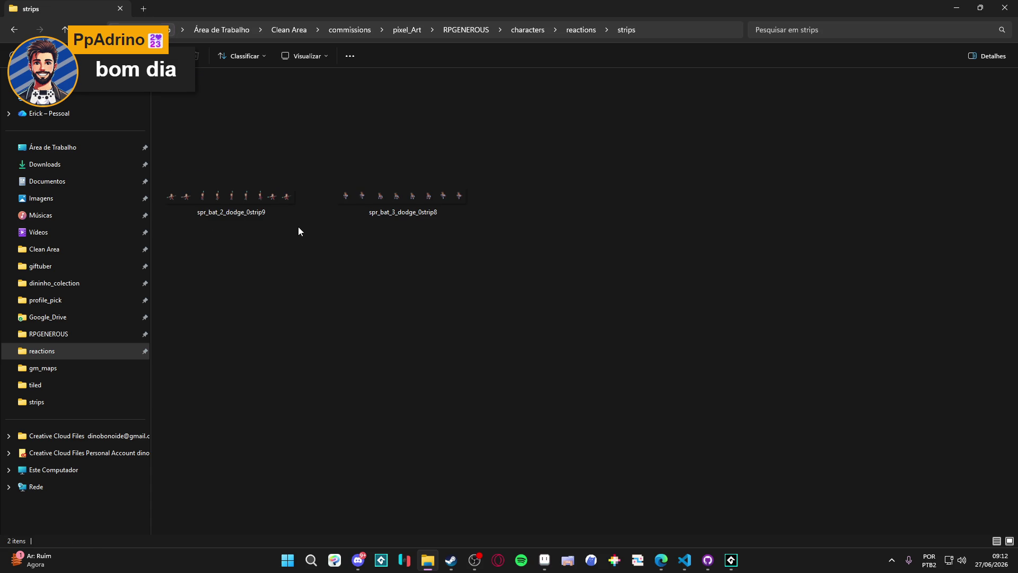
pyautogui.hotkey('alt', 'Tab')
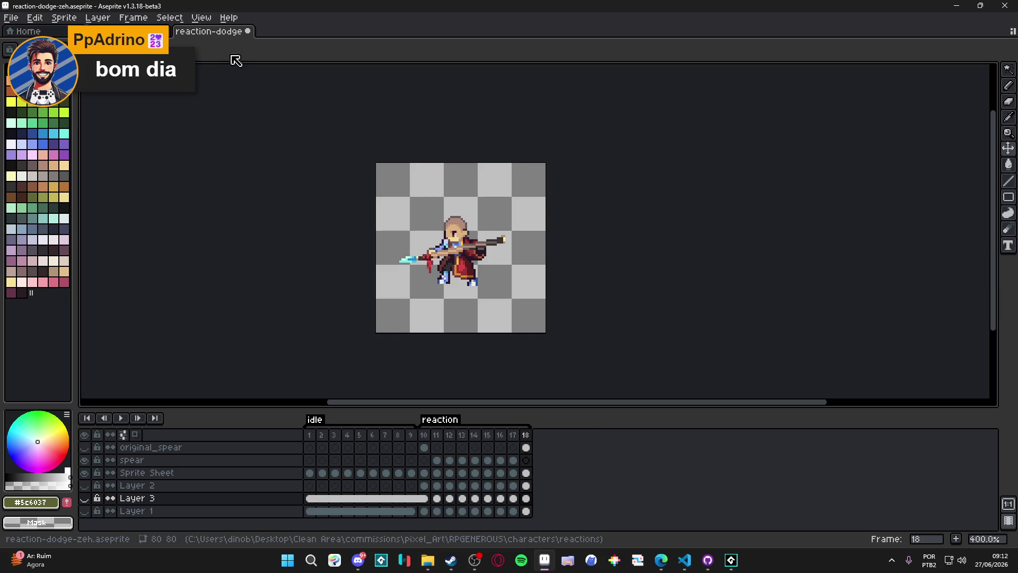
# Close the zeh sprite without saving and open reaction-dodge-yara
pyautogui.click(247, 31)
pyautogui.click(508, 302)
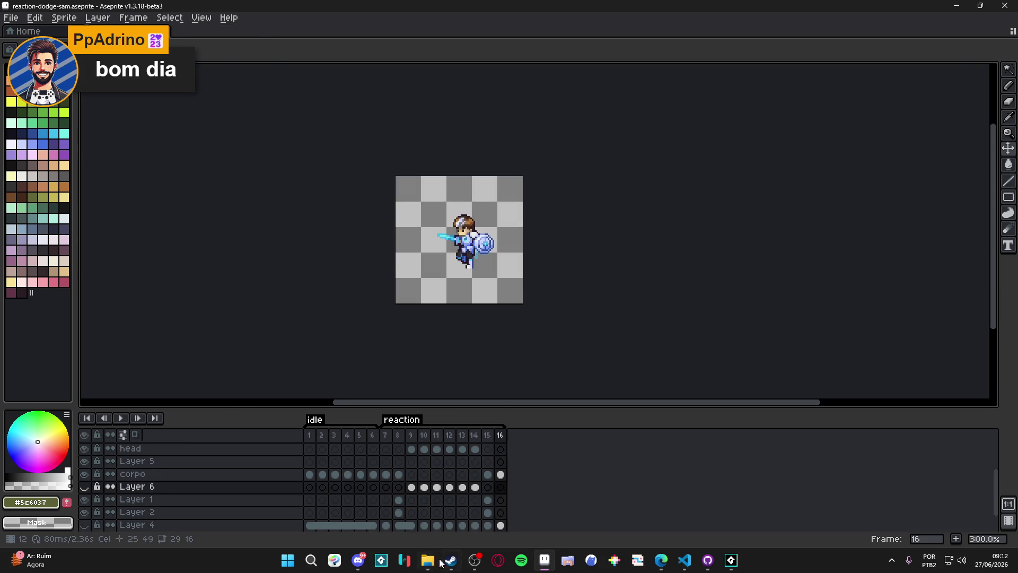
pyautogui.click(428, 559)
pyautogui.click(584, 31)
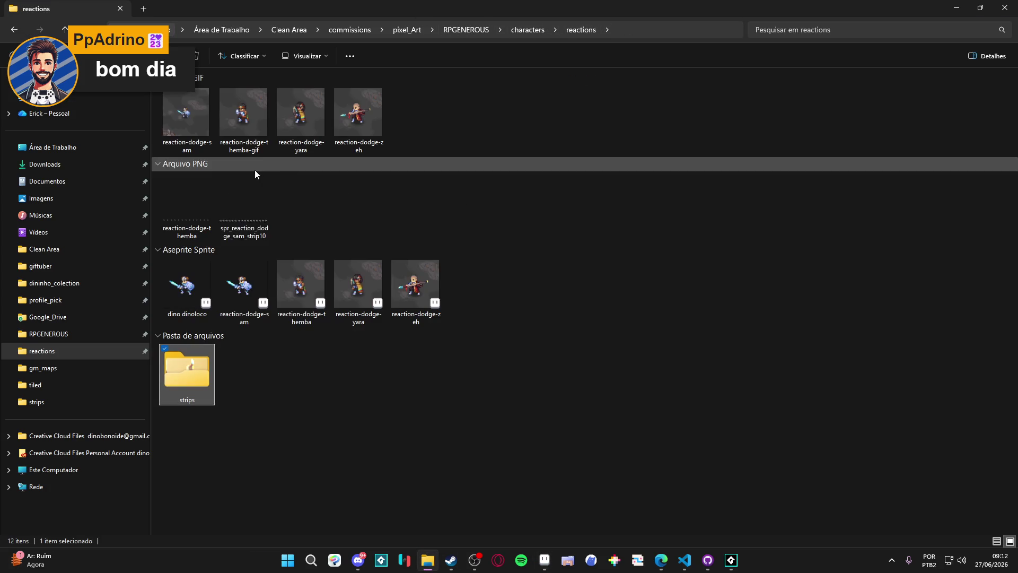
pyautogui.click(355, 285)
pyautogui.doubleClick(356, 285)
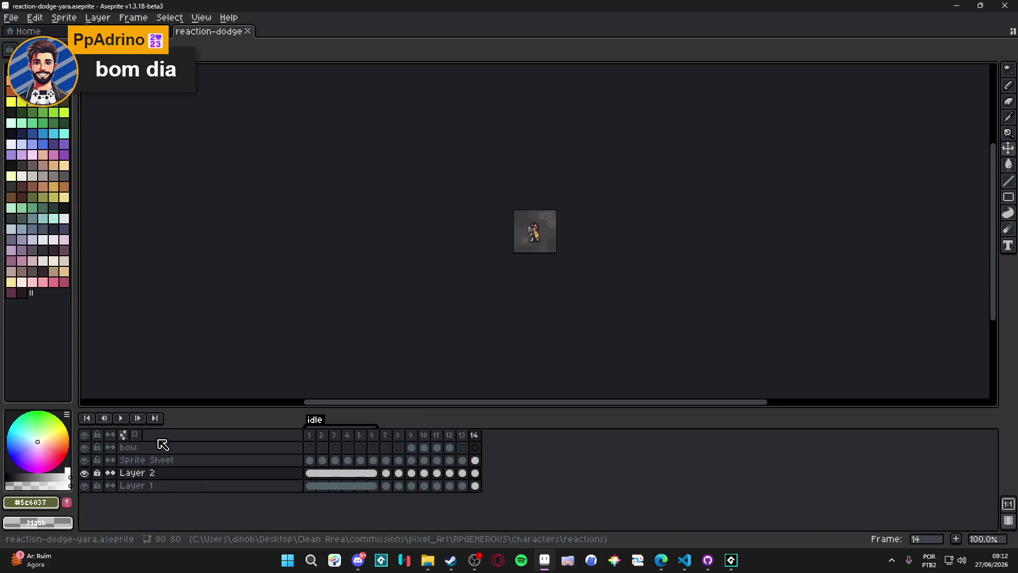
pyautogui.scroll(3, 481, 269)
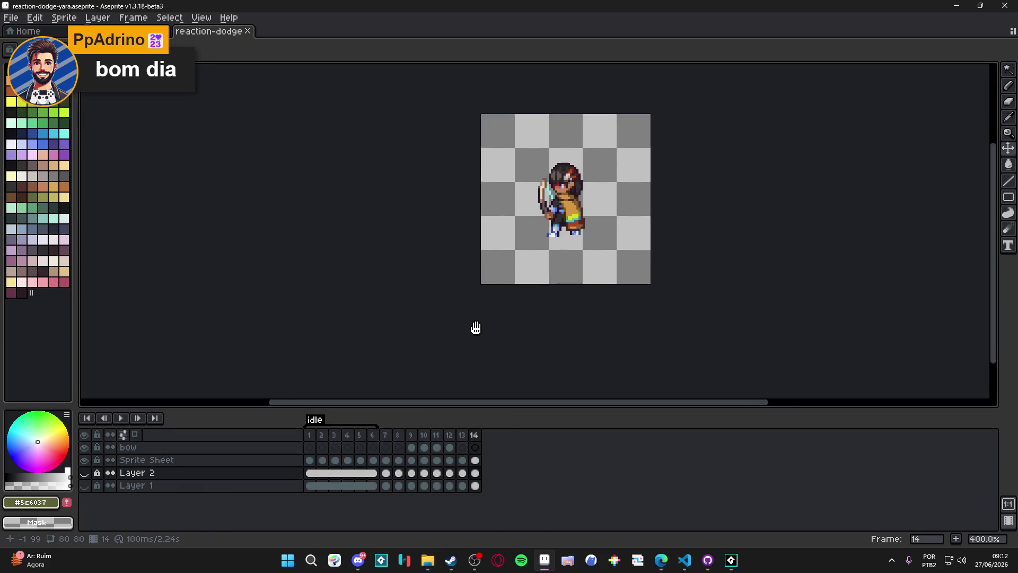
# Tag frames 7–14 as 'reaction' and open the sprite sheet export settings
pyautogui.moveTo(386, 435); pyautogui.dragTo(493, 439)
pyautogui.rightClick(493, 439)
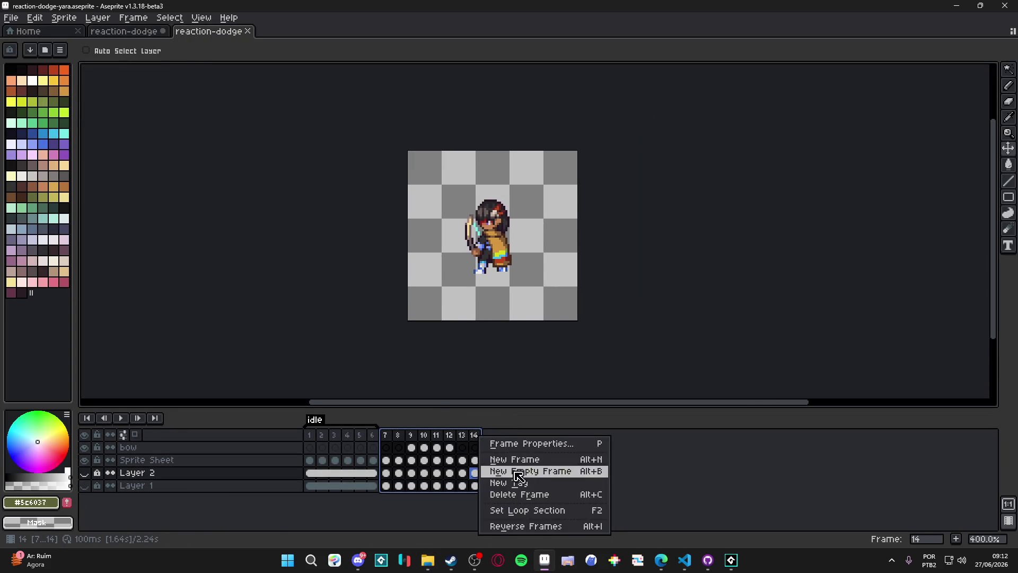
pyautogui.click(530, 482)
pyautogui.write('reaction')
pyautogui.press('Return')
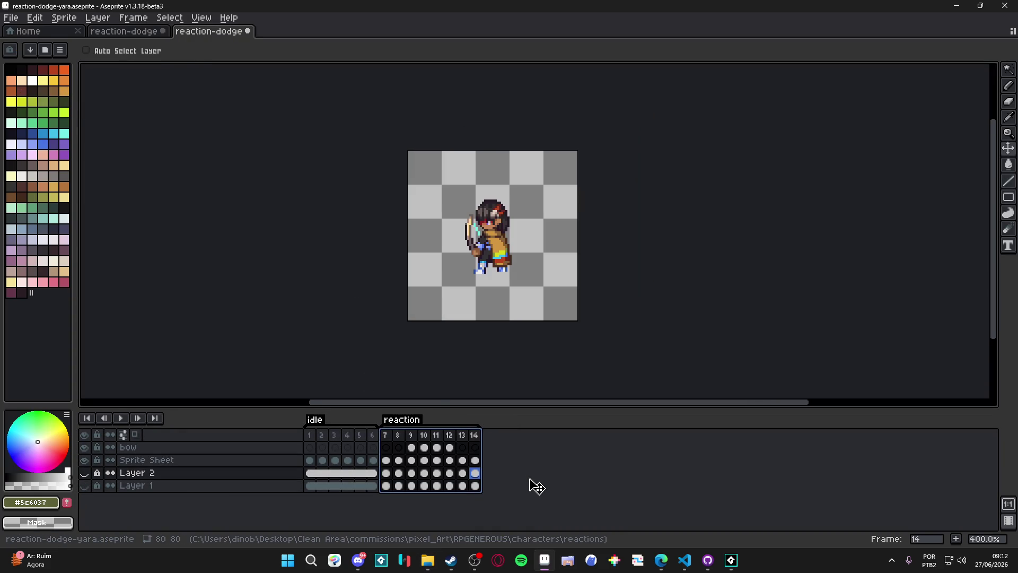
pyautogui.hotkey('ctrl', 'e')
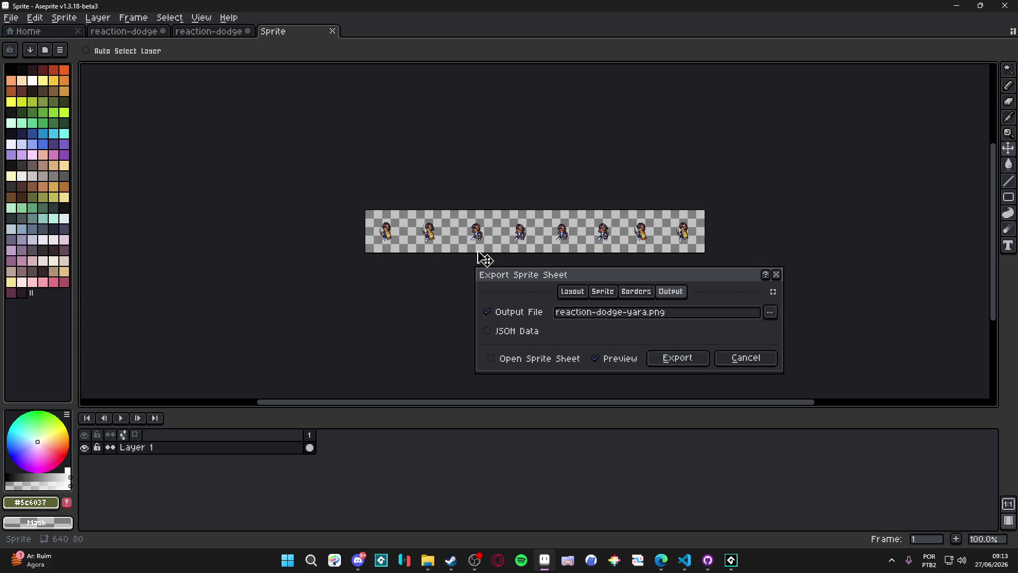
# Set the output file in strips, changing spr_bat_3_dodge_0strip8 to spr_bat_1_dodge_0strip8
pyautogui.click(770, 312)
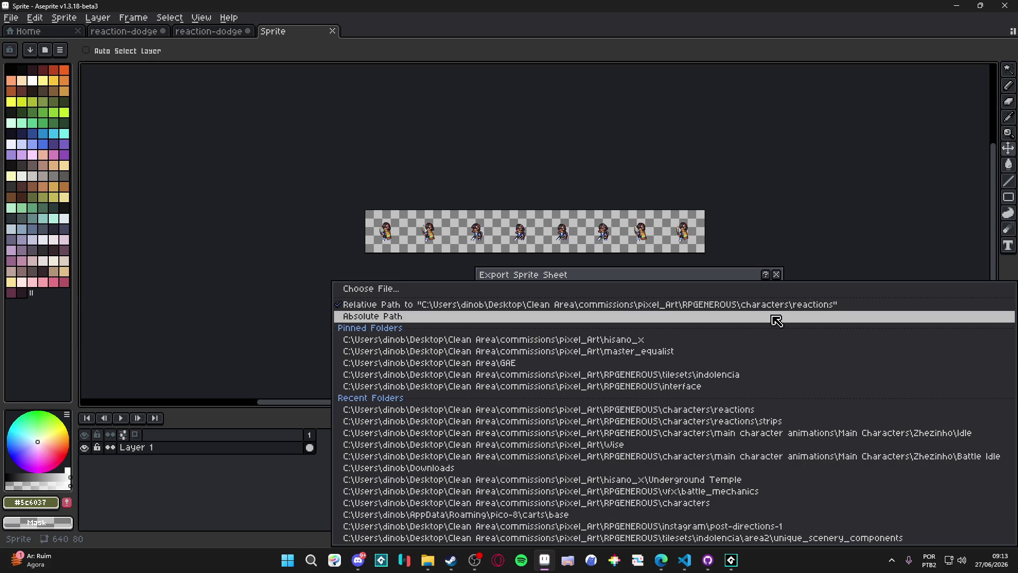
pyautogui.click(695, 291)
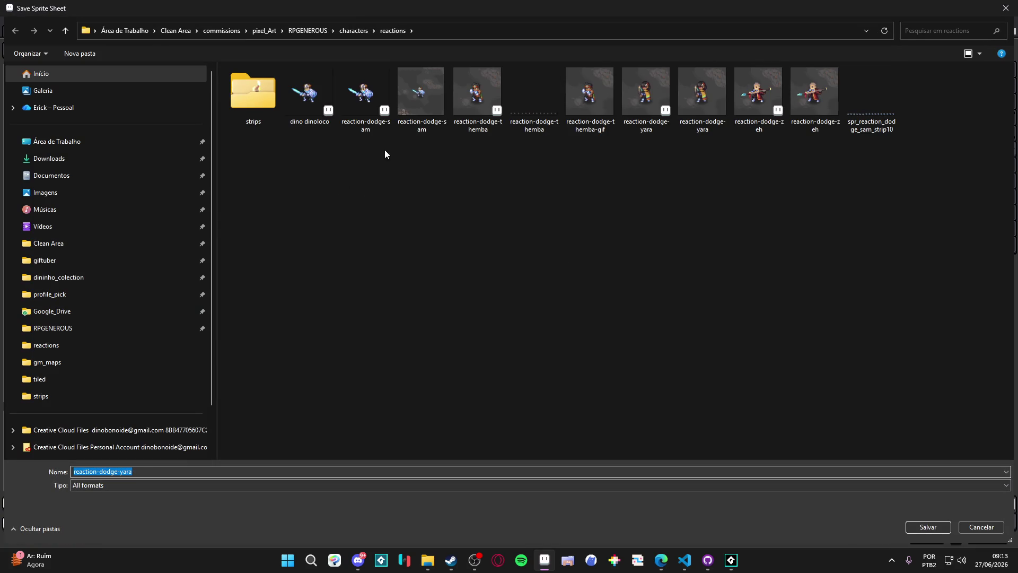
pyautogui.doubleClick(265, 98)
pyautogui.click(307, 99)
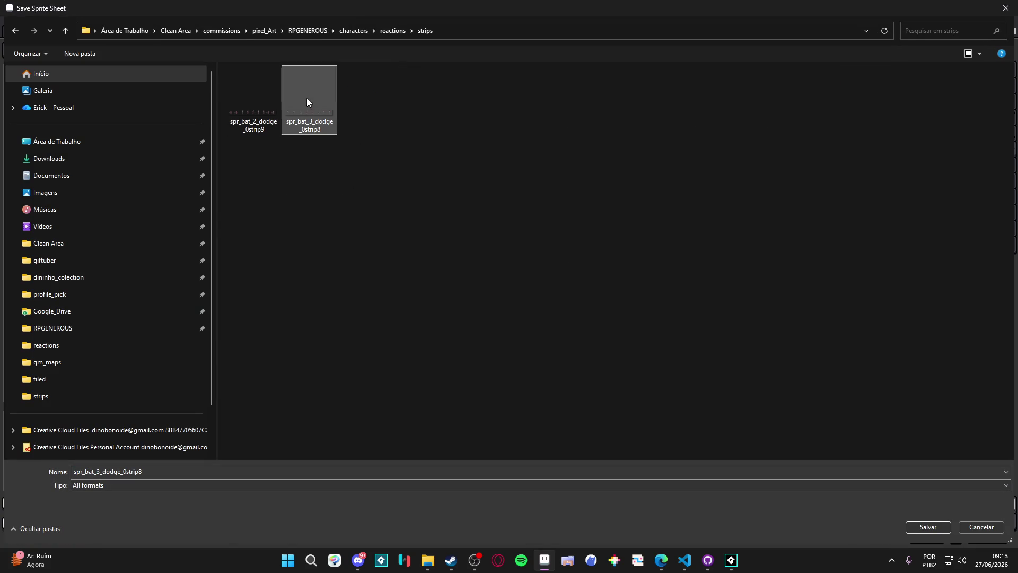
pyautogui.click(731, 567)
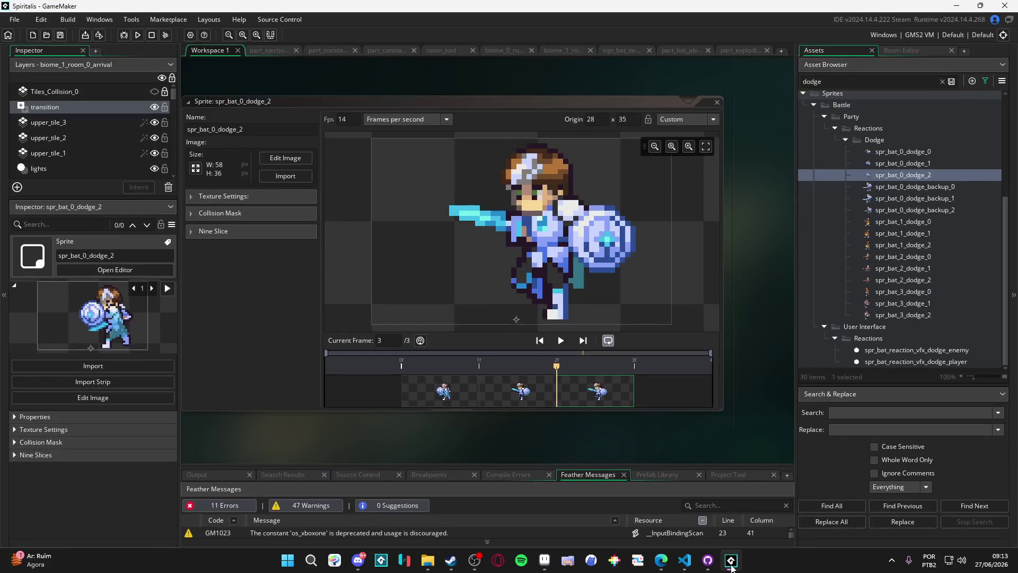
pyautogui.click(731, 564)
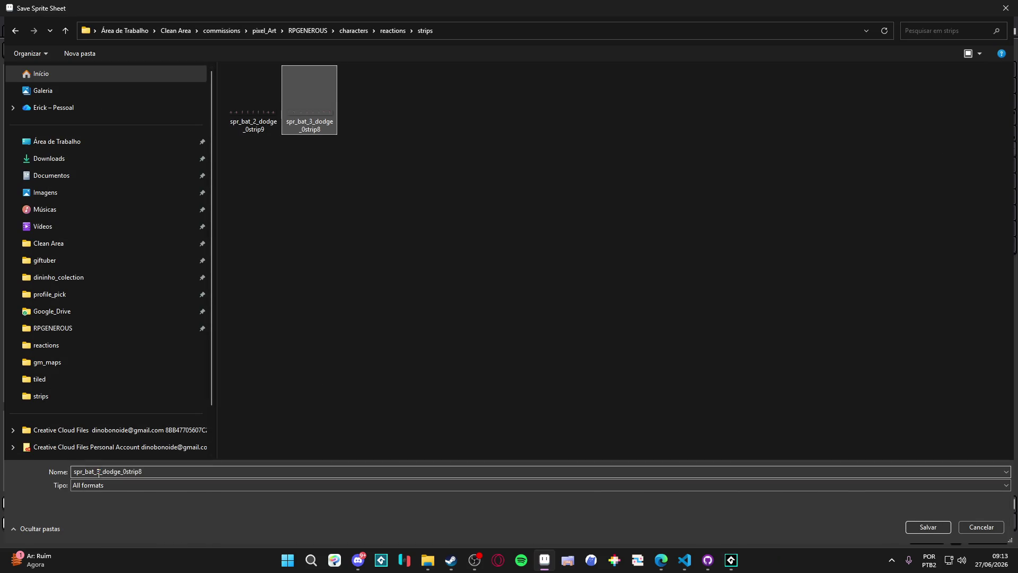
pyautogui.click(101, 471)
pyautogui.press('BackSpace')
pyautogui.write('1')
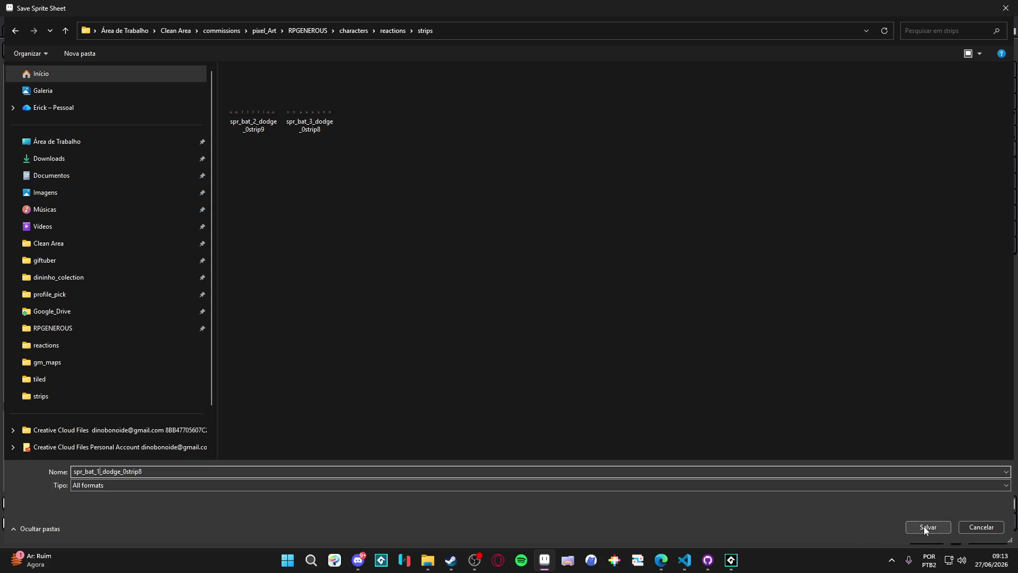
# Save it as PNG and export the yara reaction strip
pyautogui.click(456, 485)
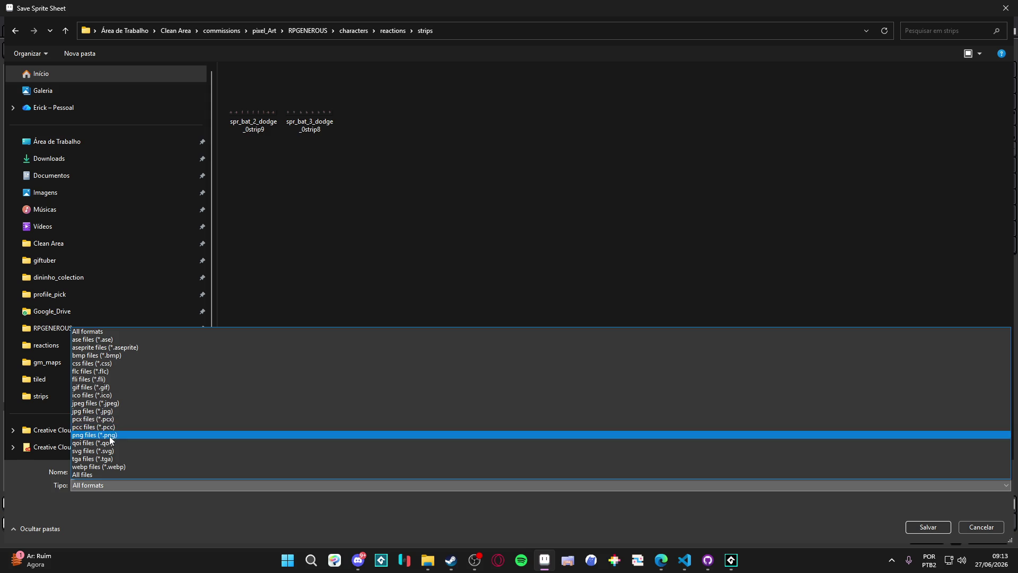
pyautogui.click(110, 436)
pyautogui.click(913, 528)
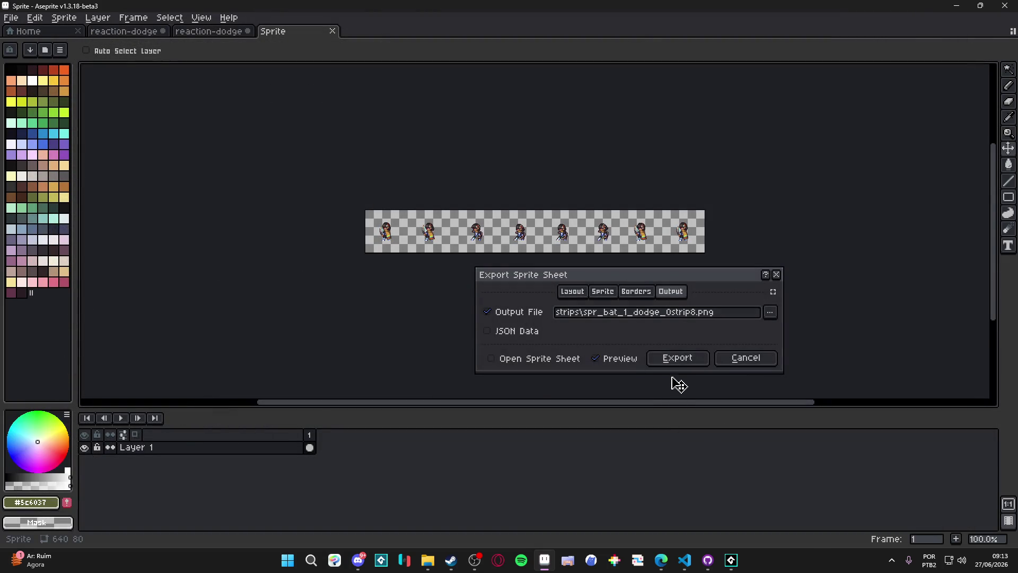
pyautogui.click(677, 358)
# Verify the exports in the strips folder, minimize the windows, and bring GameMaker forward
pyautogui.click(956, 6)
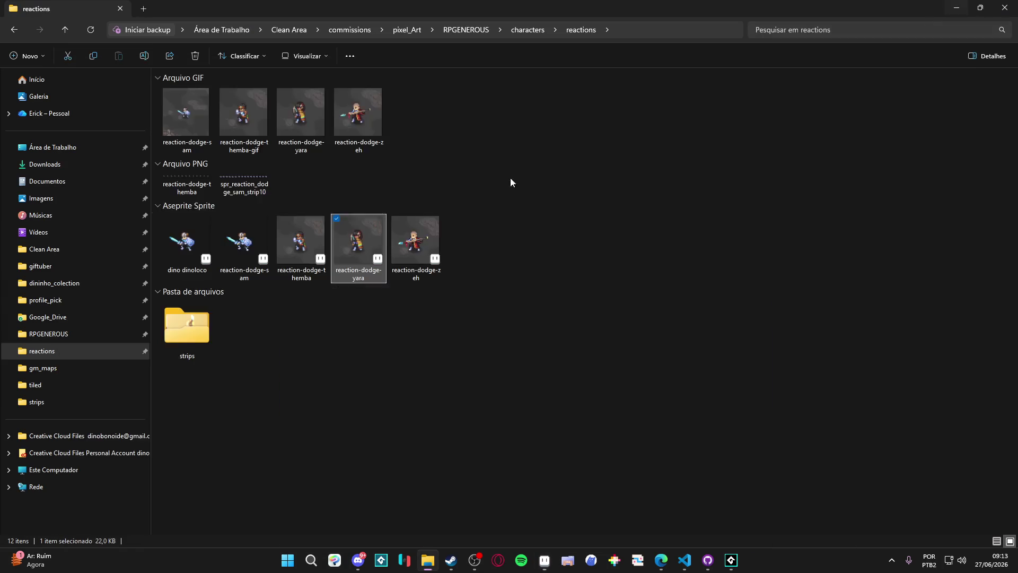
pyautogui.doubleClick(183, 339)
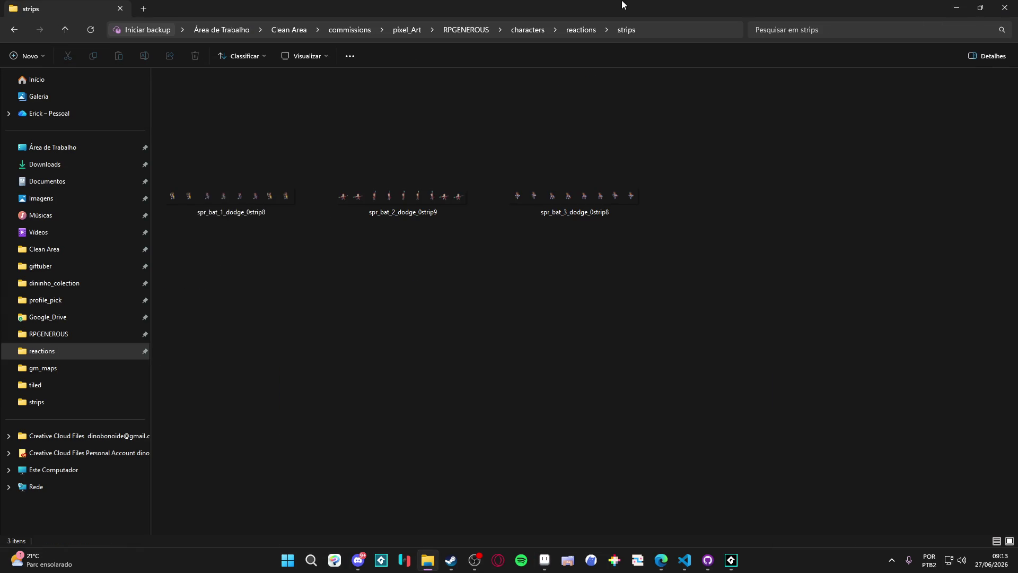
pyautogui.click(956, 8)
pyautogui.click(958, 7)
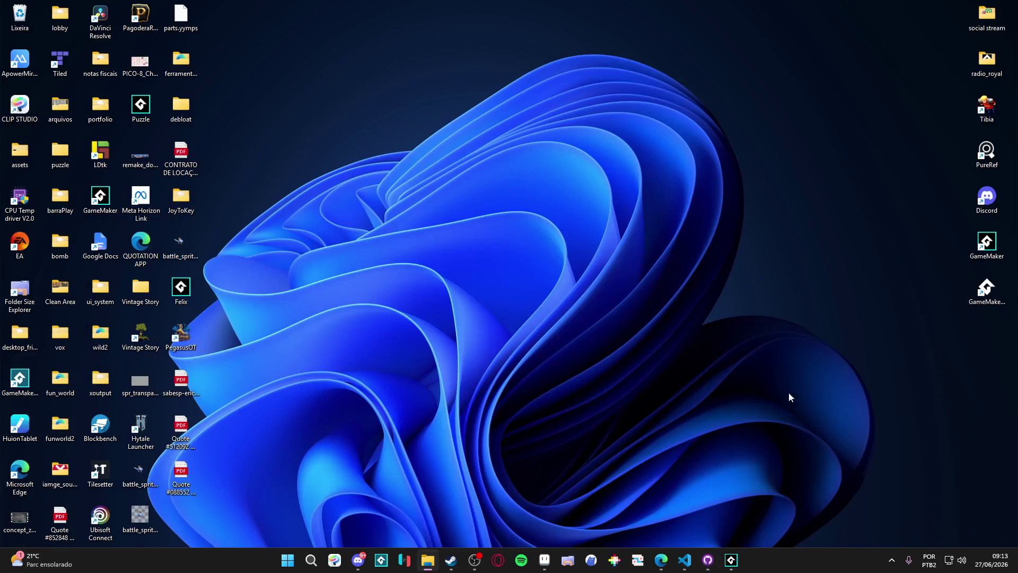
pyautogui.click(738, 564)
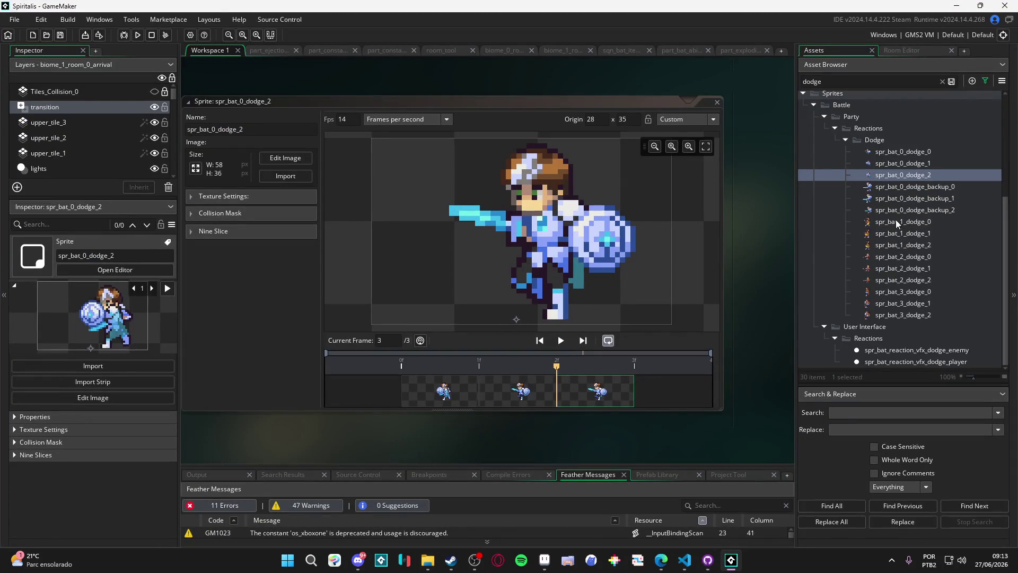
# Delete the nine dodge sprites spr_bat_1_dodge_0 through spr_bat_3_dodge_2 from the asset list
pyautogui.click(895, 245)
pyautogui.click(908, 223)
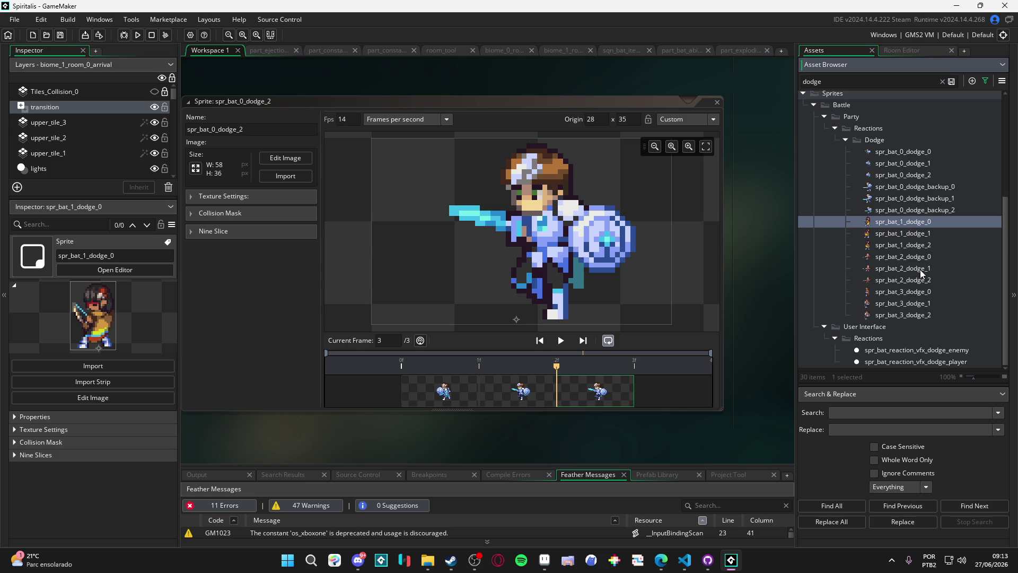
pyautogui.keyDown('shift'); pyautogui.click(910, 316); pyautogui.keyUp('shift')
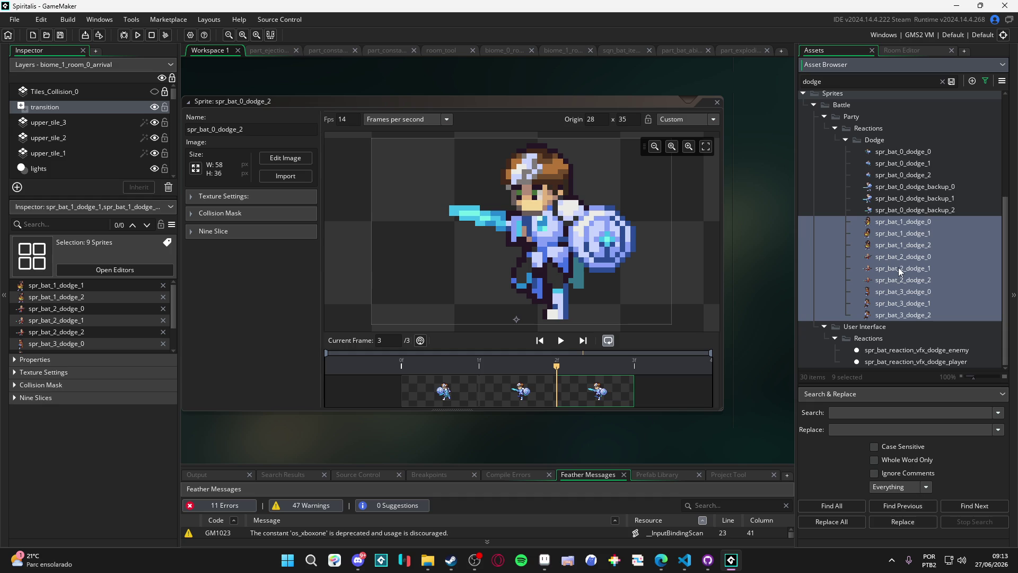
pyautogui.press('Delete')
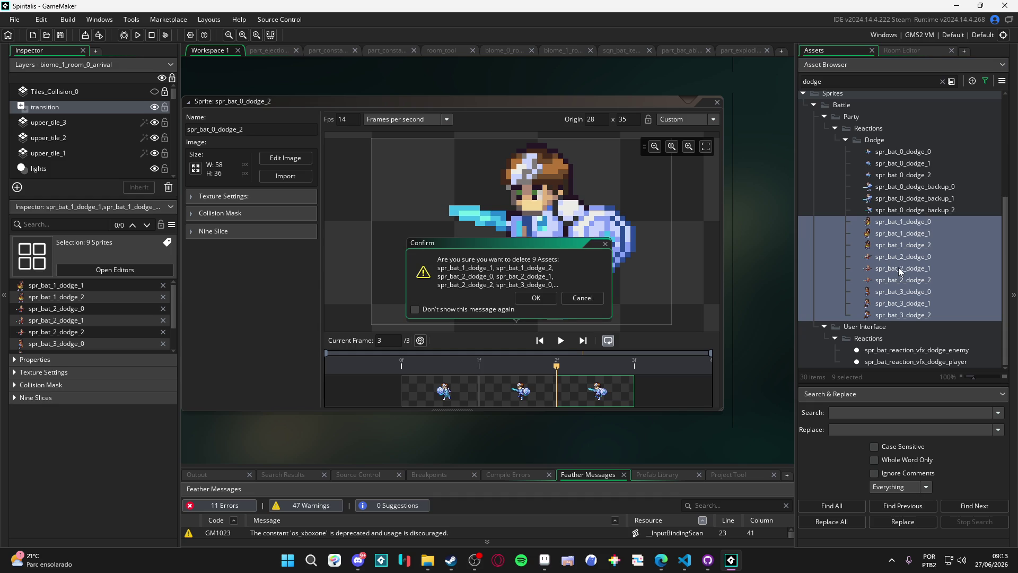
pyautogui.click(536, 297)
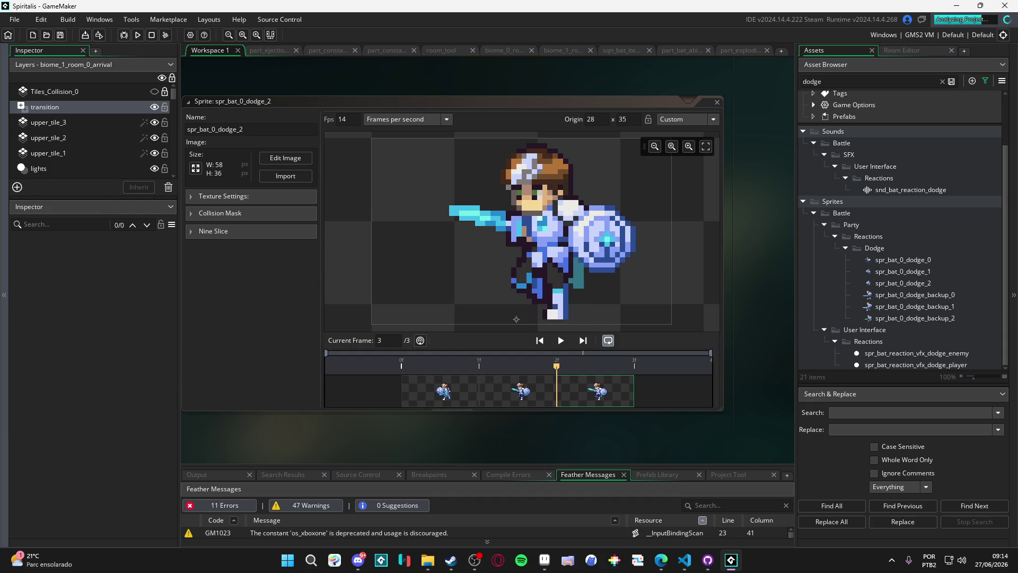
pyautogui.click(427, 559)
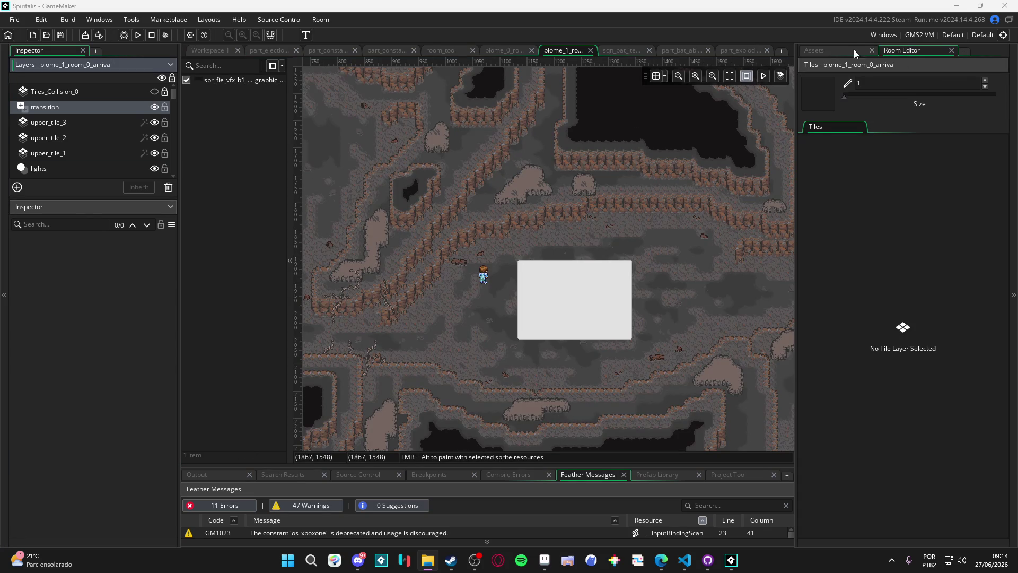
# Import the three bat 1–3 dodge strip PNGs into the Dodge folder and open them
pyautogui.click(854, 50)
pyautogui.moveTo(914, 258); pyautogui.dragTo(903, 247)
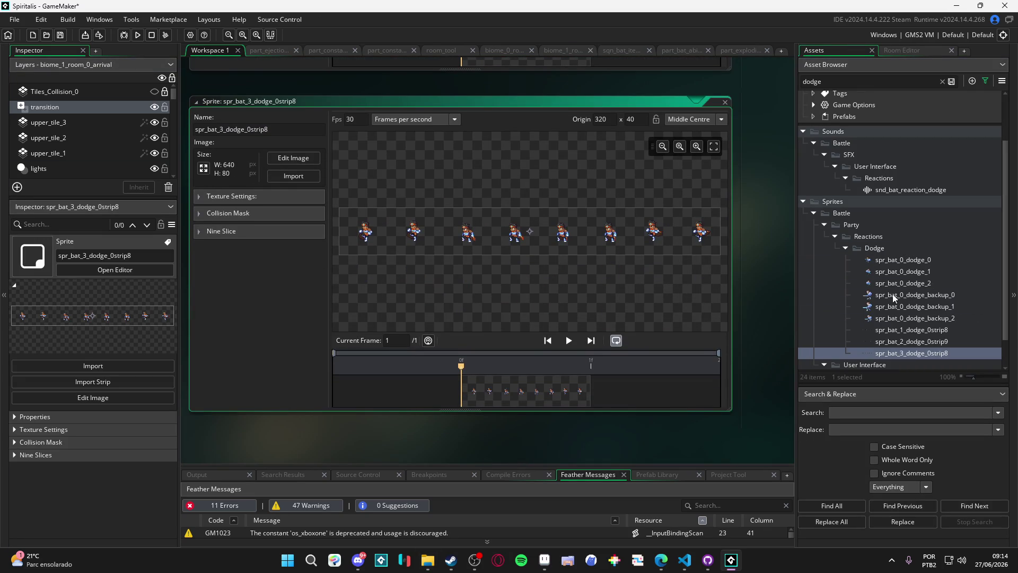
pyautogui.click(909, 341)
pyautogui.doubleClick(908, 341)
pyautogui.doubleClick(908, 330)
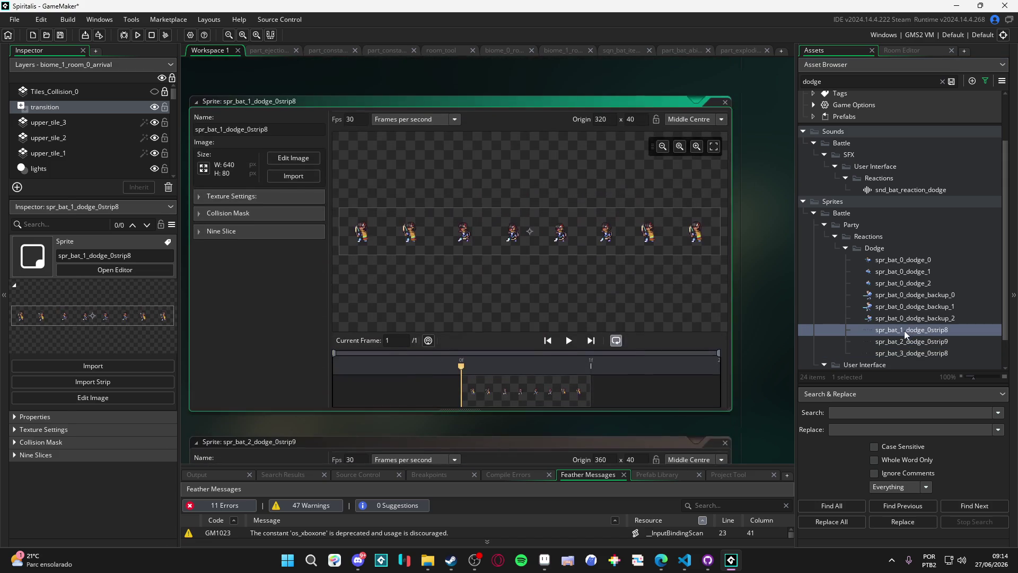
pyautogui.doubleClick(905, 353)
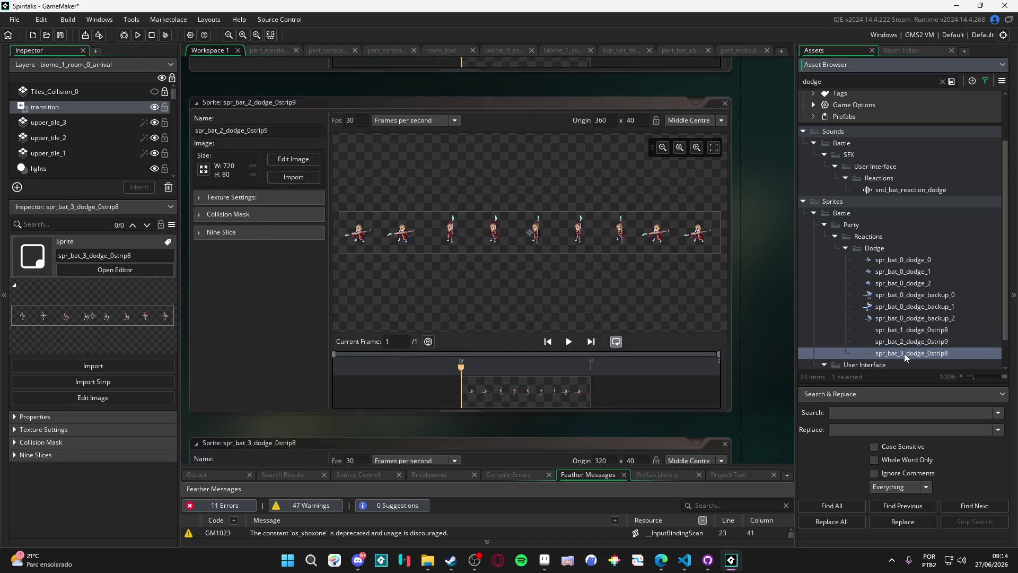
# Delete the three imported strip sprites and add a new blank sprite, Sprite614, to Dodge
pyautogui.keyDown('shift'); pyautogui.click(908, 354); pyautogui.keyUp('shift')
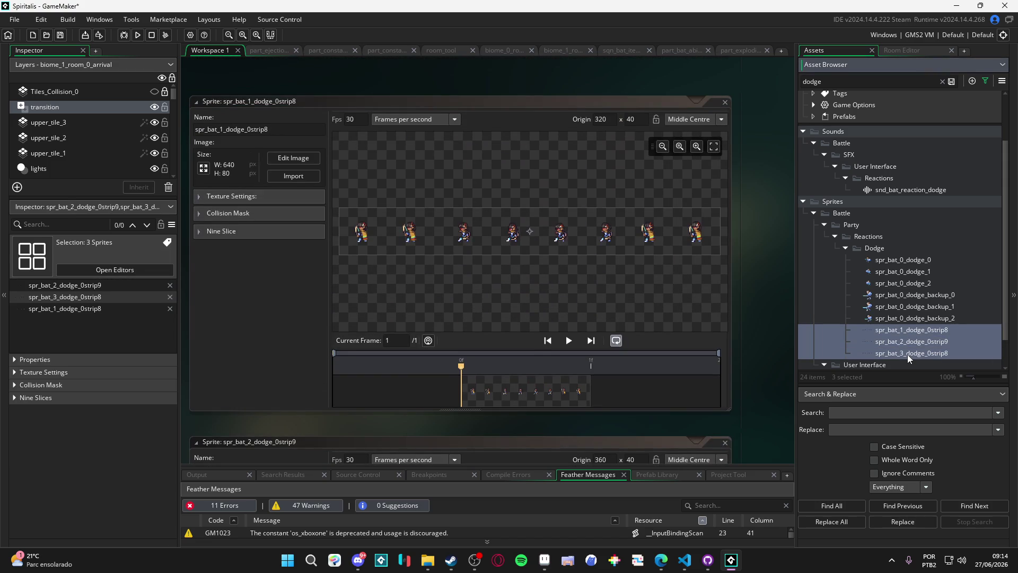
pyautogui.press('Delete')
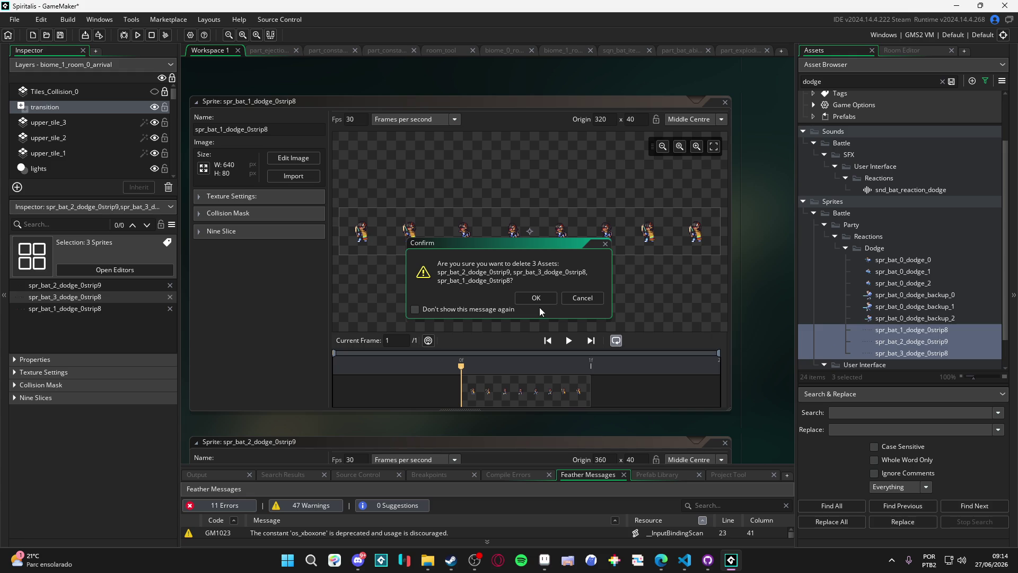
pyautogui.click(537, 298)
pyautogui.click(906, 275)
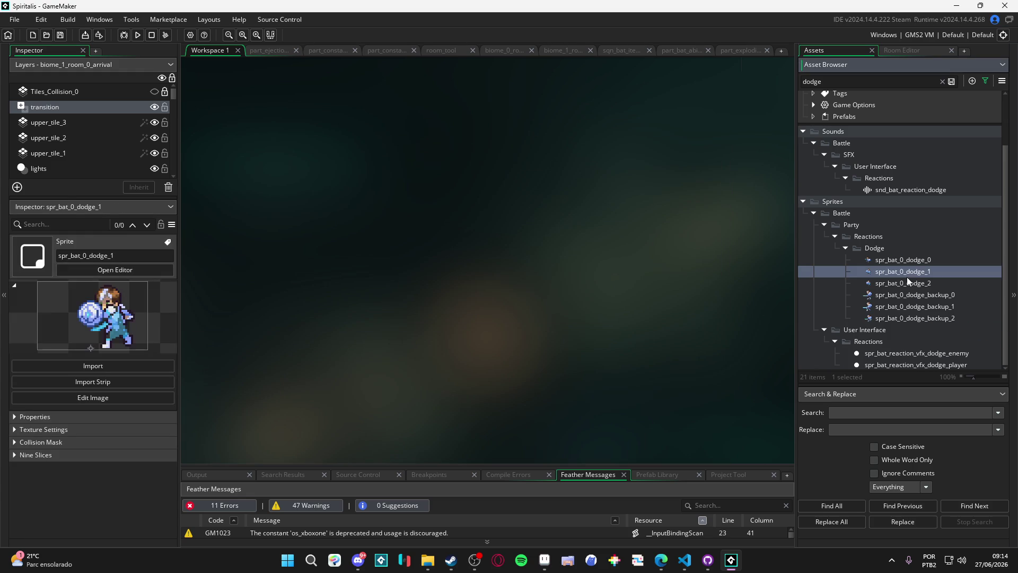
pyautogui.hotkey('alt', 's')
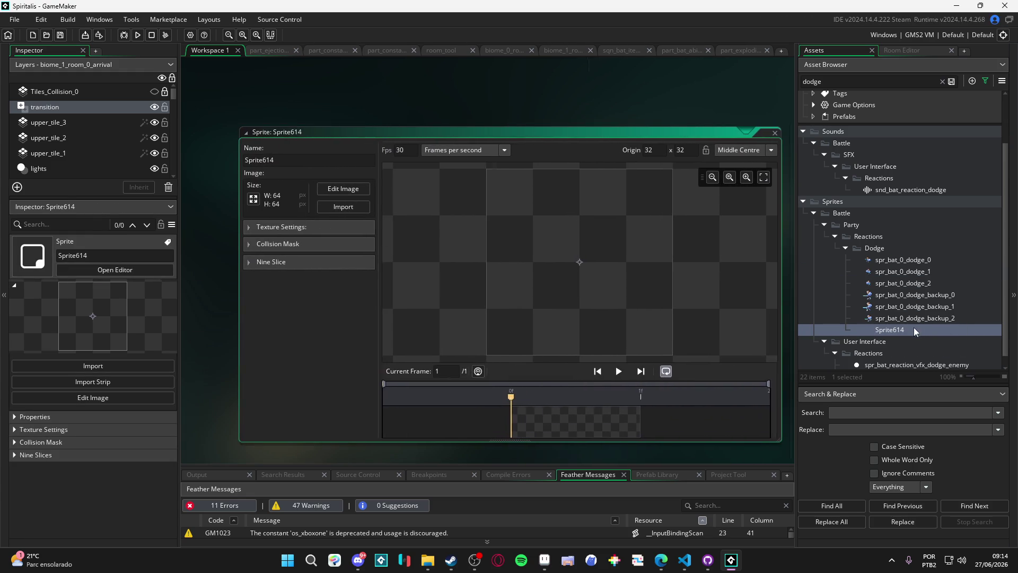
# Rename the new sprite spr_bat_1_dodge_0 and load spr_bat_1_dodge_0strip8 from the strips folder as its image
pyautogui.write('spr_bat_1_dodge_0')
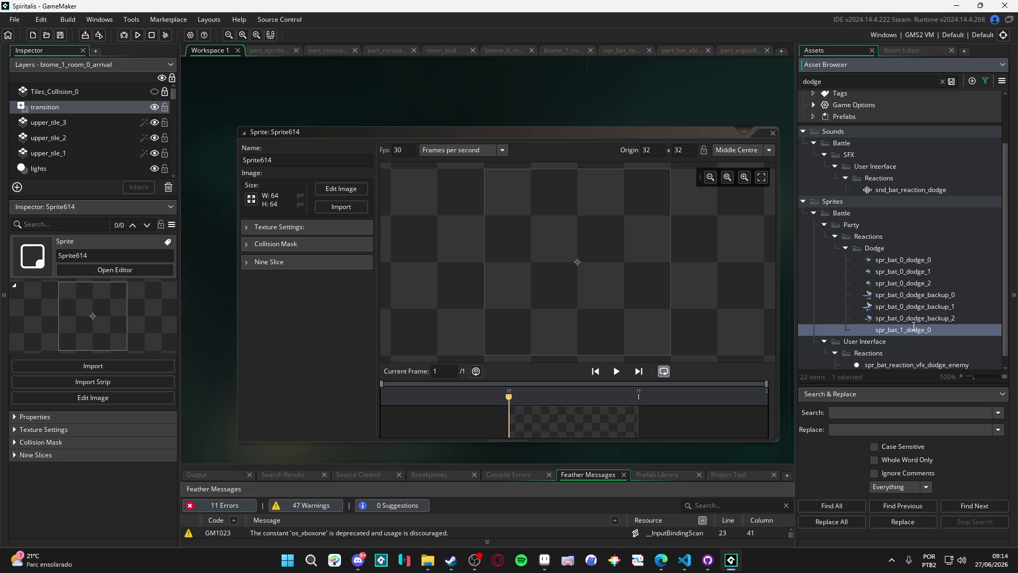
pyautogui.press('Return')
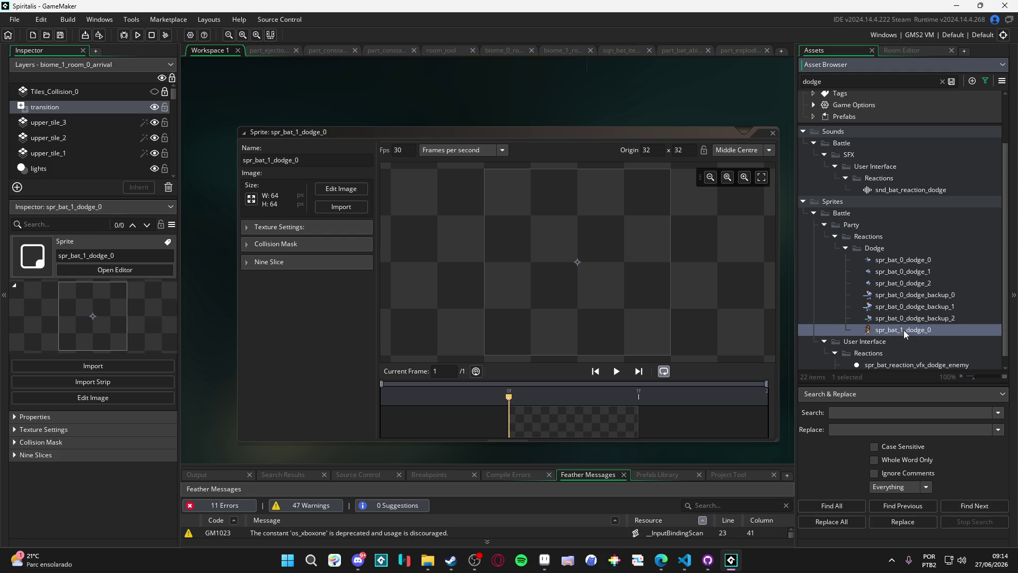
pyautogui.click(358, 207)
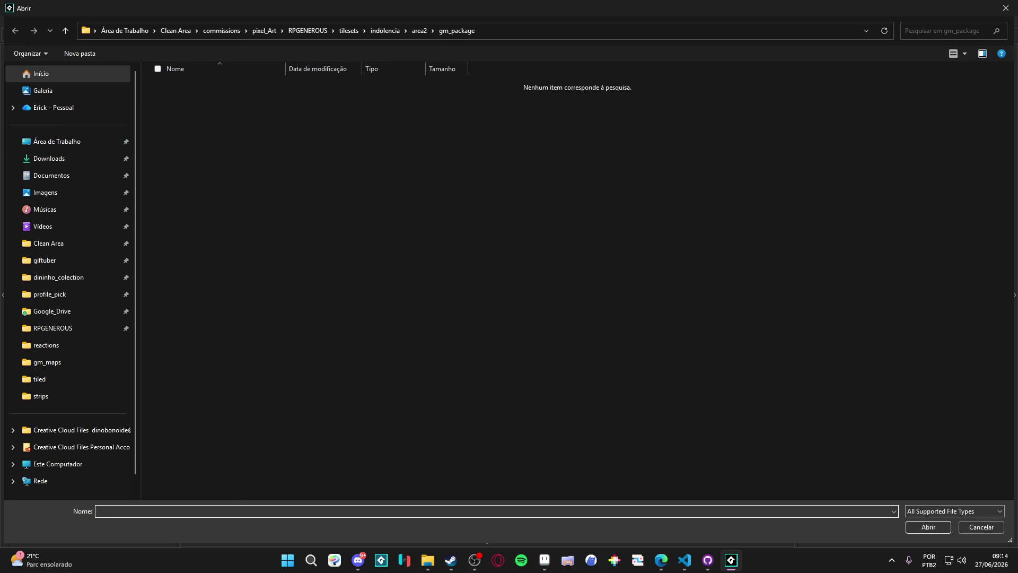
pyautogui.click(564, 35)
pyautogui.write('C:\\Users\\dinob\\Desktop\\Clean Area\\commissions\\pixel_Art\\RPGENEROUS\\characters\\reactions\\strips')
pyautogui.press('Return')
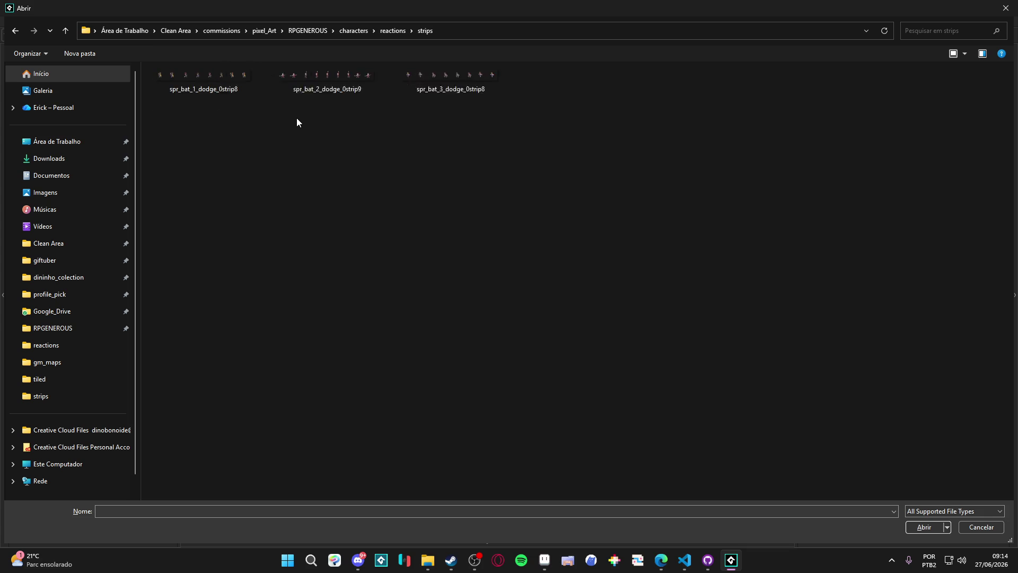
pyautogui.doubleClick(257, 81)
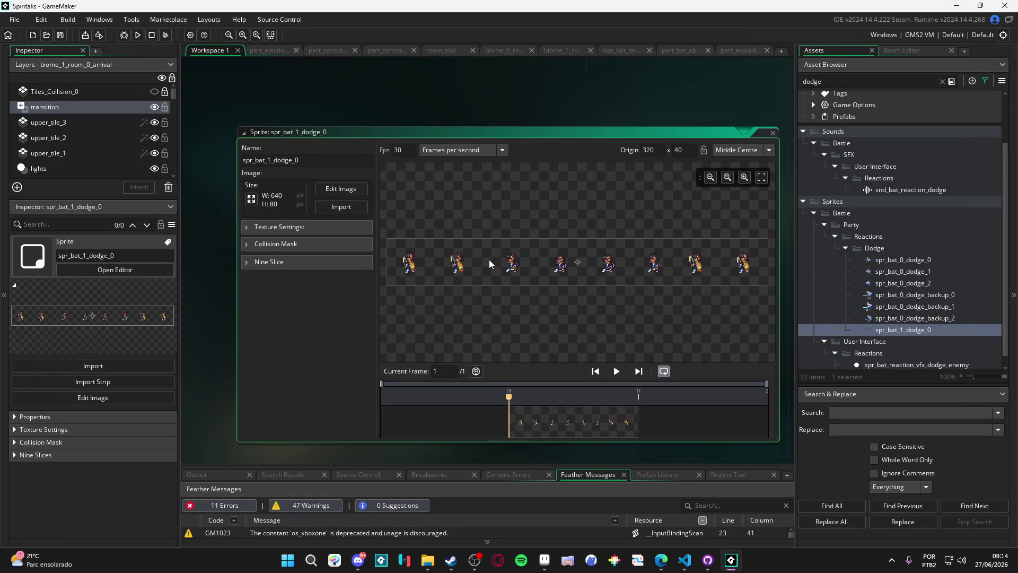
# Delete spr_bat_1_dodge_0 again, since the strip loaded as one wide 640×80 frame
pyautogui.hotkey('alt', 'Tab')
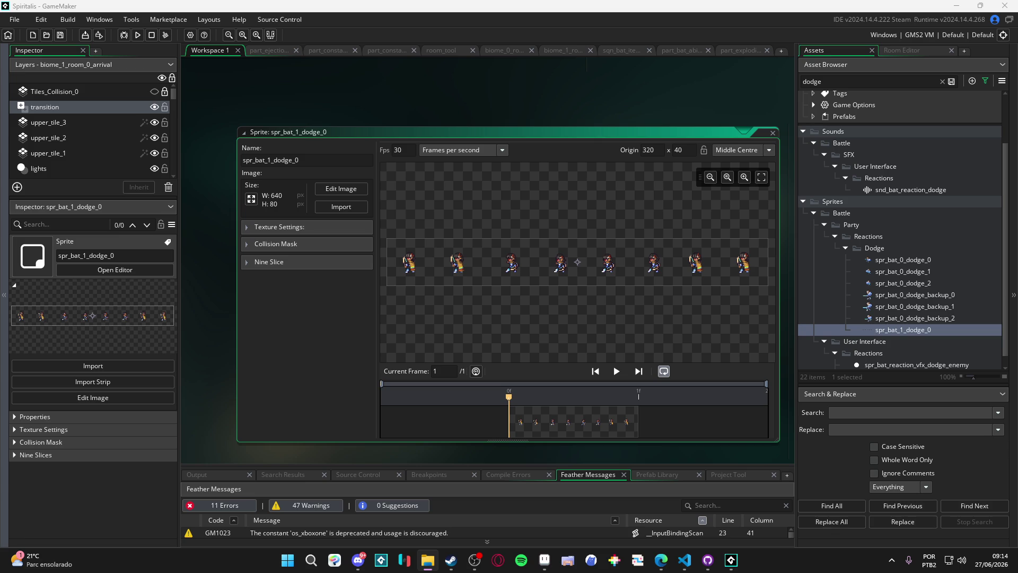
pyautogui.click(901, 330)
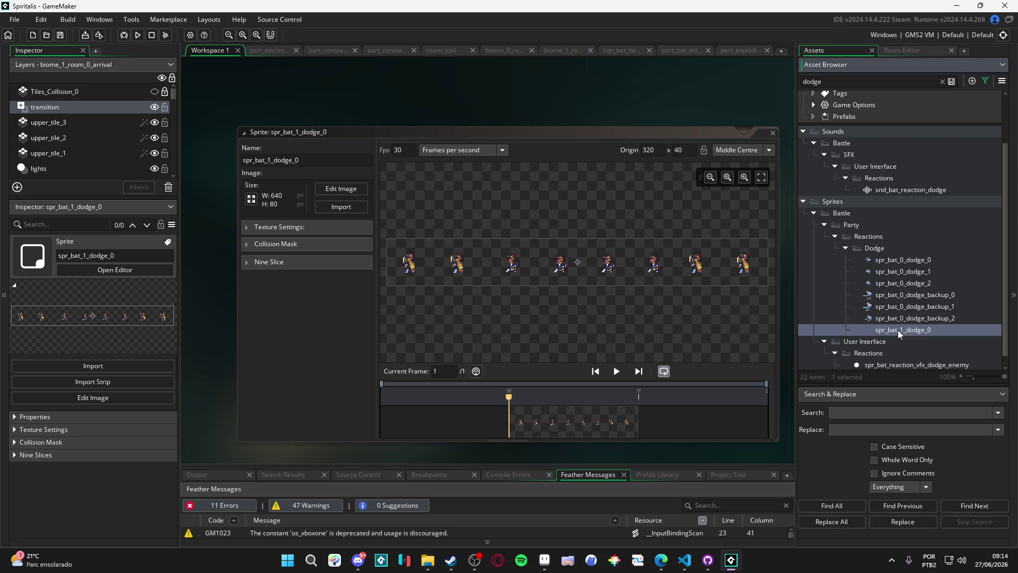
pyautogui.press('Delete')
pyautogui.click(536, 295)
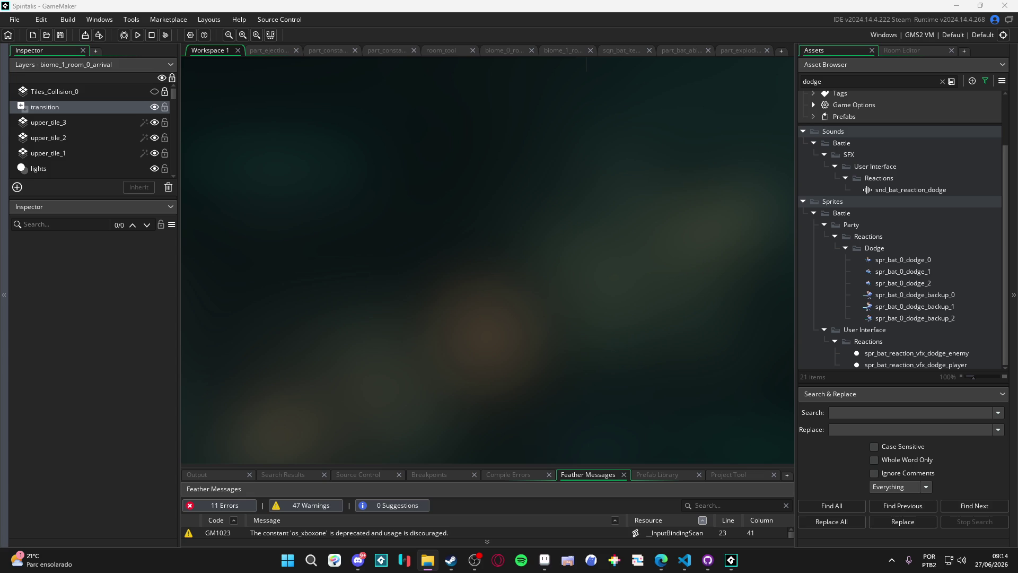
# Import the bat 1 strip into Dodge as spr_bat_1_dodge_0, an 8-frame 80×80 sprite
pyautogui.hotkey('ctrl', 'Tab')
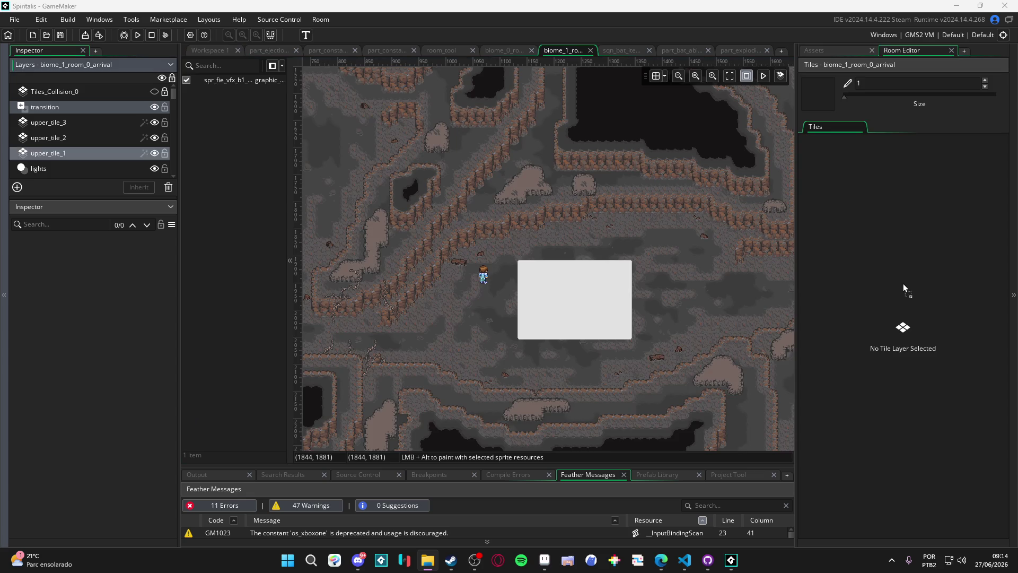
pyautogui.hotkey('ctrl', 'shift', 'f')
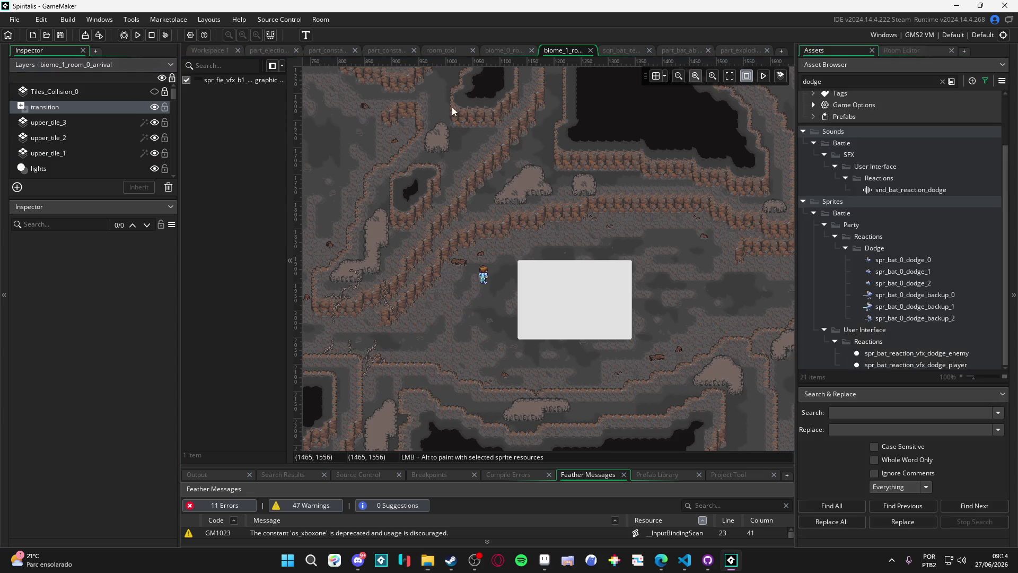
pyautogui.click(902, 259)
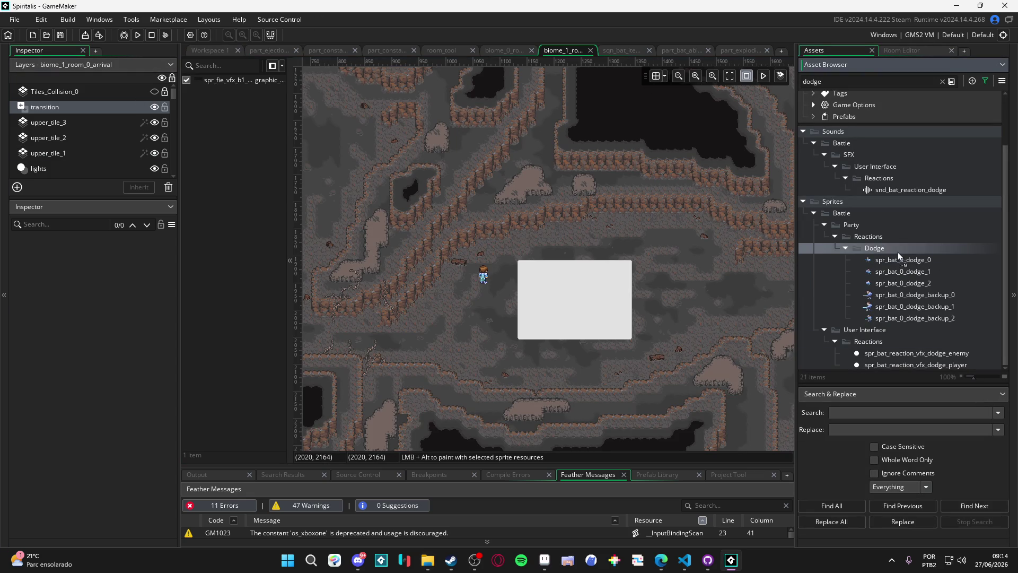
pyautogui.hotkey('ctrl', 'd')
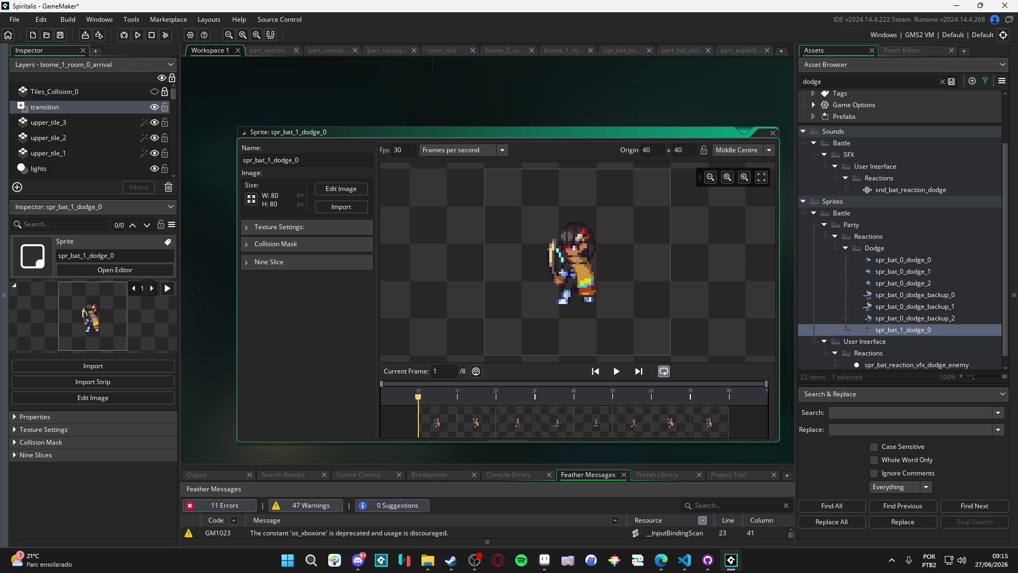
pyautogui.press('super+e')
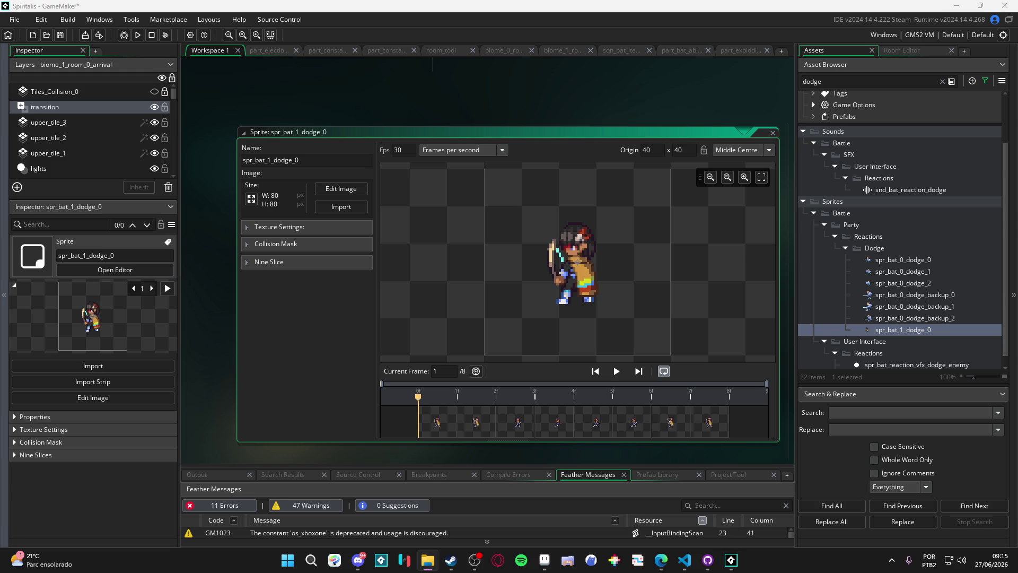
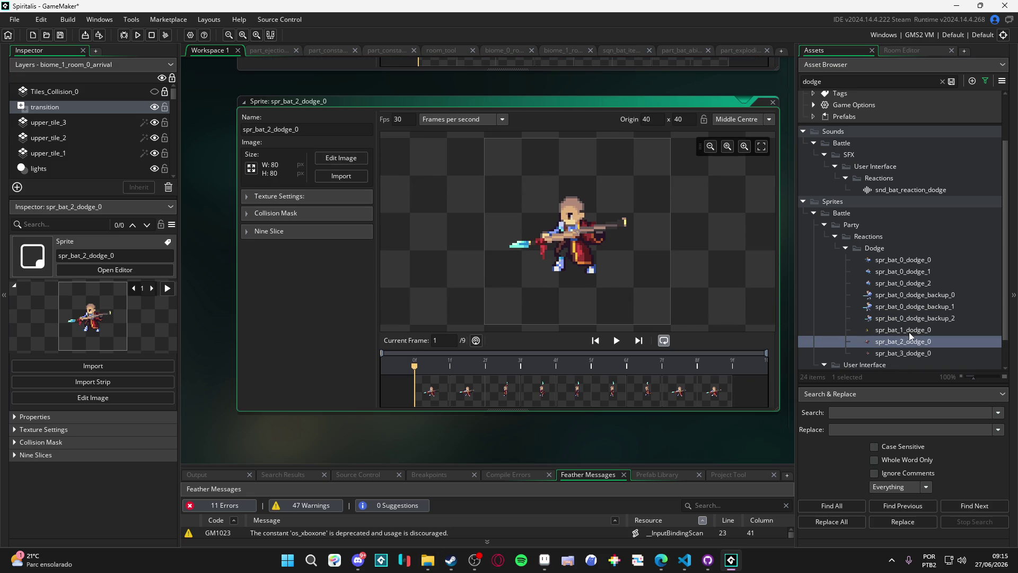
# Duplicate spr_bat_1_dodge_0, spr_bat_2_dodge_0 and spr_bat_3_dodge_0 twice each with Ctrl+D
pyautogui.click(908, 332)
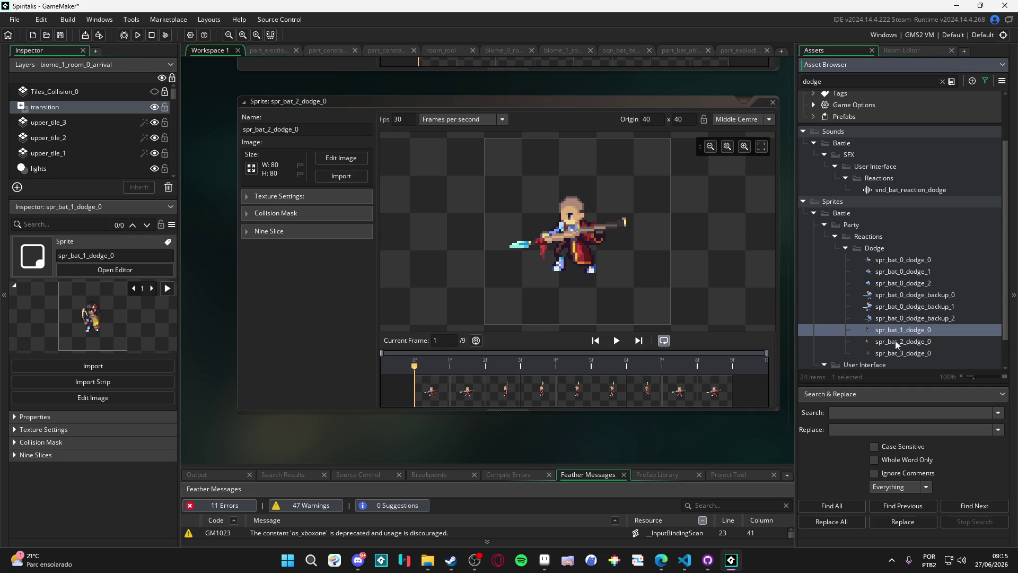
pyautogui.hotkey('ctrl', 'd')
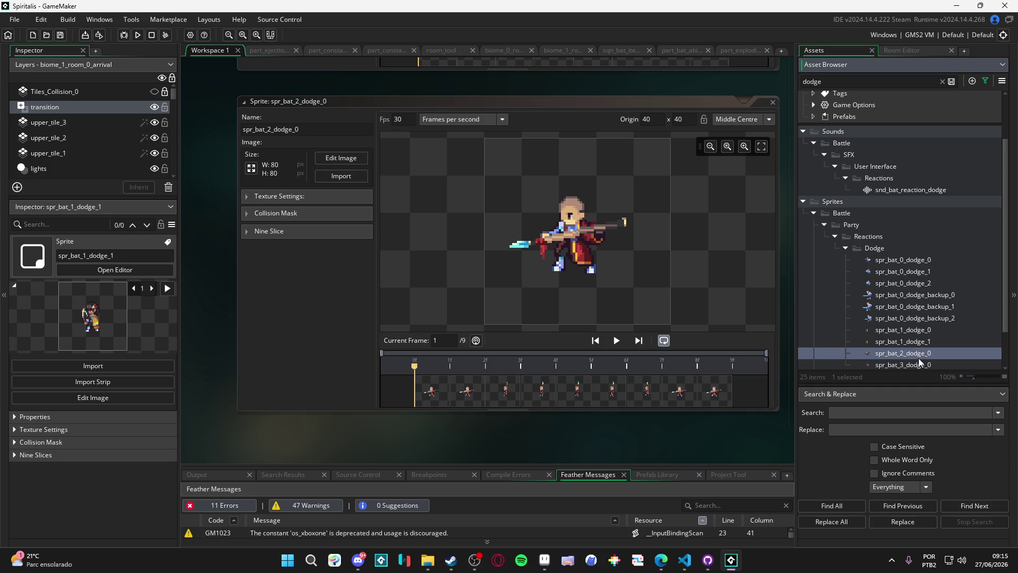
pyautogui.click(922, 353)
pyautogui.hotkey('ctrl', 'd')
pyautogui.hotkey('ctrl', 'd')
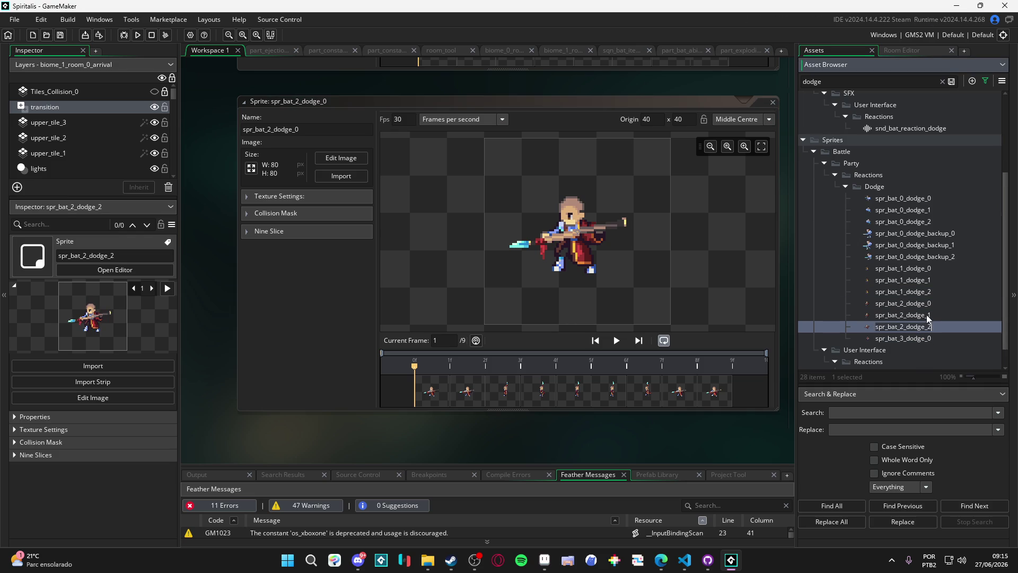
pyautogui.click(925, 338)
pyautogui.hotkey('ctrl', 'd')
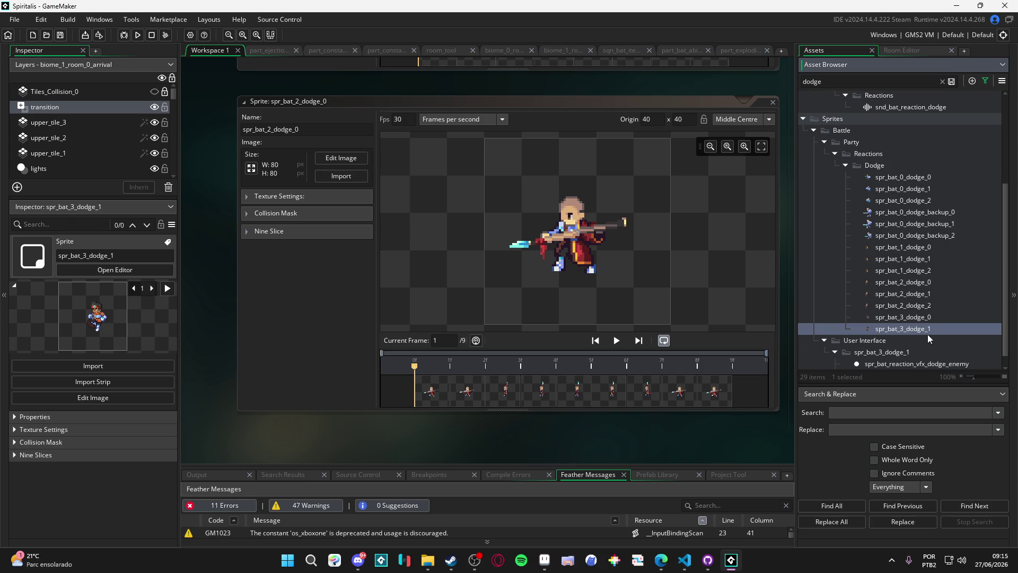
pyautogui.hotkey('ctrl', 'd')
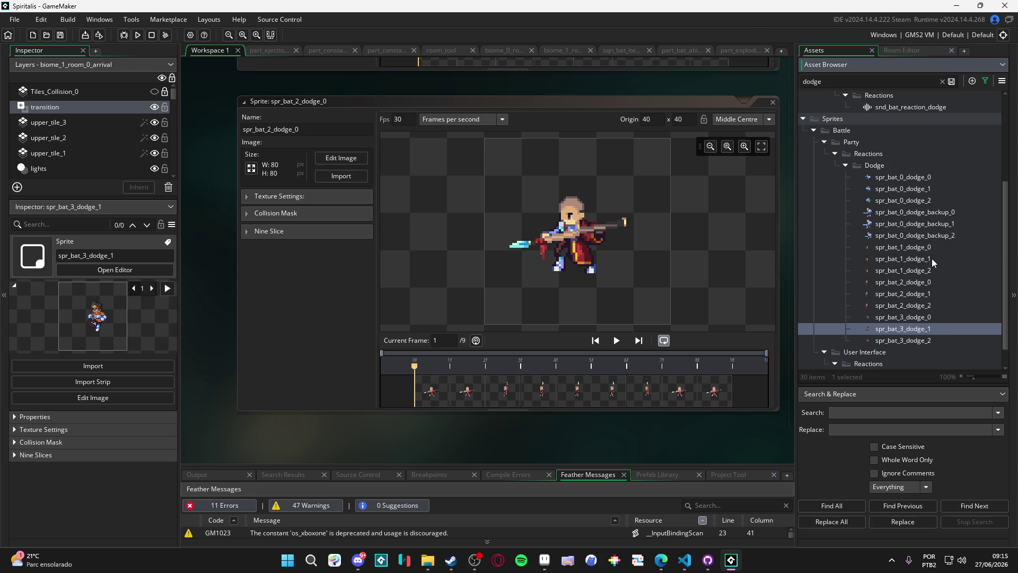
# Open the 9-frame spr_bat_2_dodge_0 sprite and step through its frames, ending on frame 1
pyautogui.click(931, 249)
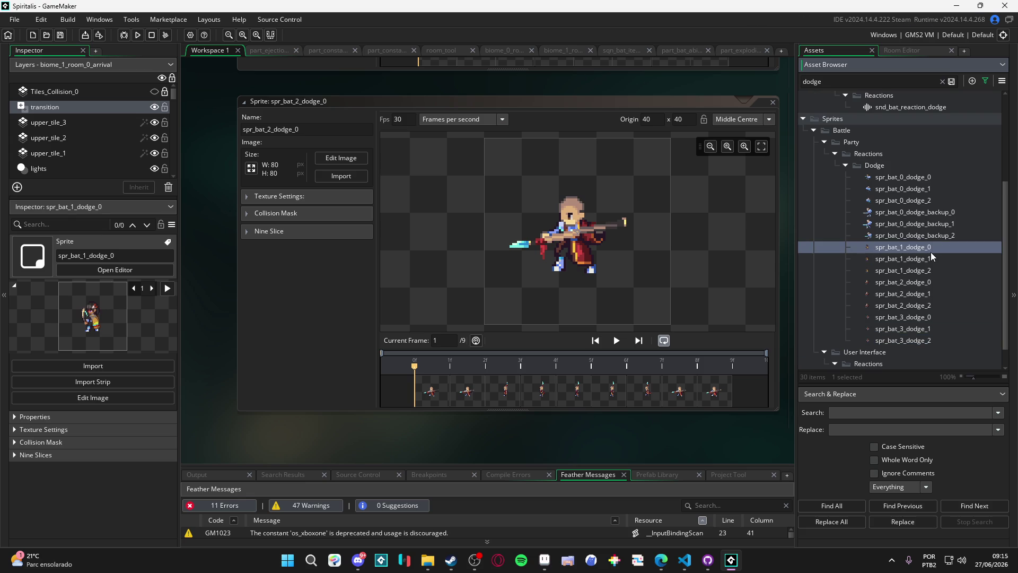
pyautogui.click(481, 400)
pyautogui.press('Left')
pyautogui.press('Right')
pyautogui.click(438, 396)
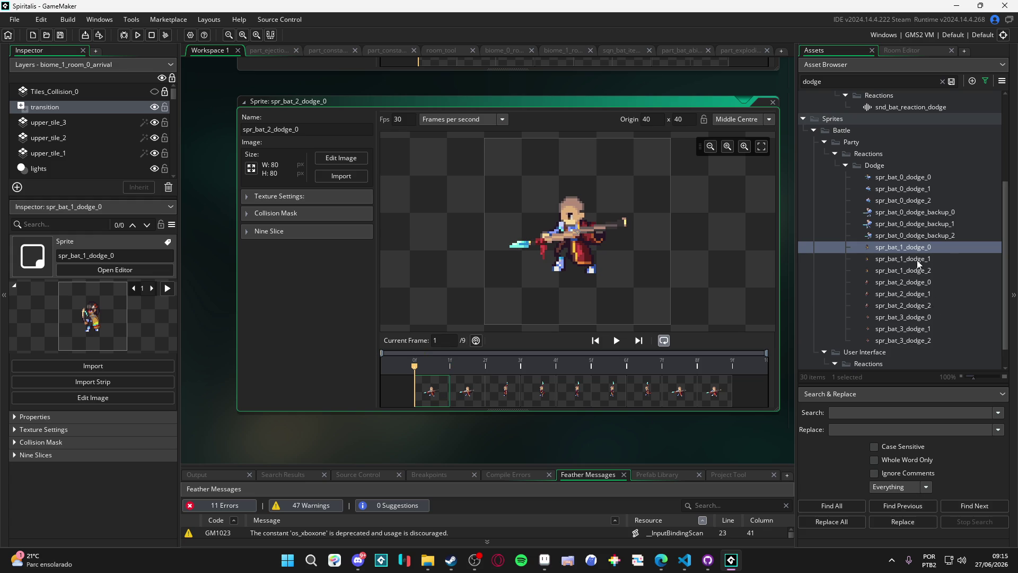
# Delete the first frame of spr_bat_2_dodge_0
pyautogui.click(468, 394)
pyautogui.click(433, 387)
pyautogui.press('Delete')
pyautogui.click(530, 300)
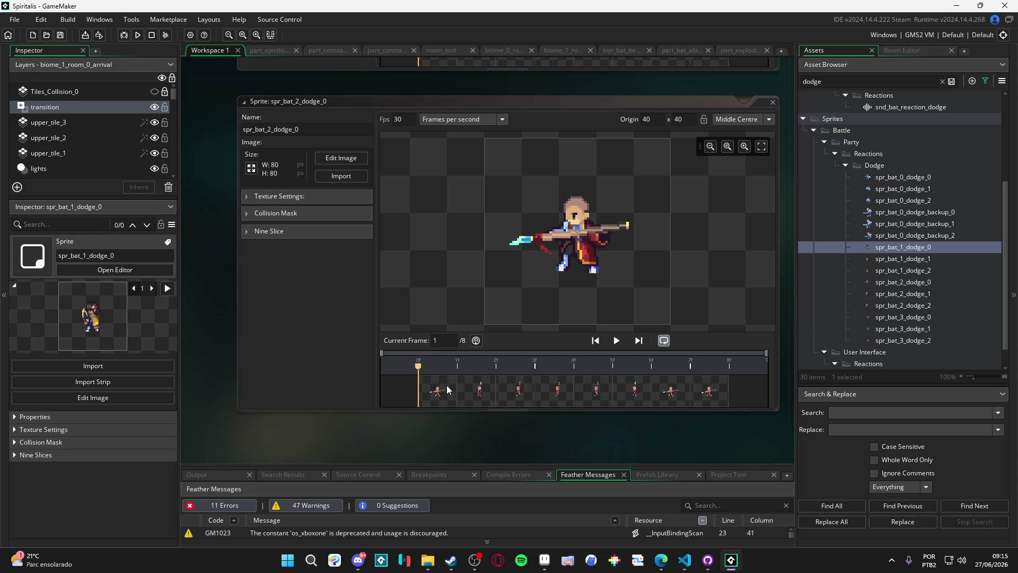
# Compare the middle frames, then select and delete frames 5 through 8
pyautogui.click(491, 395)
pyautogui.click(508, 392)
pyautogui.click(554, 388)
pyautogui.click(590, 386)
pyautogui.click(633, 386)
pyautogui.click(603, 387)
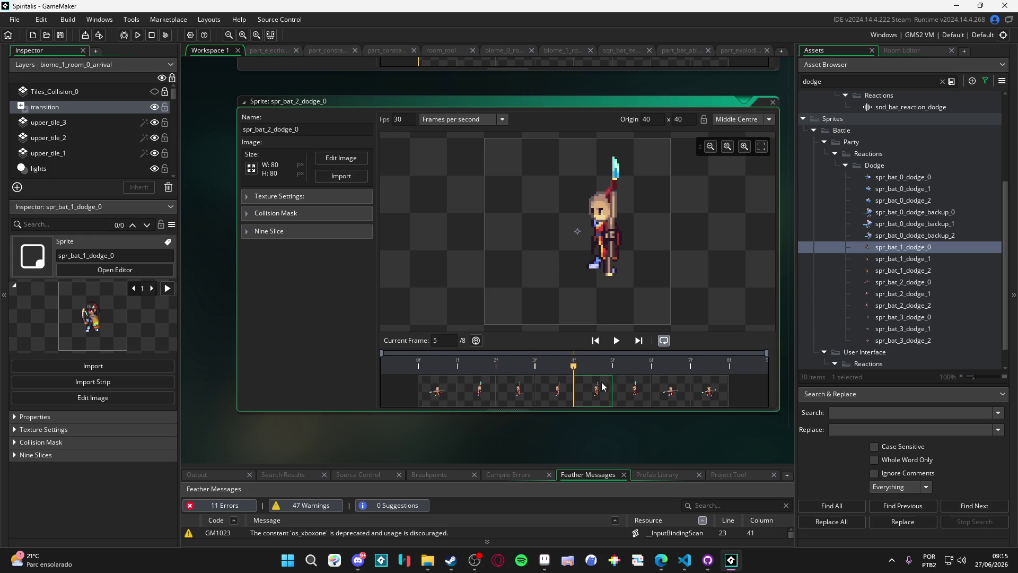
pyautogui.click(560, 393)
pyautogui.click(513, 393)
pyautogui.click(552, 393)
pyautogui.click(589, 393)
pyautogui.click(565, 392)
pyautogui.click(600, 396)
pyautogui.press('Delete')
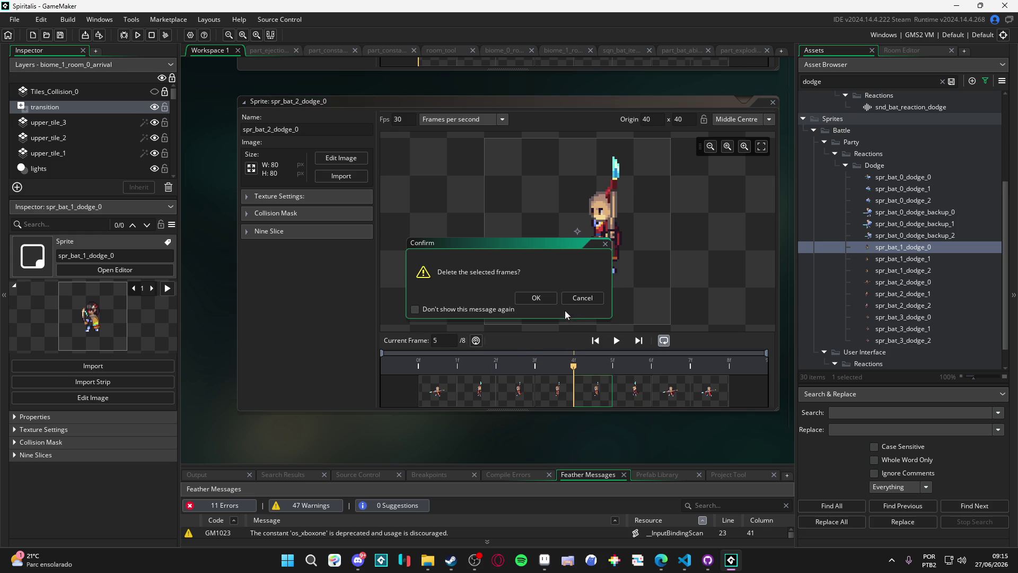
pyautogui.click(582, 298)
pyautogui.moveTo(593, 386); pyautogui.dragTo(727, 391)
pyautogui.press('Delete')
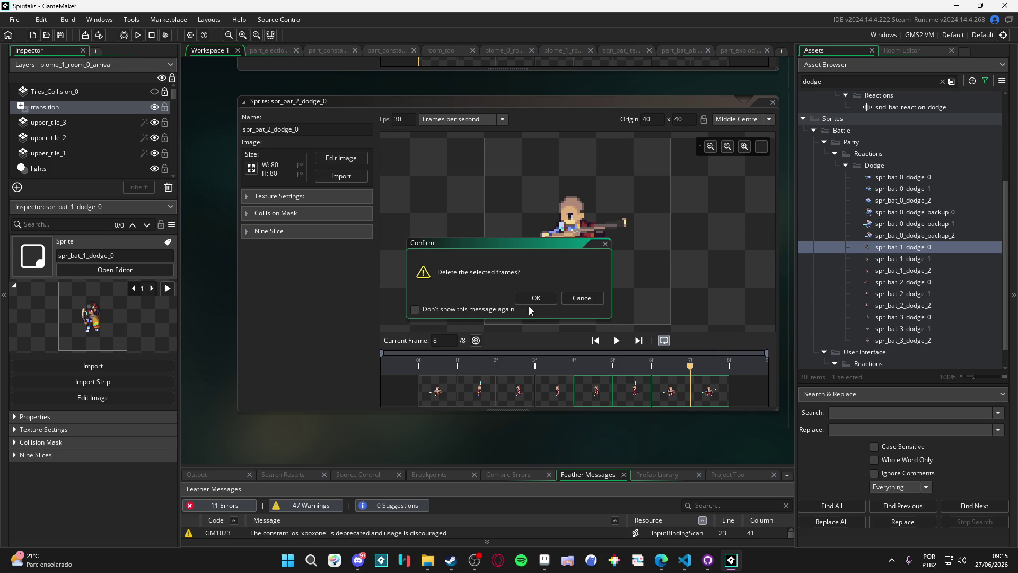
pyautogui.click(528, 298)
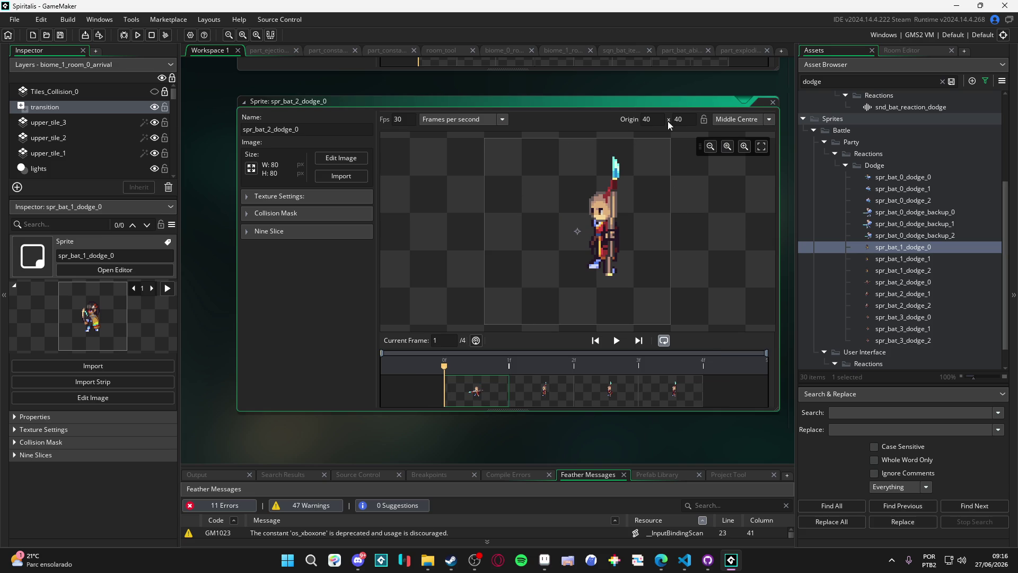
# Set the animation speed to 24 fps and play the four-frame result
pyautogui.click(616, 340)
pyautogui.click(616, 340)
pyautogui.doubleClick(405, 118)
pyautogui.write('24')
pyautogui.click(616, 341)
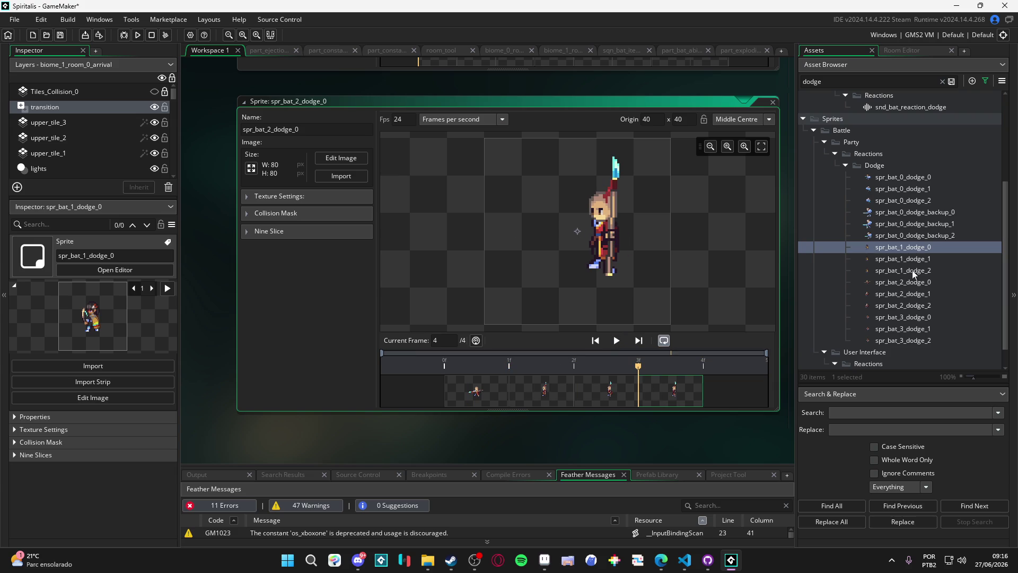
# Open the next dodge sprite from the Asset Browser for editing
pyautogui.doubleClick(919, 229)
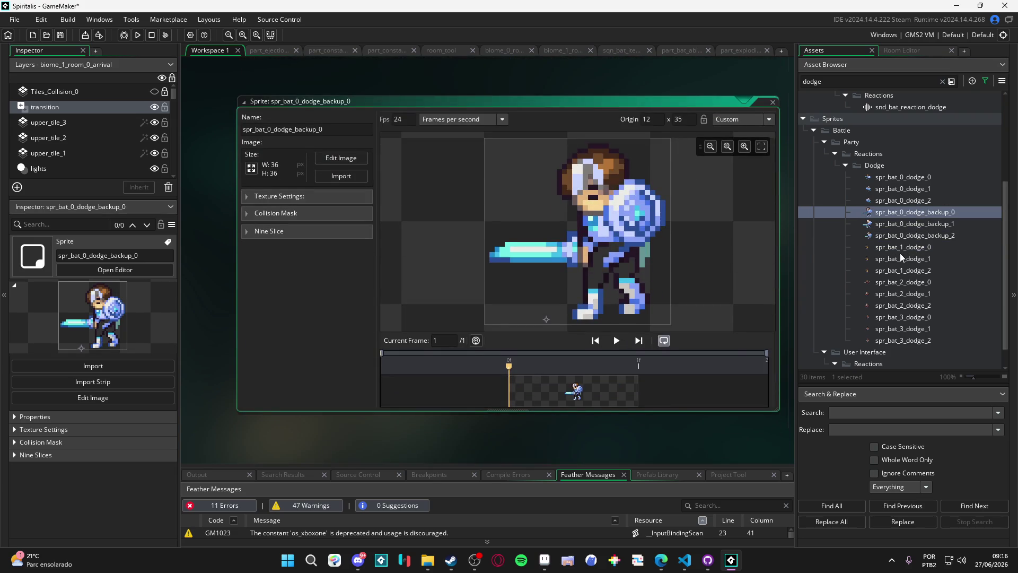
pyautogui.click(900, 266)
pyautogui.doubleClick(900, 282)
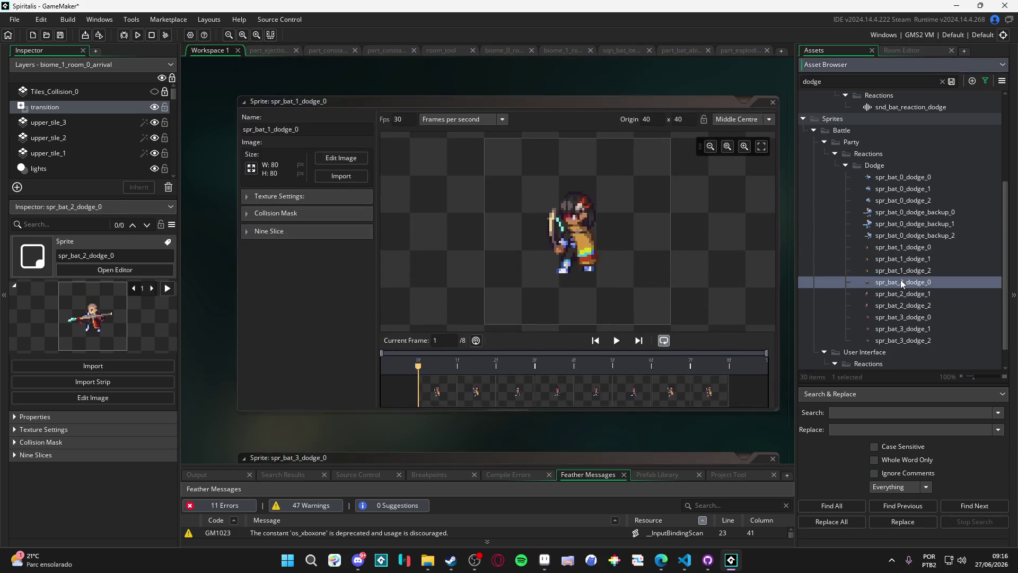
# Cut spr_bat_2_dodge_1 down to a single frame, keeping the chosen middle frame
pyautogui.doubleClick(902, 294)
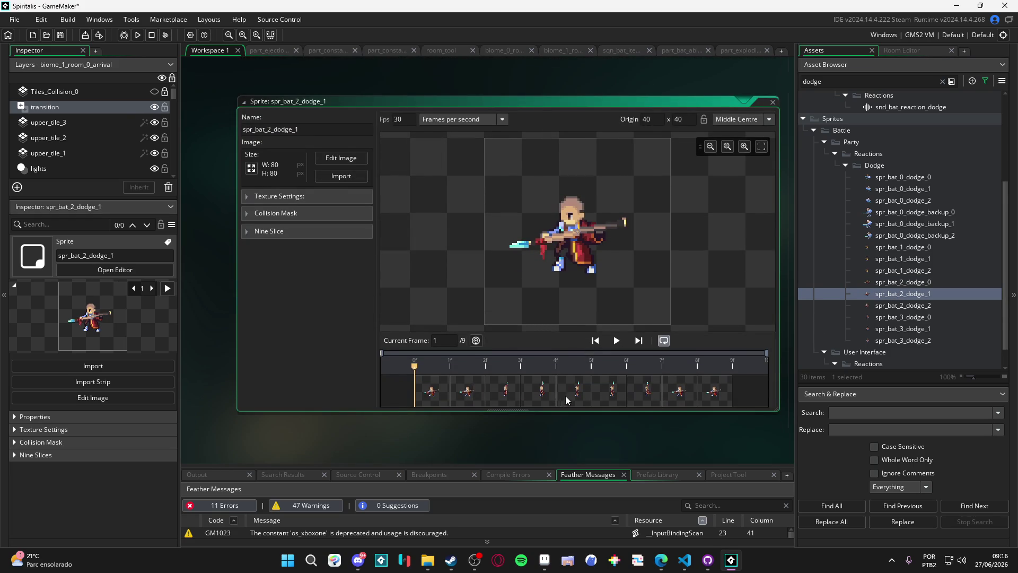
pyautogui.click(562, 399)
pyautogui.click(607, 392)
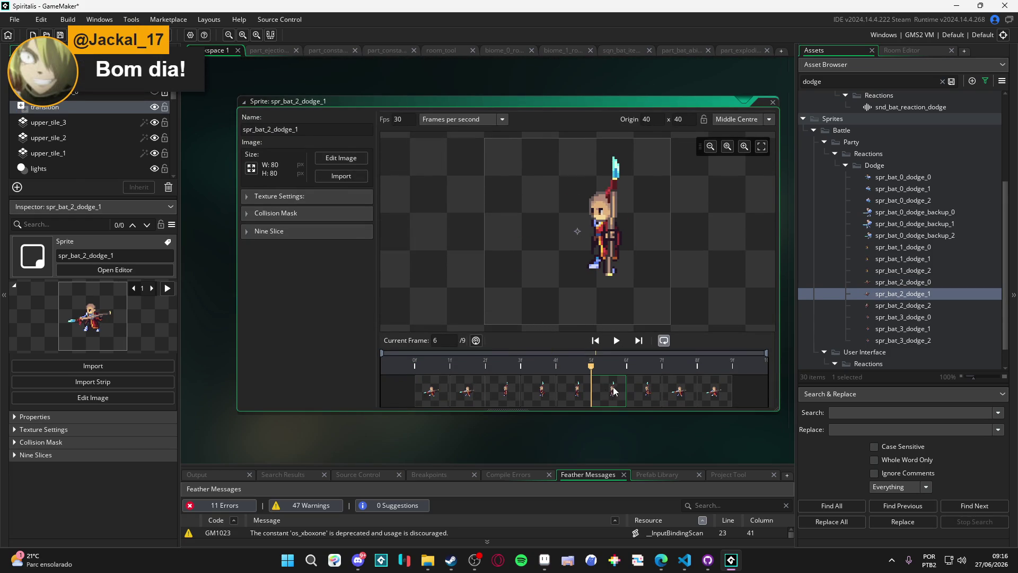
pyautogui.click(658, 391)
pyautogui.click(615, 389)
pyautogui.click(576, 385)
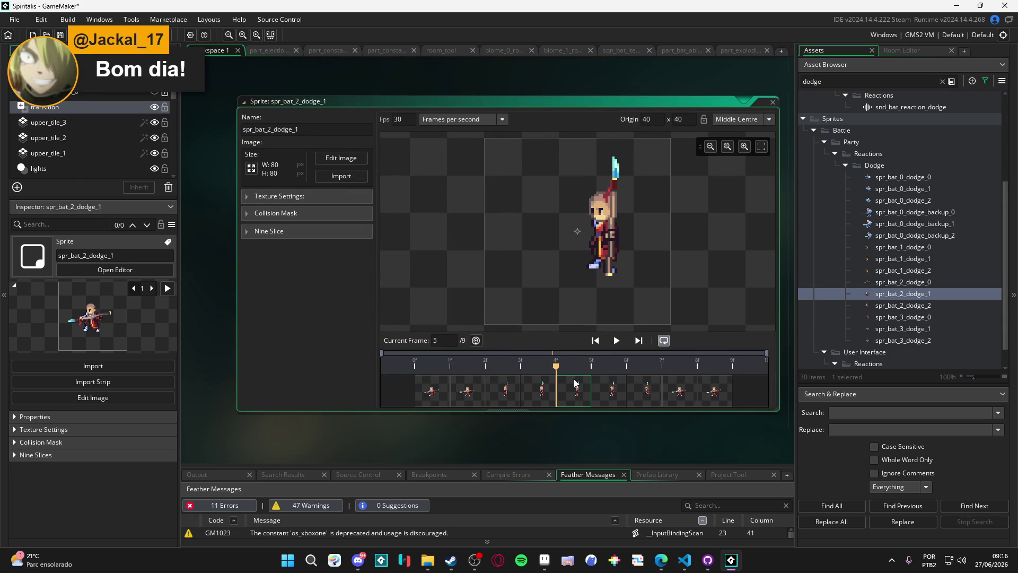
pyautogui.click(608, 384)
pyautogui.click(572, 394)
pyautogui.hotkey('ctrl', 'a')
pyautogui.press('Delete')
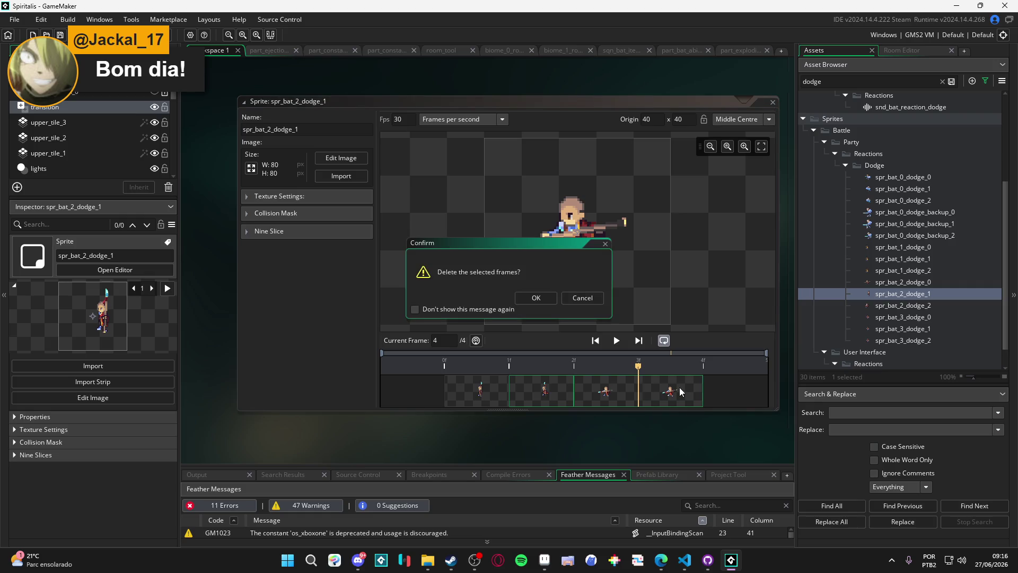
pyautogui.click(541, 296)
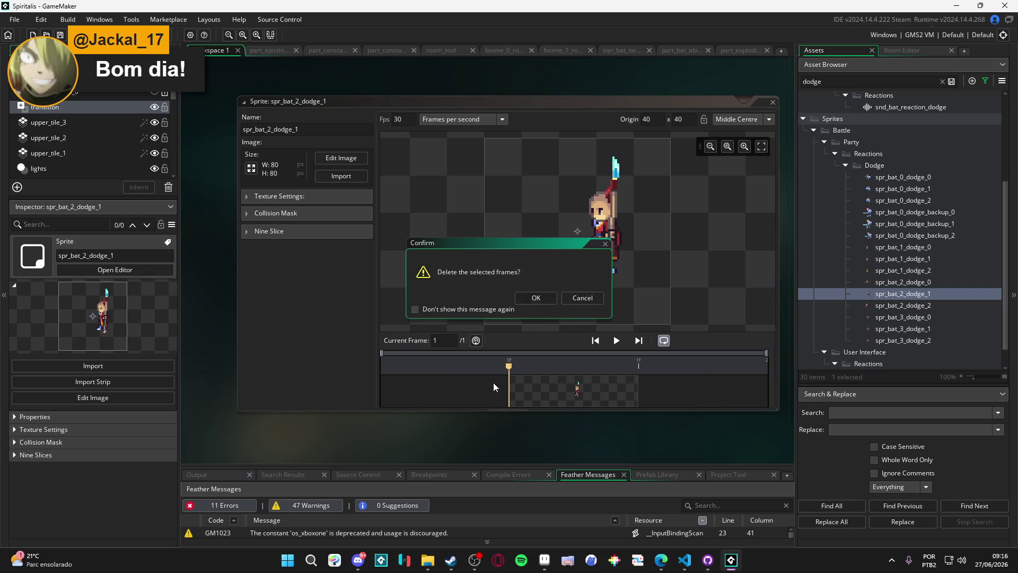
# Delete the first six frames of spr_bat_2_dodge_2, leaving its last three
pyautogui.doubleClick(904, 306)
pyautogui.click(601, 398)
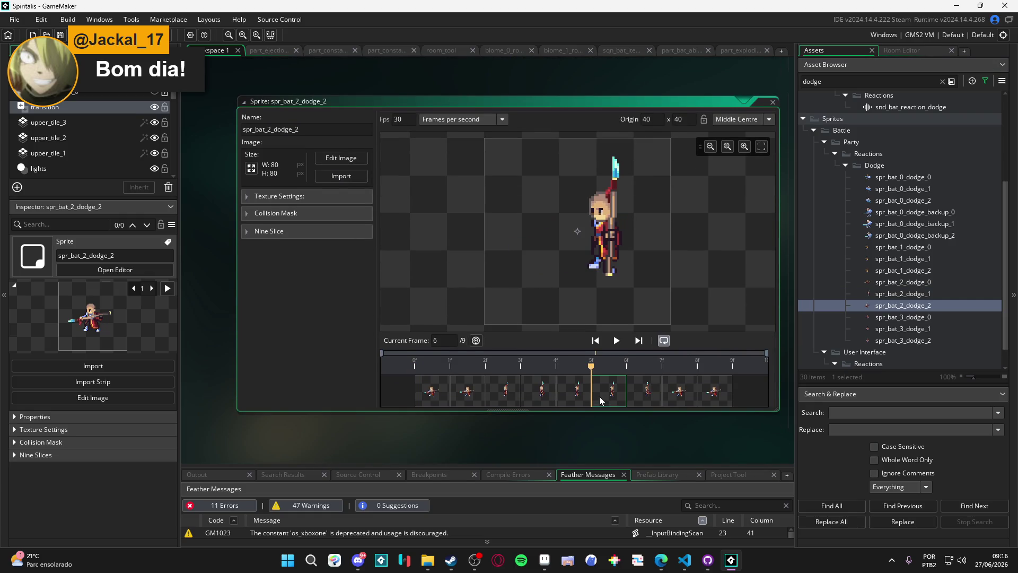
pyautogui.press('Right')
pyautogui.press('Right')
pyautogui.press('Right')
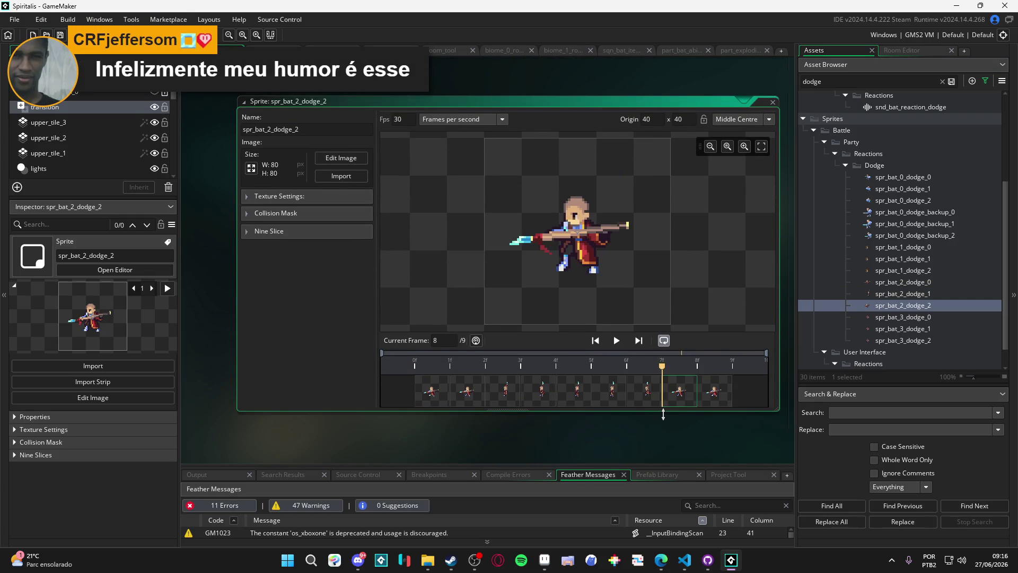
pyautogui.click(616, 391)
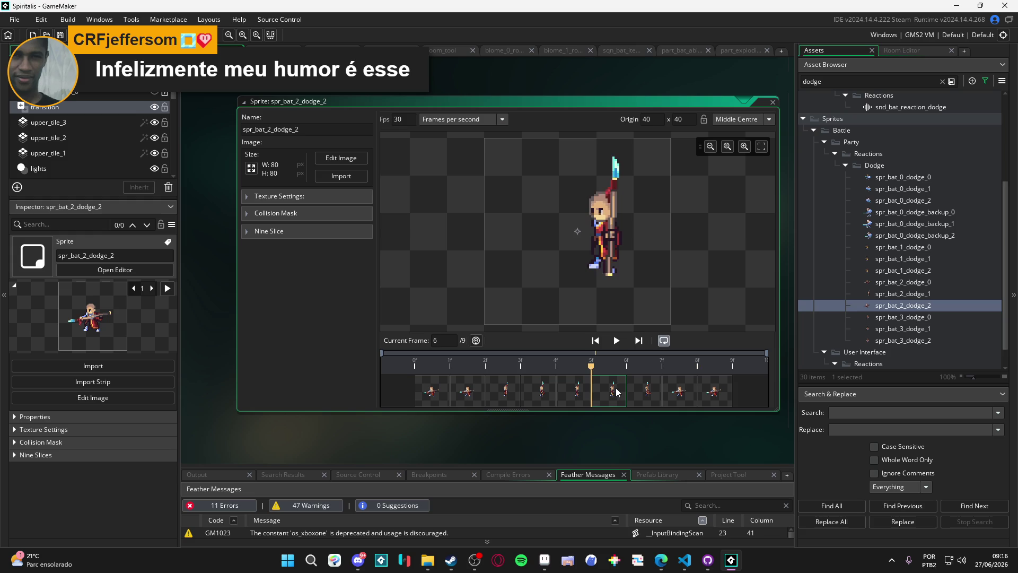
pyautogui.keyDown('shift'); pyautogui.click(435, 395); pyautogui.keyUp('shift')
pyautogui.press('Delete')
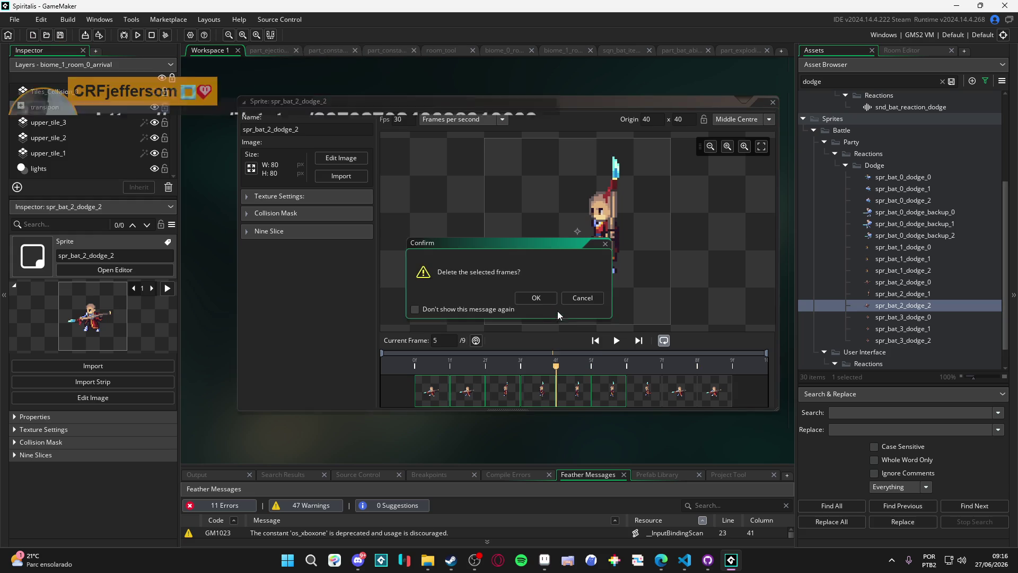
pyautogui.press('Return')
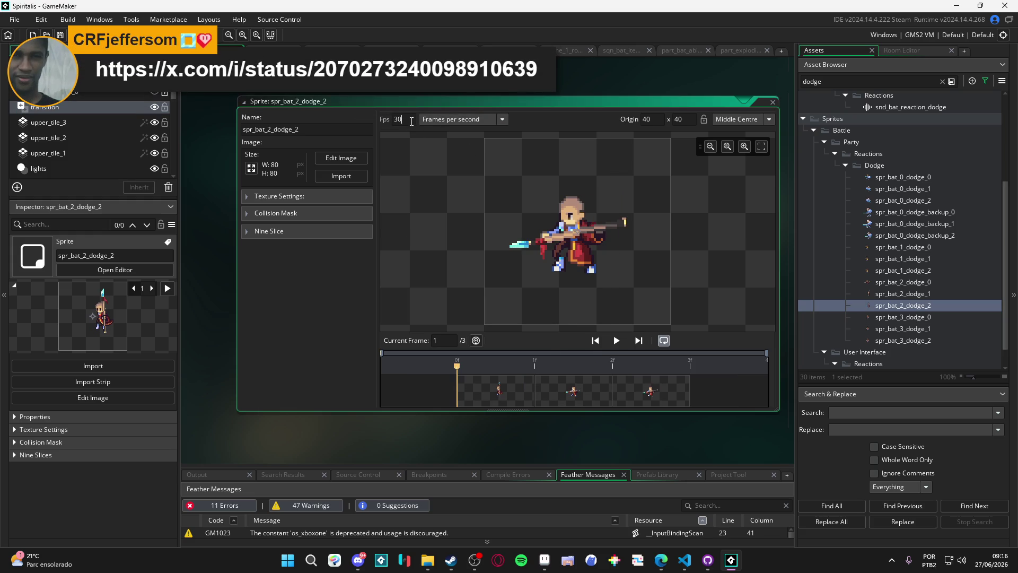
pyautogui.write('24')
# Reopen spr_bat_2_dodge_1 and spr_bat_2_dodge_2 to verify their remaining frames
pyautogui.doubleClick(907, 295)
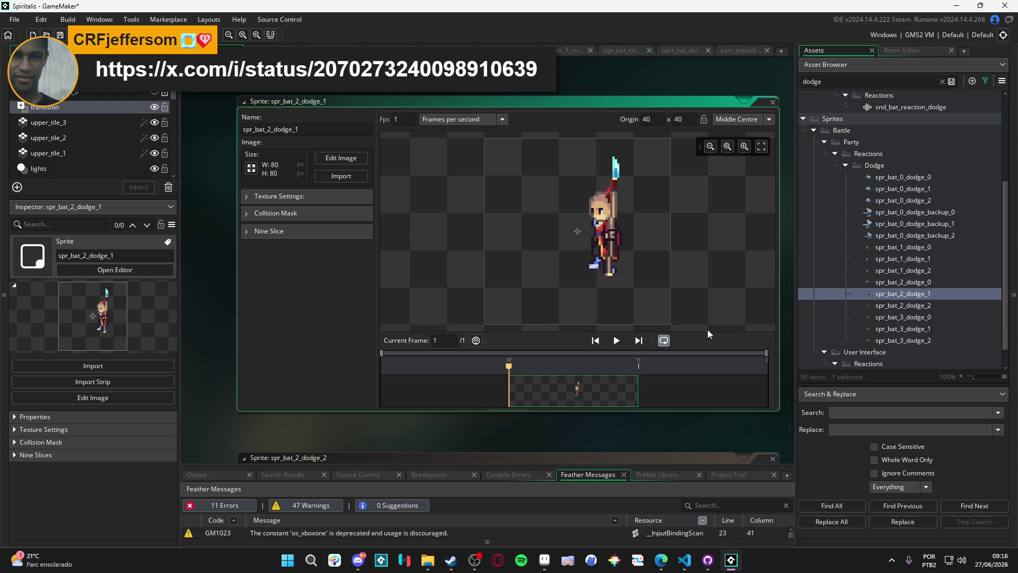
pyautogui.doubleClick(902, 305)
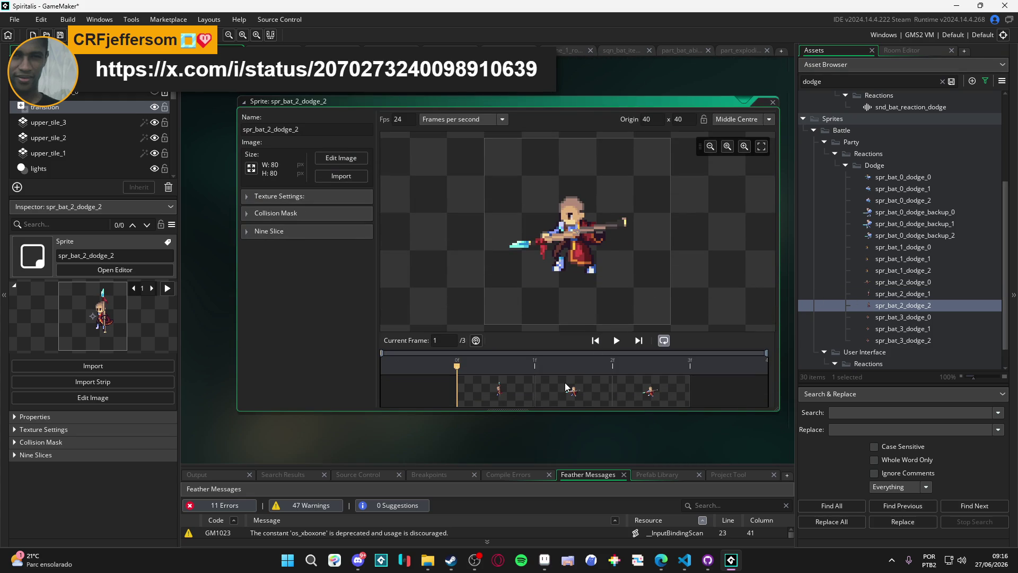
pyautogui.click(538, 396)
pyautogui.click(650, 392)
# Delete the first frame of spr_bat_1_dodge_0
pyautogui.doubleClick(910, 248)
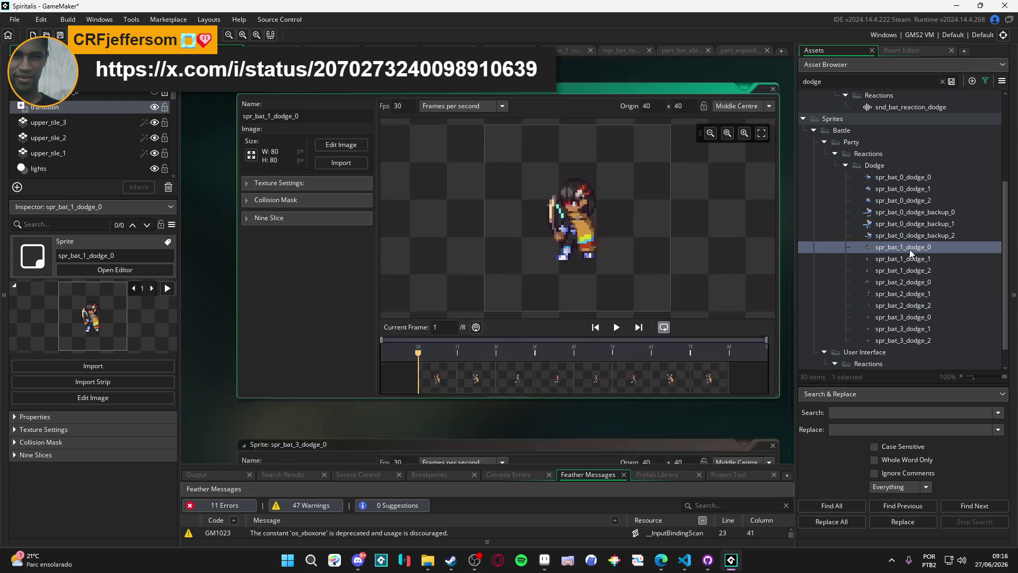
pyautogui.click(480, 392)
pyautogui.click(508, 391)
pyautogui.click(447, 394)
pyautogui.click(480, 392)
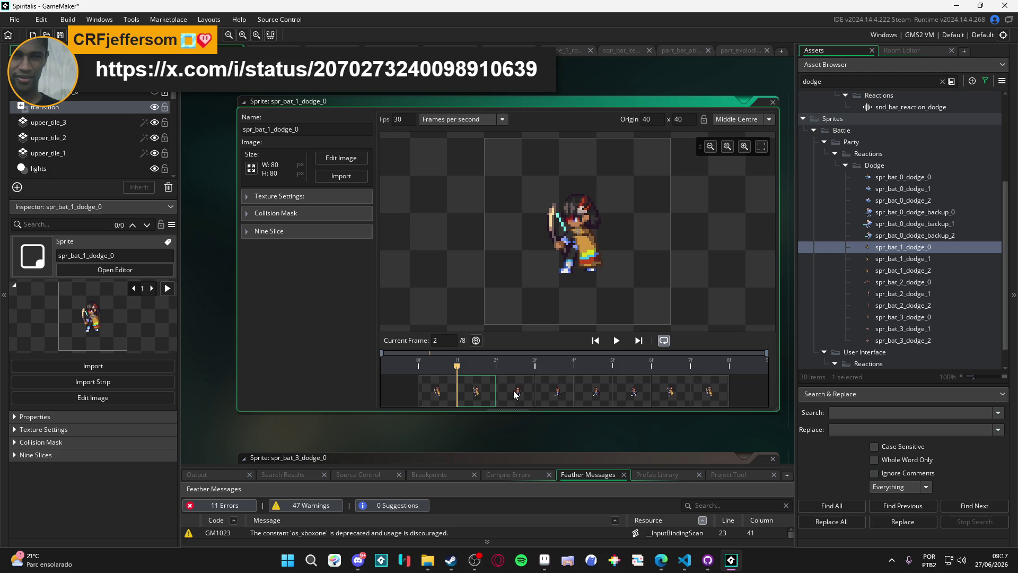
pyautogui.click(448, 390)
pyautogui.press('Delete')
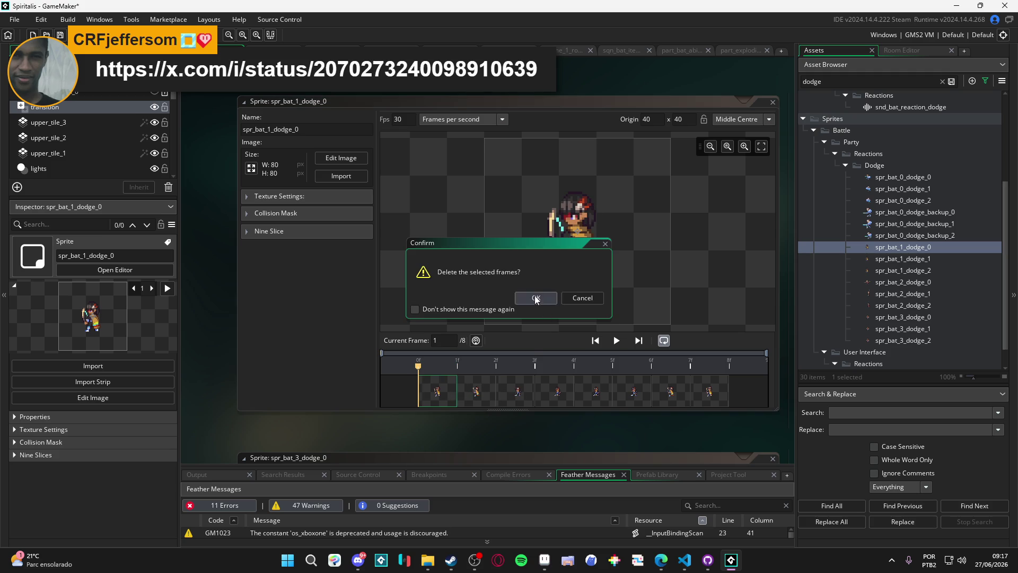
pyautogui.click(536, 298)
# Compare frames 3 to 5, then delete frames 4–7 of spr_bat_1_dodge_0
pyautogui.click(486, 393)
pyautogui.click(523, 390)
pyautogui.click(585, 391)
pyautogui.click(634, 393)
pyautogui.click(591, 391)
pyautogui.click(523, 393)
pyautogui.click(578, 393)
pyautogui.click(544, 394)
pyautogui.click(581, 393)
pyautogui.click(610, 397)
pyautogui.click(576, 393)
pyautogui.click(530, 393)
pyautogui.click(579, 395)
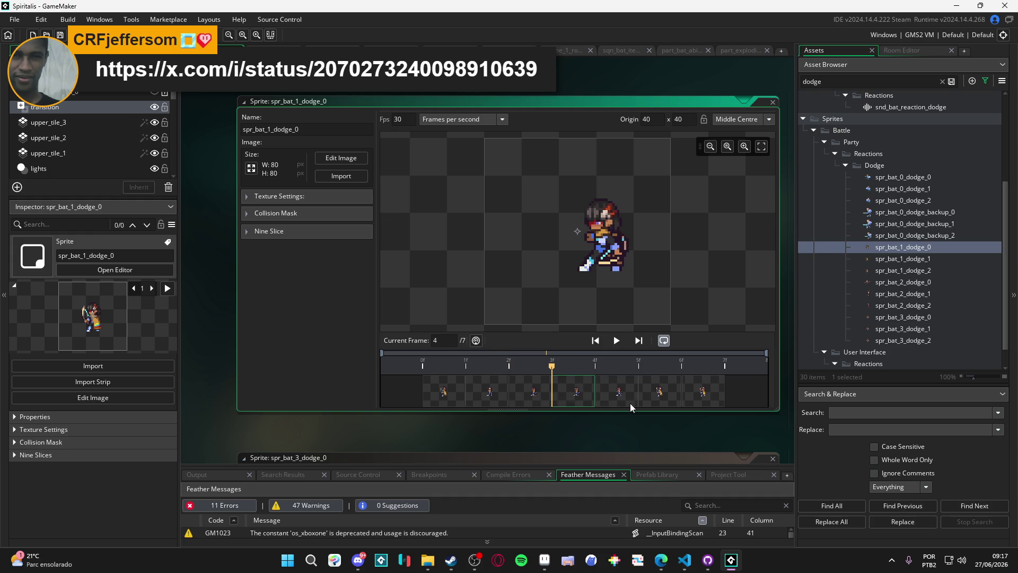
pyautogui.keyDown('shift'); pyautogui.click(700, 396); pyautogui.keyUp('shift')
pyautogui.press('Delete')
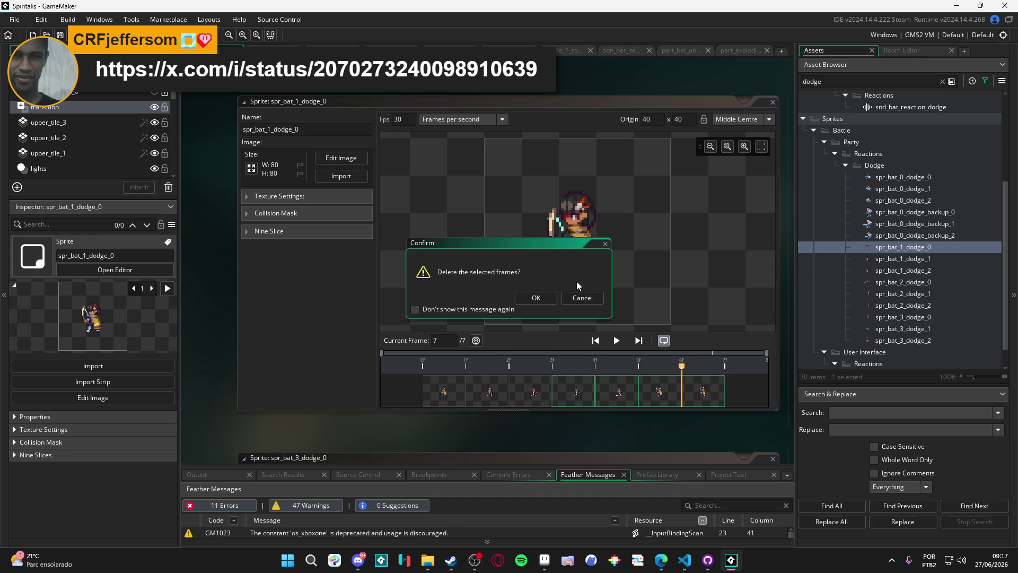
pyautogui.click(536, 297)
# Open spr_bat_1_dodge_1 and delete its first four frames
pyautogui.doubleClick(921, 260)
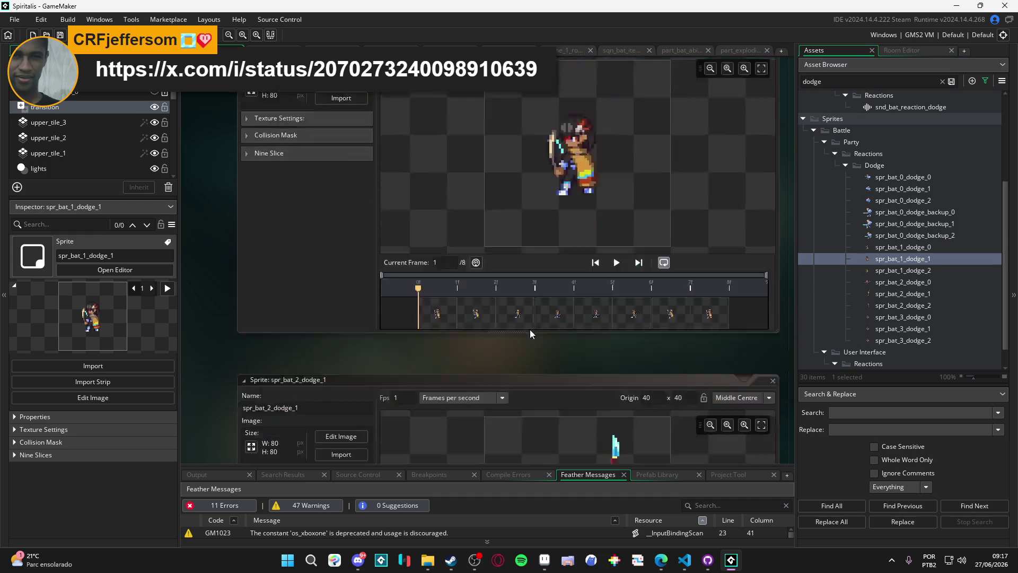
pyautogui.click(477, 393)
pyautogui.click(521, 392)
pyautogui.click(555, 392)
pyautogui.click(590, 386)
pyautogui.click(628, 383)
pyautogui.click(594, 383)
pyautogui.click(546, 389)
pyautogui.keyDown('shift'); pyautogui.click(428, 393); pyautogui.keyUp('shift')
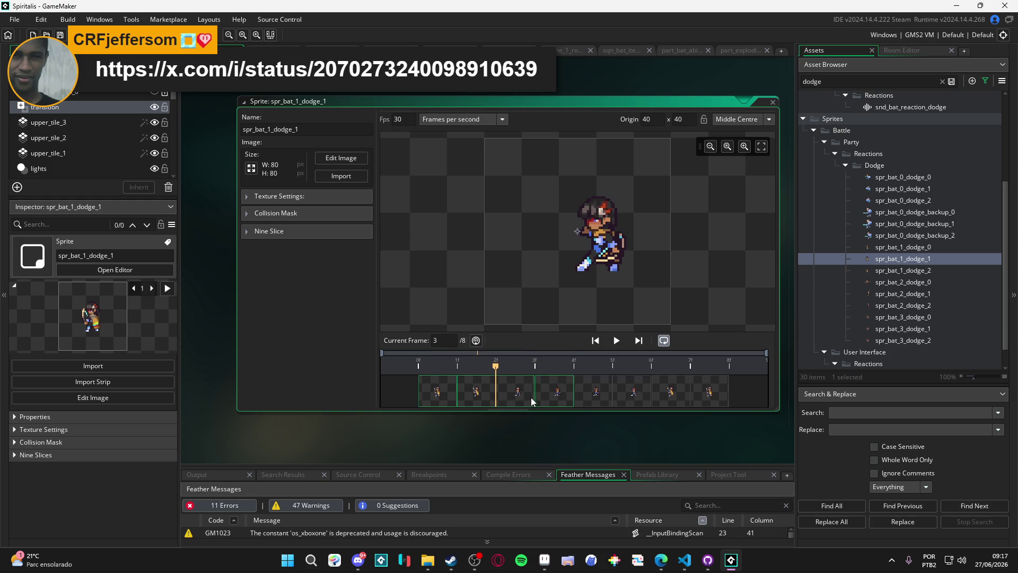
pyautogui.press('Delete')
pyautogui.click(538, 297)
# Delete the remaining unwanted frames so spr_bat_1_dodge_1 keeps a single frame
pyautogui.click(540, 396)
pyautogui.keyDown('shift'); pyautogui.click(678, 385); pyautogui.keyUp('shift')
pyautogui.press('Delete')
pyautogui.click(549, 299)
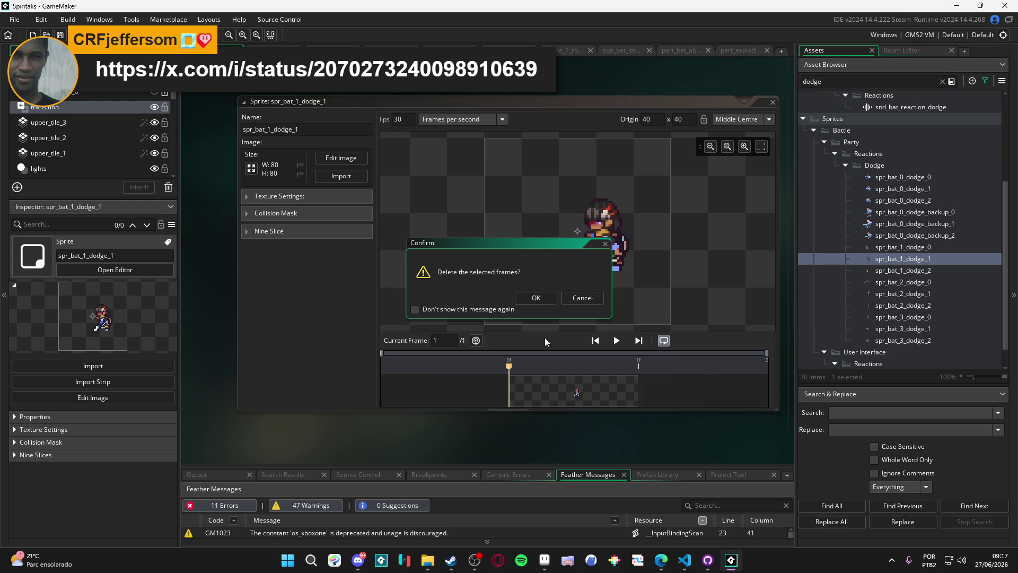
pyautogui.doubleClick(906, 271)
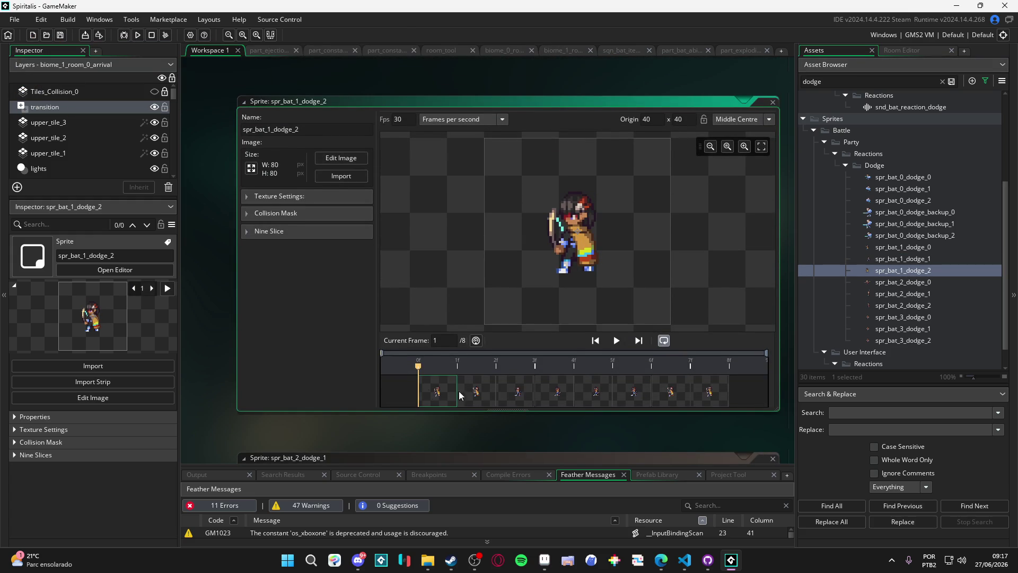
# Compare frames five through eight of spr_bat_1_dodge_2 to decide which to keep
pyautogui.click(688, 392)
pyautogui.click(597, 391)
pyautogui.click(635, 390)
pyautogui.click(674, 390)
pyautogui.click(693, 393)
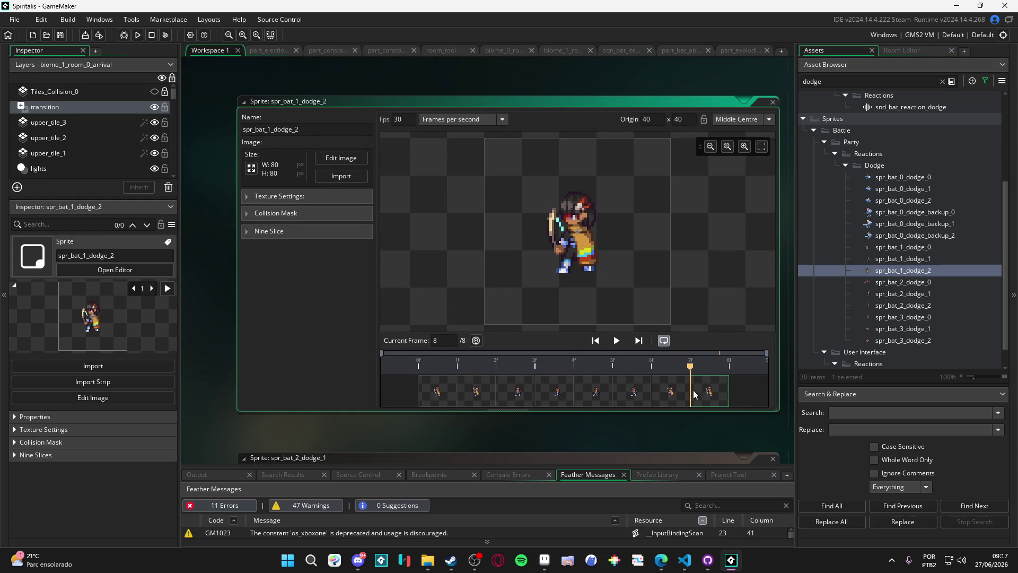
pyautogui.click(602, 396)
pyautogui.click(628, 390)
pyautogui.click(597, 392)
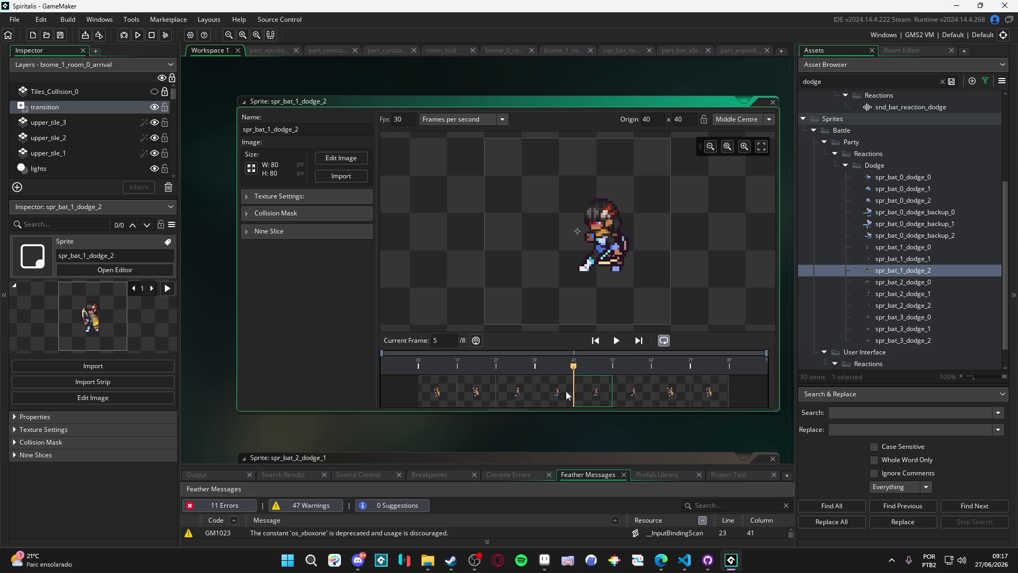
pyautogui.click(551, 395)
pyautogui.click(581, 393)
# Delete the first five frames of spr_bat_1_dodge_2 and check the three that remain
pyautogui.keyDown('shift'); pyautogui.click(443, 396); pyautogui.keyUp('shift')
pyautogui.press('Delete')
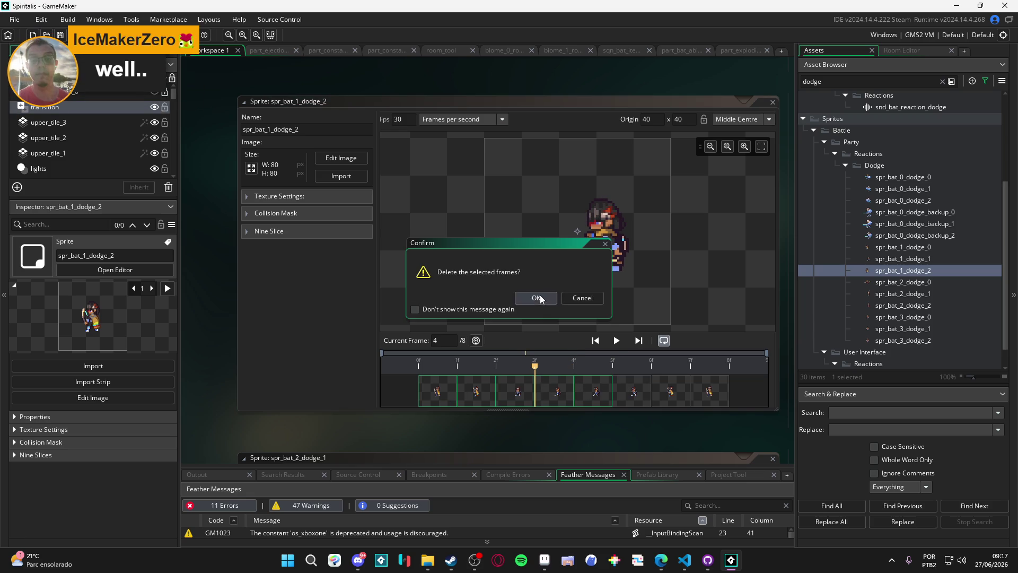
pyautogui.click(540, 297)
pyautogui.click(648, 399)
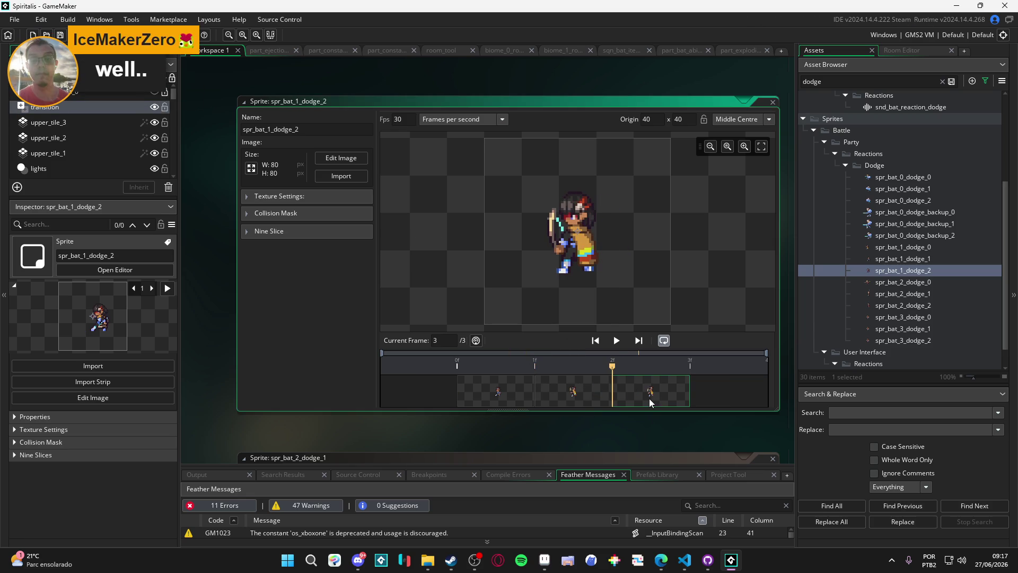
pyautogui.click(526, 393)
pyautogui.click(572, 393)
pyautogui.click(643, 395)
# Open spr_bat_3_dodge_0 and step through its eight frames to compare poses
pyautogui.doubleClick(895, 318)
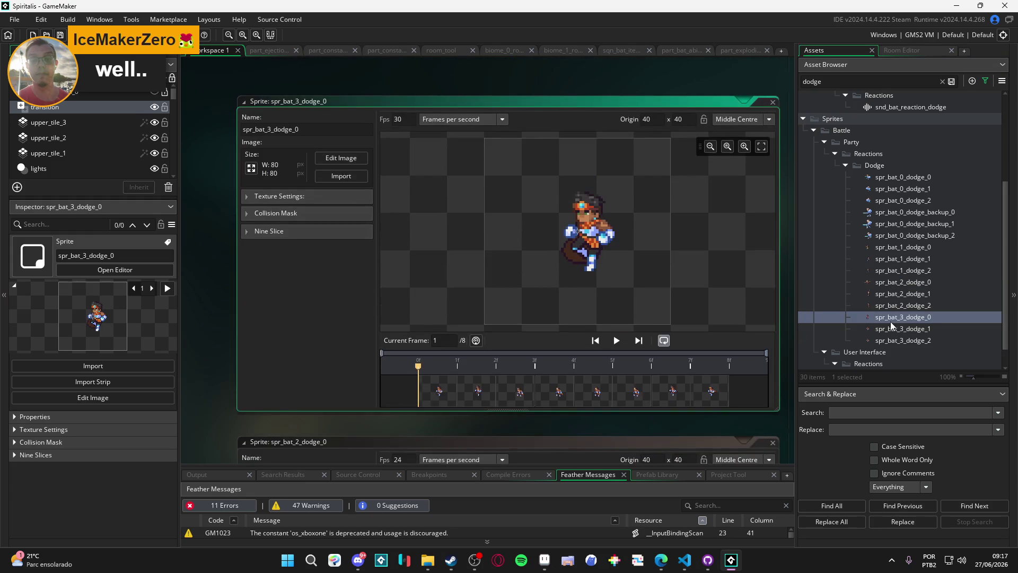
pyautogui.click(459, 391)
pyautogui.click(526, 395)
pyautogui.click(556, 395)
pyautogui.click(595, 398)
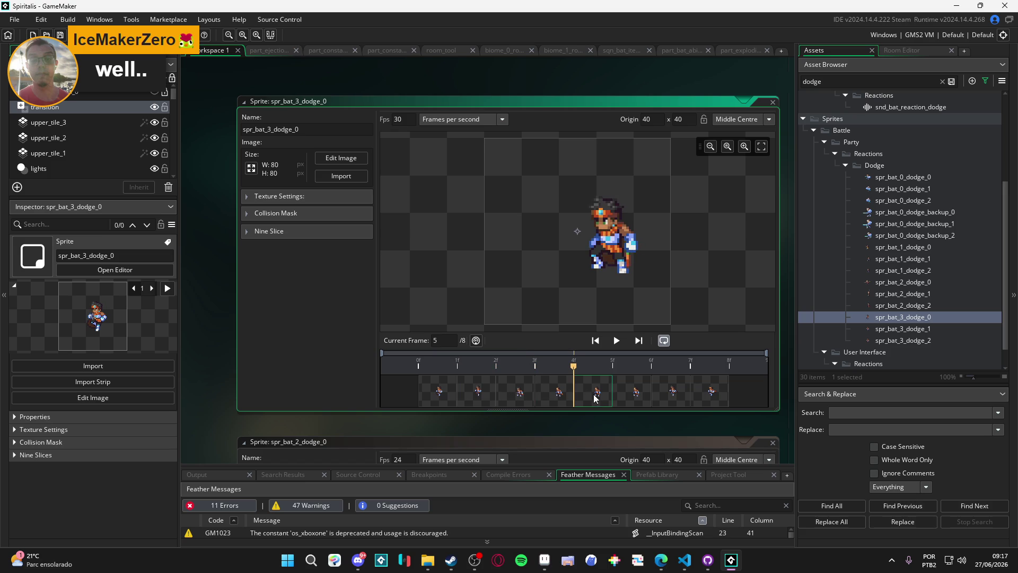
pyautogui.click(637, 398)
pyautogui.click(685, 395)
pyautogui.click(440, 393)
pyautogui.click(480, 393)
pyautogui.click(527, 395)
pyautogui.click(450, 392)
pyautogui.click(479, 394)
pyautogui.click(533, 397)
pyautogui.click(451, 392)
pyautogui.click(479, 393)
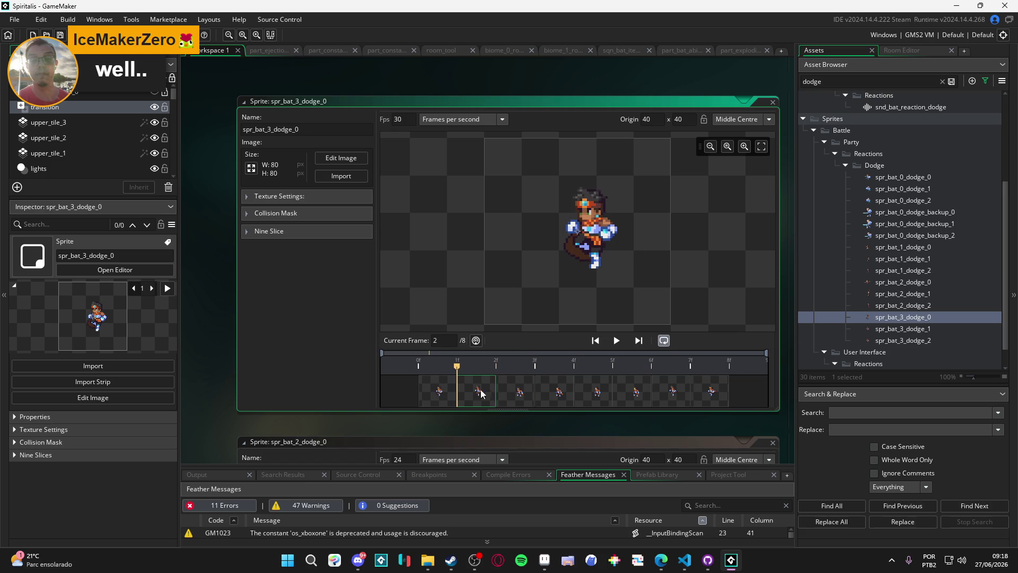
pyautogui.click(519, 392)
pyautogui.click(569, 390)
pyautogui.click(581, 398)
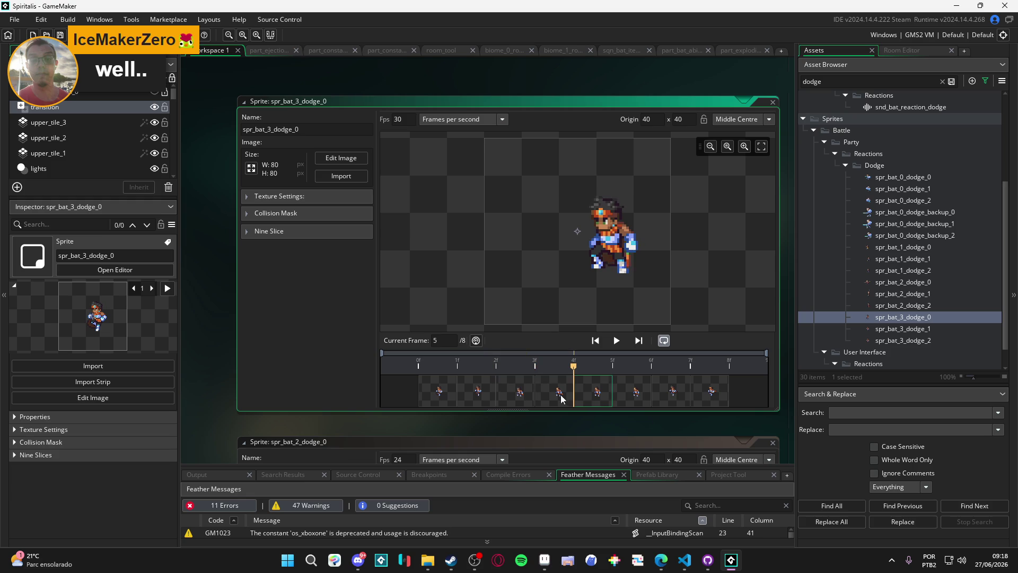
pyautogui.click(430, 397)
pyautogui.click(461, 396)
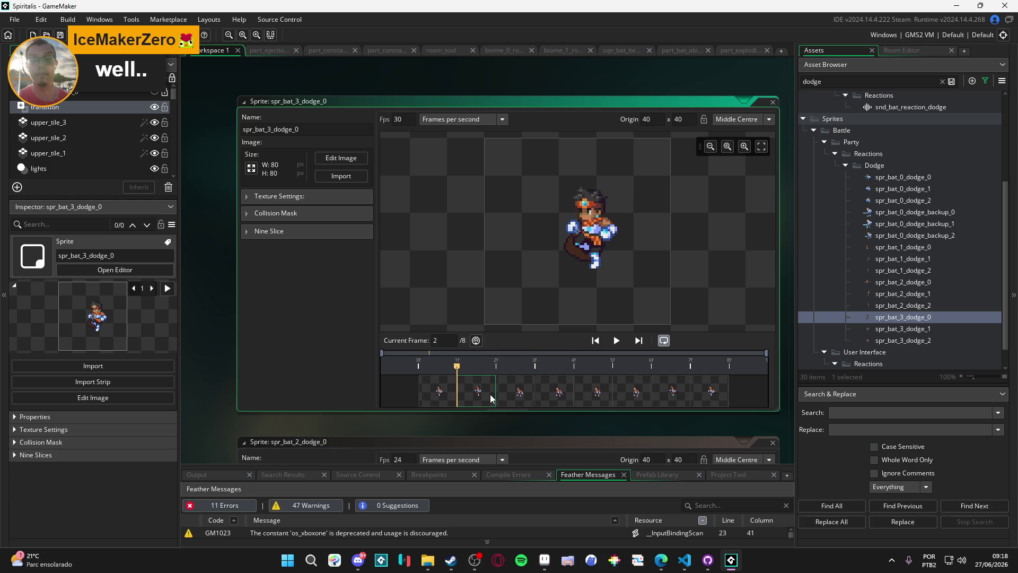
pyautogui.click(510, 398)
pyautogui.click(552, 399)
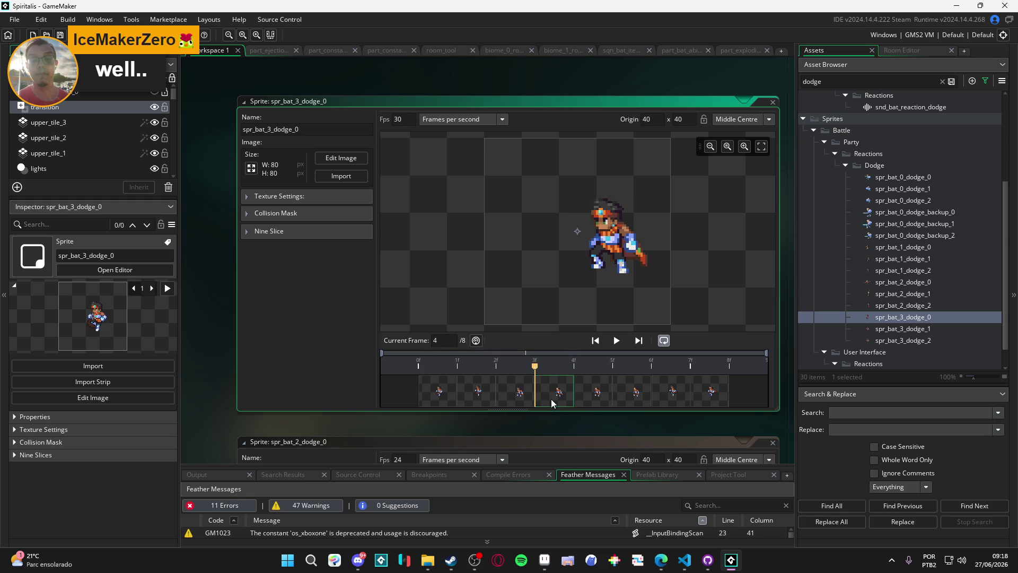
pyautogui.click(580, 399)
pyautogui.click(444, 403)
pyautogui.click(480, 399)
pyautogui.click(518, 398)
pyautogui.click(555, 398)
pyautogui.click(596, 399)
pyautogui.click(456, 397)
pyautogui.click(478, 397)
pyautogui.click(503, 394)
pyautogui.click(552, 396)
pyautogui.click(600, 395)
pyautogui.click(640, 396)
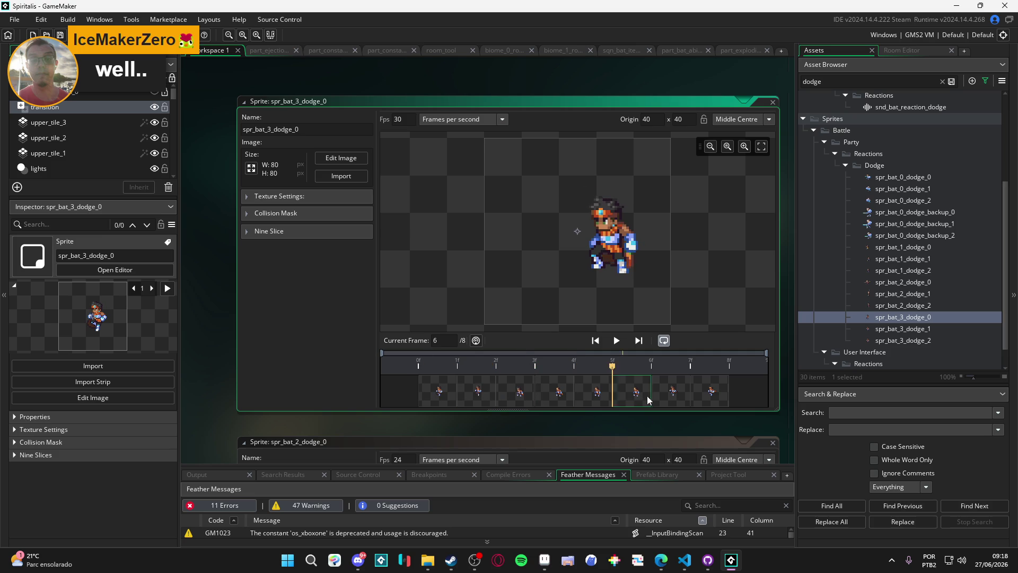
pyautogui.click(670, 398)
pyautogui.click(716, 396)
pyautogui.click(432, 398)
pyautogui.click(489, 396)
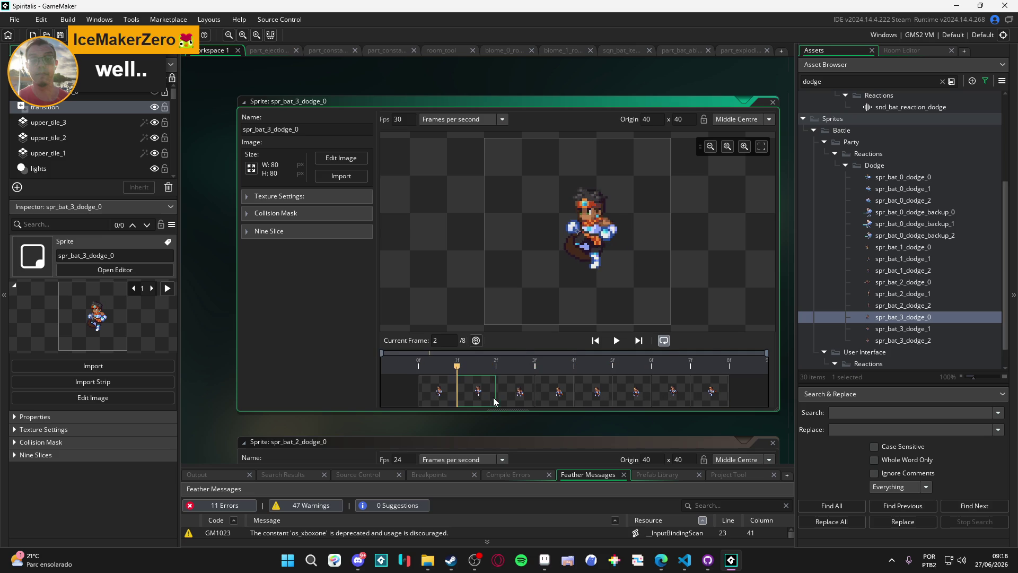
pyautogui.click(525, 397)
pyautogui.click(562, 397)
pyautogui.click(593, 397)
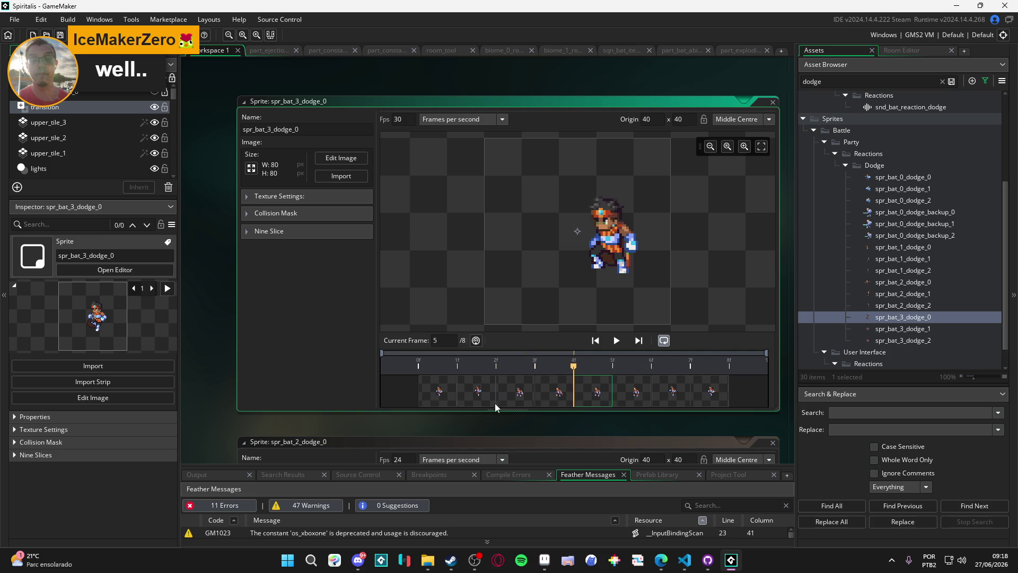
pyautogui.click(435, 397)
pyautogui.press('Right')
pyautogui.press('Right')
pyautogui.press('Right')
pyautogui.press('Right')
pyautogui.press('Right')
pyautogui.press('Left')
pyautogui.press('Left')
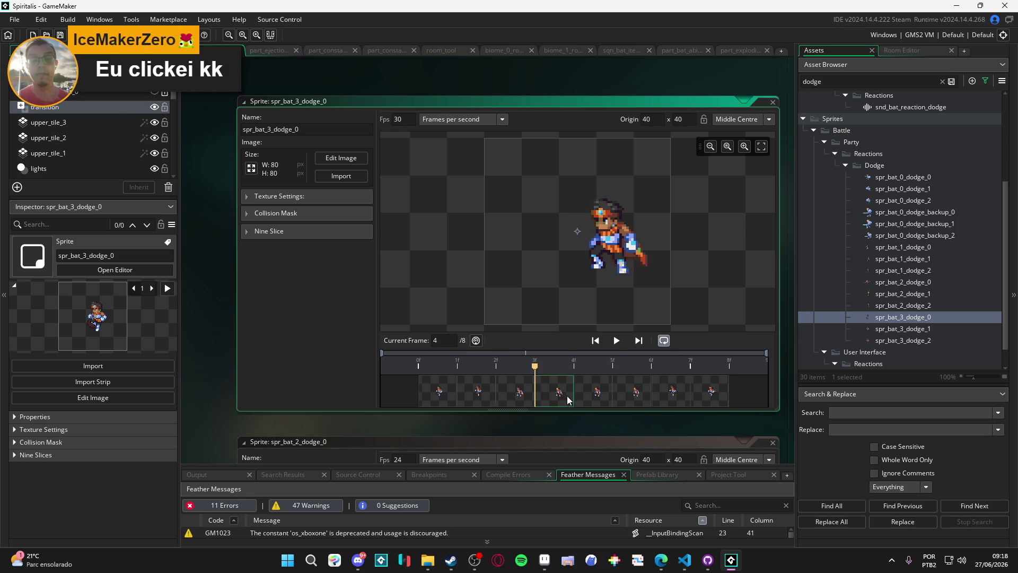
# Delete frames 6–8 of spr_bat_3_dodge_0, then open spr_bat_3_dodge_1
pyautogui.click(635, 393)
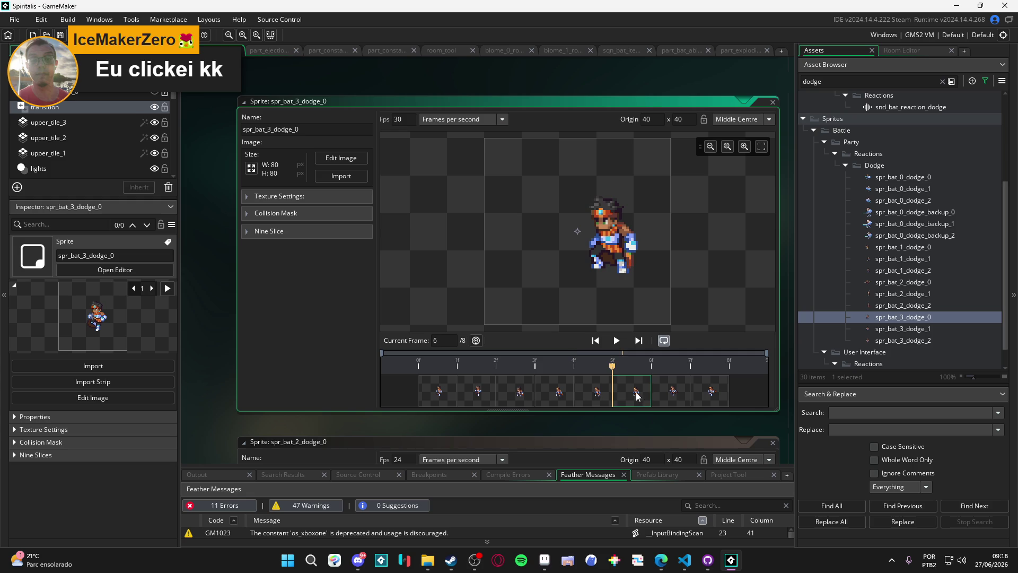
pyautogui.keyDown('shift'); pyautogui.click(712, 399); pyautogui.keyUp('shift')
pyautogui.press('Delete')
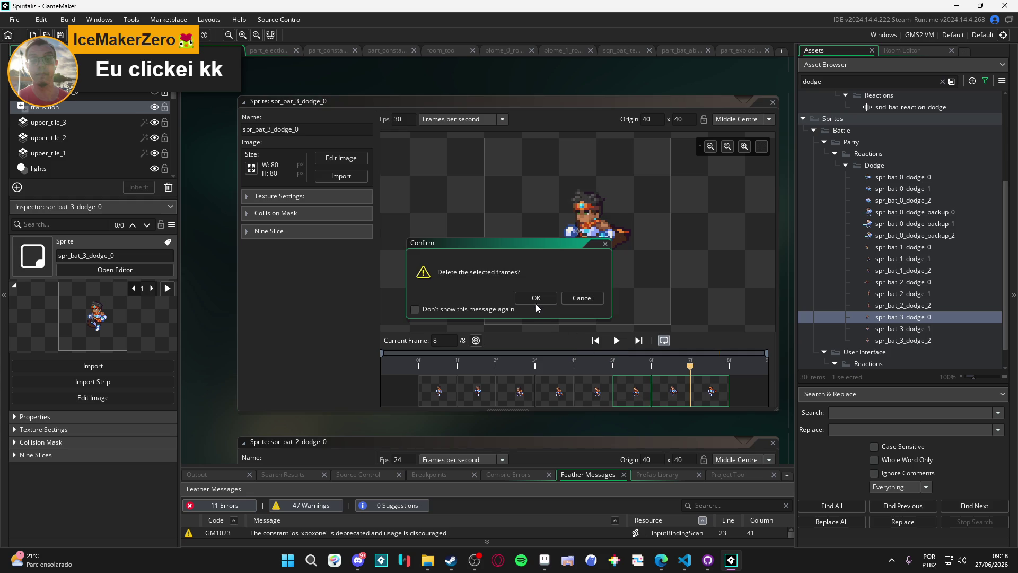
pyautogui.click(536, 298)
pyautogui.click(901, 328)
pyautogui.scroll(-5, 573, 360)
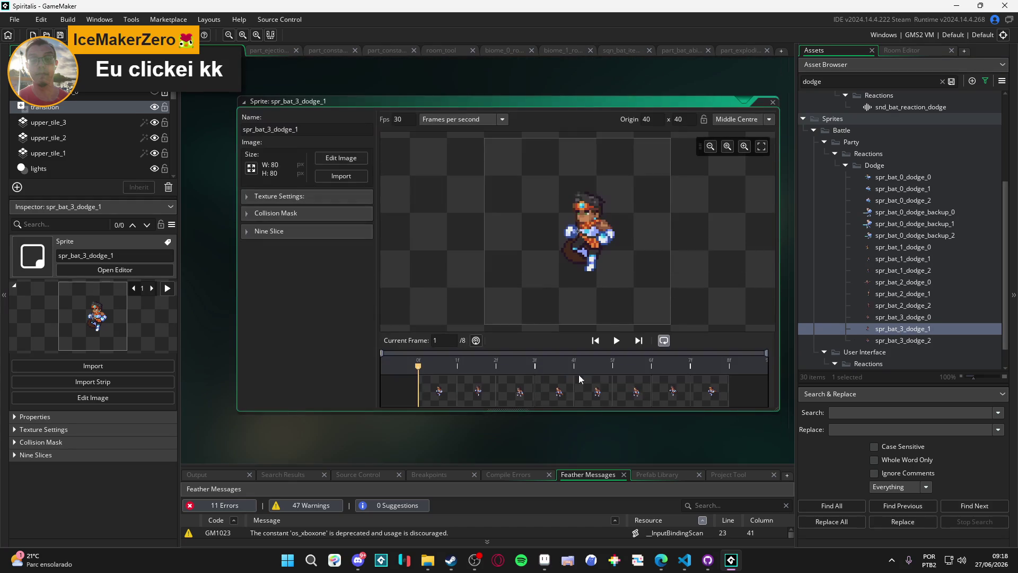
# Trim spr_bat_3_dodge_1 to one frame by deleting frames 1–5 and two more
pyautogui.click(638, 389)
pyautogui.click(680, 390)
pyautogui.click(642, 394)
pyautogui.click(593, 391)
pyautogui.keyDown('shift'); pyautogui.click(432, 396); pyautogui.keyUp('shift')
pyautogui.press('Delete')
pyautogui.click(533, 298)
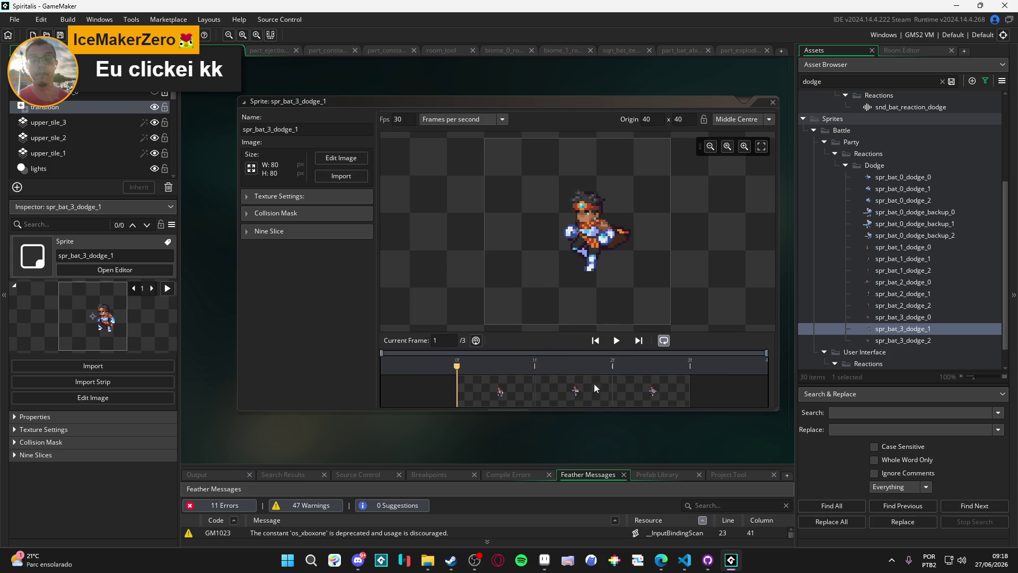
pyautogui.click(671, 399)
pyautogui.press('Delete')
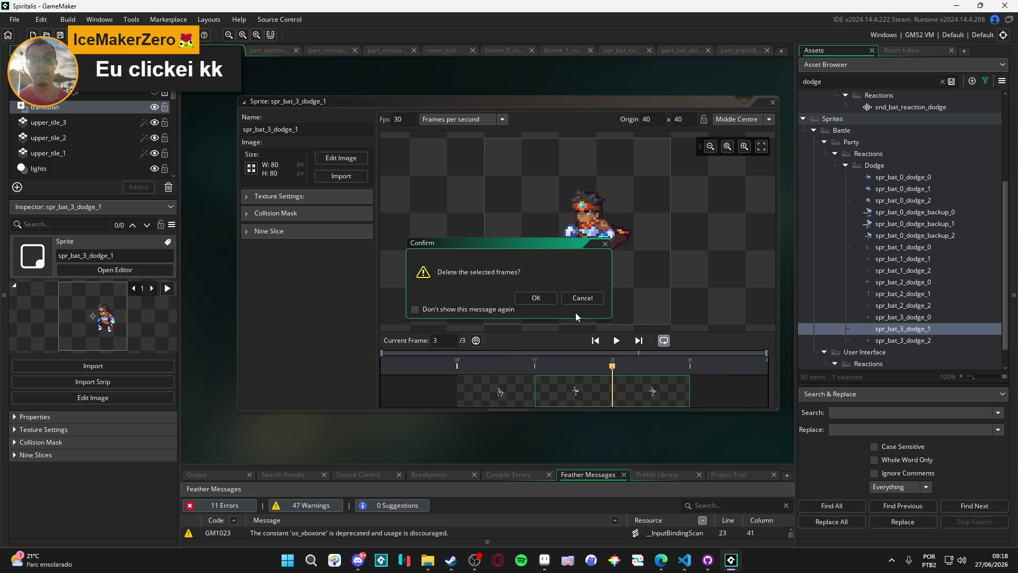
pyautogui.click(543, 300)
# Open spr_bat_3_dodge_2 and compare its sixth and seventh frames
pyautogui.click(900, 340)
pyautogui.doubleClick(901, 339)
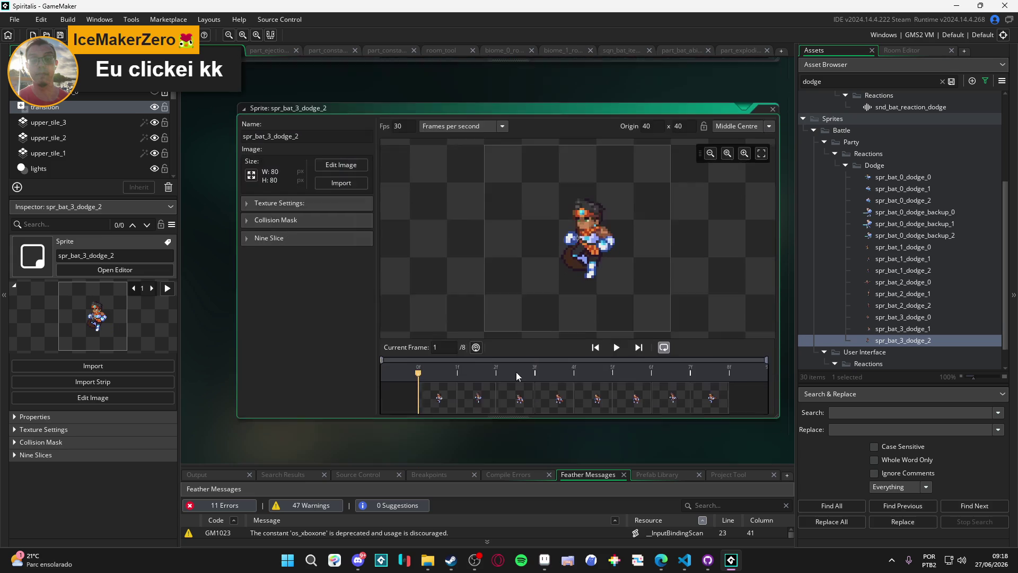
pyautogui.press('Right')
pyautogui.press('Right')
pyautogui.press('Right')
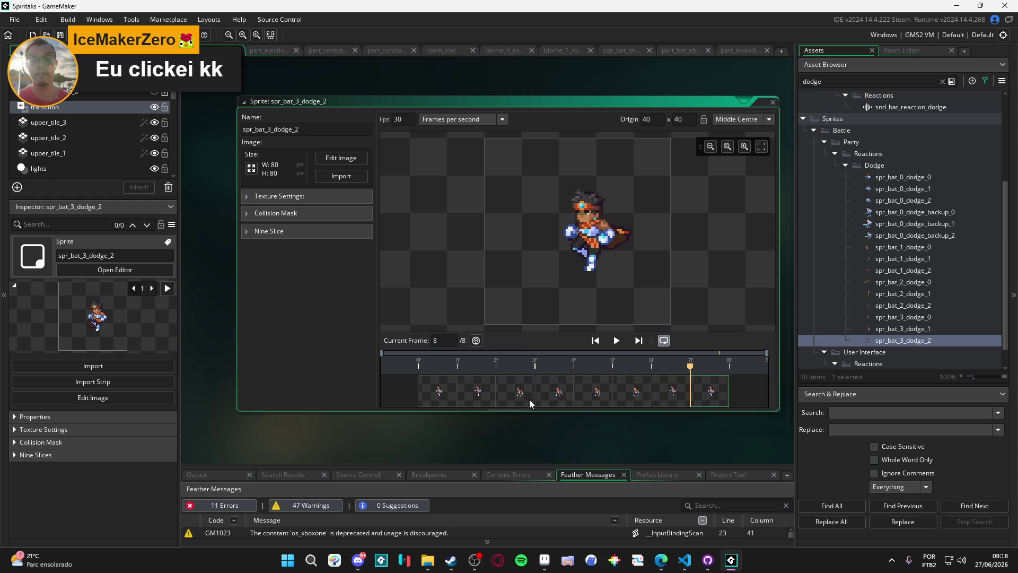
pyautogui.press('Left')
pyautogui.press('Left')
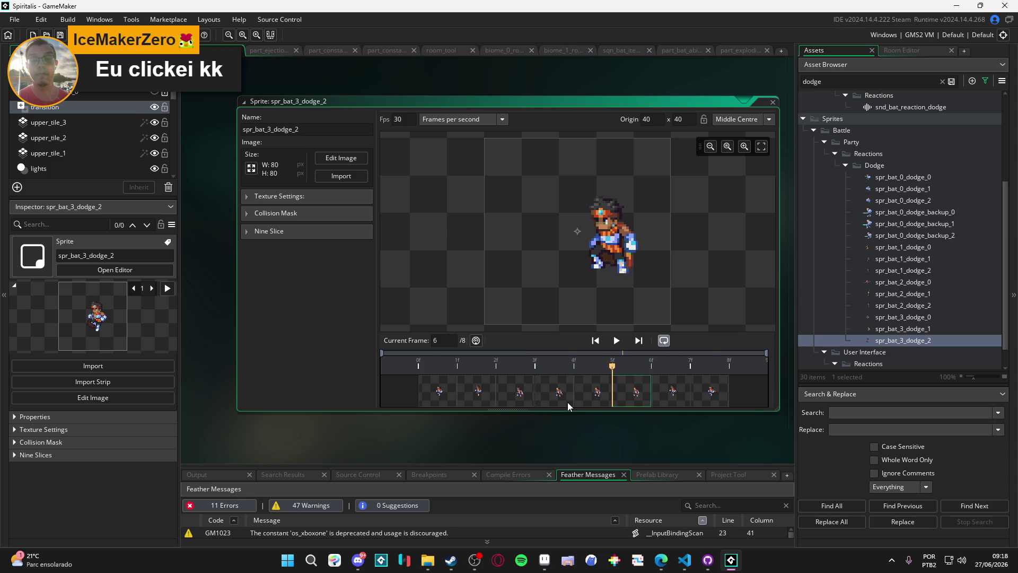
pyautogui.press('Right')
pyautogui.press('Right')
pyautogui.press('Left')
pyautogui.press('Left')
pyautogui.press('Left')
pyautogui.press('Right')
pyautogui.press('Right')
pyautogui.press('Left')
pyautogui.press('Left')
pyautogui.press('Right')
pyautogui.press('Right')
pyautogui.press('Right')
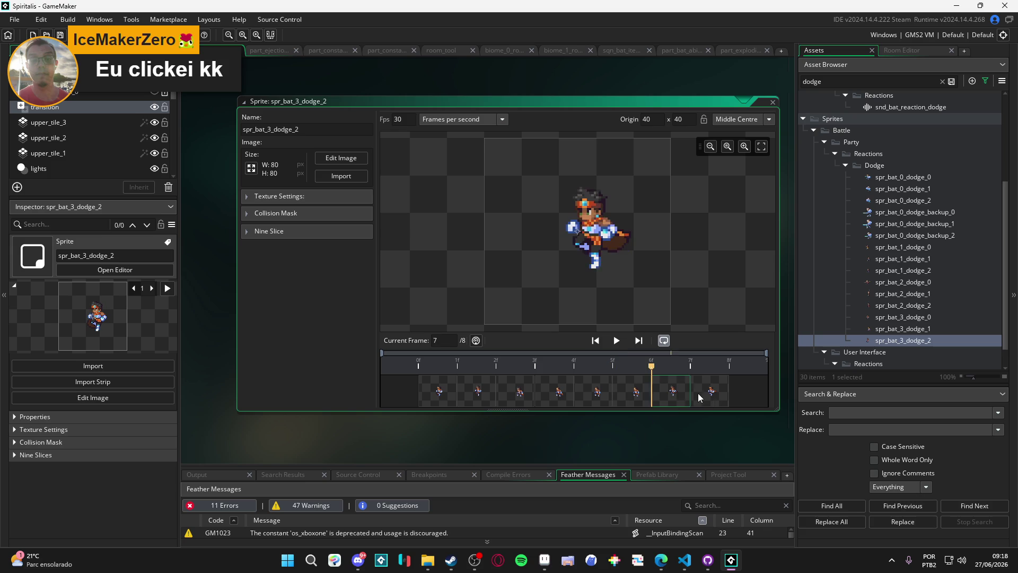
# Delete the first six frames of spr_bat_3_dodge_2, leaving two
pyautogui.click(634, 391)
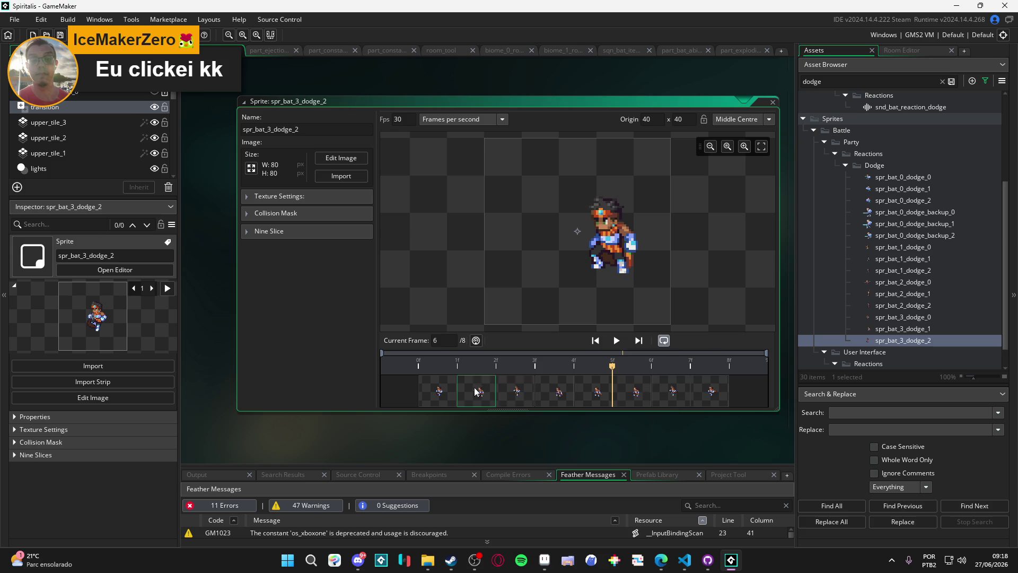
pyautogui.moveTo(643, 398); pyautogui.dragTo(446, 393)
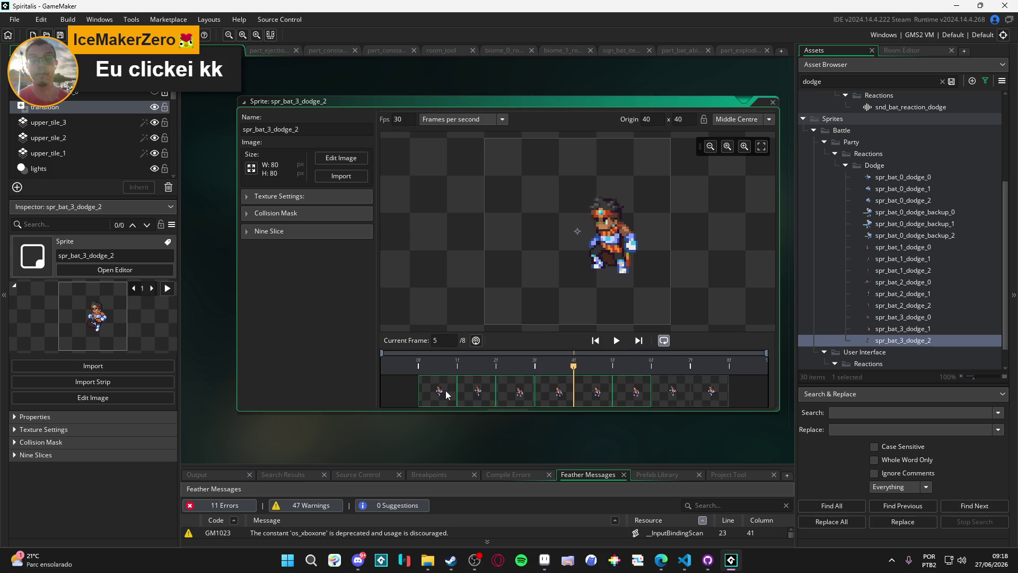
pyautogui.press('Delete')
pyautogui.click(527, 301)
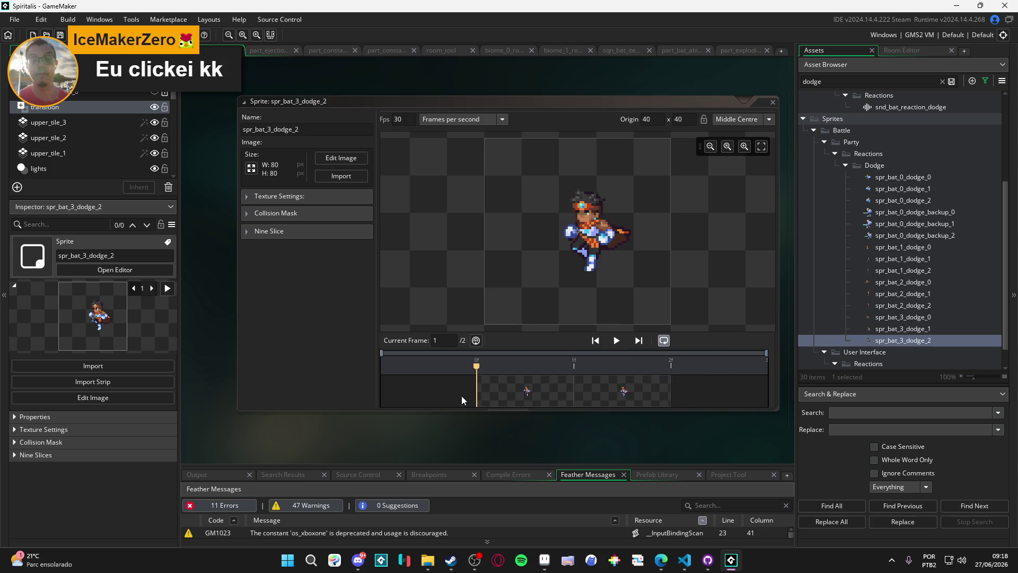
# Set spr_bat_3_dodge_2 and spr_bat_3_dodge_0 to 24 fps and spr_bat_3_dodge_1 to 1 fps
pyautogui.press('space')
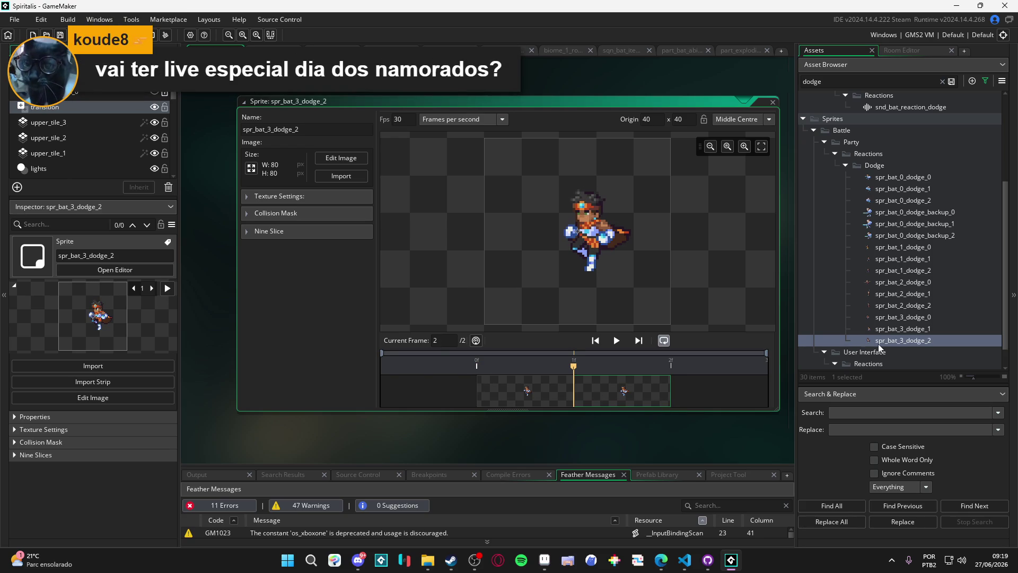
pyautogui.press('BackSpace')
pyautogui.press('BackSpace')
pyautogui.write('24')
pyautogui.click(919, 331)
pyautogui.doubleClick(919, 331)
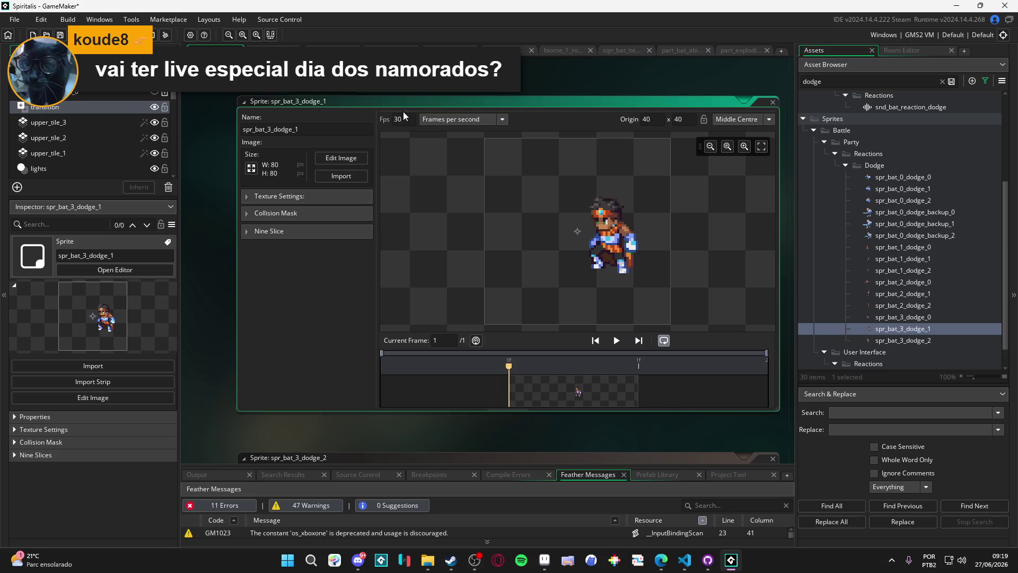
pyautogui.press('BackSpace')
pyautogui.press('BackSpace')
pyautogui.write('1')
pyautogui.doubleClick(904, 317)
pyautogui.doubleClick(406, 122)
pyautogui.write('24')
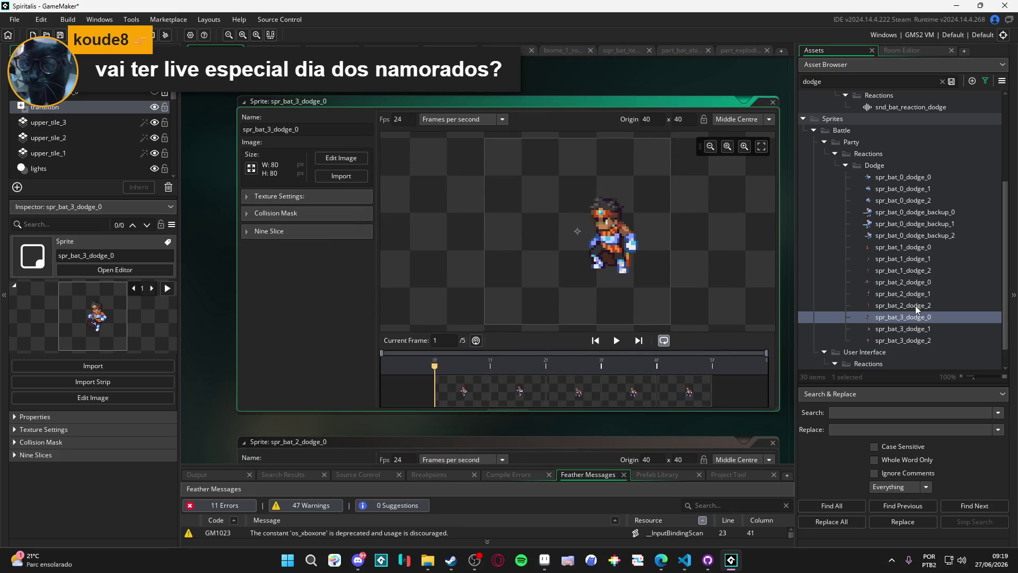
# Check the spr_bat_2 dodge sprites and set spr_bat_1_dodge_2 to 24 fps
pyautogui.doubleClick(915, 306)
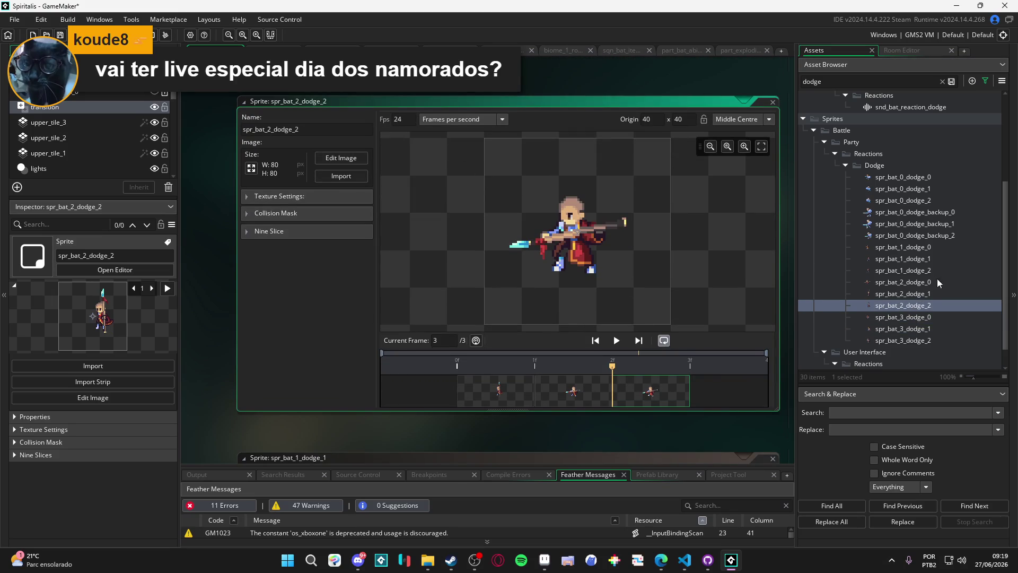
pyautogui.doubleClick(903, 293)
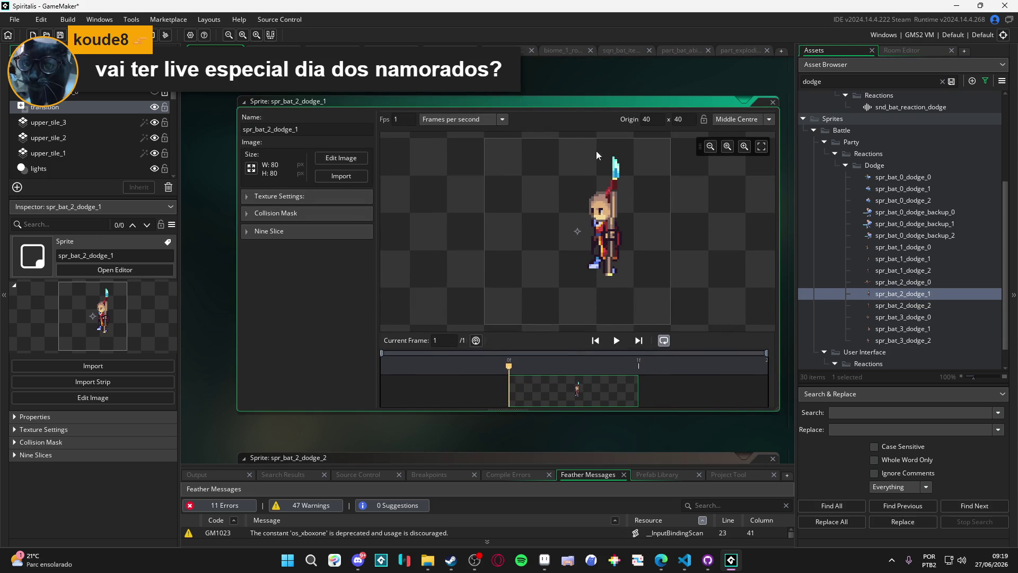
pyautogui.doubleClick(899, 283)
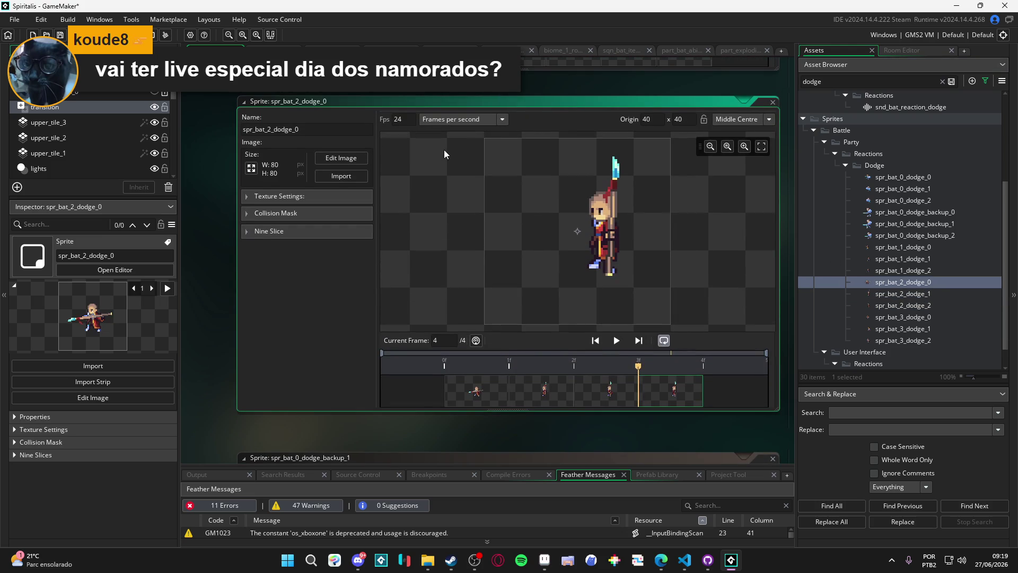
pyautogui.doubleClick(893, 271)
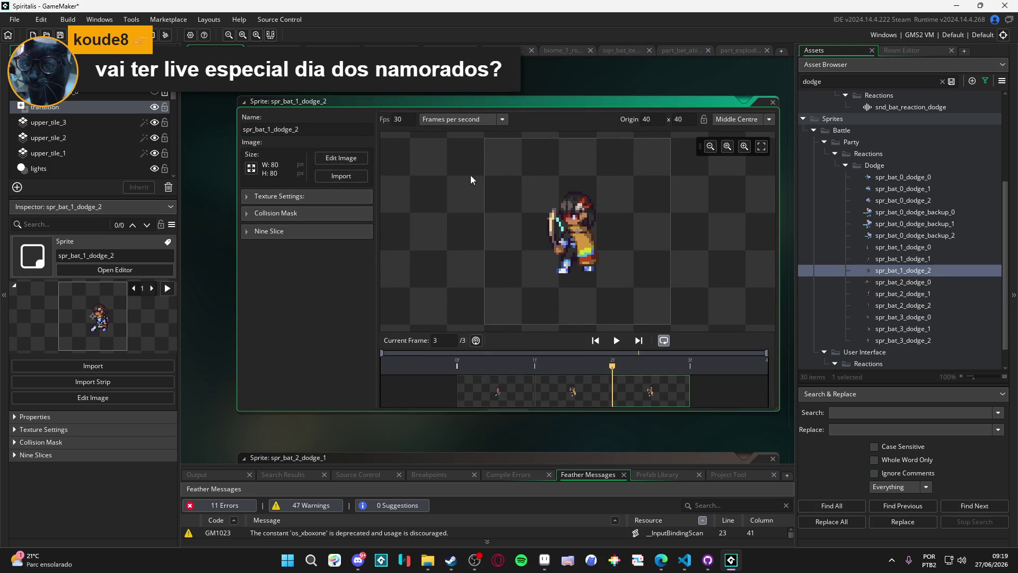
pyautogui.doubleClick(407, 115)
pyautogui.click(395, 184)
pyautogui.doubleClick(398, 118)
pyautogui.write('24')
# Set spr_bat_1_dodge_1 to 1 fps and spr_bat_1_dodge_0 to 24 fps
pyautogui.doubleClick(912, 261)
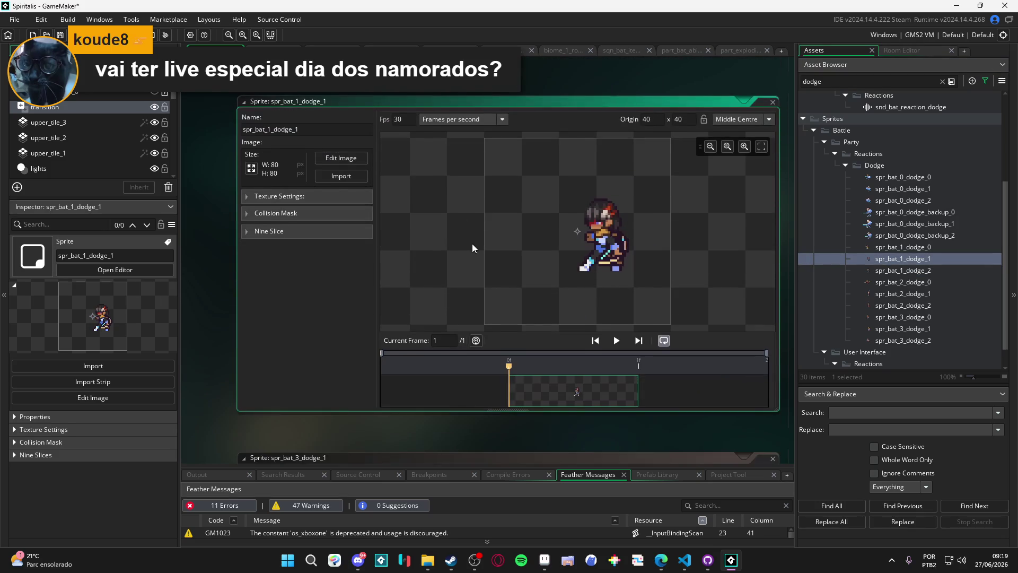
pyautogui.doubleClick(412, 119)
pyautogui.write('1')
pyautogui.doubleClick(956, 247)
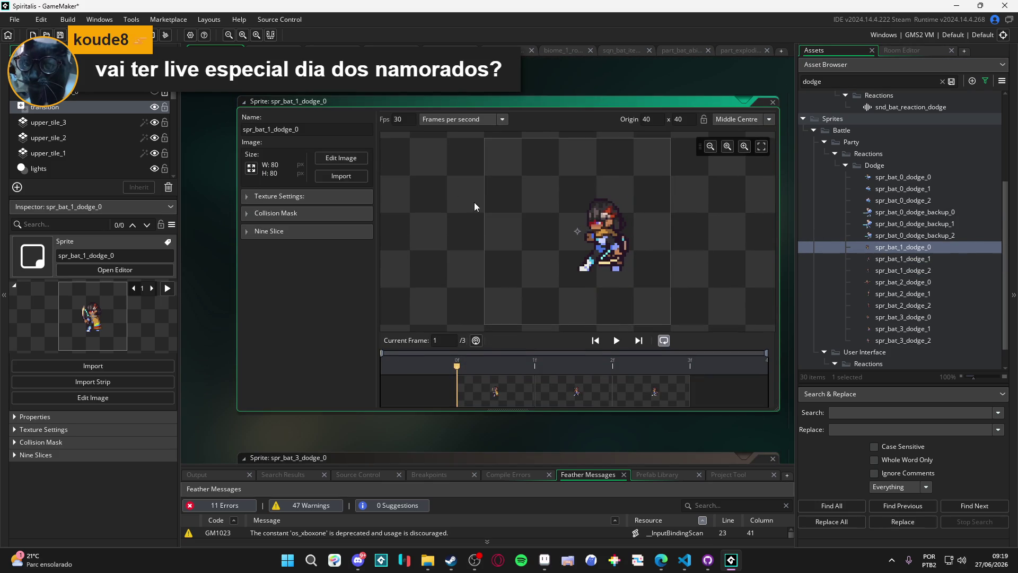
pyautogui.doubleClick(398, 119)
pyautogui.write('24')
# Review the backup and remaining dodge sprites, ending on spr_bat_3_dodge_1
pyautogui.click(897, 282)
pyautogui.click(896, 305)
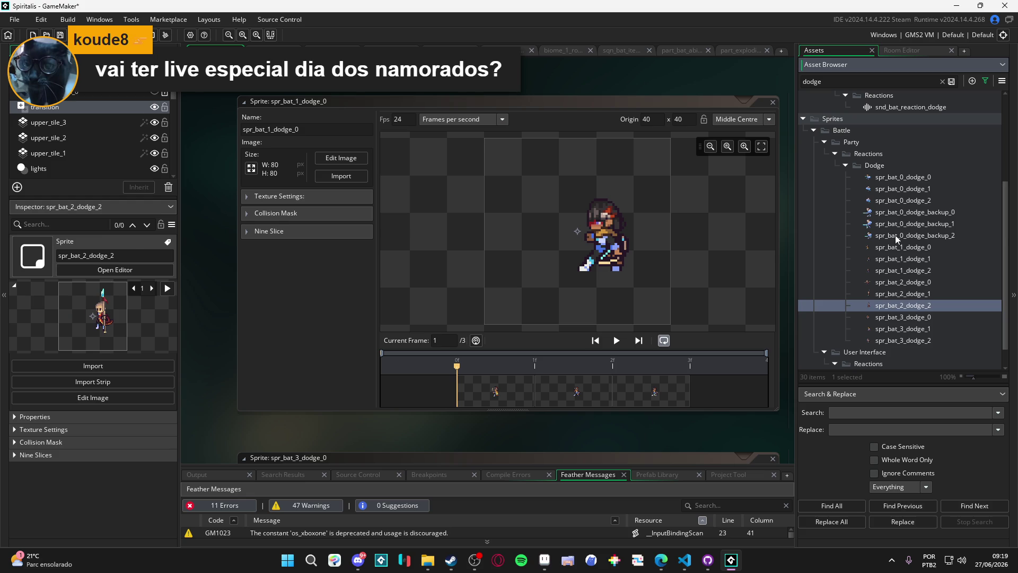
pyautogui.doubleClick(895, 235)
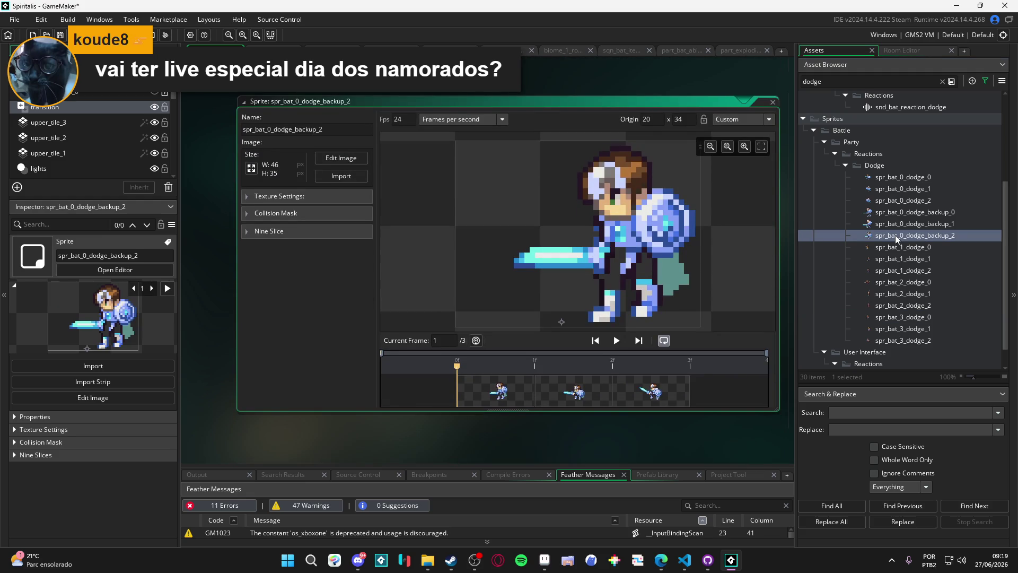
pyautogui.doubleClick(895, 225)
pyautogui.doubleClick(886, 212)
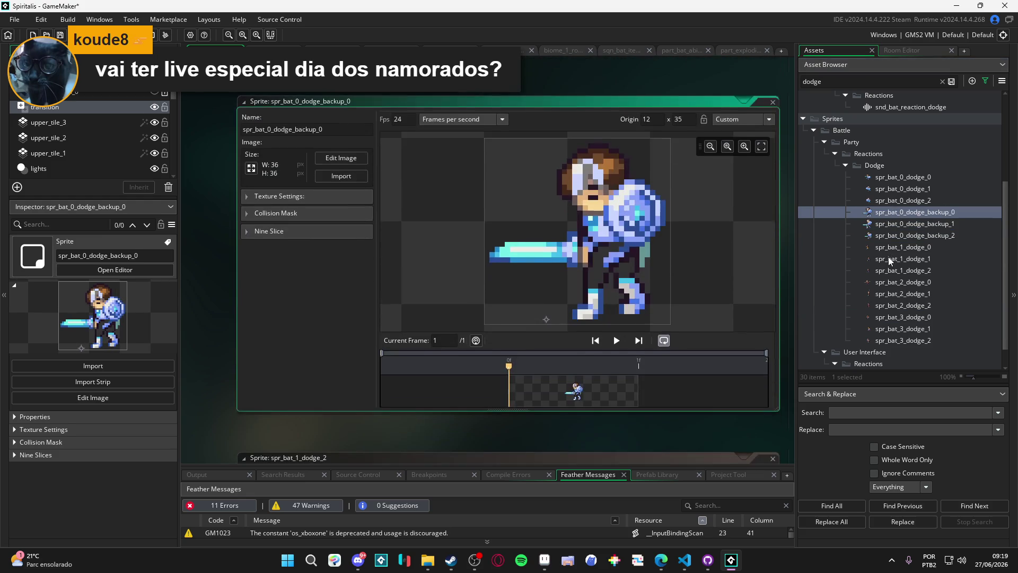
pyautogui.doubleClick(889, 258)
pyautogui.click(888, 250)
pyautogui.doubleClick(888, 294)
pyautogui.doubleClick(889, 305)
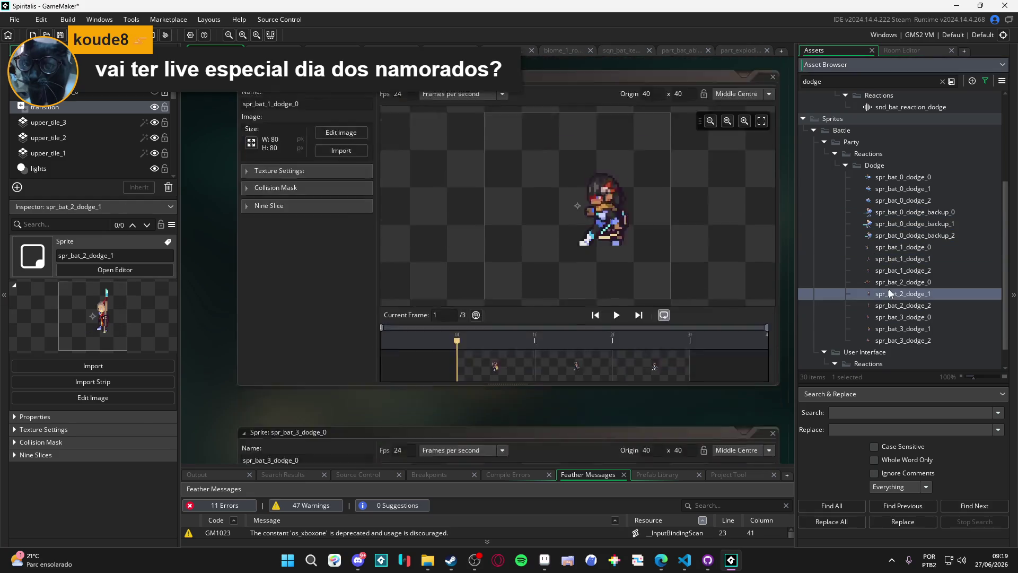
pyautogui.scroll(-1, 887, 301)
pyautogui.click(887, 301)
pyautogui.doubleClick(887, 301)
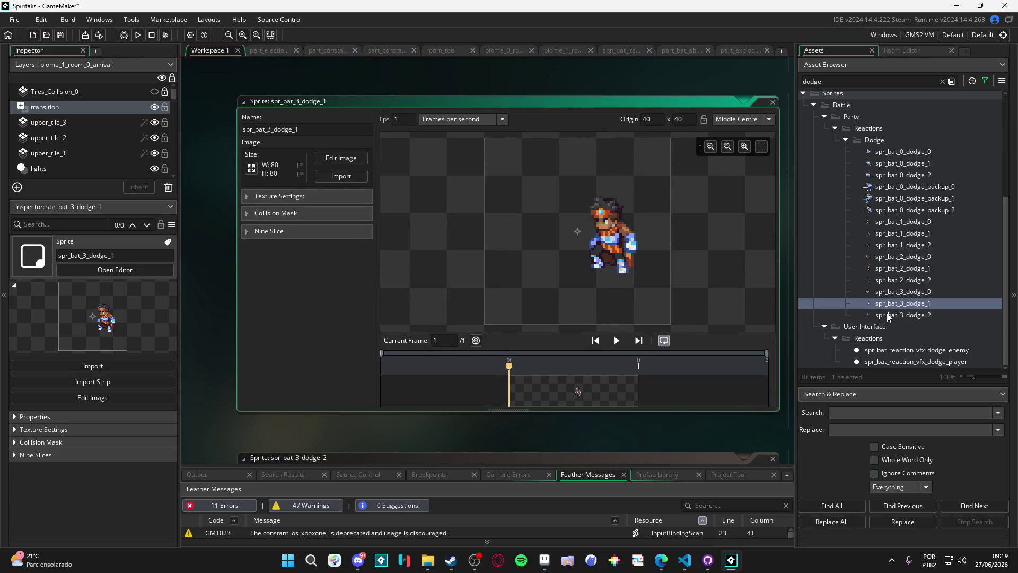
# Recheck the spr_bat_1_dodge_1 and spr_bat_3_dodge_0 sprites
pyautogui.doubleClick(888, 314)
pyautogui.click(898, 232)
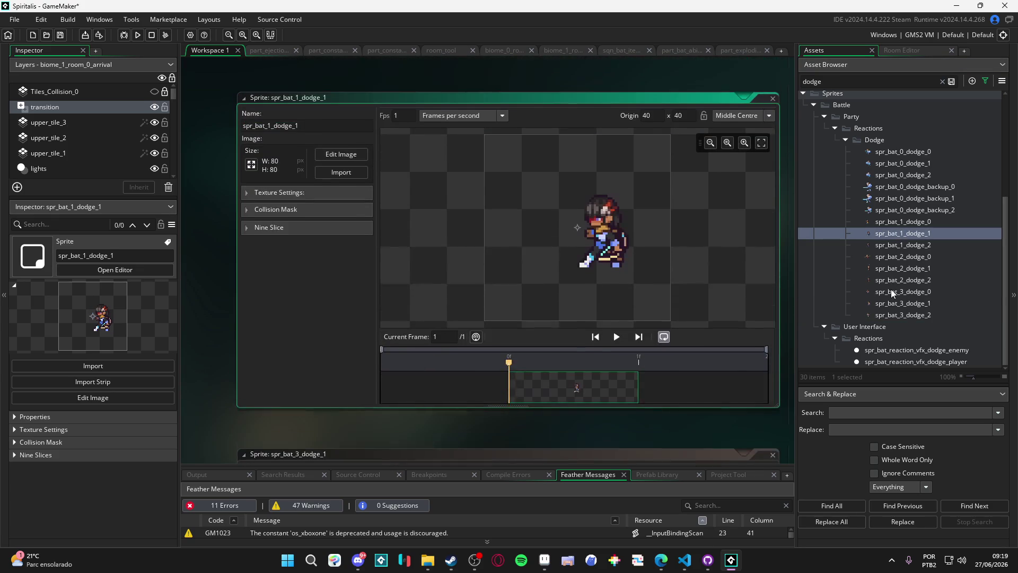
pyautogui.doubleClick(891, 290)
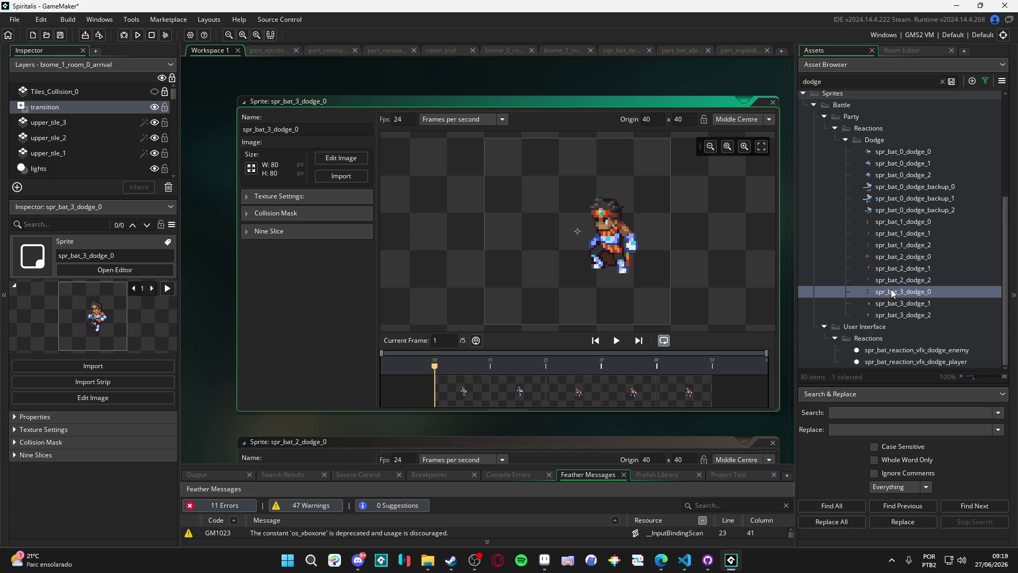
pyautogui.click(892, 293)
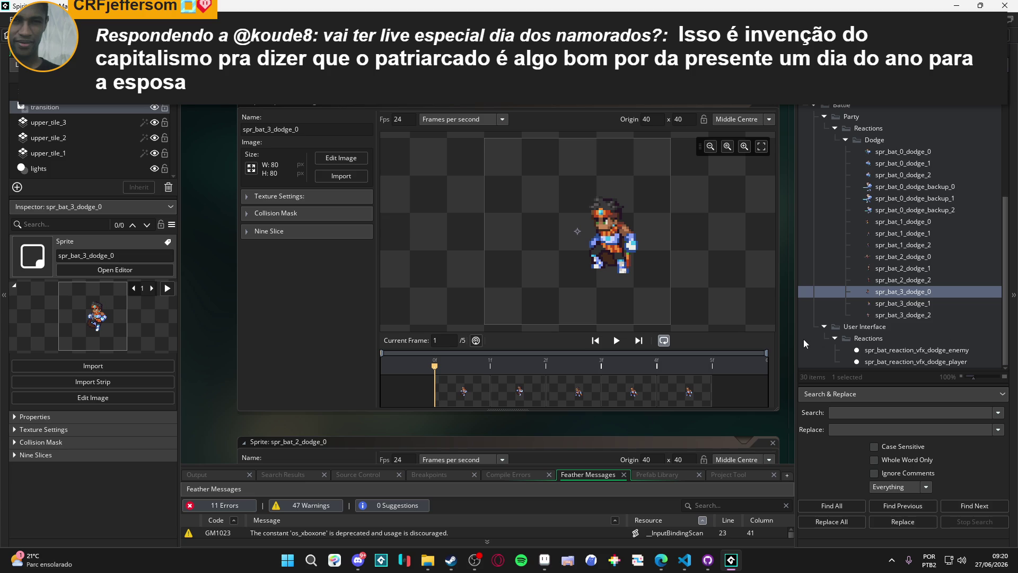
# Select the dodge sprites and start Tools > Create Local Package, beginning with the publisher name
pyautogui.click(920, 227)
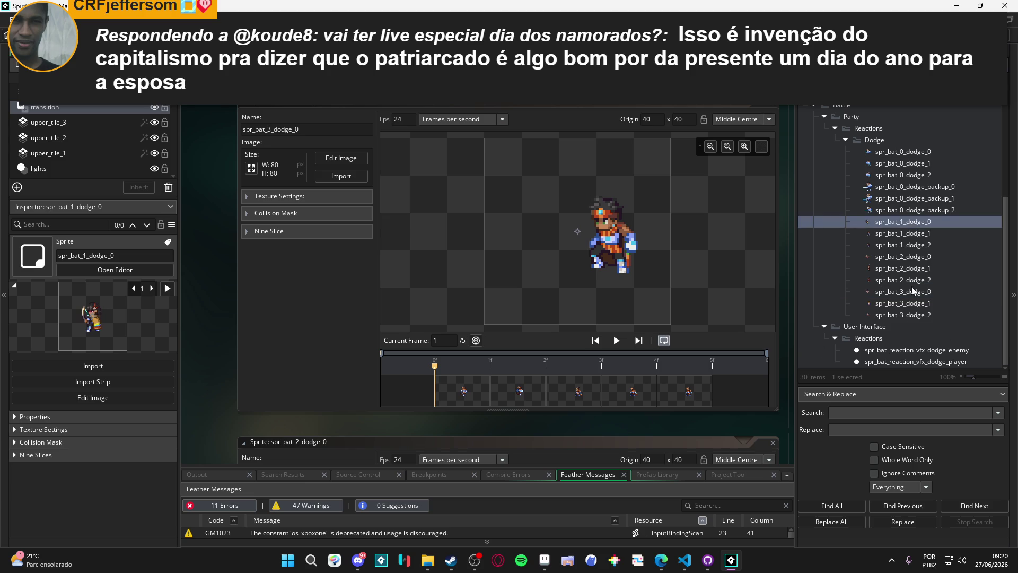
pyautogui.keyDown('shift'); pyautogui.click(903, 320); pyautogui.keyUp('shift')
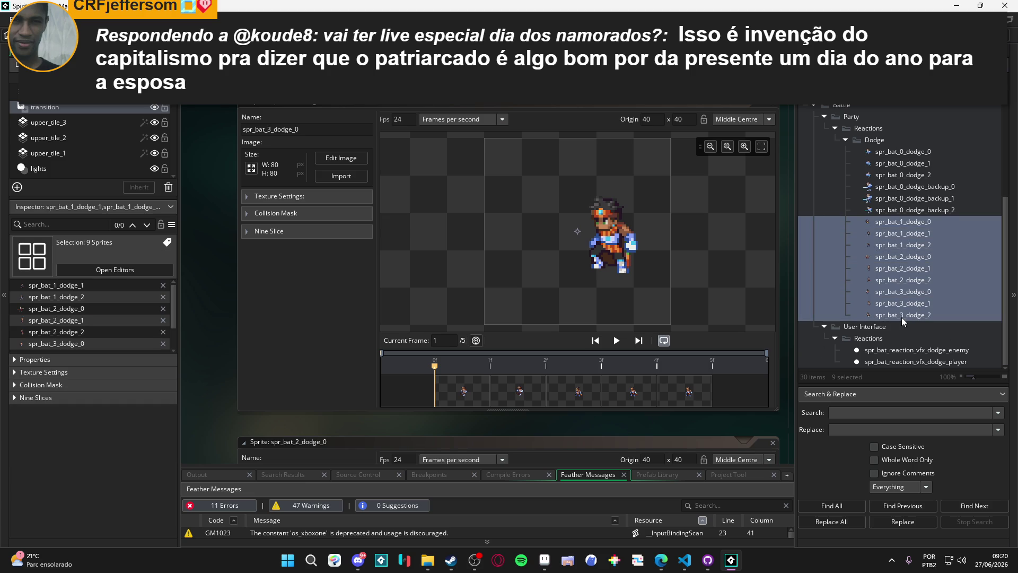
pyautogui.click(902, 227)
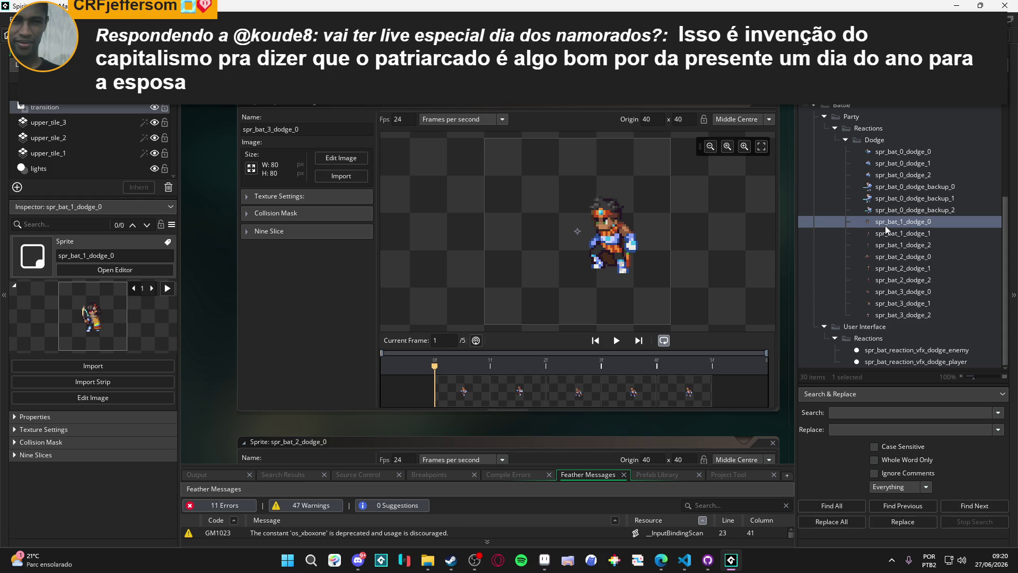
pyautogui.scroll(3, 887, 229)
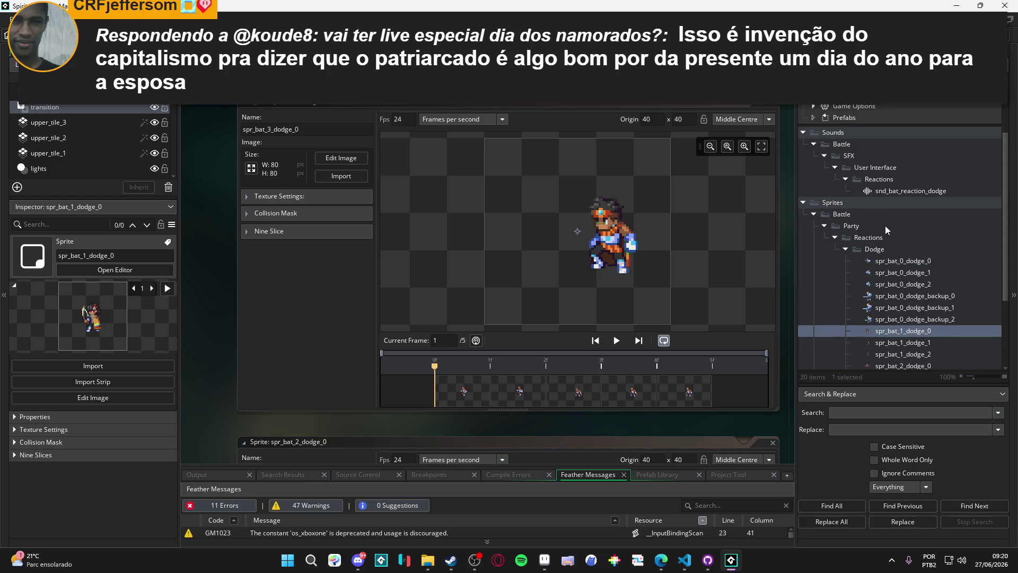
pyautogui.scroll(-2, 887, 229)
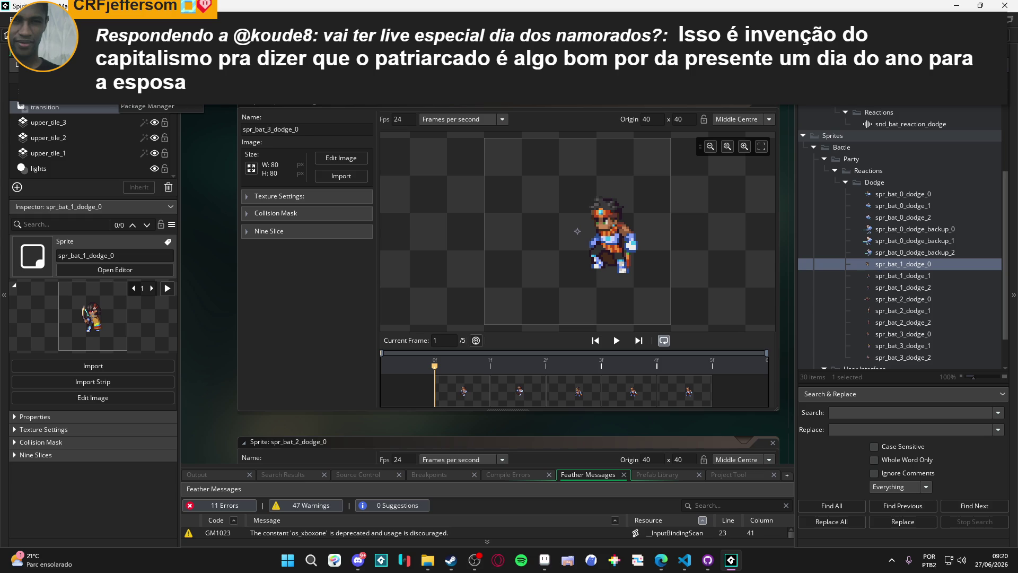
pyautogui.click(117, 96)
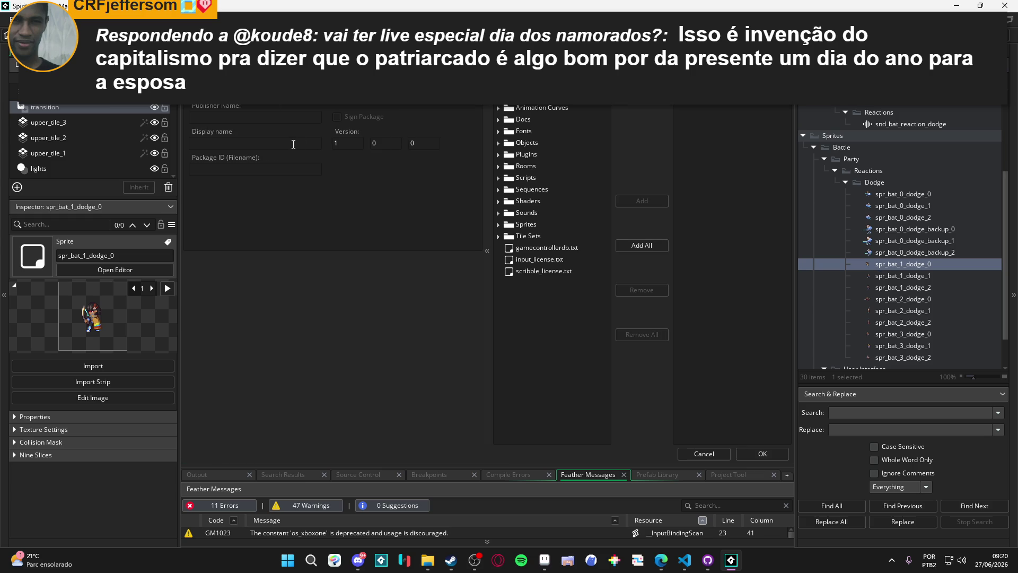
pyautogui.click(291, 118)
# Enter dodge_sprites as the package's publisher name, display name and package ID
pyautogui.write('dodge_spri')
pyautogui.write('tes')
pyautogui.click(254, 143)
pyautogui.hotkey('shift', 'Tab')
pyautogui.hotkey('ctrl', 'c')
pyautogui.press('Tab')
pyautogui.hotkey('ctrl', 'v')
pyautogui.press('Tab')
pyautogui.hotkey('ctrl', 'v')
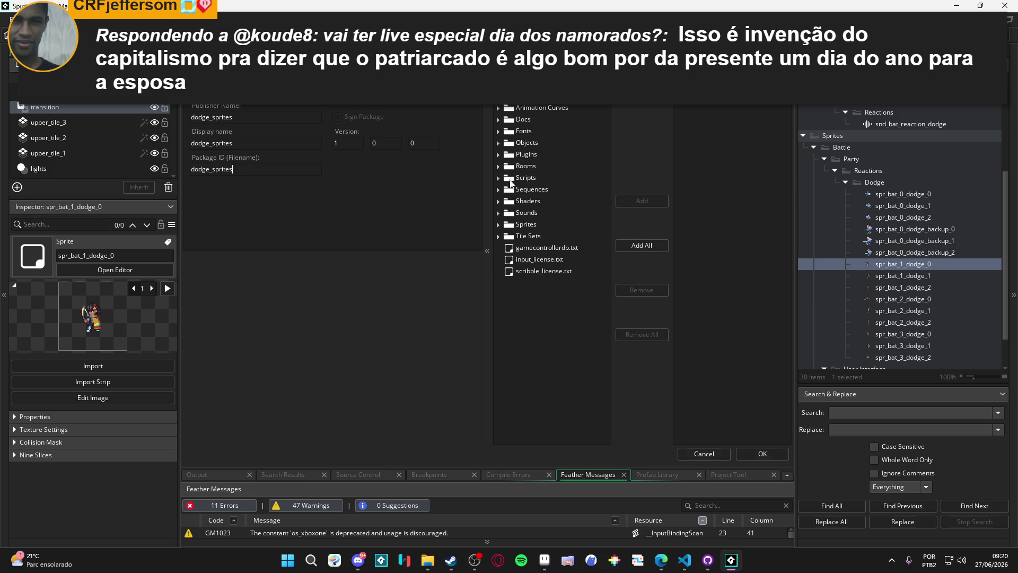
# Add spr_bat_1_dodge_0 through spr_bat_3_dodge_2 from Sprites/Battle/Party/Reactions/Dodge to the package
pyautogui.click(498, 225)
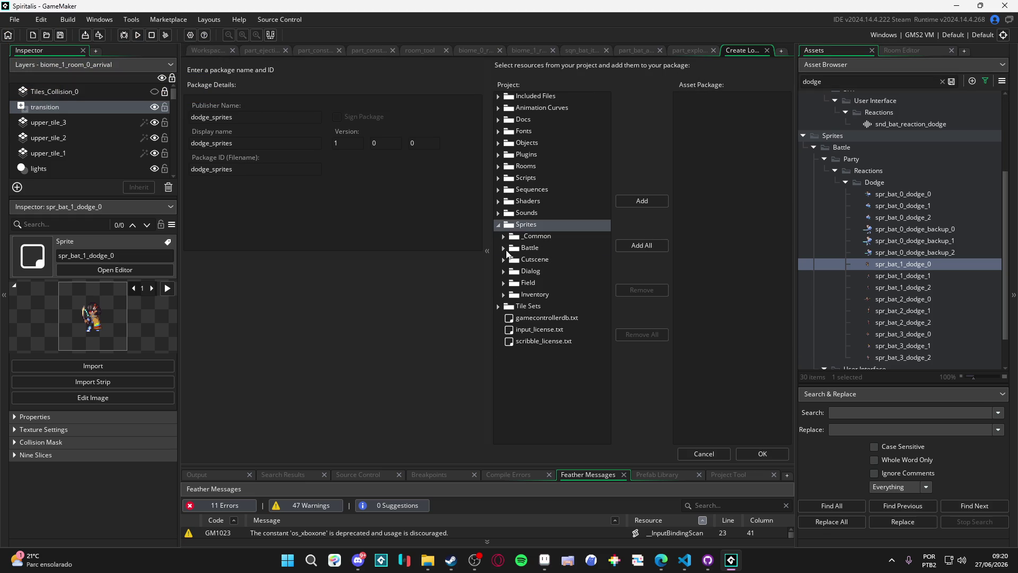
pyautogui.click(505, 248)
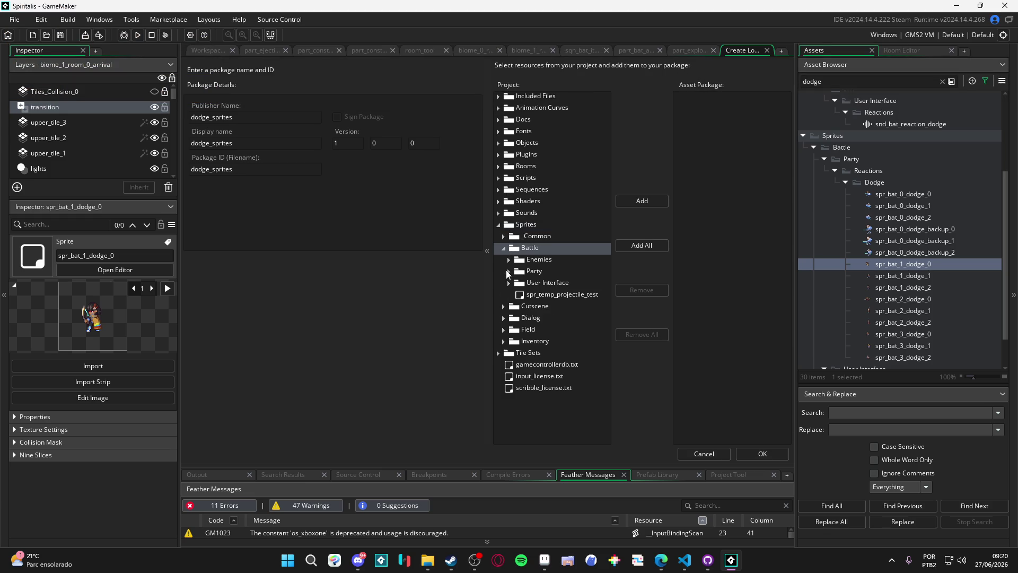
pyautogui.click(508, 273)
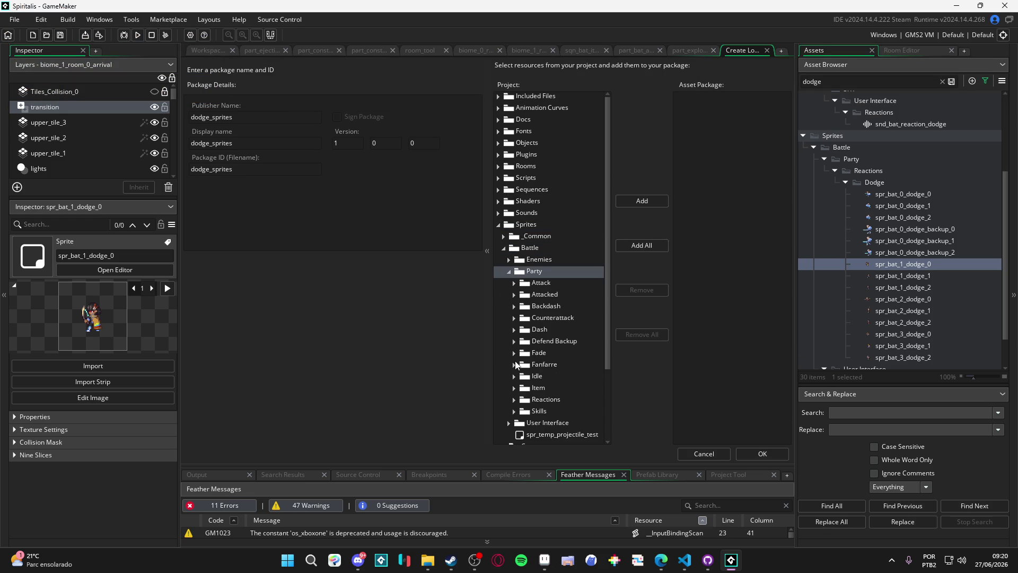
pyautogui.click(514, 400)
pyautogui.scroll(-2, 514, 408)
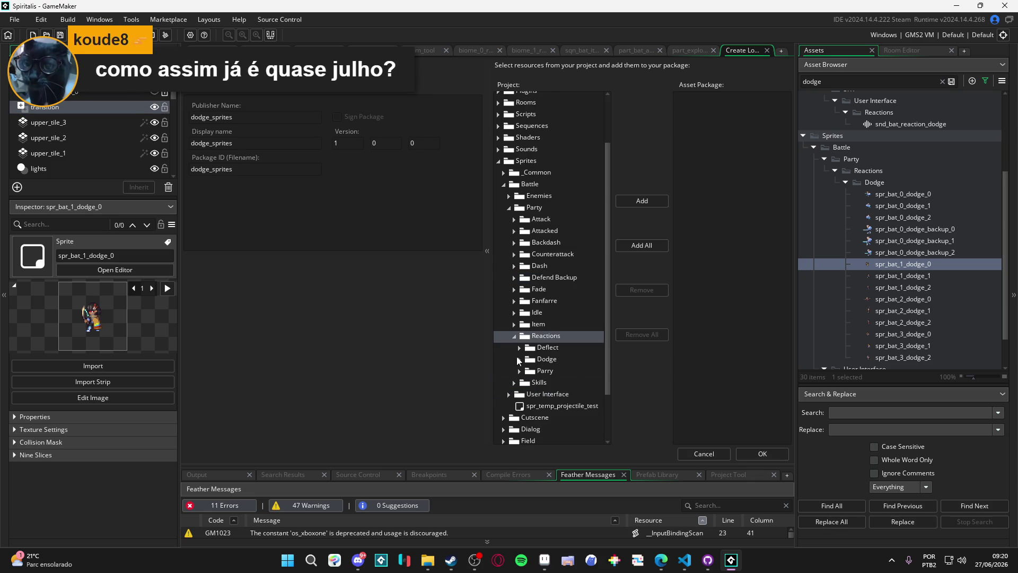
pyautogui.click(519, 360)
pyautogui.scroll(-2, 533, 355)
pyautogui.scroll(-2, 534, 353)
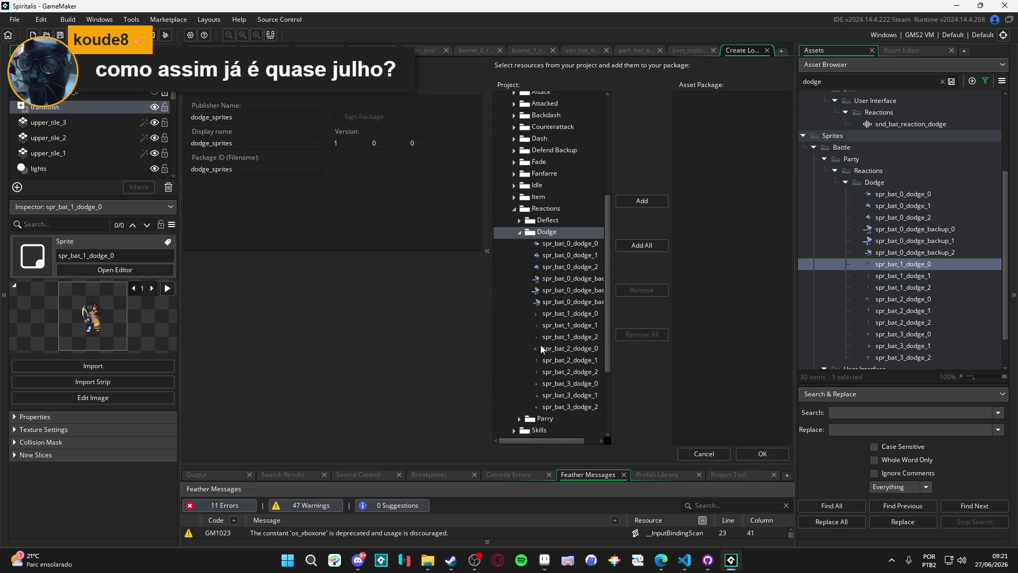
pyautogui.click(554, 316)
pyautogui.keyDown('shift'); pyautogui.click(560, 407); pyautogui.keyUp('shift')
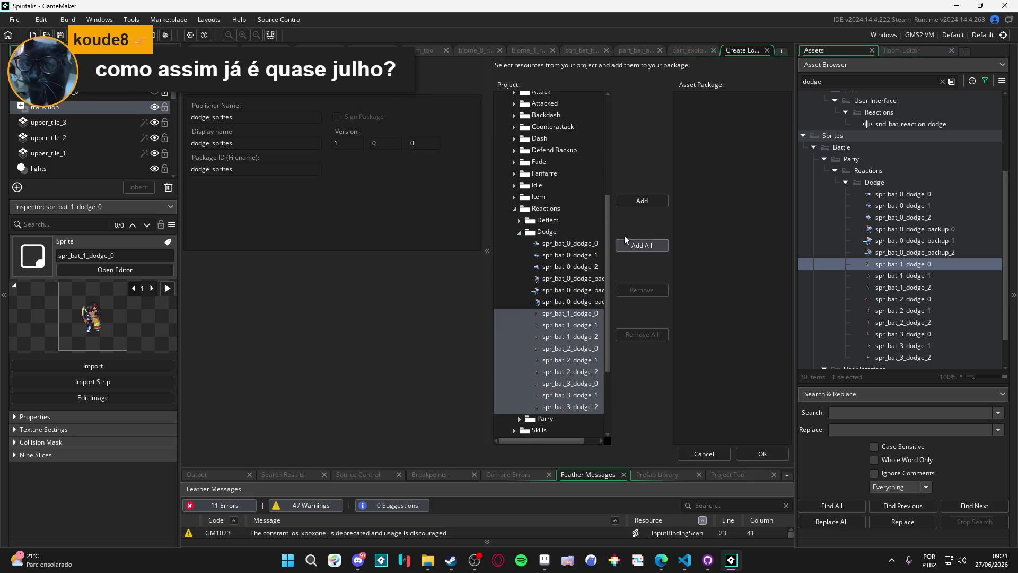
pyautogui.click(643, 201)
# Expand Sprites/Battle/Party/Reactions/Dodge in the package contents to confirm the nine added sprites
pyautogui.click(678, 96)
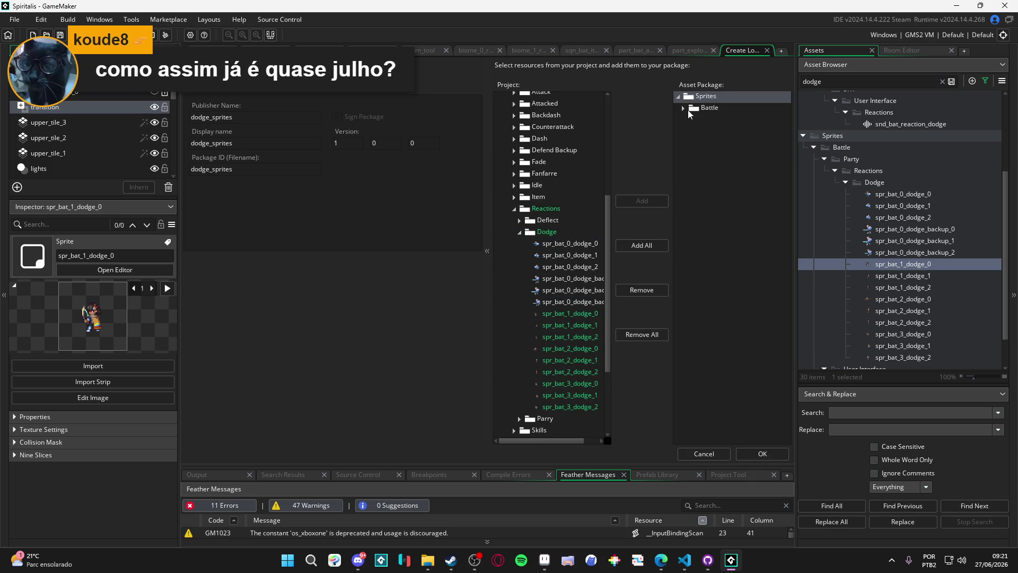
pyautogui.click(684, 107)
pyautogui.click(689, 119)
pyautogui.click(695, 131)
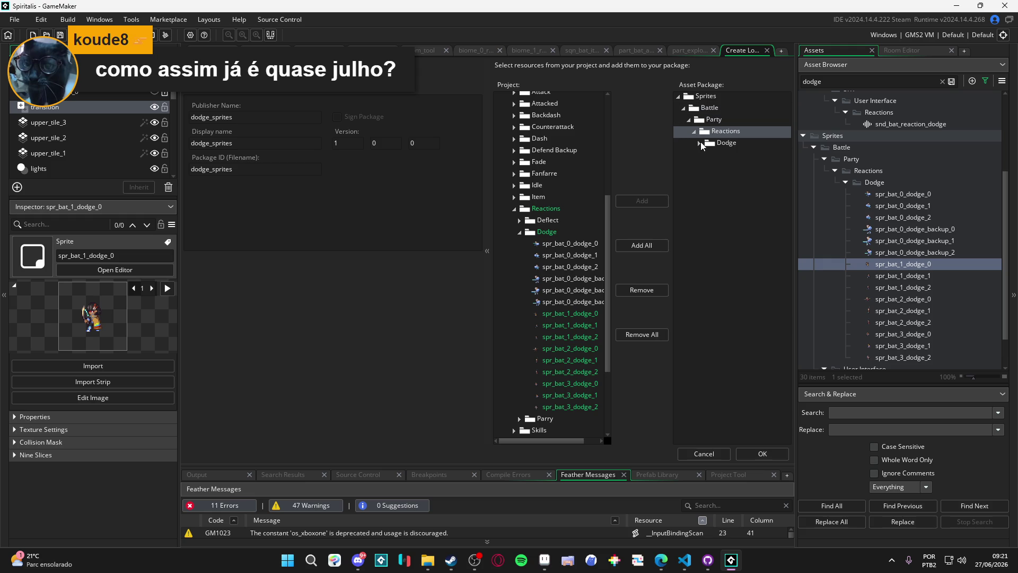
pyautogui.click(700, 142)
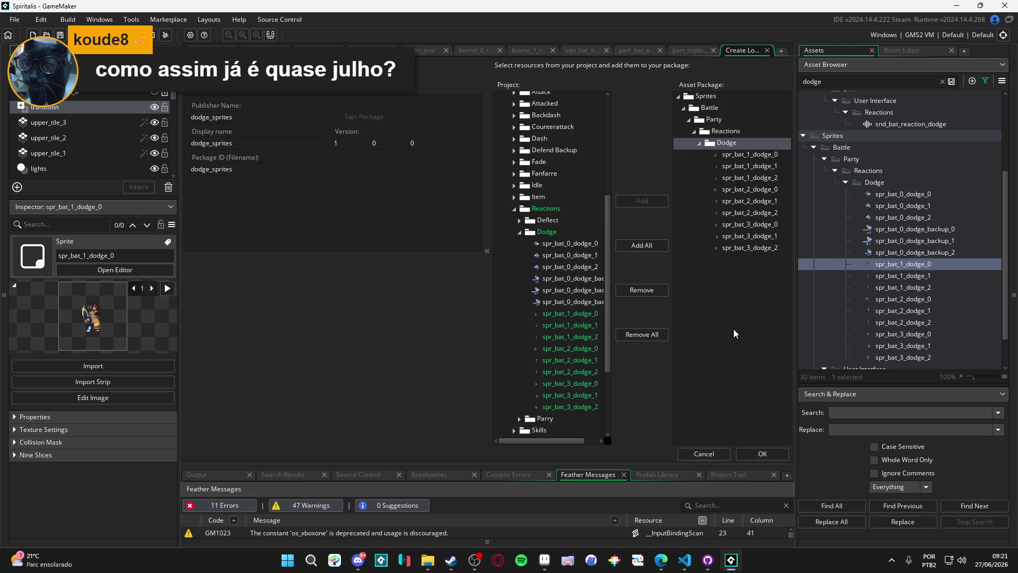
# Save the package as dodge_sprites.yymps one level up in reactions, then open that folder
pyautogui.click(762, 453)
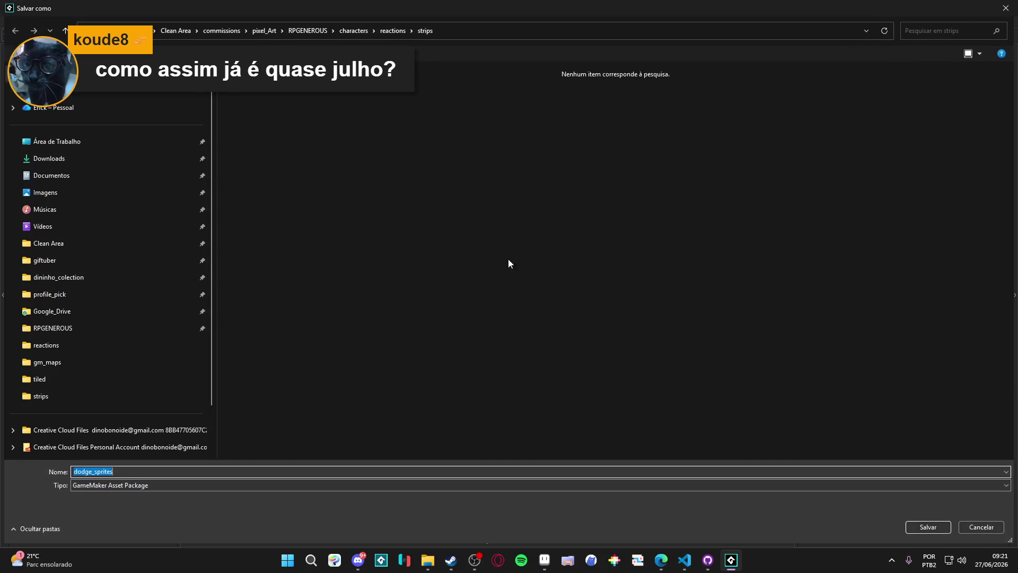
pyautogui.click(381, 34)
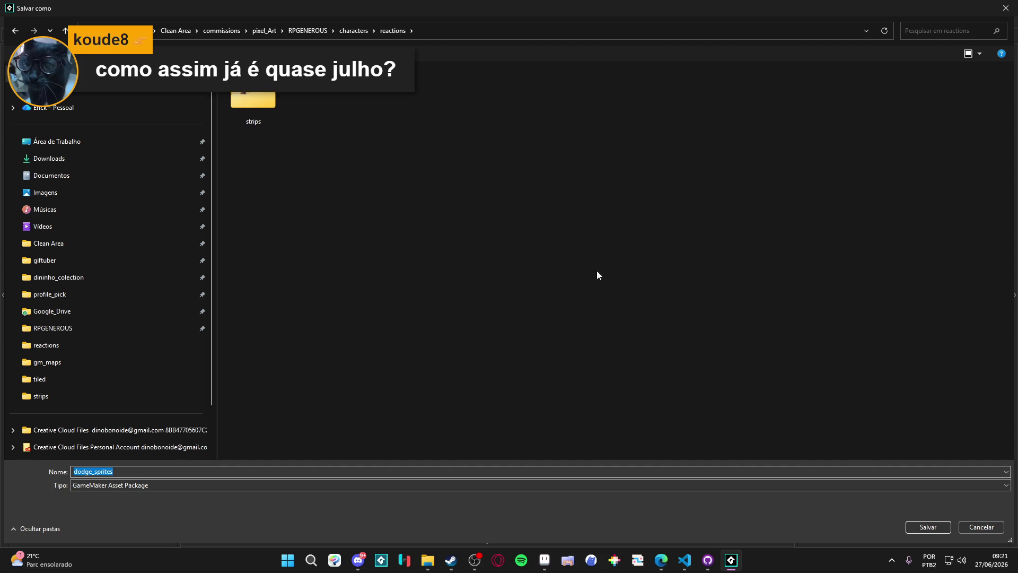
pyautogui.click(927, 526)
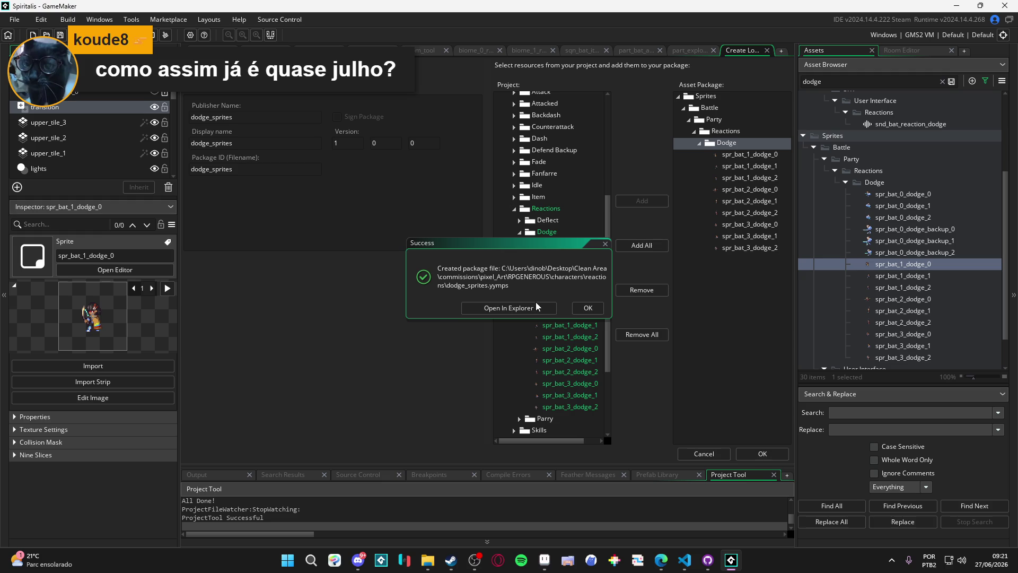
pyautogui.click(534, 307)
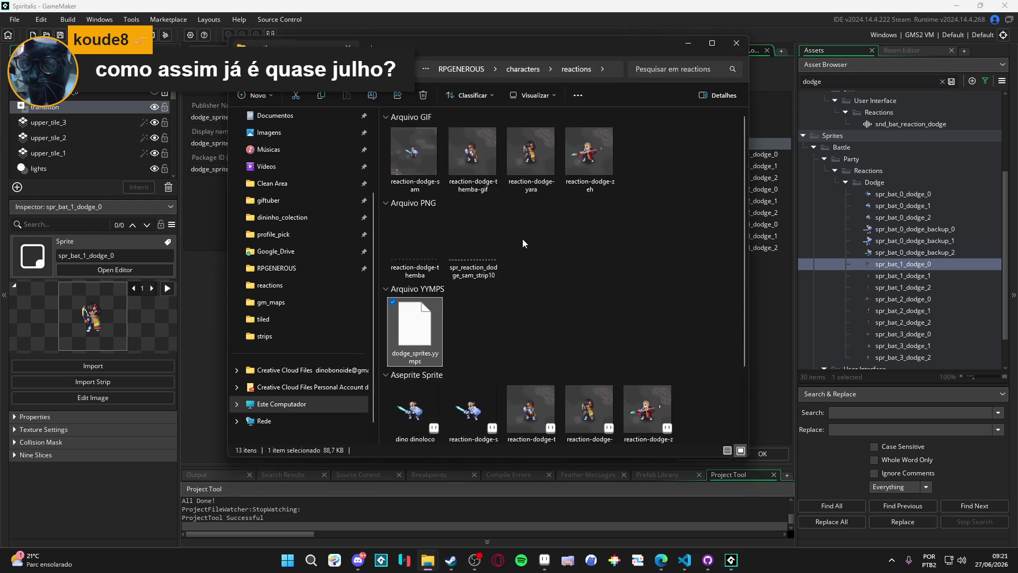
# Look over dodge_sprites.yymps in the reactions folder, then minimize the Explorer window
pyautogui.click(359, 560)
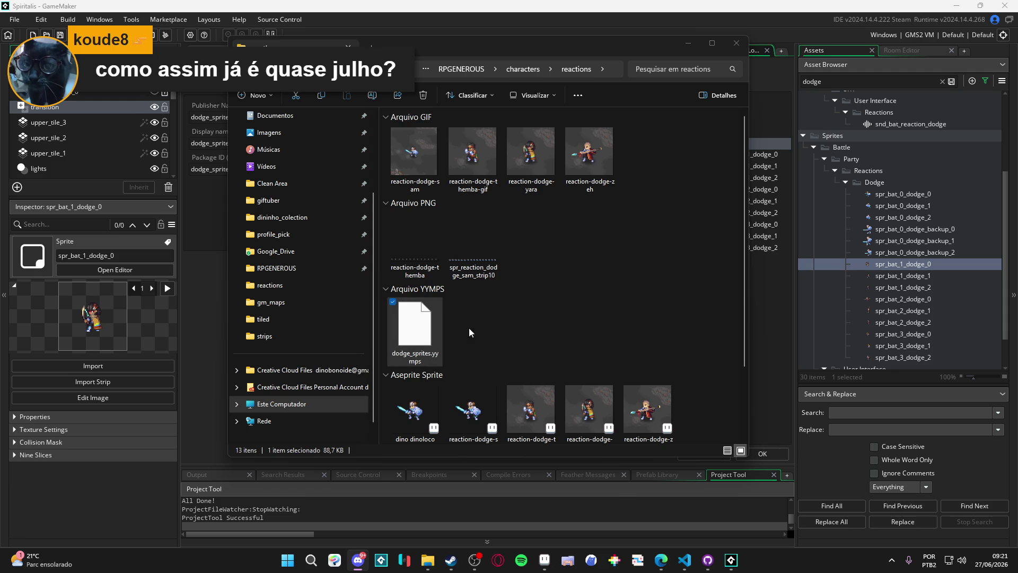
pyautogui.moveTo(416, 326)
pyautogui.mouseDown()
pyautogui.moveTo(303, 312)
pyautogui.moveTo(248, 340)
pyautogui.mouseUp()
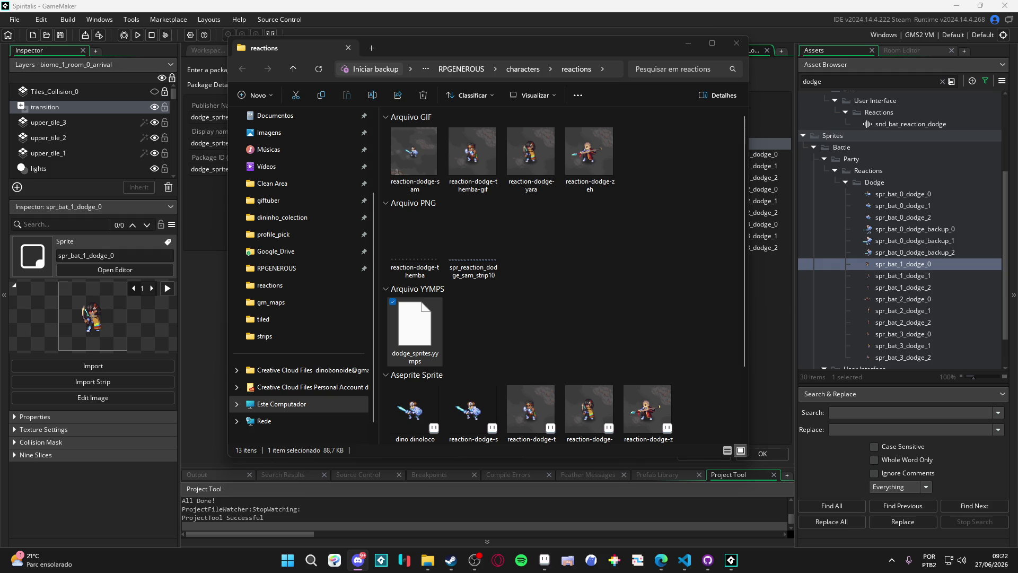
pyautogui.click(688, 43)
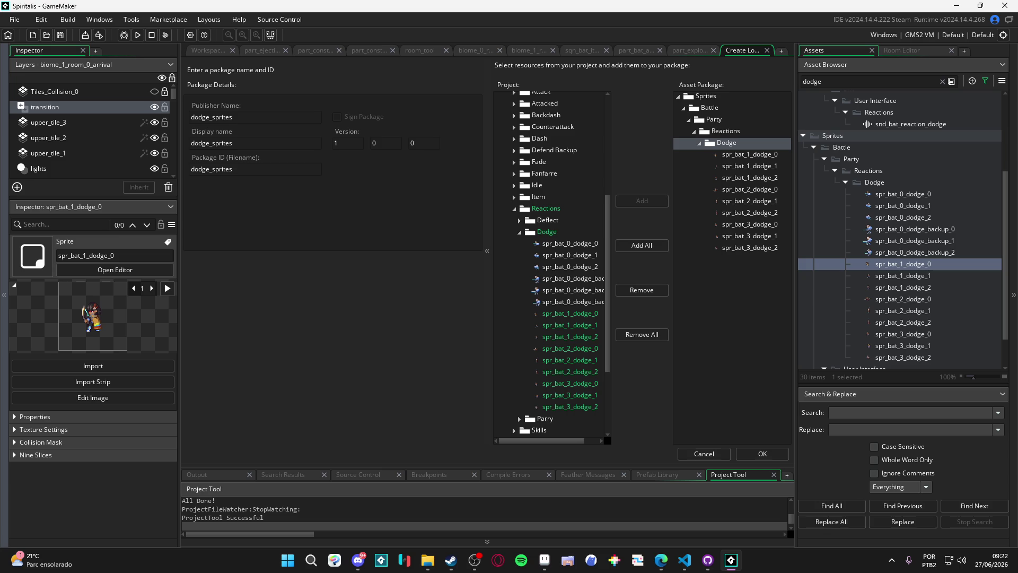
# Cancel Create Local Package and bring up Aseprite showing reaction-dodge-yara.aseprite
pyautogui.hotkey('alt', 'Tab')
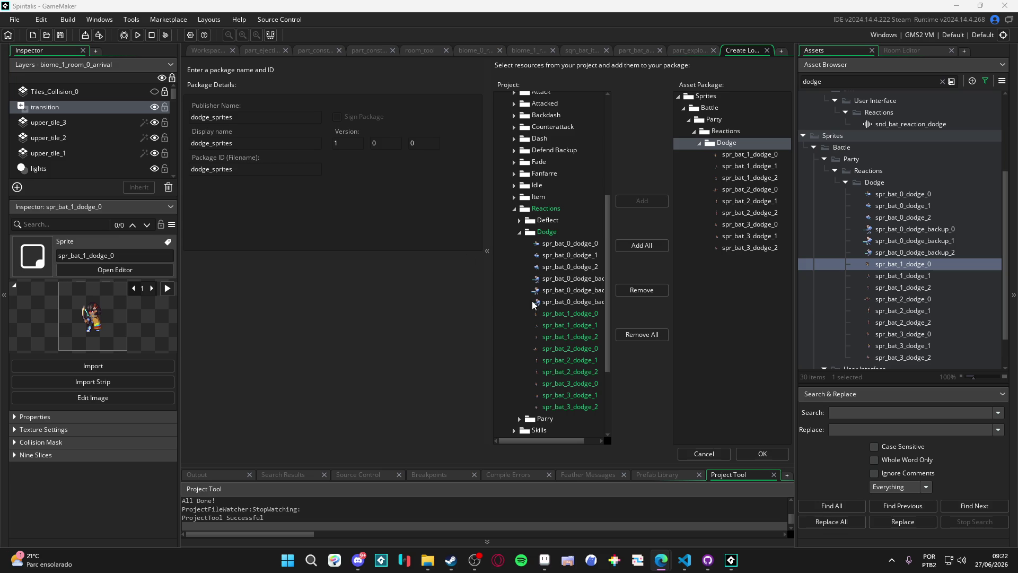
pyautogui.click(704, 453)
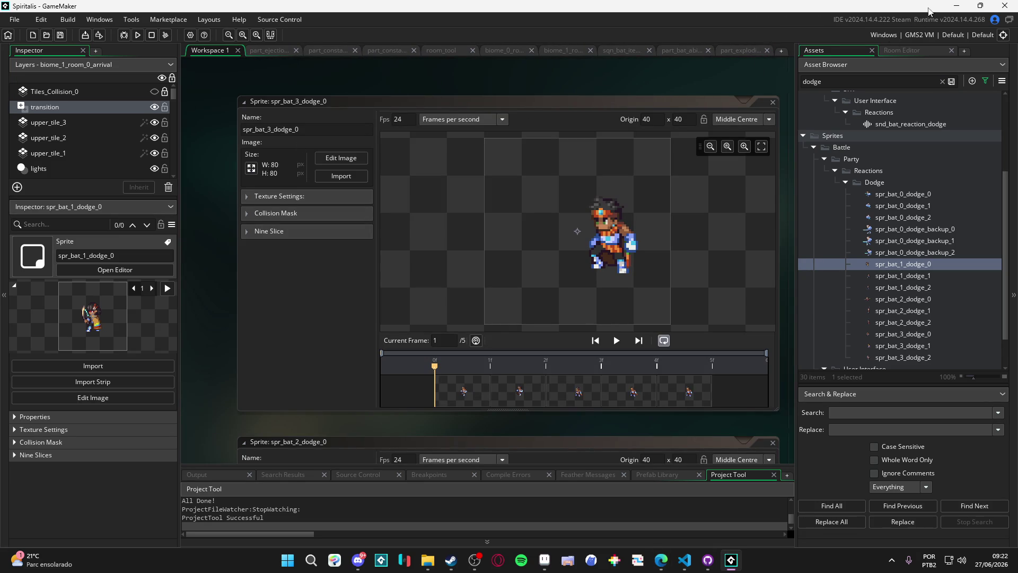
pyautogui.click(545, 560)
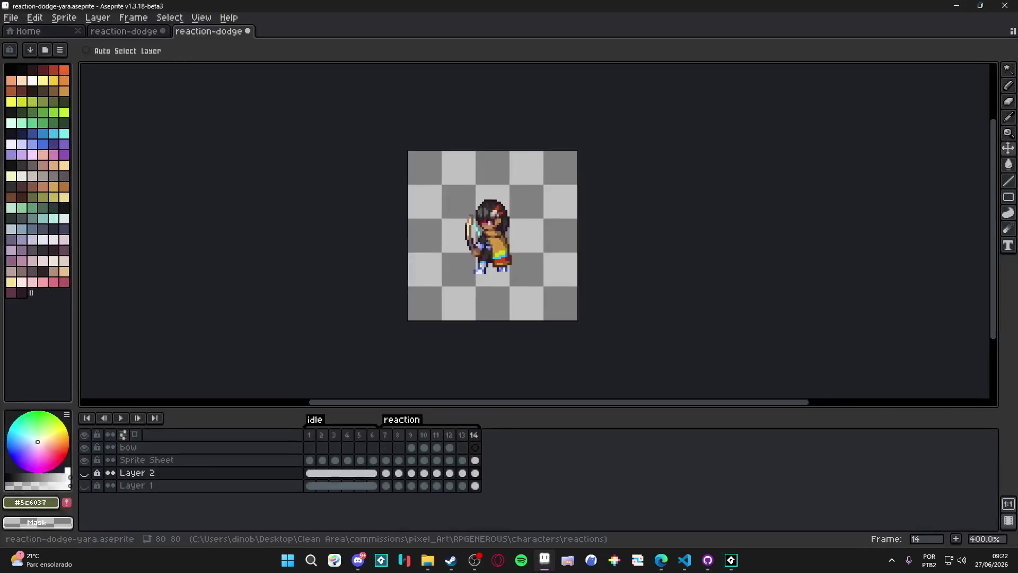
# Close the reaction-dodge-yara and reaction-dodge-sam tabs, choosing Don't Save for each
pyautogui.click(661, 560)
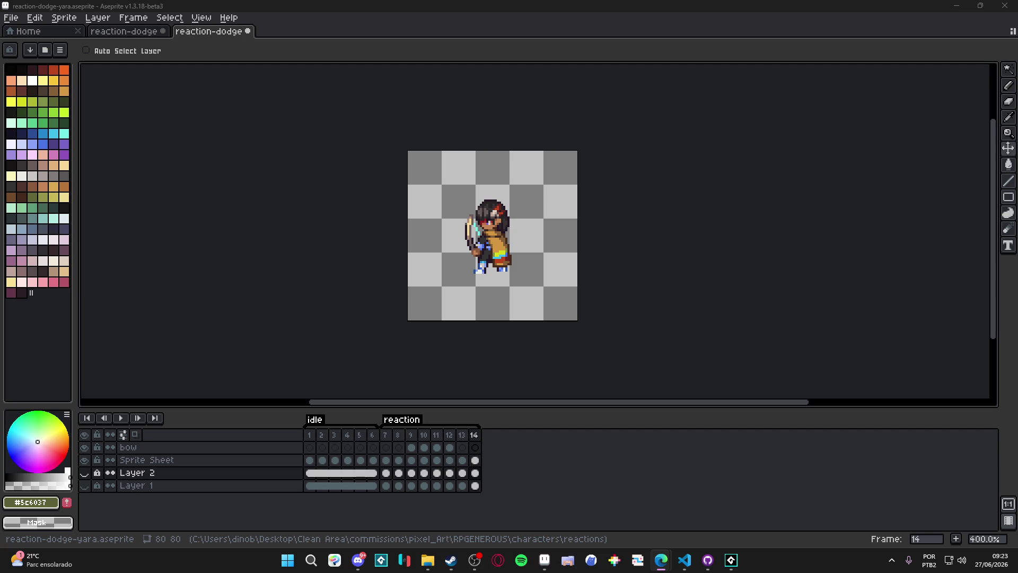
pyautogui.click(248, 31)
pyautogui.click(508, 303)
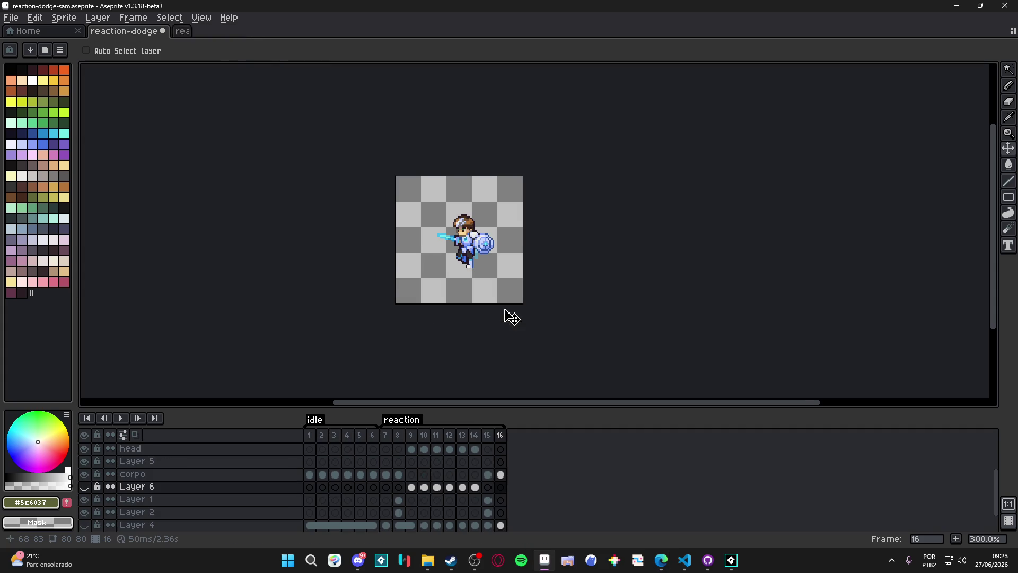
pyautogui.click(163, 31)
pyautogui.click(508, 303)
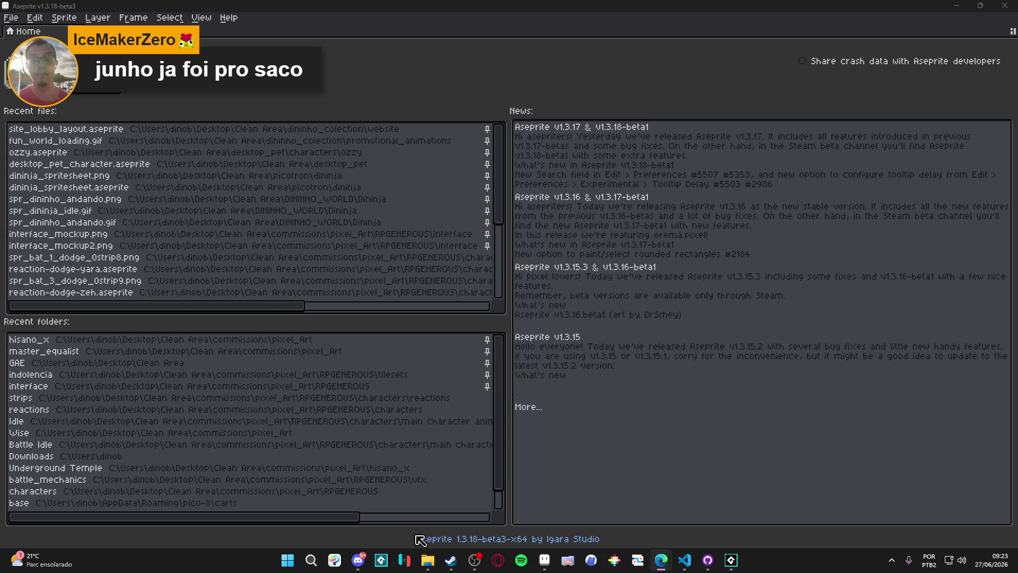
# Browse from the recent strips folder via RPGENEROUS and pixel_Art to open John Bleuet.aseprite
pyautogui.click(388, 481)
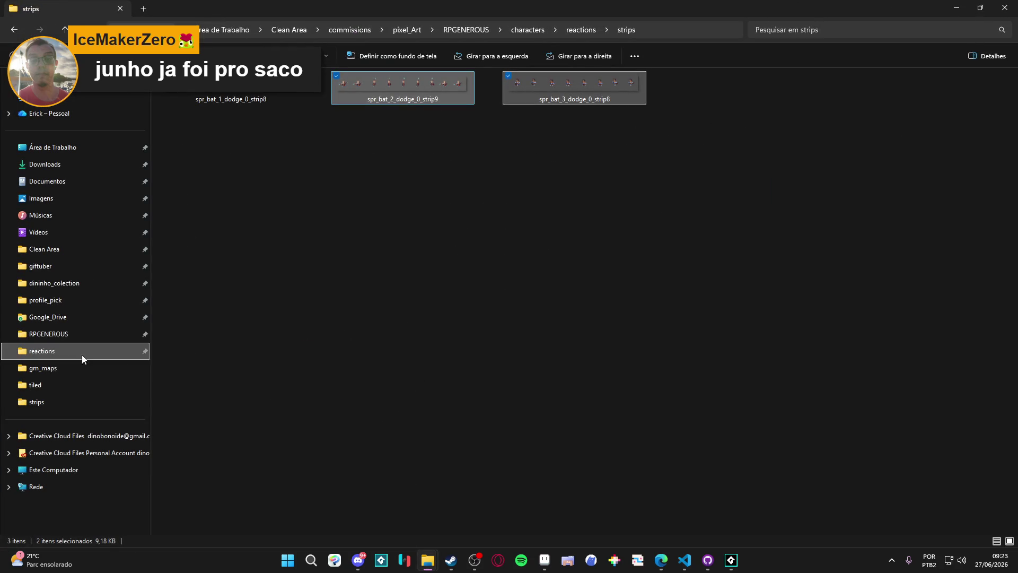
pyautogui.click(74, 334)
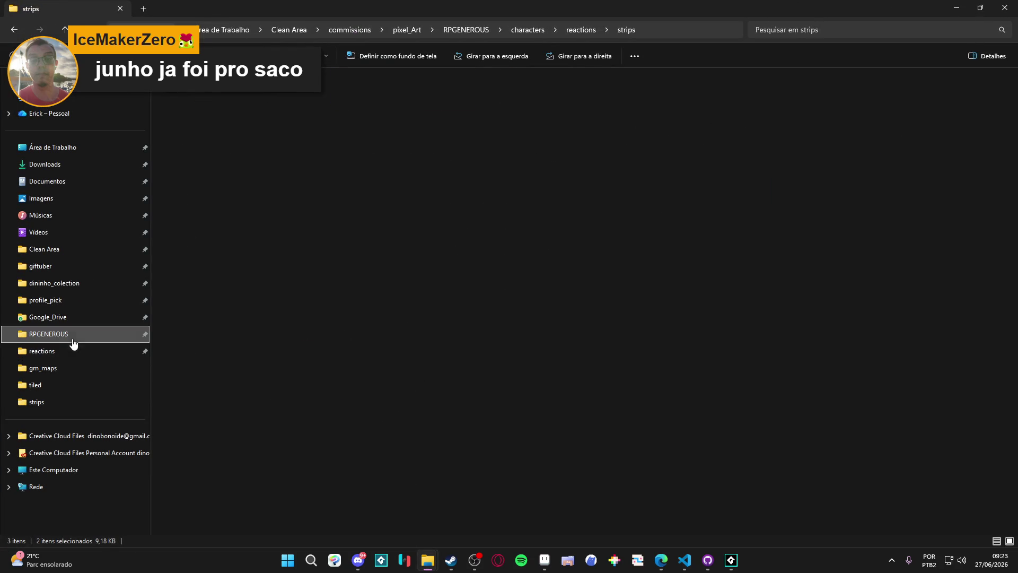
pyautogui.click(412, 29)
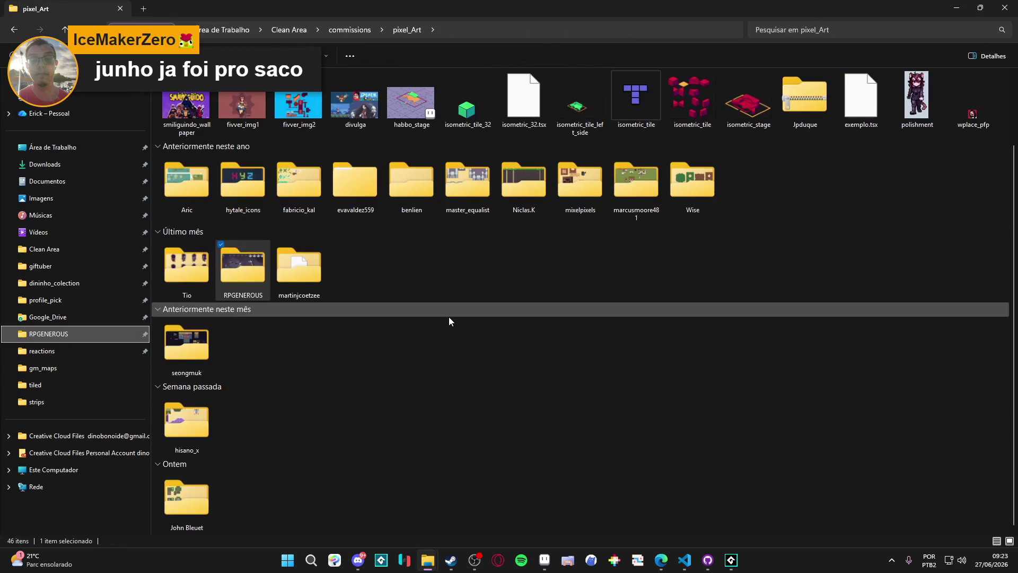
pyautogui.doubleClick(197, 513)
pyautogui.doubleClick(205, 108)
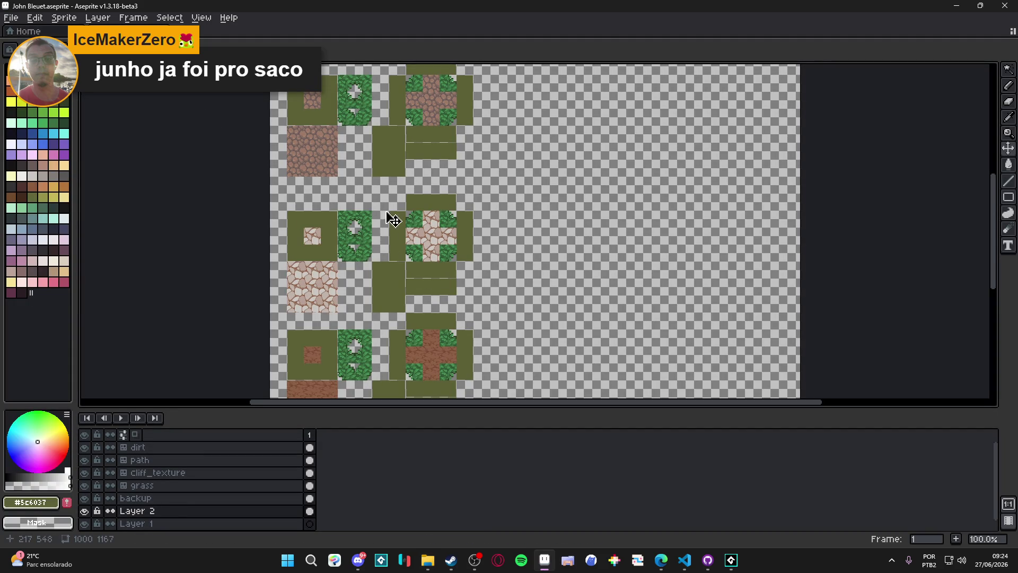
pyautogui.moveTo(394, 212)
pyautogui.mouseDown()
pyautogui.moveTo(447, 296)
pyautogui.moveTo(366, 207)
pyautogui.mouseUp()
pyautogui.scroll(2, 447, 296)
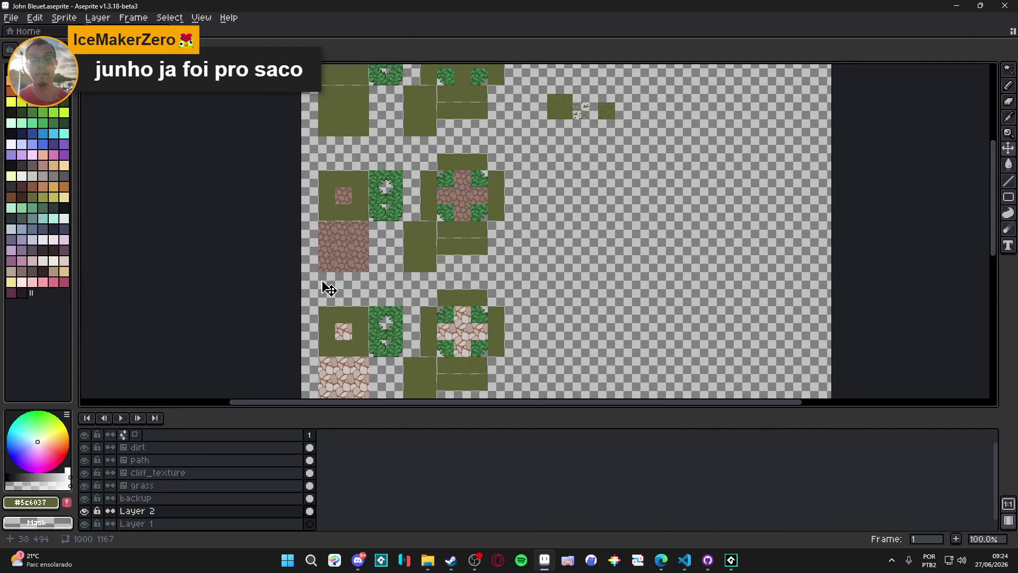
pyautogui.moveTo(325, 289); pyautogui.dragTo(348, 228)
pyautogui.moveTo(352, 191)
pyautogui.mouseDown()
pyautogui.moveTo(352, 300)
pyautogui.moveTo(370, 186)
pyautogui.moveTo(362, 169)
pyautogui.moveTo(371, 291)
pyautogui.moveTo(388, 310)
pyautogui.mouseUp()
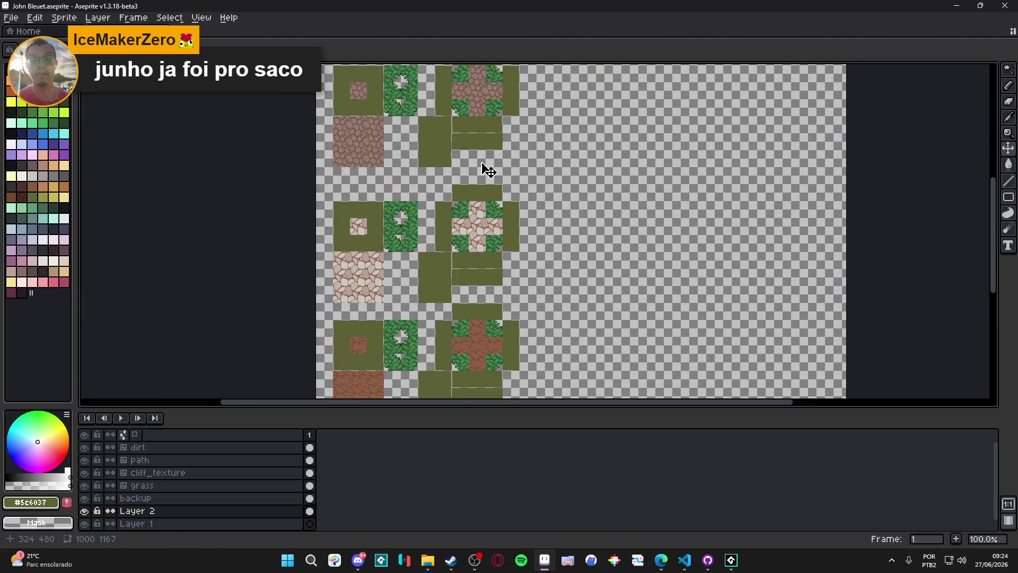
pyautogui.moveTo(495, 177); pyautogui.dragTo(513, 332)
pyautogui.scroll(1, 370, 143)
pyautogui.scroll(-1, 396, 148)
pyautogui.moveTo(408, 311)
pyautogui.mouseDown()
pyautogui.moveTo(405, 254)
pyautogui.moveTo(364, 164)
pyautogui.moveTo(366, 282)
pyautogui.moveTo(394, 193)
pyautogui.mouseUp()
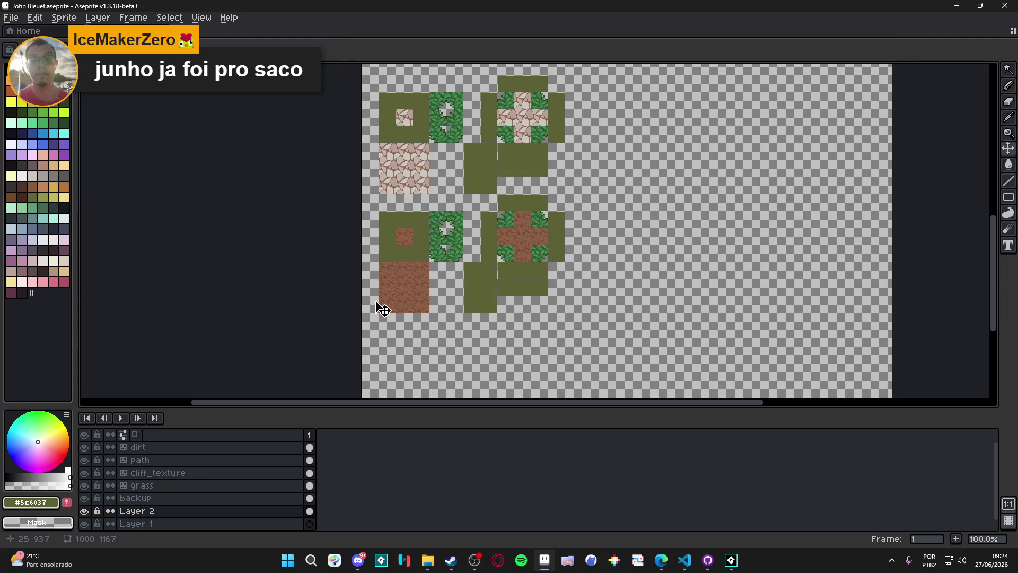
pyautogui.hotkey('alt', 'Tab')
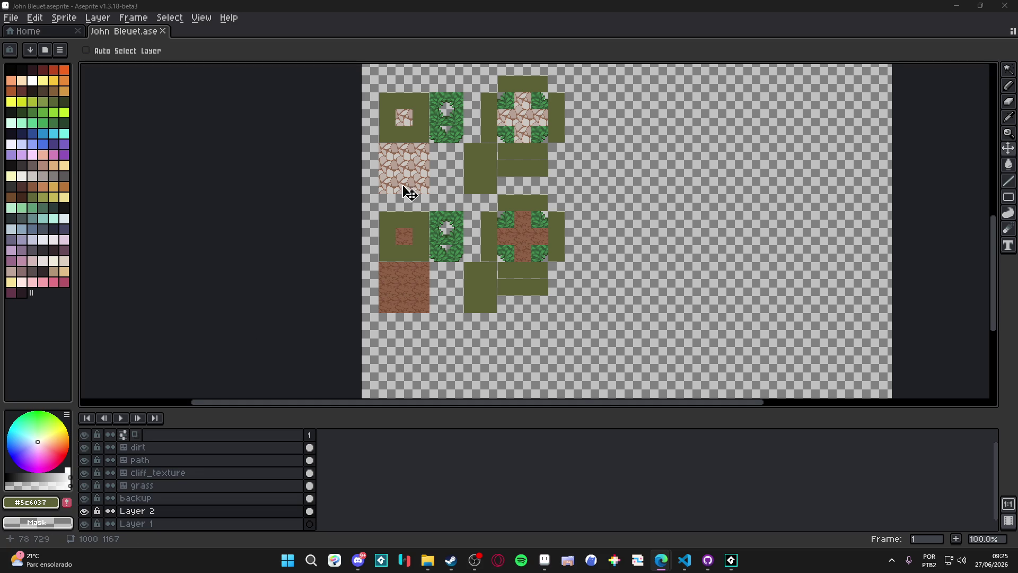
pyautogui.scroll(3, 405, 175)
pyautogui.scroll(-3, 406, 170)
pyautogui.scroll(2, 406, 170)
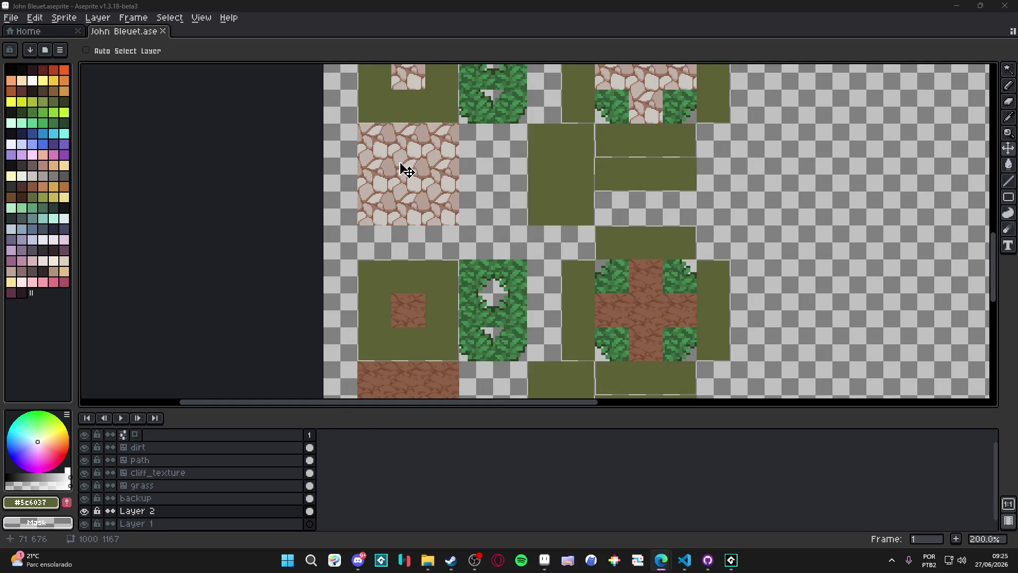
pyautogui.scroll(-1, 406, 170)
pyautogui.scroll(1, 400, 295)
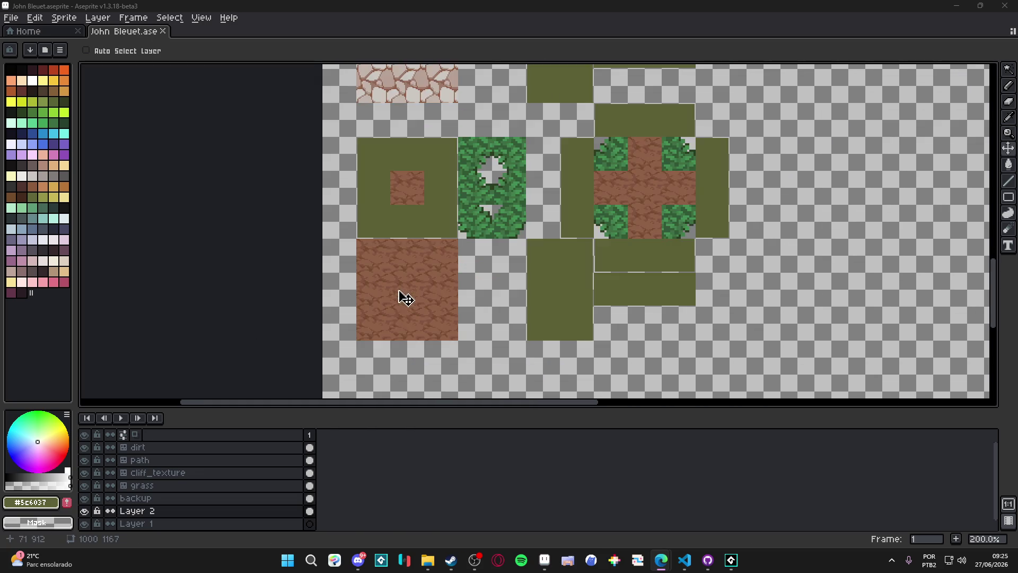
pyautogui.scroll(2, 395, 326)
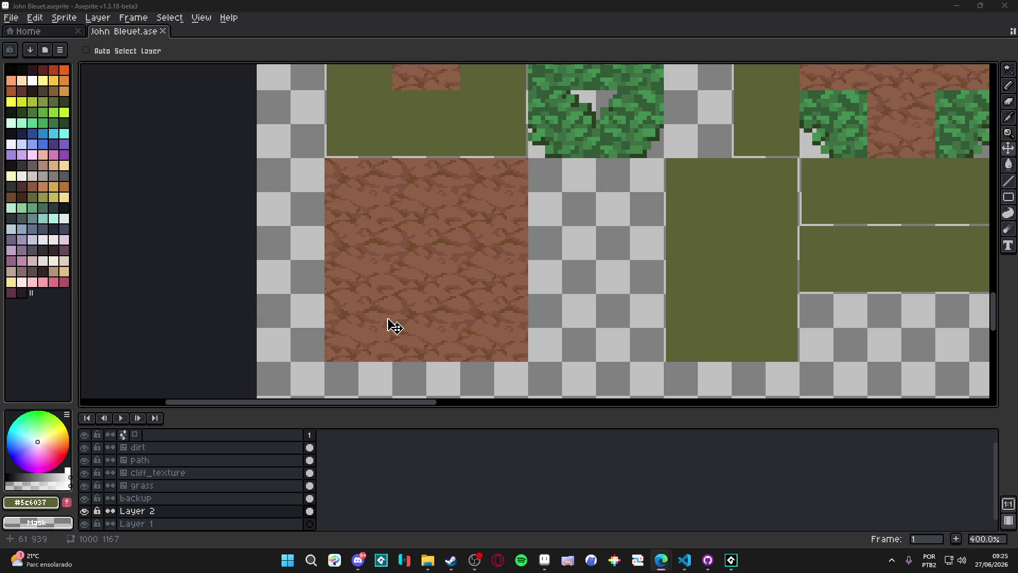
pyautogui.scroll(-3, 395, 326)
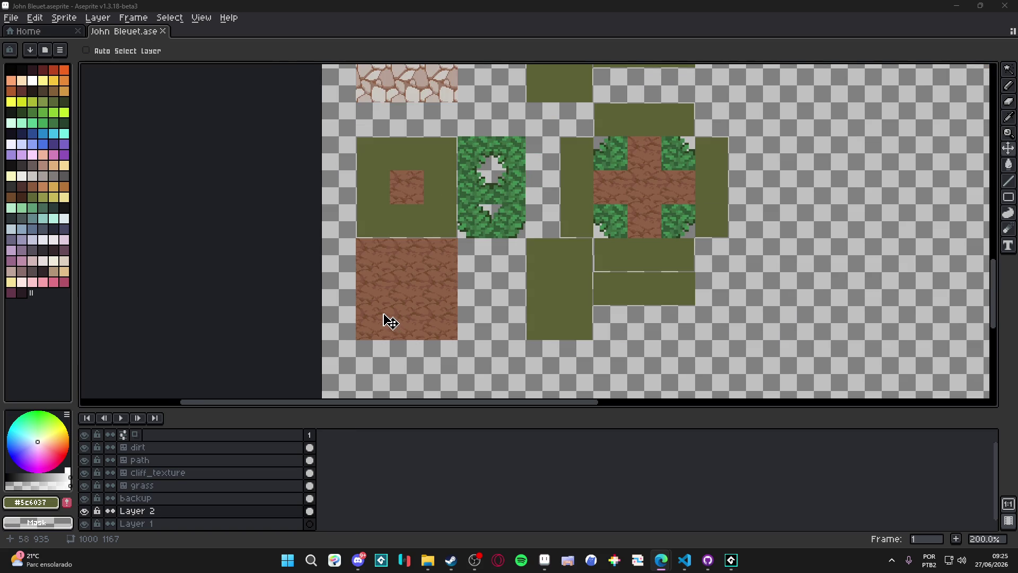
pyautogui.scroll(-1, 390, 321)
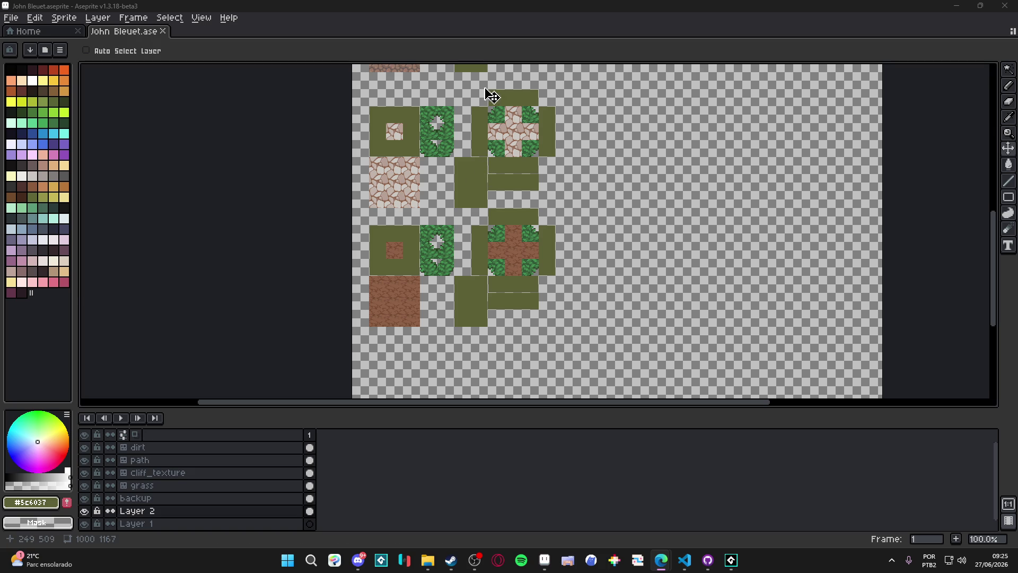
pyautogui.moveTo(410, 209); pyautogui.dragTo(405, 214)
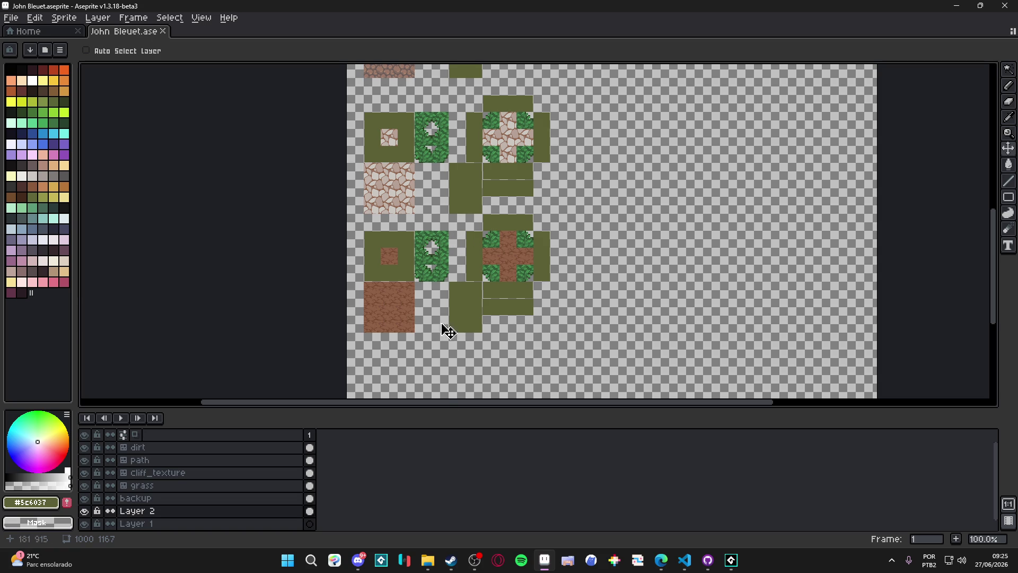
pyautogui.moveTo(456, 409)
pyautogui.mouseDown()
pyautogui.moveTo(462, 430)
pyautogui.moveTo(462, 377)
pyautogui.mouseUp()
pyautogui.moveTo(519, 251)
pyautogui.mouseDown()
pyautogui.moveTo(476, 289)
pyautogui.moveTo(471, 257)
pyautogui.mouseUp()
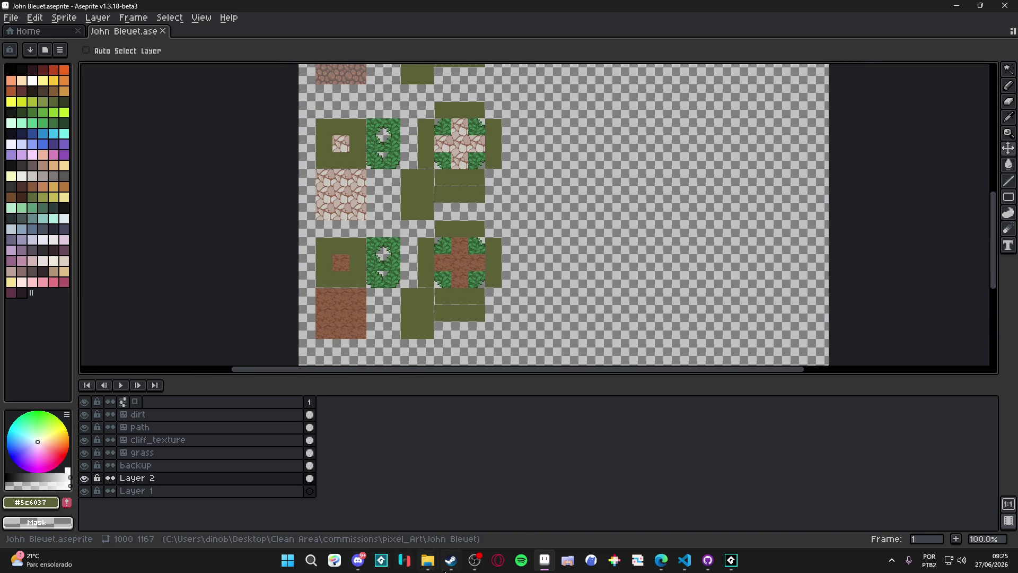
pyautogui.moveTo(427, 561)
pyautogui.press('super')
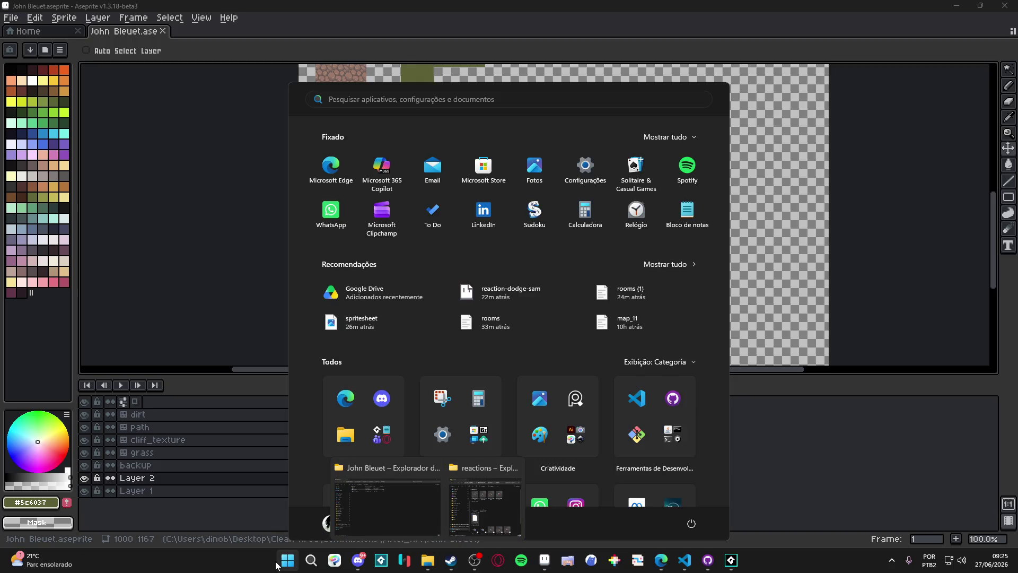
# Search Windows for 'lotov' and open spr_template_tile47_16x16_by_lotovik.aseprite in Aseprite
pyautogui.click(284, 562)
pyautogui.click(292, 559)
pyautogui.write('lotov')
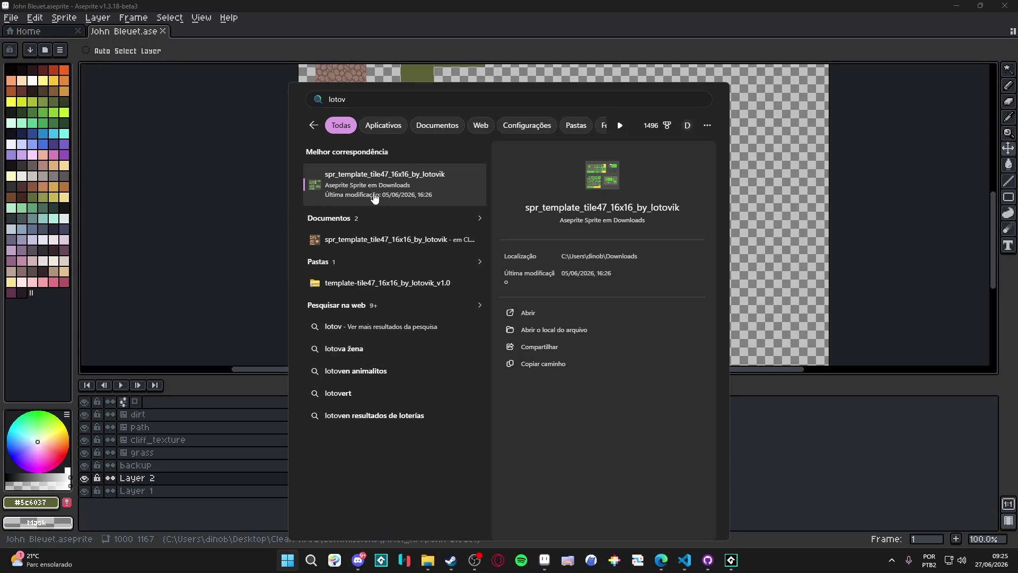
pyautogui.click(371, 242)
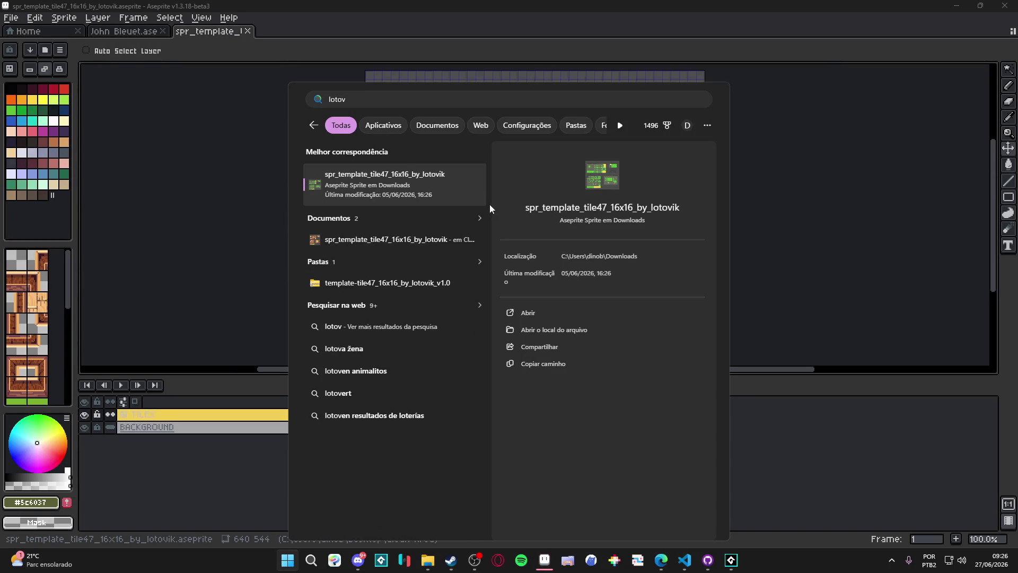
pyautogui.scroll(1, 491, 132)
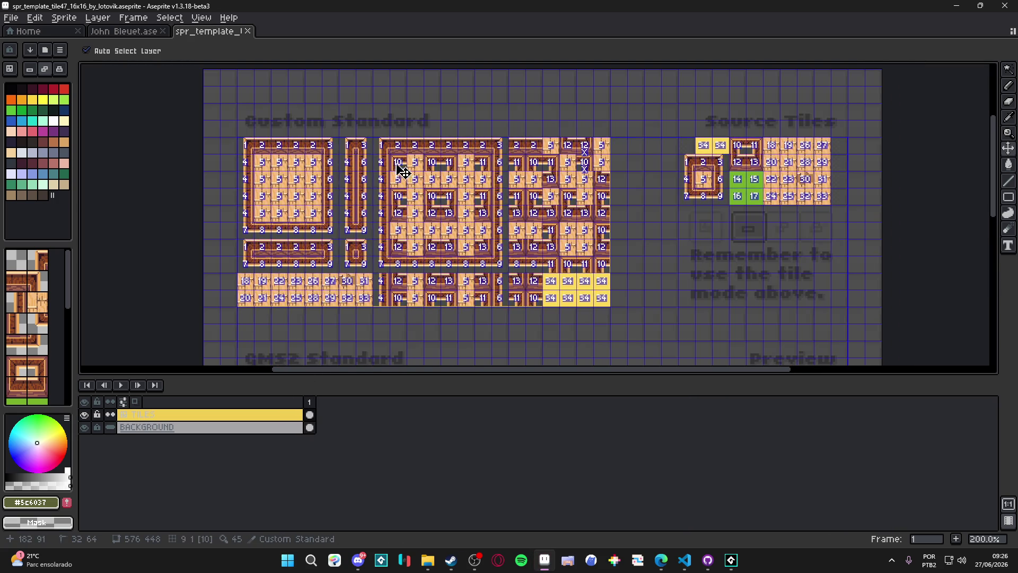
# Zoom in on the Custom Standard tiles to see their wooden frame textures
pyautogui.scroll(1, 395, 166)
pyautogui.scroll(1, 417, 175)
pyautogui.scroll(-2, 418, 175)
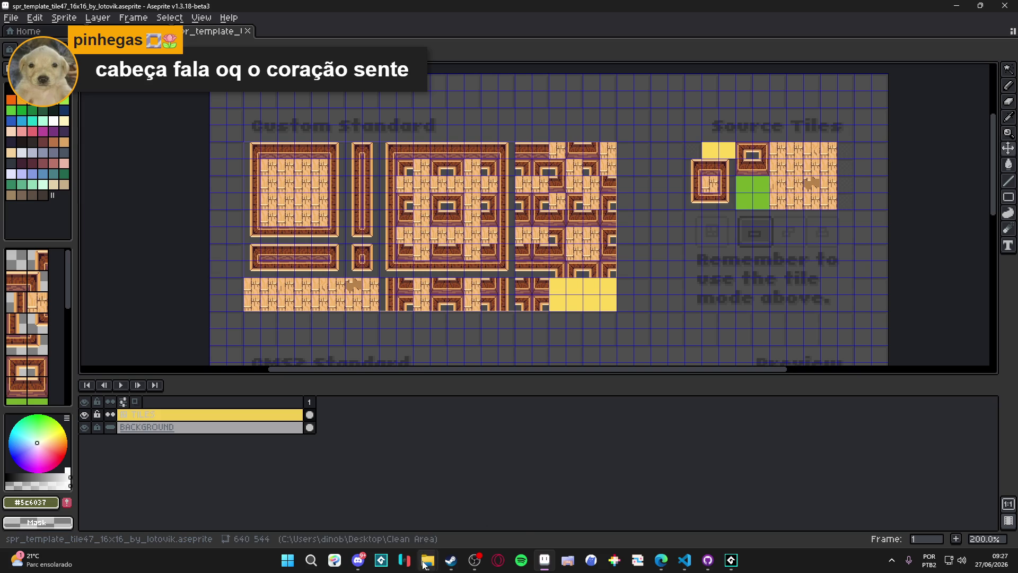
# Start Save As for the tile template and browse up to the pixel_Art folder
pyautogui.moveTo(428, 560)
pyautogui.click(363, 517)
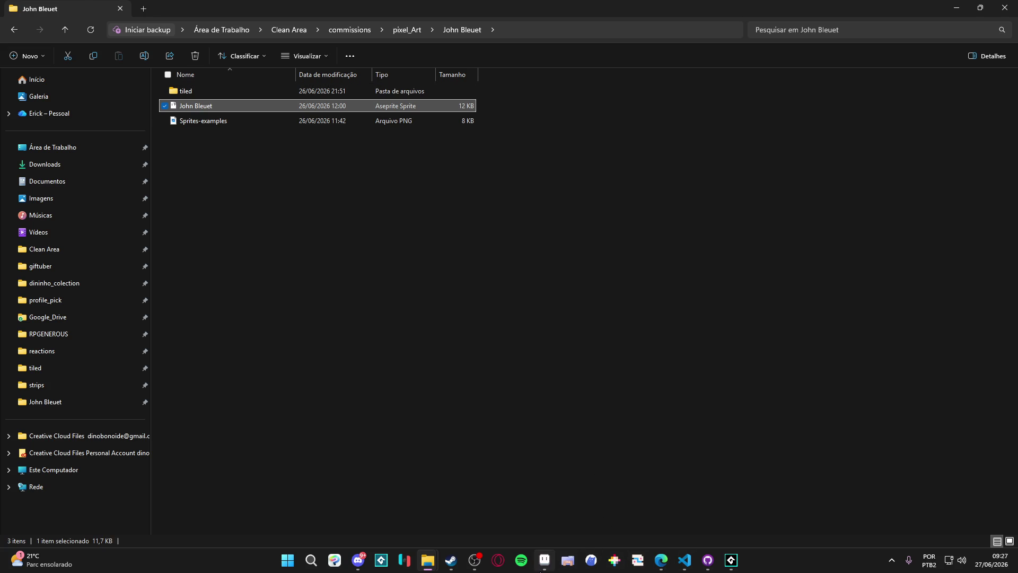
pyautogui.click(542, 563)
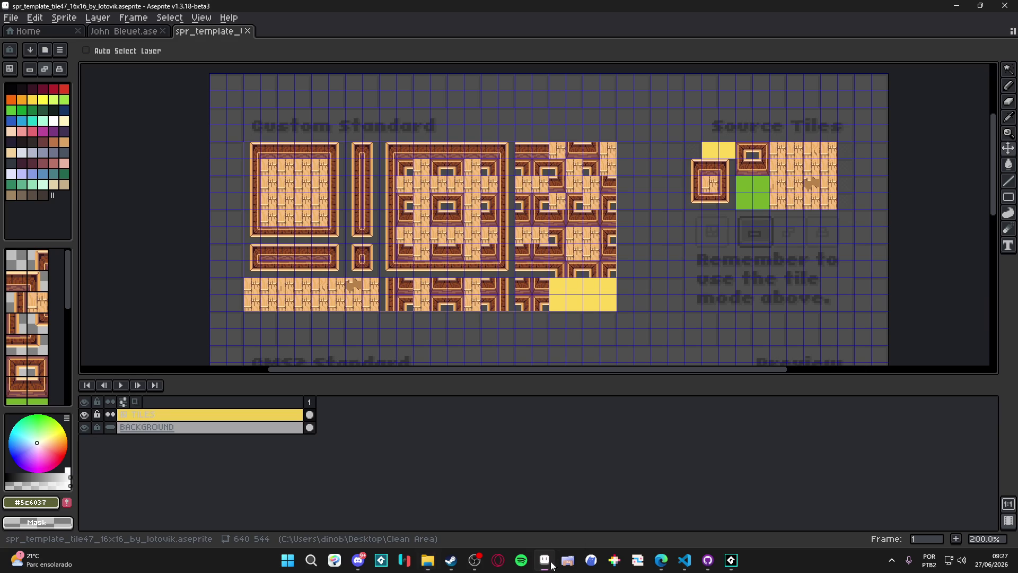
pyautogui.click(11, 19)
pyautogui.click(32, 91)
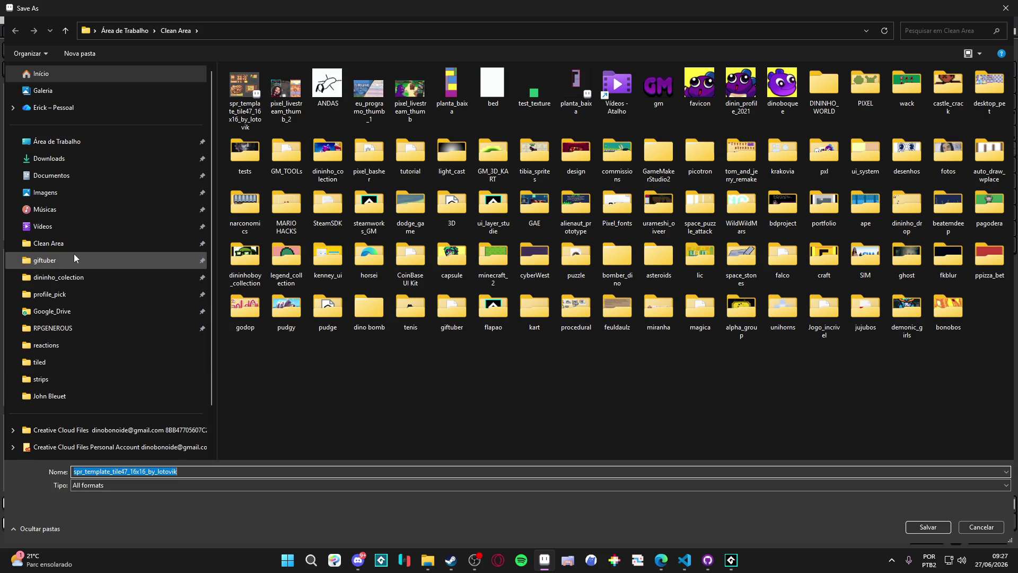
pyautogui.click(62, 397)
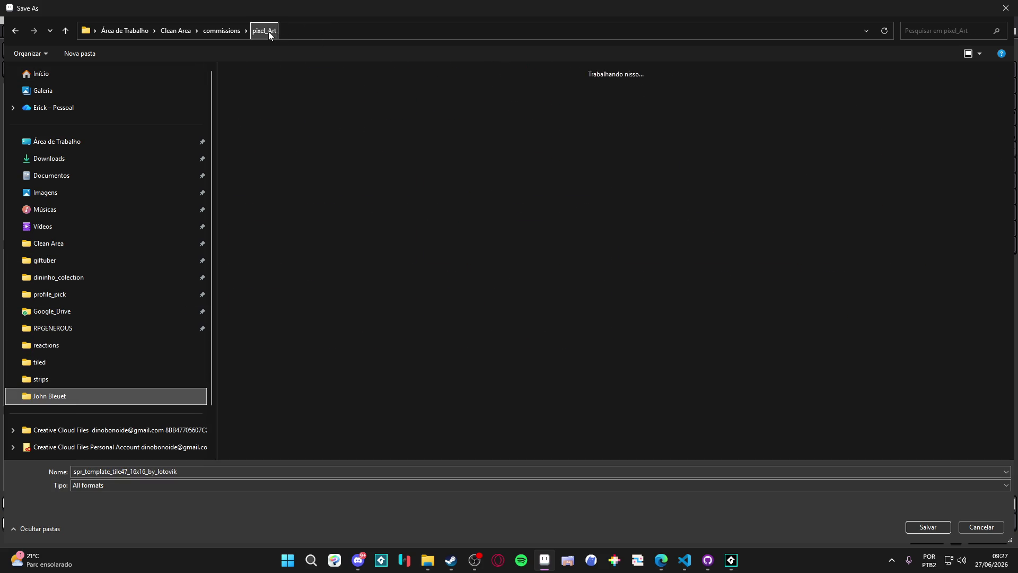
pyautogui.click(269, 30)
# Create a new folder named TEMPLATES inside pixel_Art and enter it
pyautogui.rightClick(509, 425)
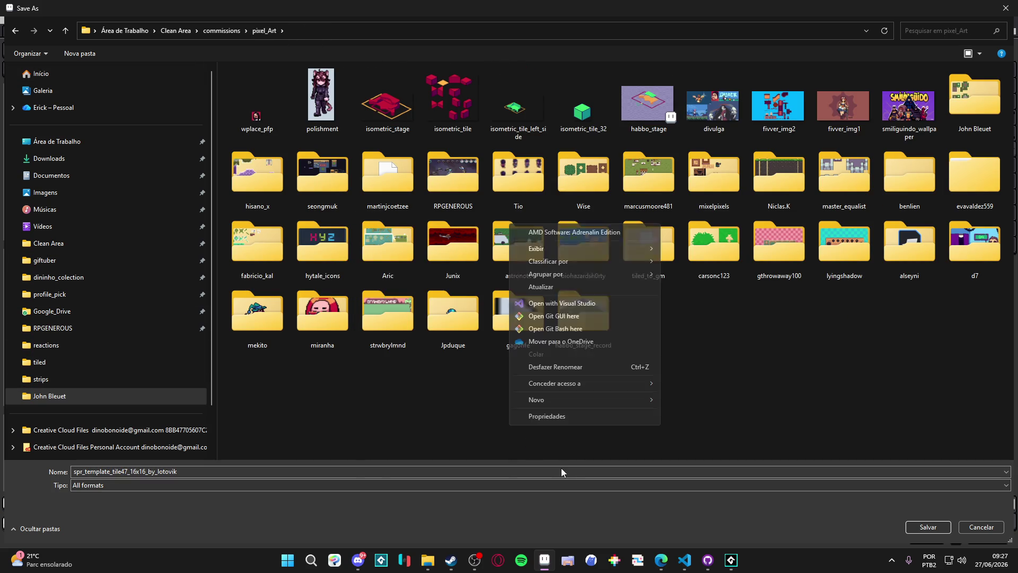
pyautogui.moveTo(602, 400)
pyautogui.click(687, 401)
pyautogui.write('TEMPLATES')
pyautogui.press('Return')
pyautogui.press('Return')
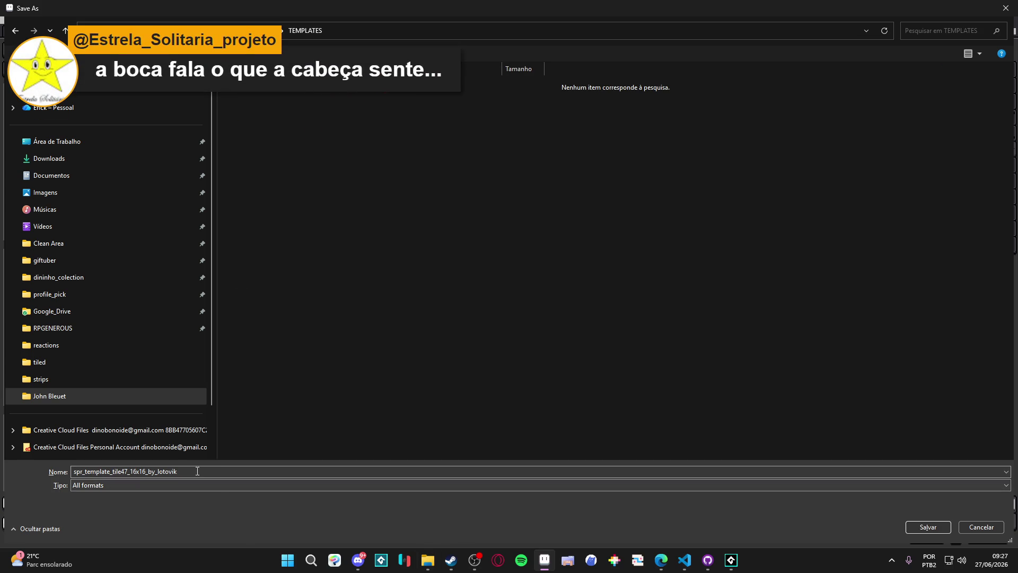
# Replace the file name with template_godot_autotile
pyautogui.doubleClick(197, 472)
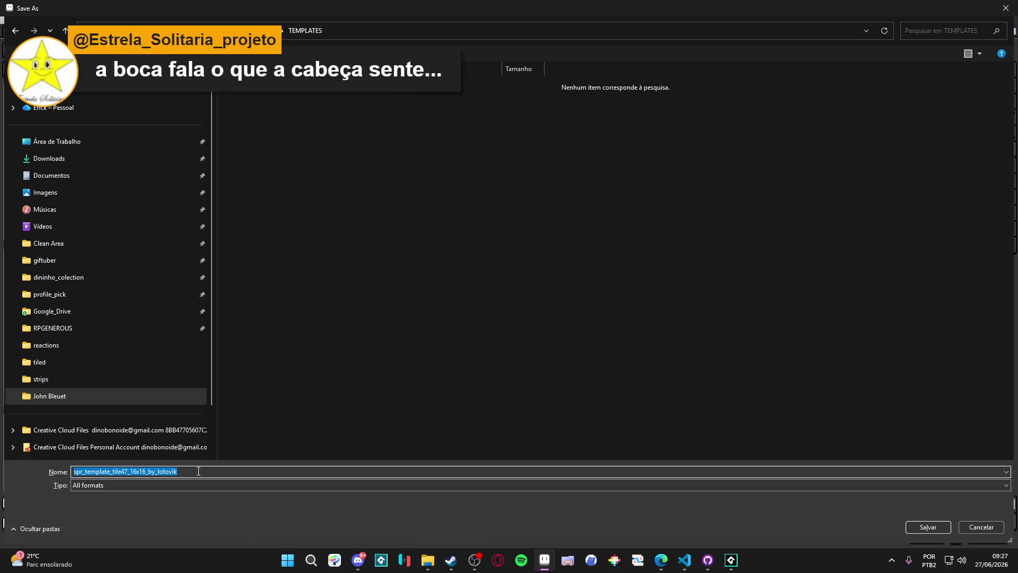
pyautogui.write('go')
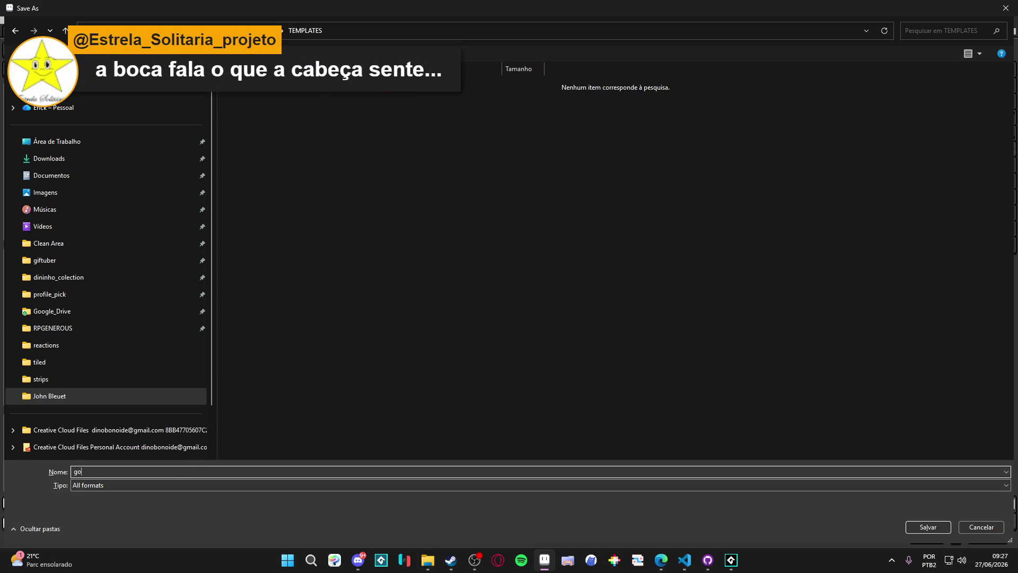
pyautogui.write('dot_auto')
pyautogui.press('BackSpace')
pyautogui.press('BackSpace')
pyautogui.press('BackSpace')
pyautogui.write('utotiletemplate_')
# Save into TEMPLATES, switch on tile mode, and marquee-select a single source tile
pyautogui.click(935, 527)
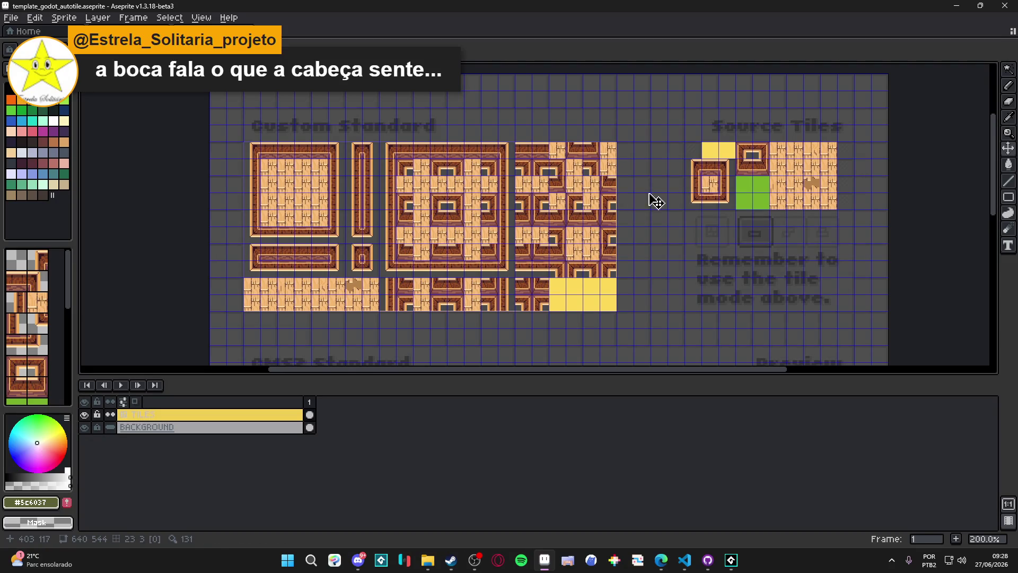
pyautogui.moveTo(691, 189); pyautogui.dragTo(639, 193)
pyautogui.hotkey('space', 'Tab')
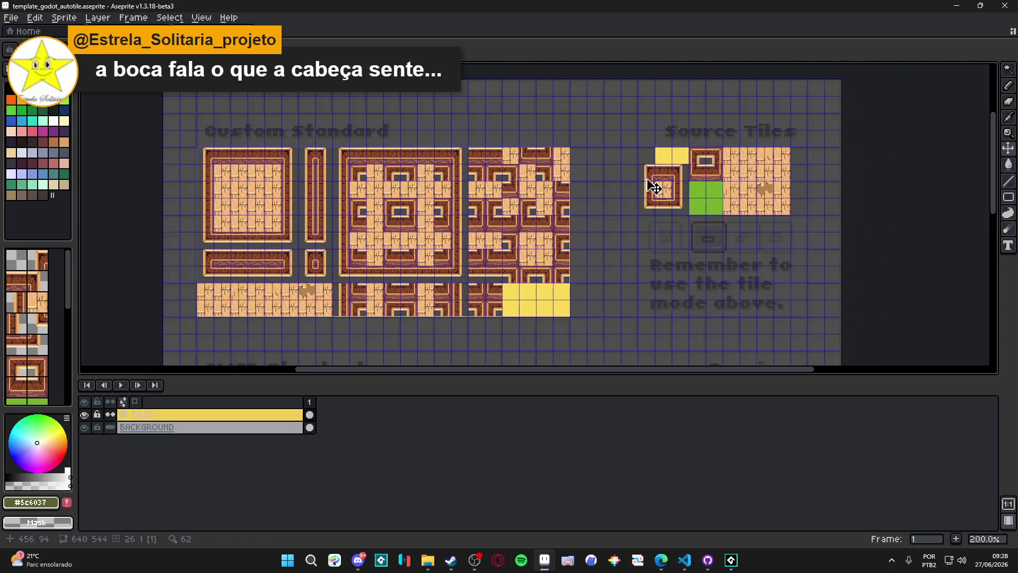
pyautogui.scroll(2, 651, 187)
pyautogui.press('m')
pyautogui.click(651, 175)
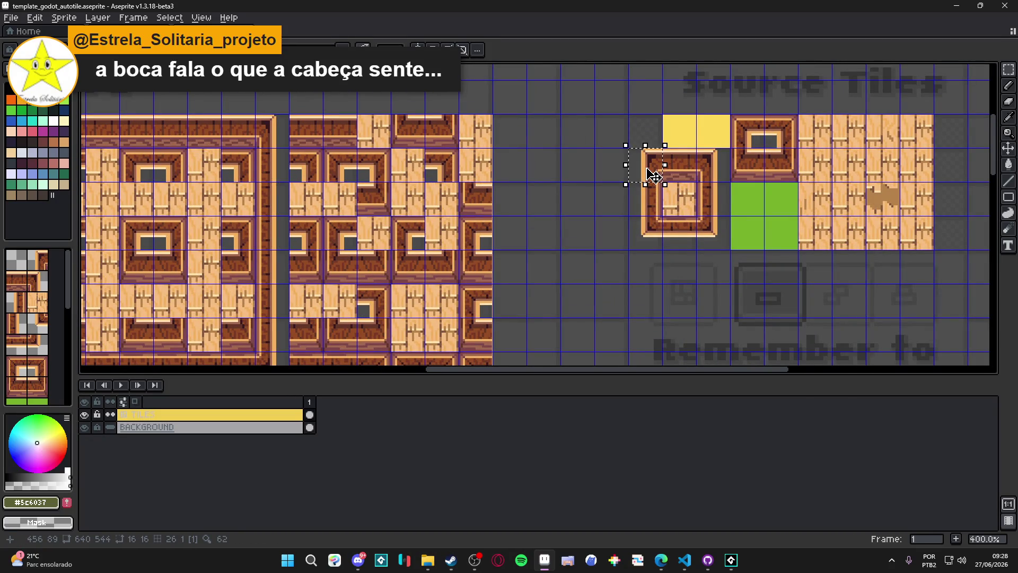
# Zoom around the sheet to inspect the GMS2 Standard tile set and Preview layout
pyautogui.scroll(-2, 651, 175)
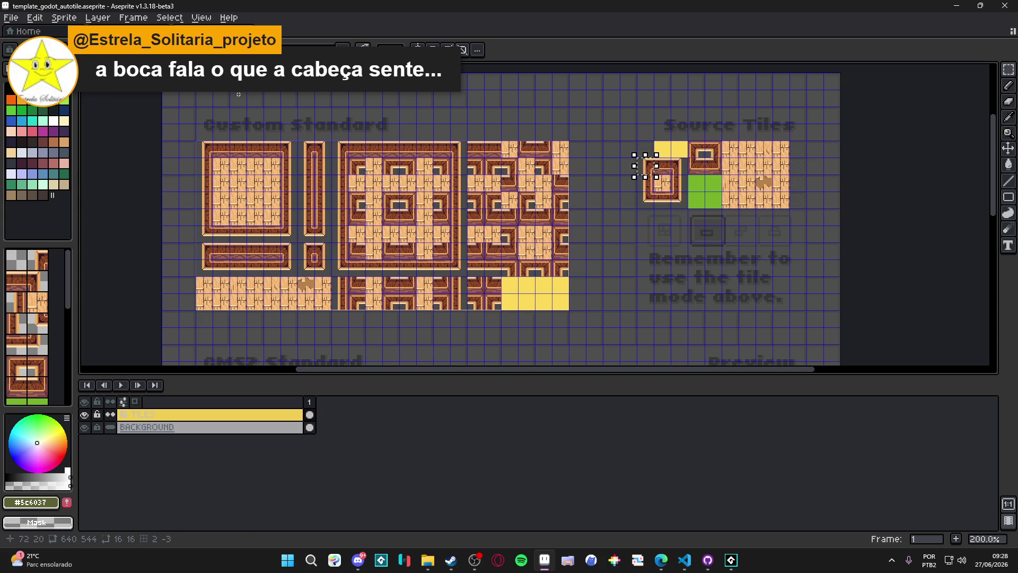
pyautogui.scroll(-3, 419, 243)
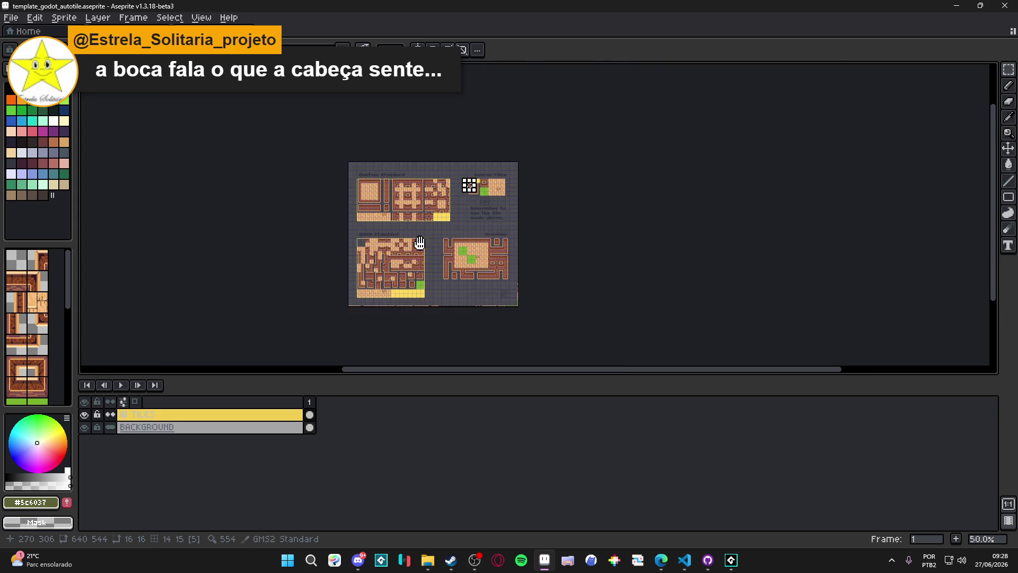
pyautogui.scroll(2, 428, 269)
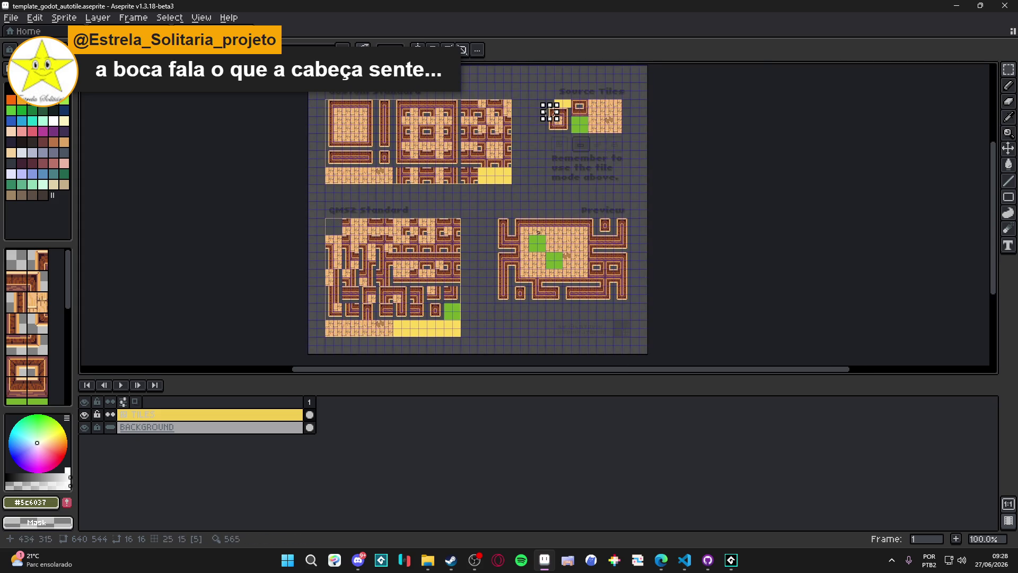
pyautogui.scroll(2, 528, 225)
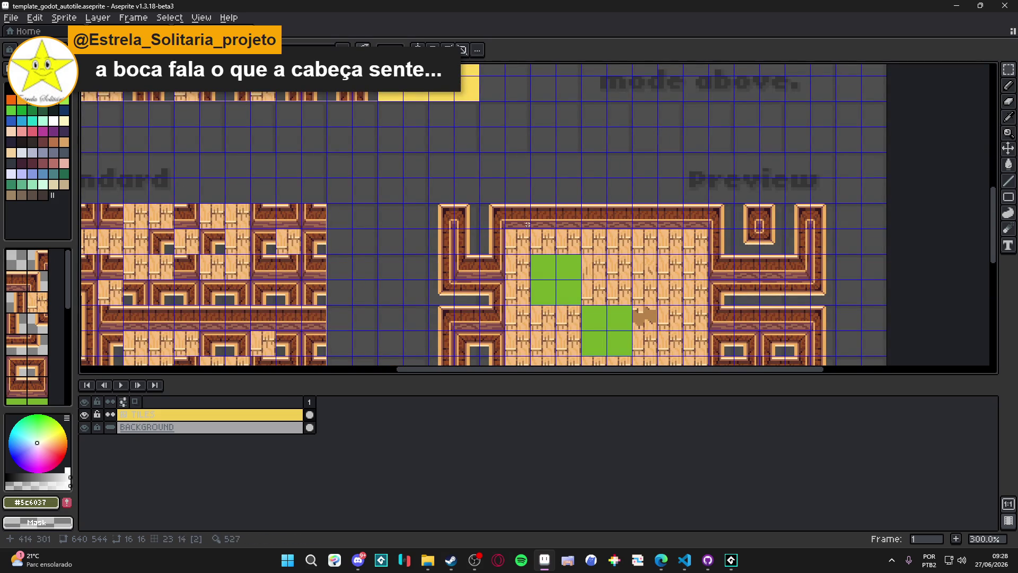
pyautogui.scroll(-1, 528, 224)
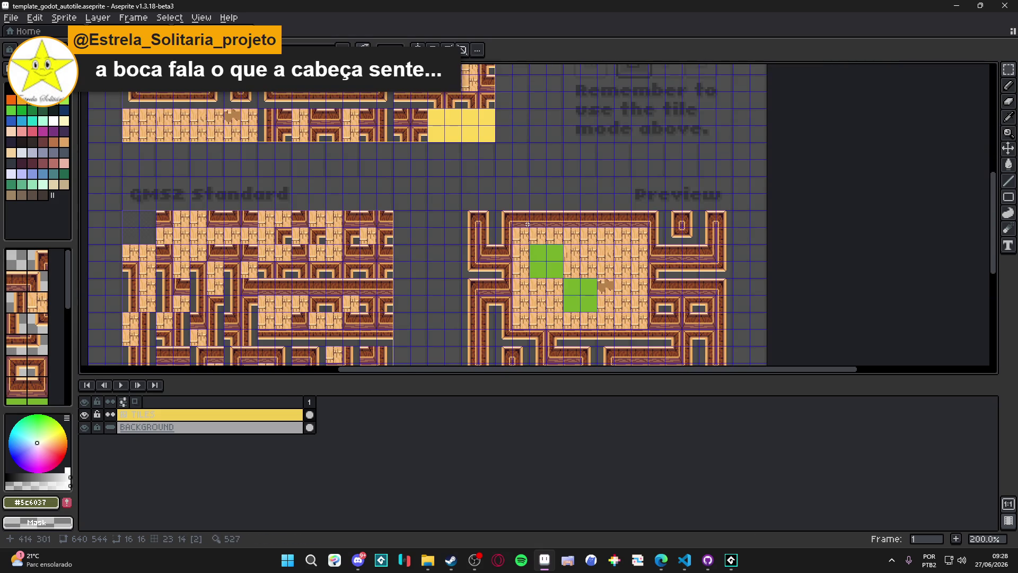
pyautogui.scroll(-1, 528, 224)
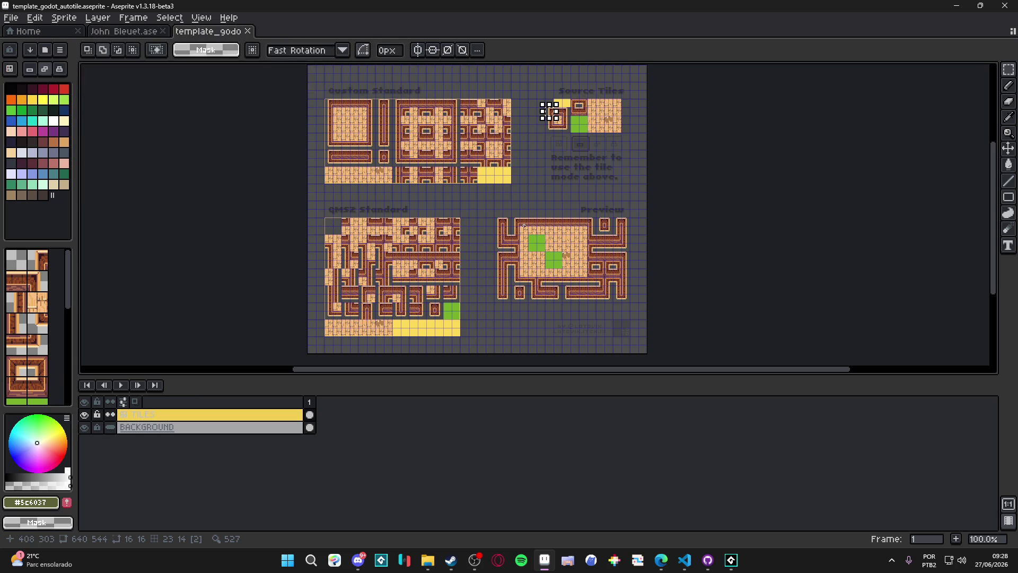
pyautogui.scroll(1, 524, 225)
pyautogui.scroll(-1, 546, 107)
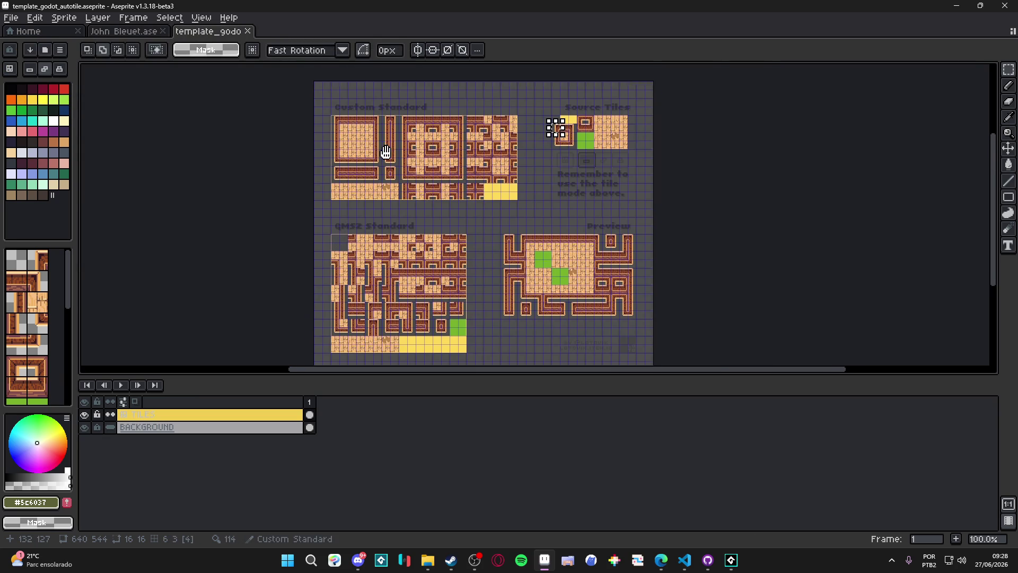
pyautogui.scroll(1, 550, 112)
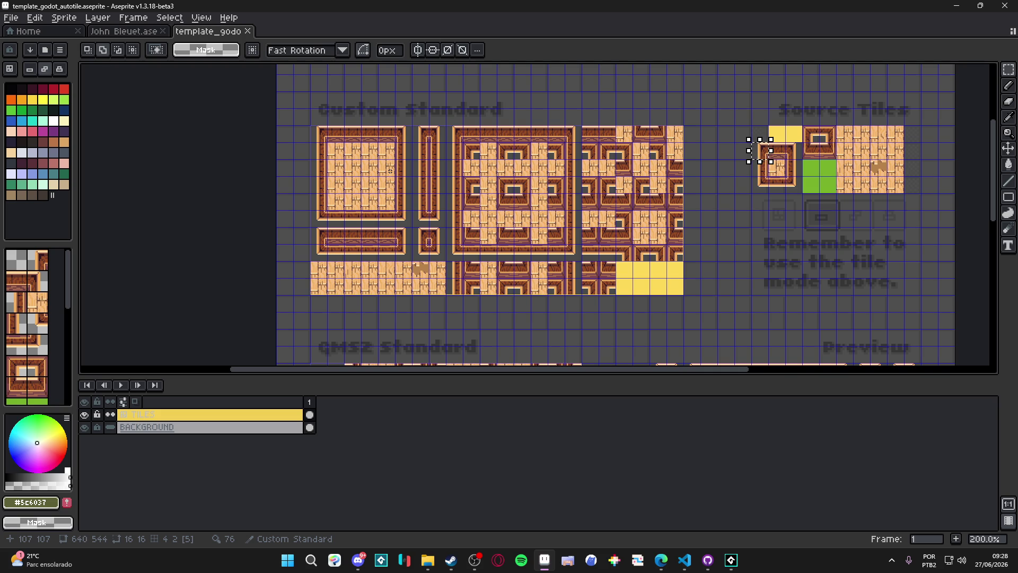
pyautogui.scroll(-1, 390, 170)
pyautogui.scroll(1, 408, 170)
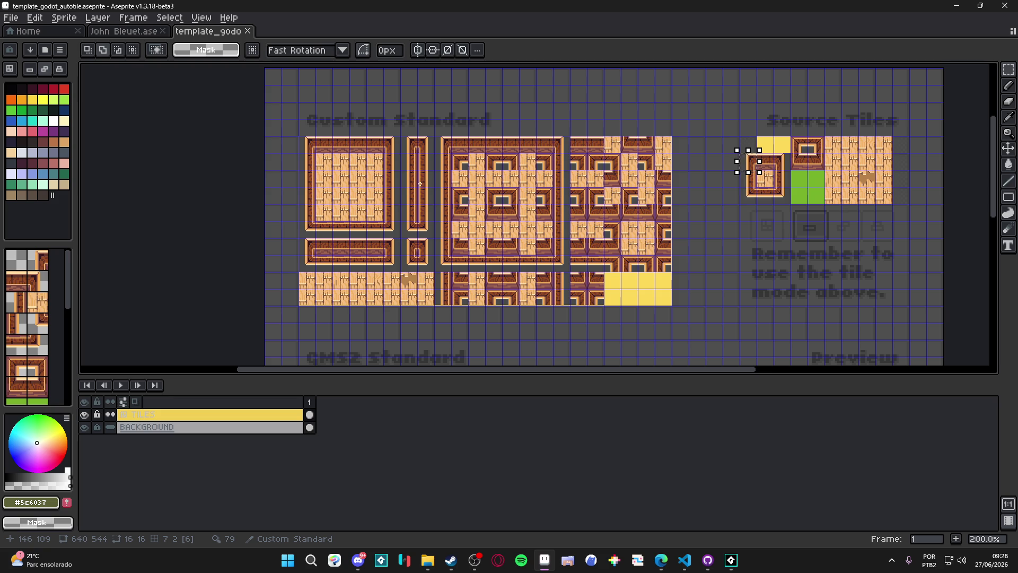
pyautogui.scroll(-2, 420, 184)
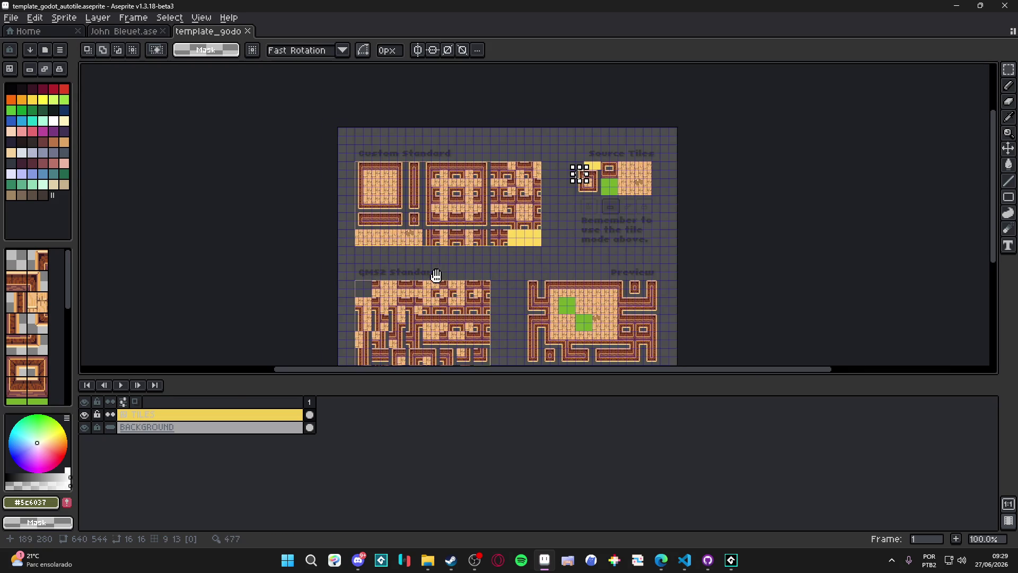
pyautogui.scroll(3, 468, 247)
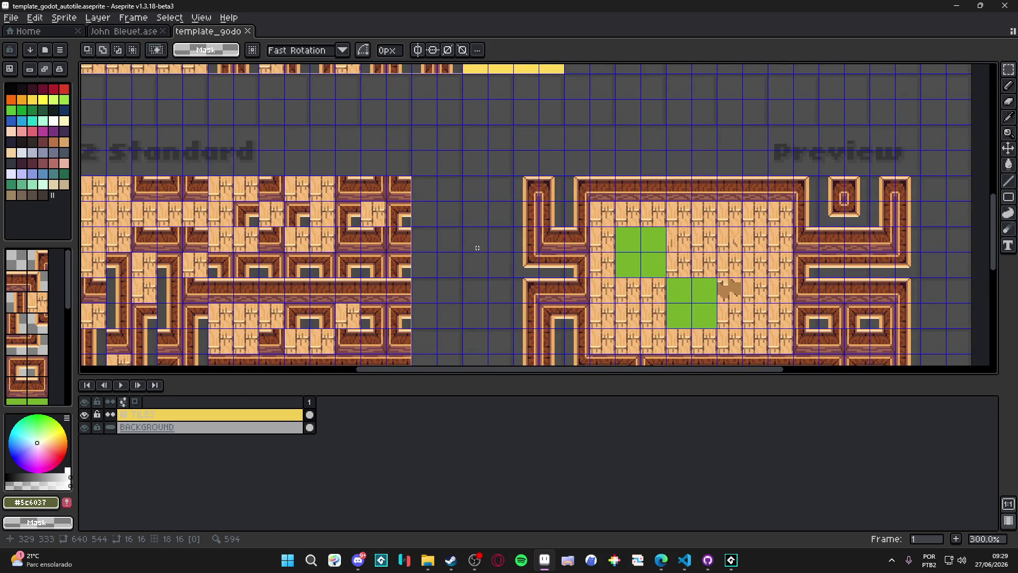
pyautogui.scroll(-1, 477, 248)
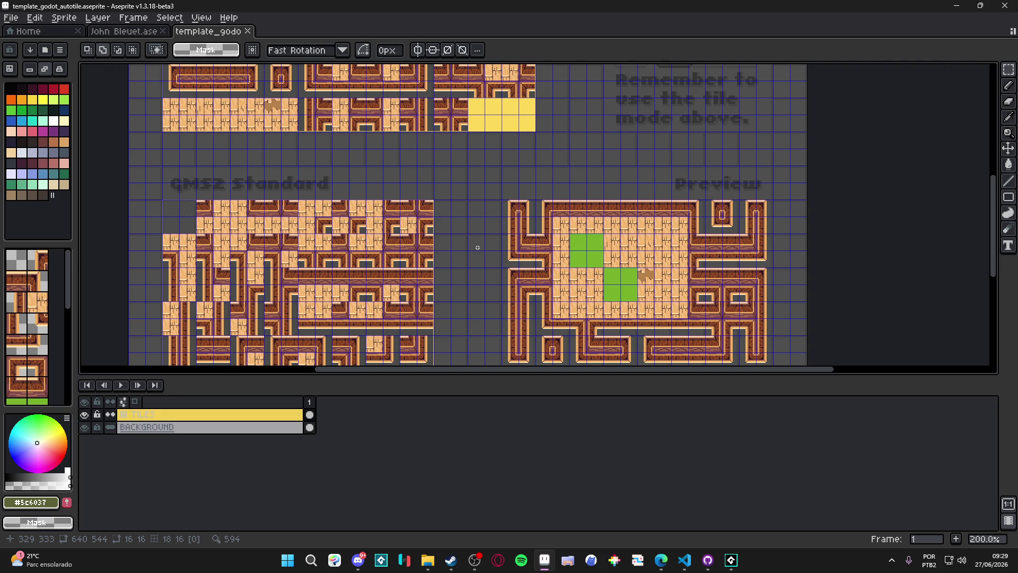
pyautogui.scroll(-3, 478, 247)
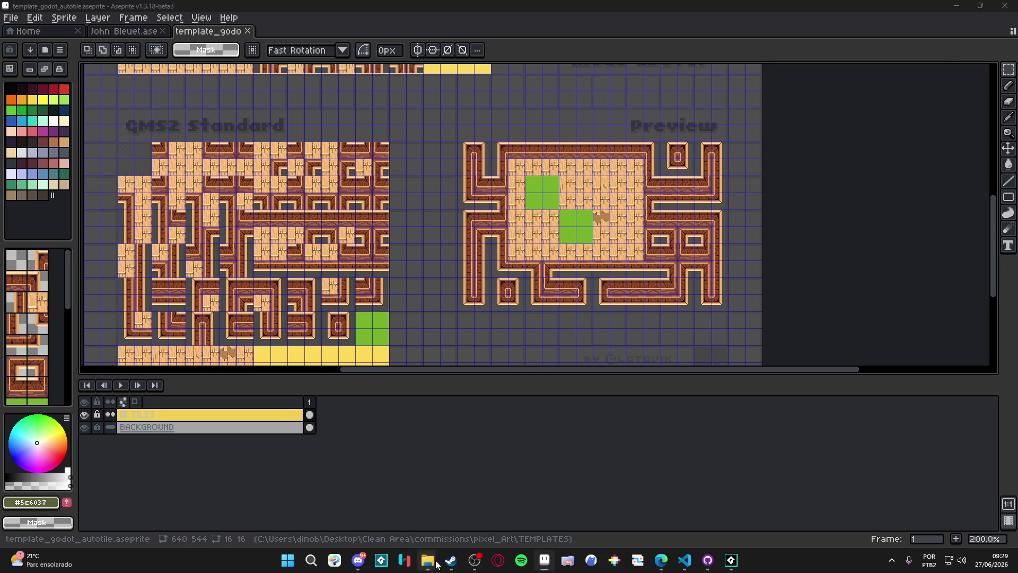
# Open the Wise folder under pixel_Art in a new Explorer tab and select spr_simple_terrain_tiles
pyautogui.moveTo(428, 560)
pyautogui.click(384, 530)
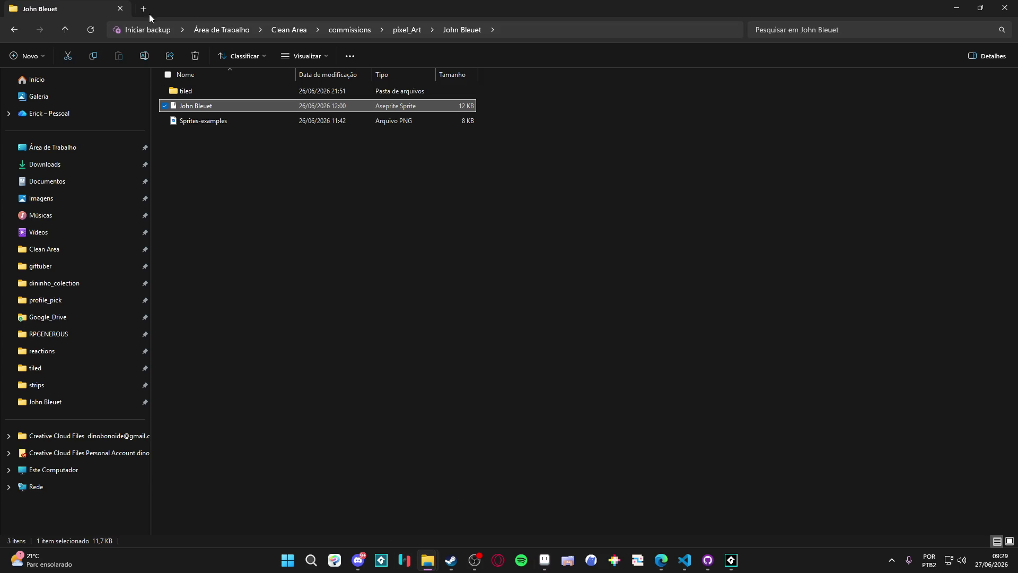
pyautogui.middleClick(68, 335)
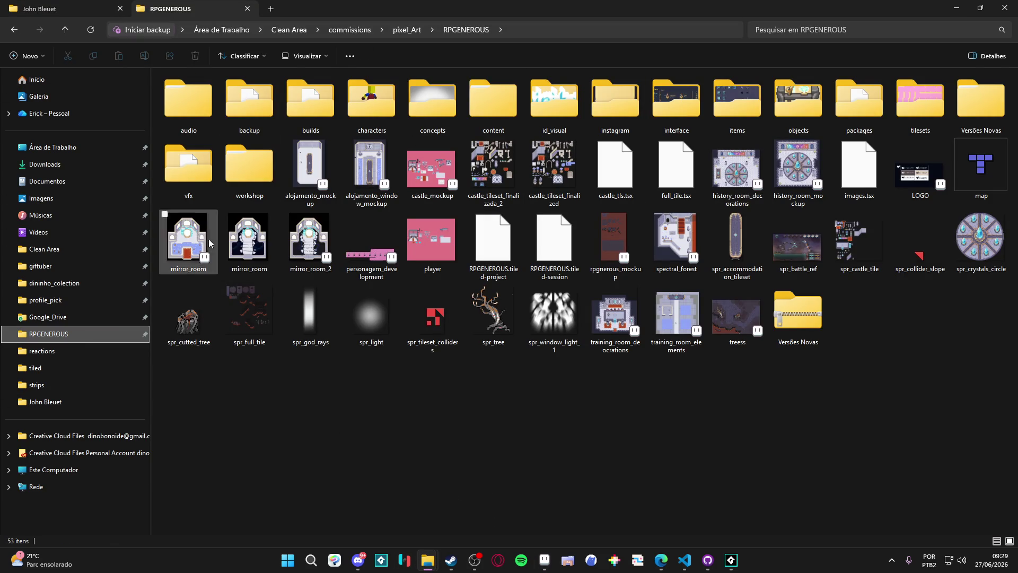
pyautogui.click(414, 32)
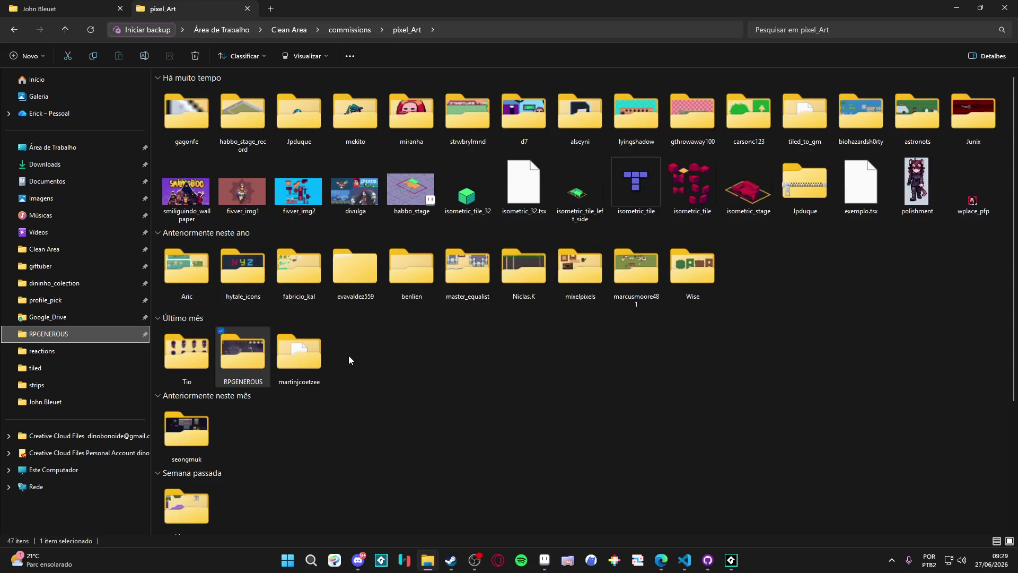
pyautogui.scroll(-3, 335, 378)
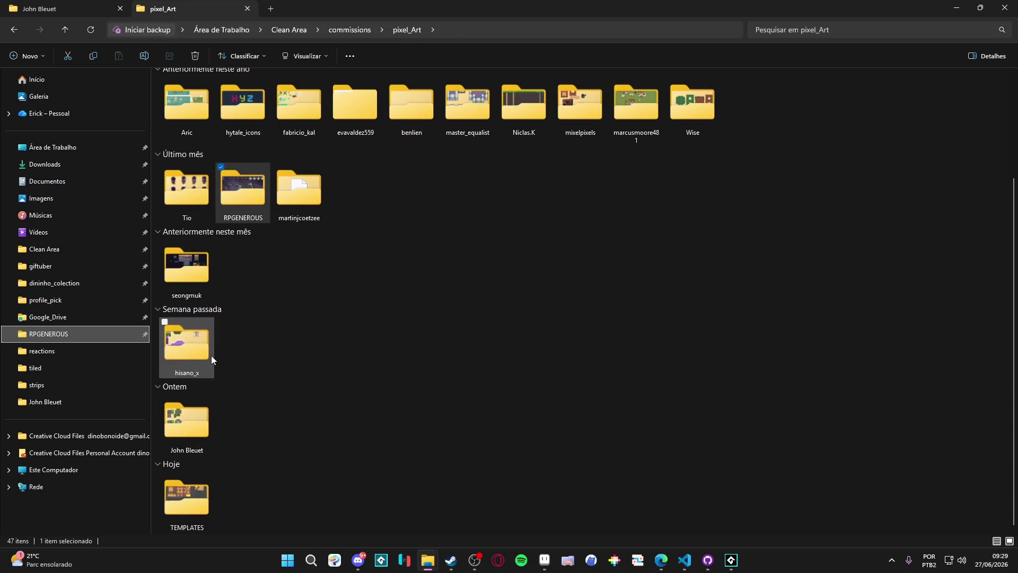
pyautogui.scroll(3, 211, 355)
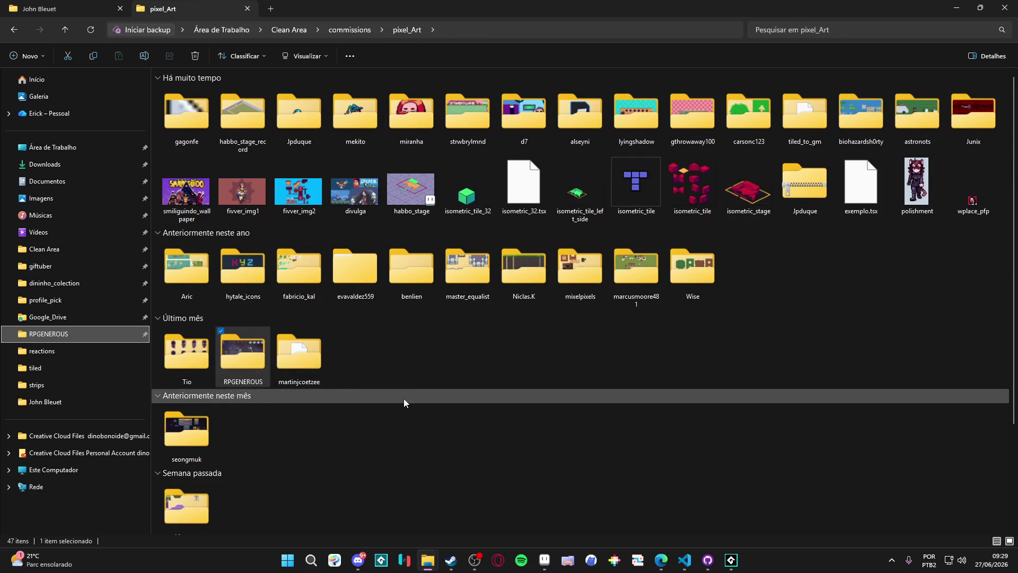
pyautogui.doubleClick(696, 274)
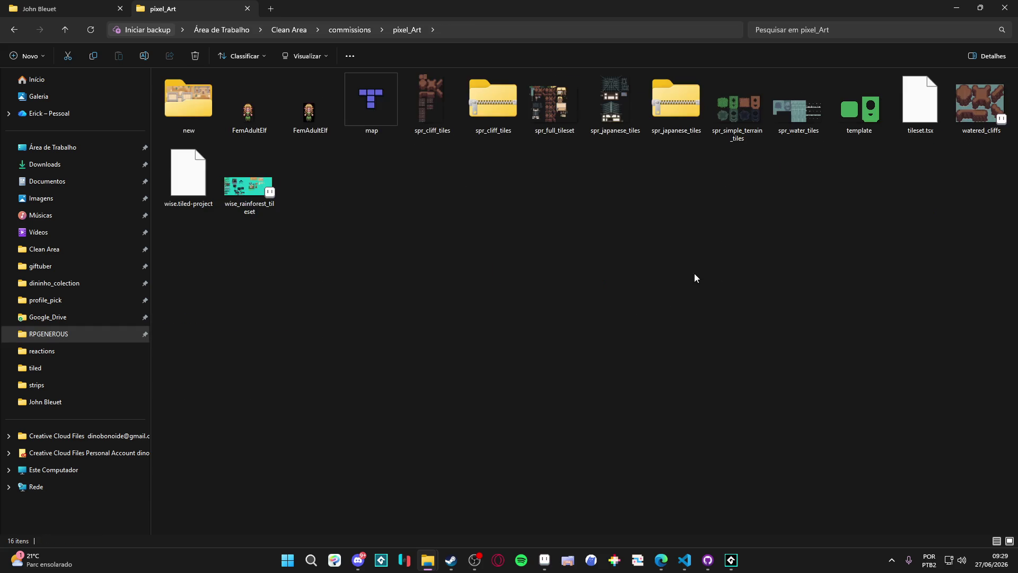
pyautogui.click(719, 119)
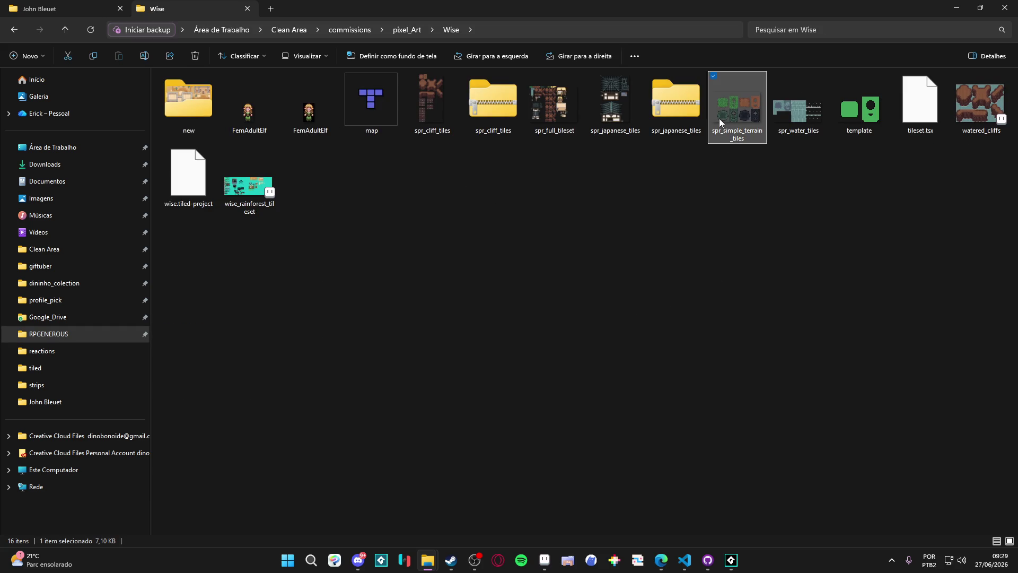
# Drag spr_simple_terrain_tiles.png into Aseprite to open it in its own tab
pyautogui.click(544, 560)
pyautogui.moveTo(553, 43); pyautogui.dragTo(509, 185)
pyautogui.scroll(3, 482, 166)
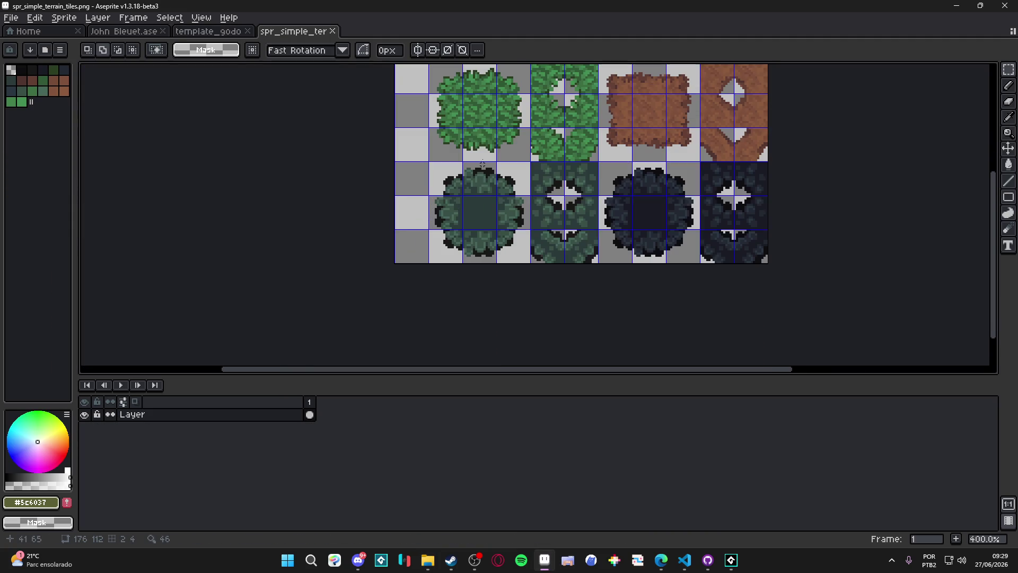
# Replace the template's framed wooden source tile with the copied 3×3 green bush
pyautogui.press('v')
pyautogui.press('m')
pyautogui.moveTo(435, 212); pyautogui.dragTo(521, 298)
pyautogui.click(208, 32)
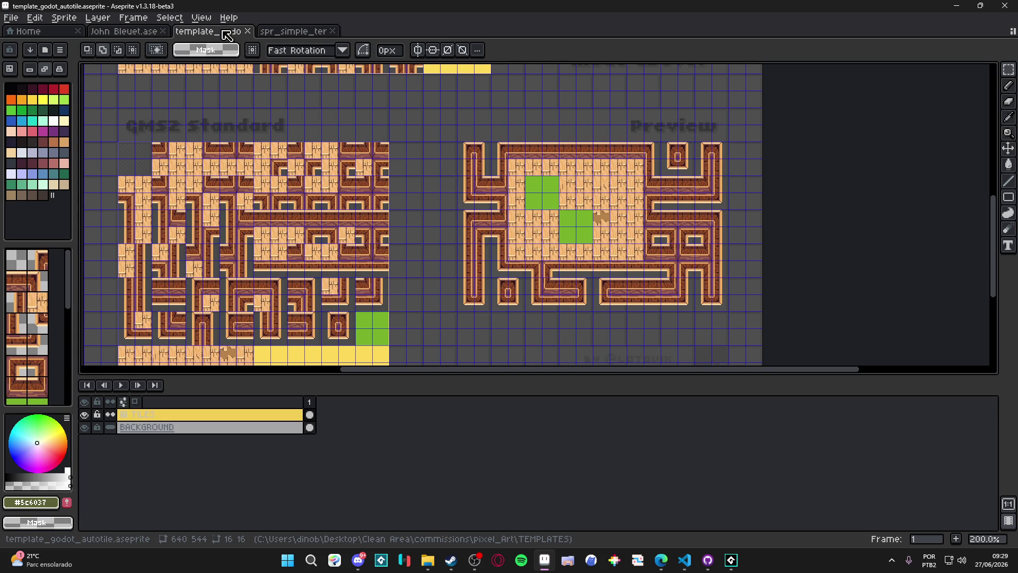
pyautogui.scroll(1, 539, 321)
pyautogui.press('v')
pyautogui.scroll(1, 536, 209)
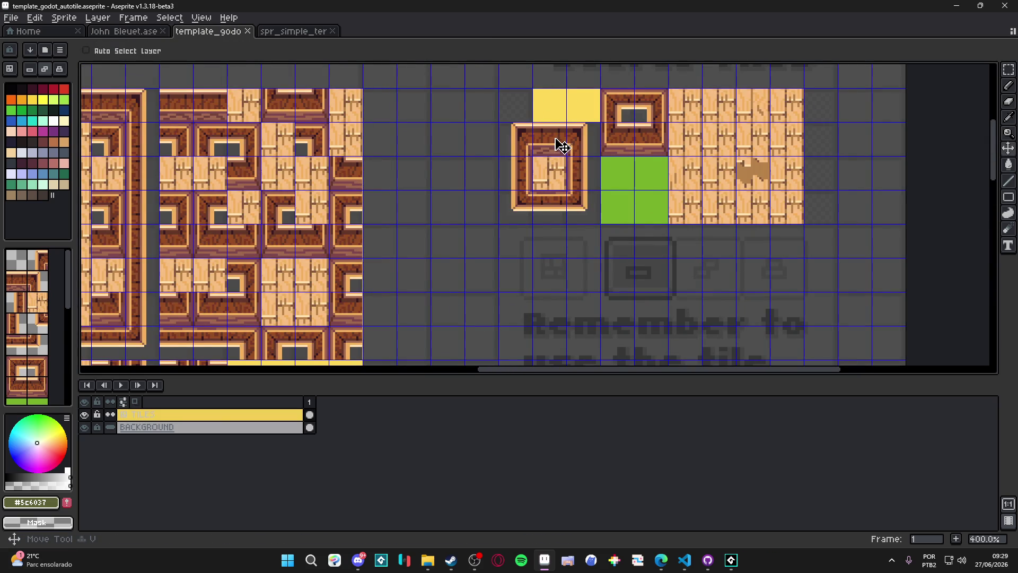
pyautogui.press('m')
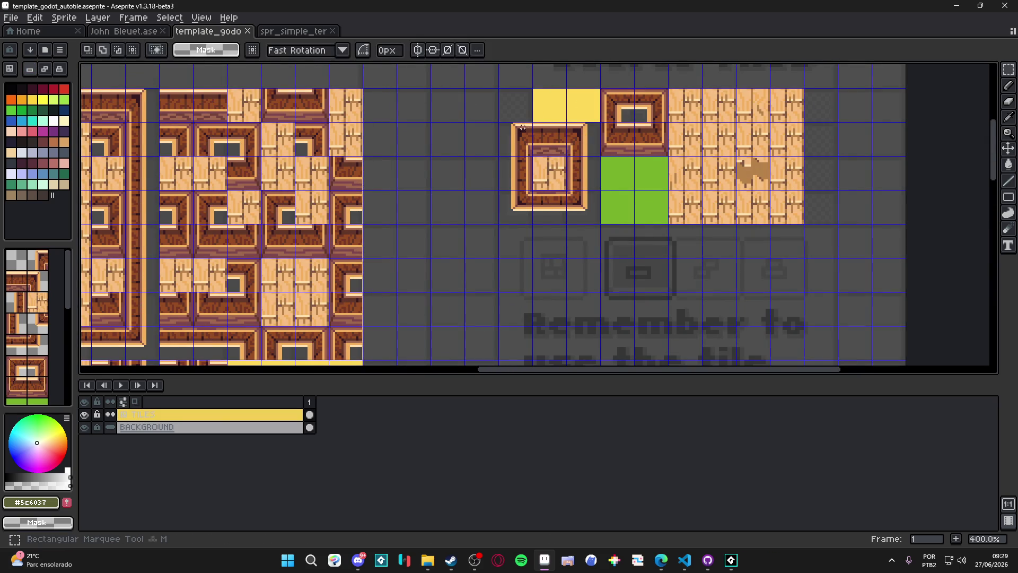
pyautogui.moveTo(531, 138); pyautogui.dragTo(587, 206)
pyautogui.press('Delete')
pyautogui.hotkey('ctrl', 'v')
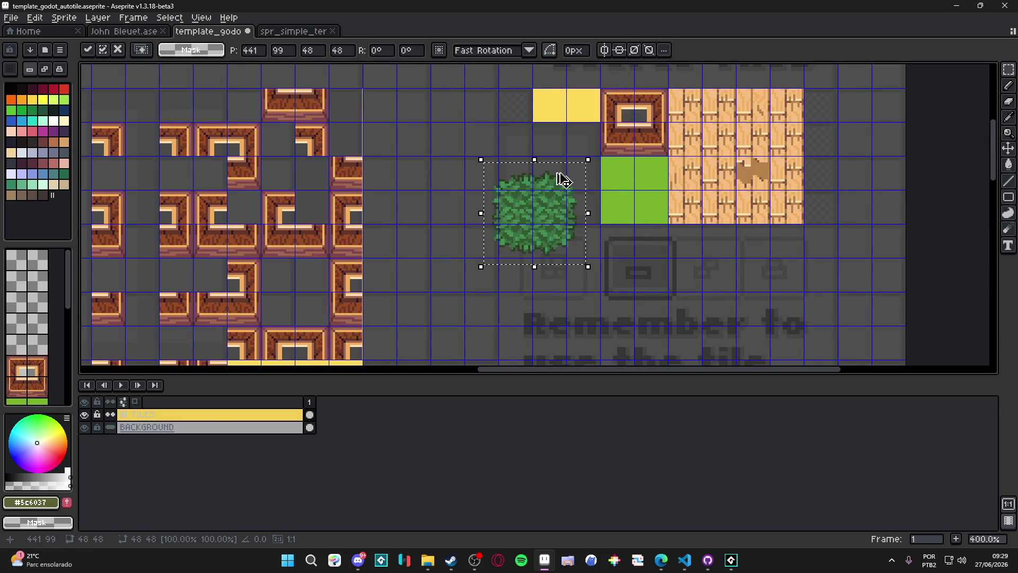
pyautogui.moveTo(516, 212)
pyautogui.mouseDown()
pyautogui.moveTo(538, 167)
pyautogui.moveTo(529, 132)
pyautogui.moveTo(545, 283)
pyautogui.mouseUp()
pyautogui.scroll(4, 538, 167)
pyautogui.press('Return')
pyautogui.scroll(-5, 546, 266)
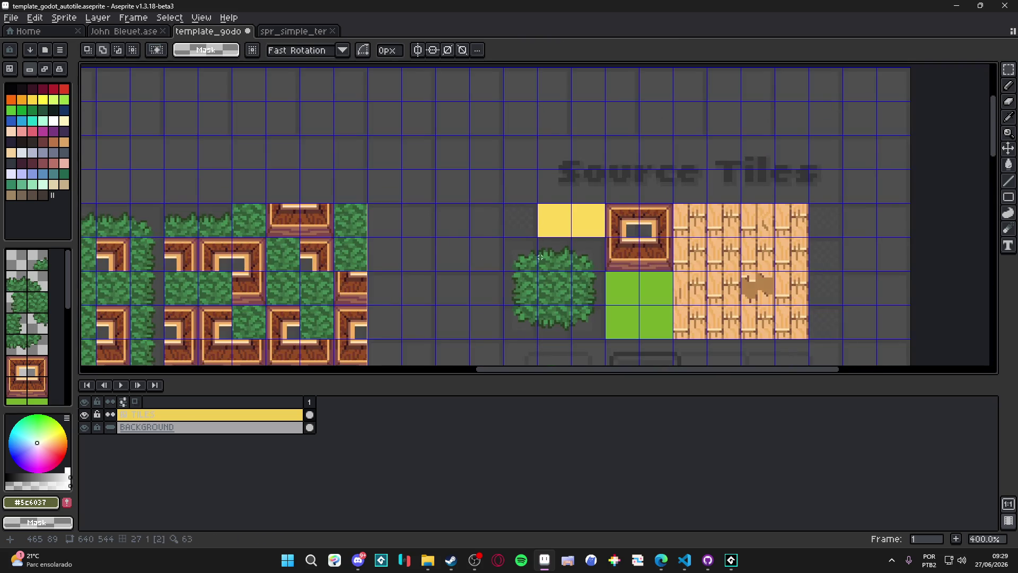
# Replace the 2×2 wooden-frame tile block with the hollow bush tile and hide the grid
pyautogui.click(294, 32)
pyautogui.scroll(1, 492, 222)
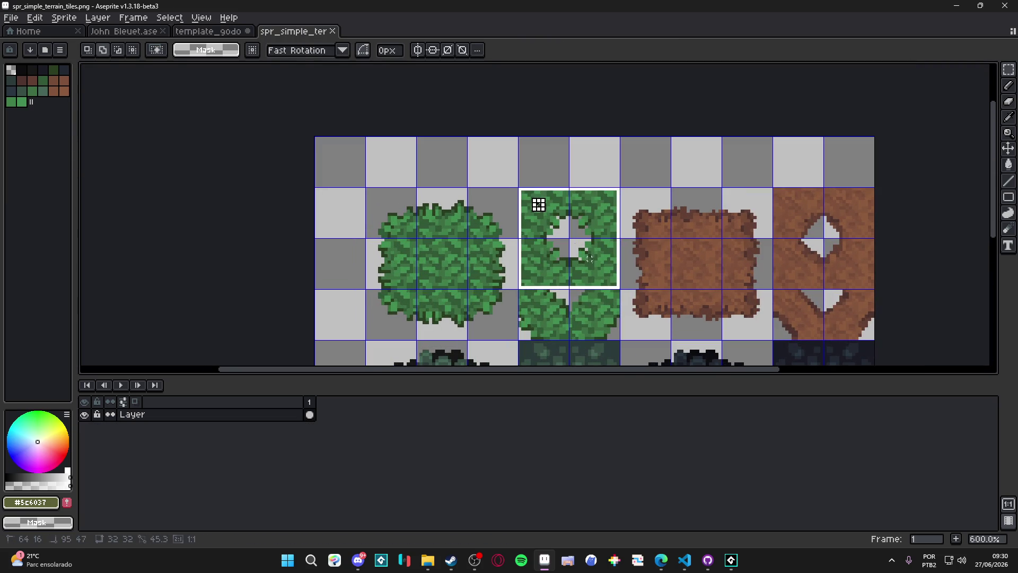
pyautogui.click(234, 33)
pyautogui.scroll(2, 573, 208)
pyautogui.press('v')
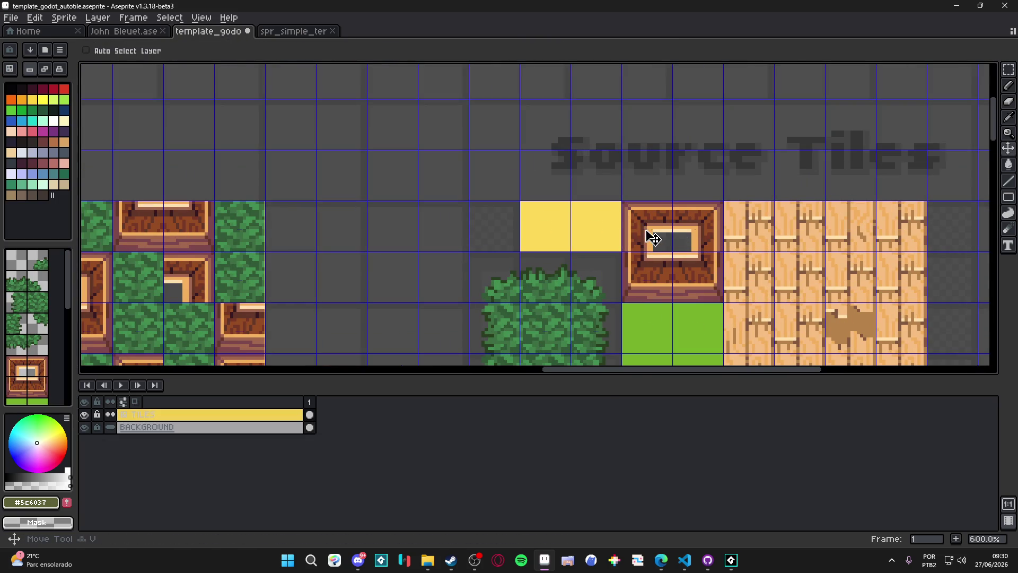
pyautogui.press('m')
pyautogui.moveTo(642, 225); pyautogui.dragTo(718, 288)
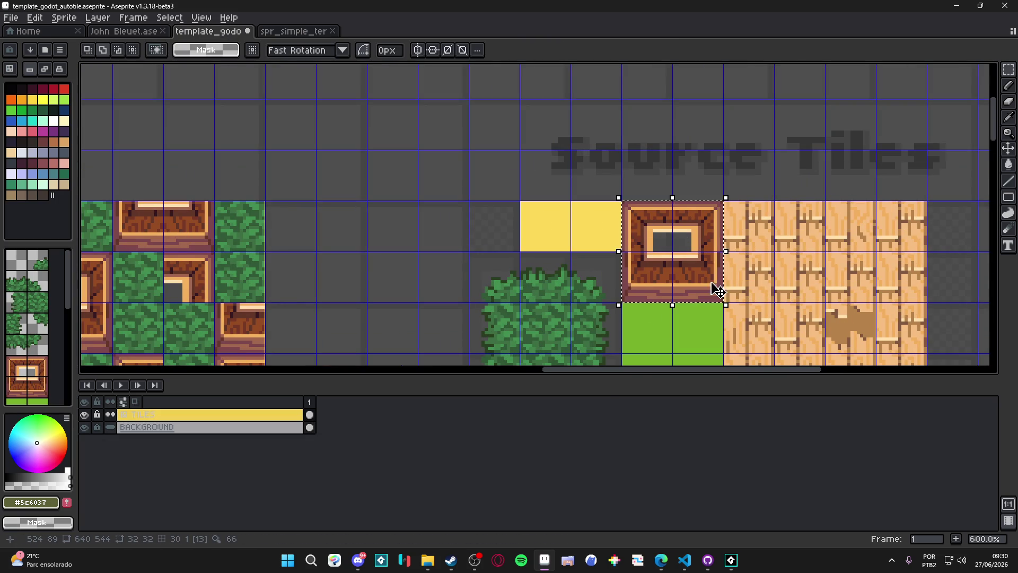
pyautogui.press('Delete')
pyautogui.hotkey('ctrl', 'v')
pyautogui.moveTo(578, 139)
pyautogui.mouseDown()
pyautogui.moveTo(704, 291)
pyautogui.moveTo(700, 283)
pyautogui.mouseUp()
pyautogui.press('Return')
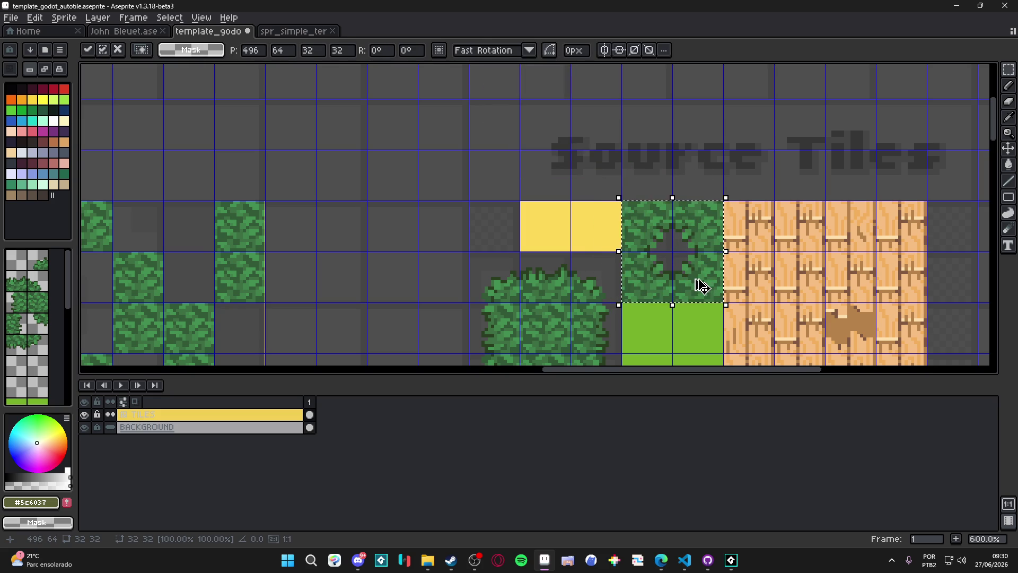
pyautogui.scroll(-4, 700, 286)
pyautogui.hotkey('ctrl', "'")
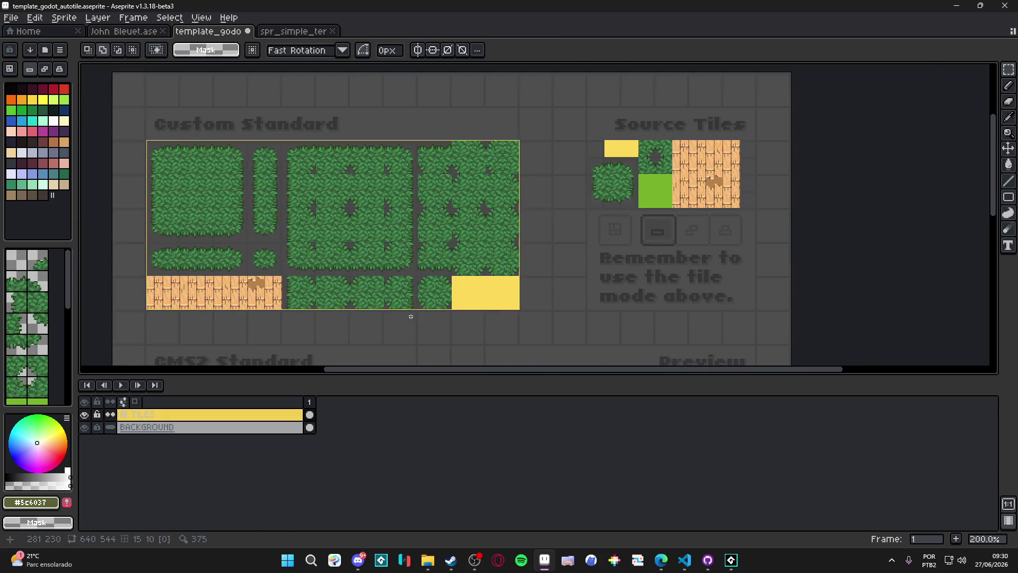
# Pan and zoom around the template to check the bush tiles in the Preview area
pyautogui.moveTo(386, 299); pyautogui.dragTo(377, 284)
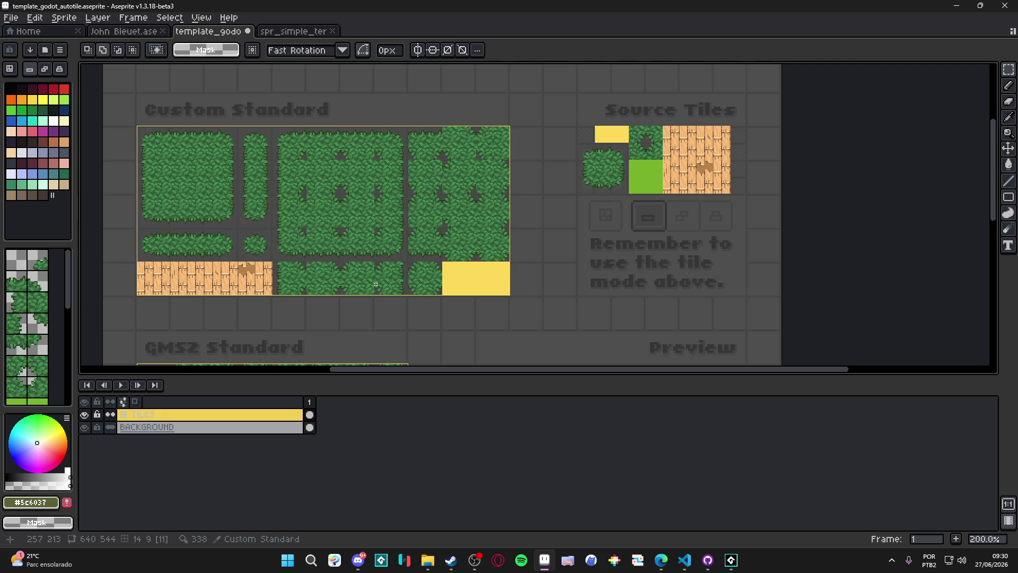
pyautogui.scroll(-1, 376, 285)
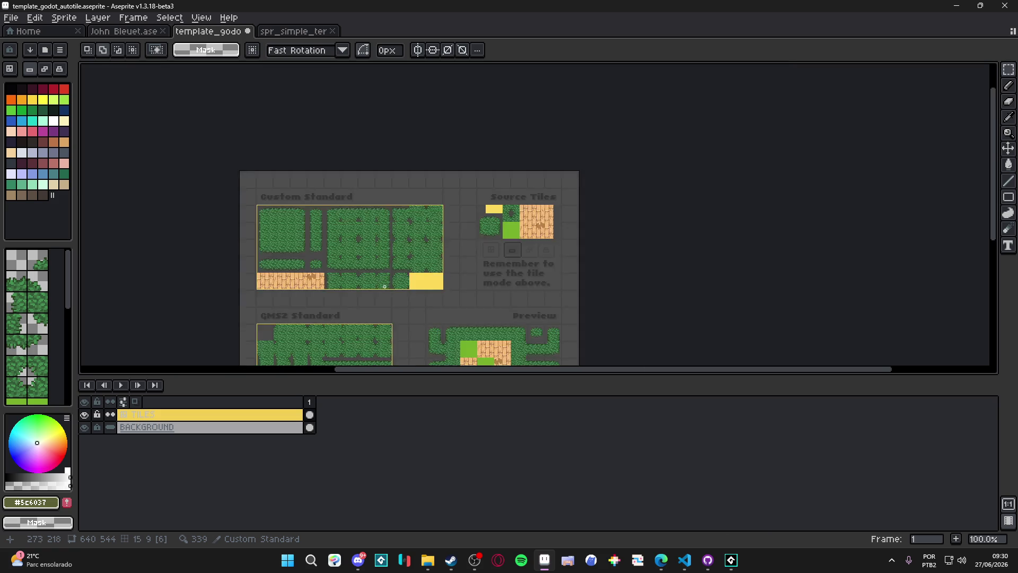
pyautogui.moveTo(376, 285); pyautogui.dragTo(340, 158)
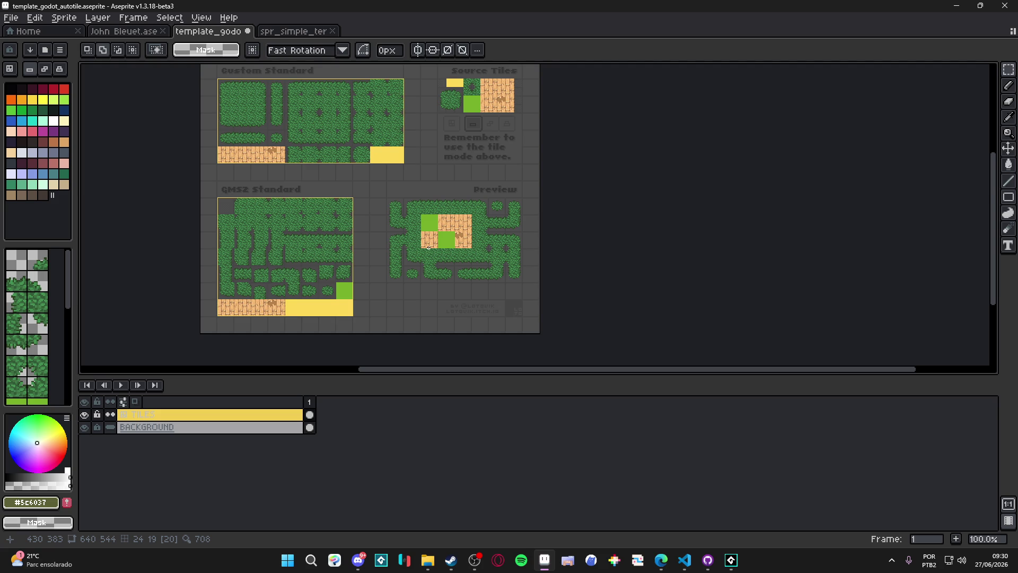
pyautogui.scroll(1, 429, 247)
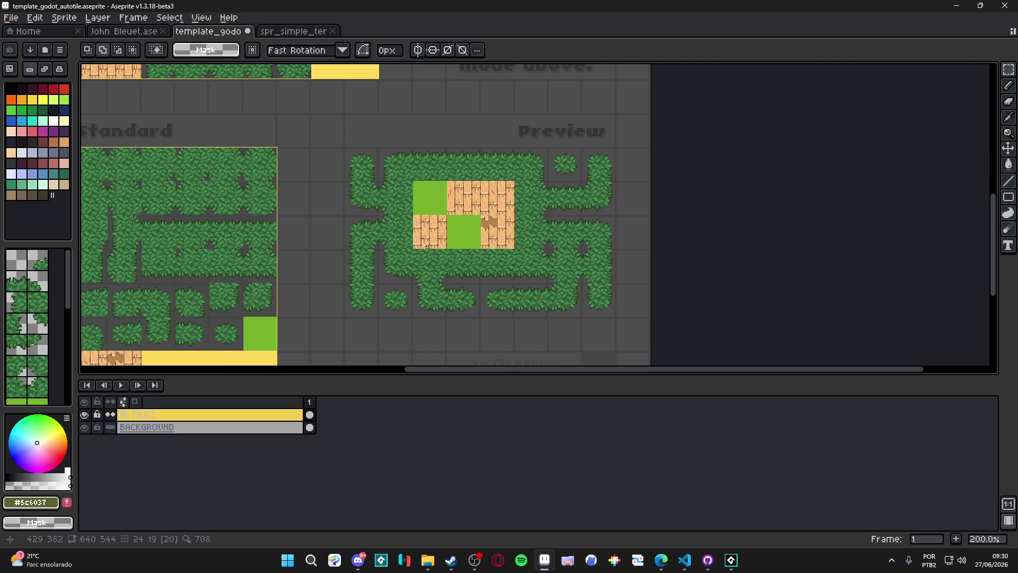
pyautogui.moveTo(427, 247); pyautogui.dragTo(440, 251)
pyautogui.hotkey('ctrl', "'")
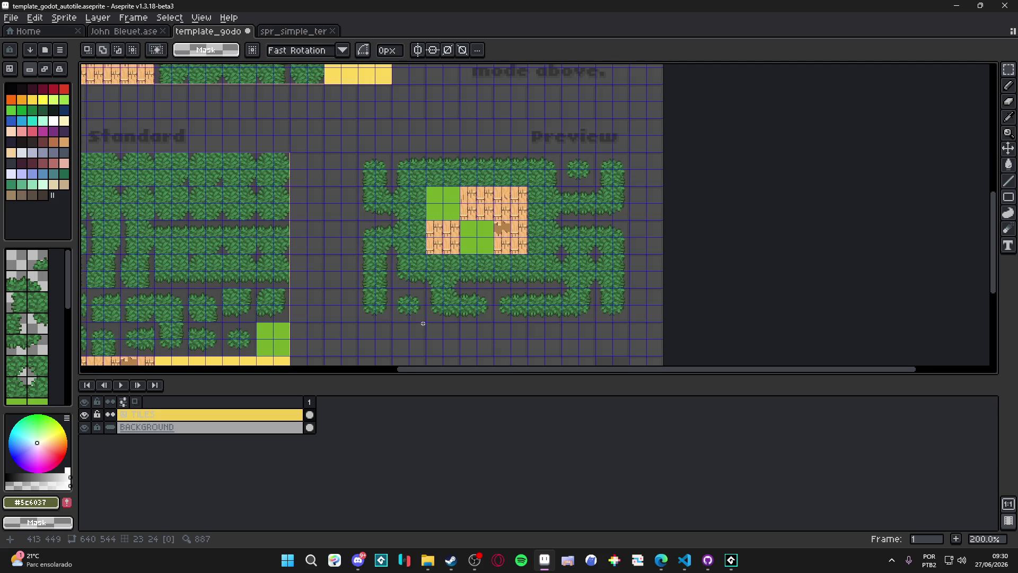
pyautogui.hotkey('ctrl', "'")
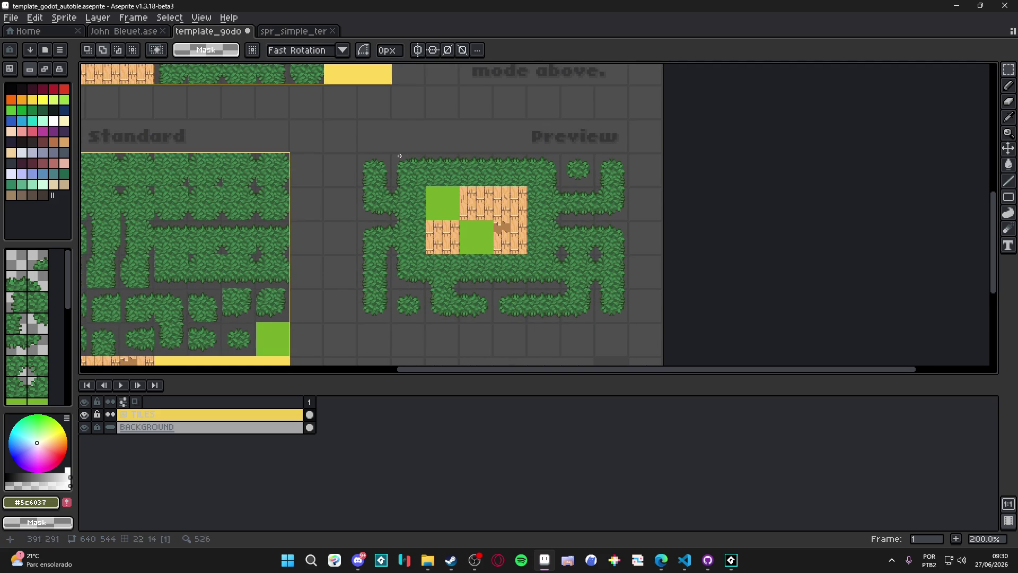
pyautogui.moveTo(408, 273); pyautogui.dragTo(425, 252)
pyautogui.scroll(-2, 425, 252)
pyautogui.scroll(2, 425, 252)
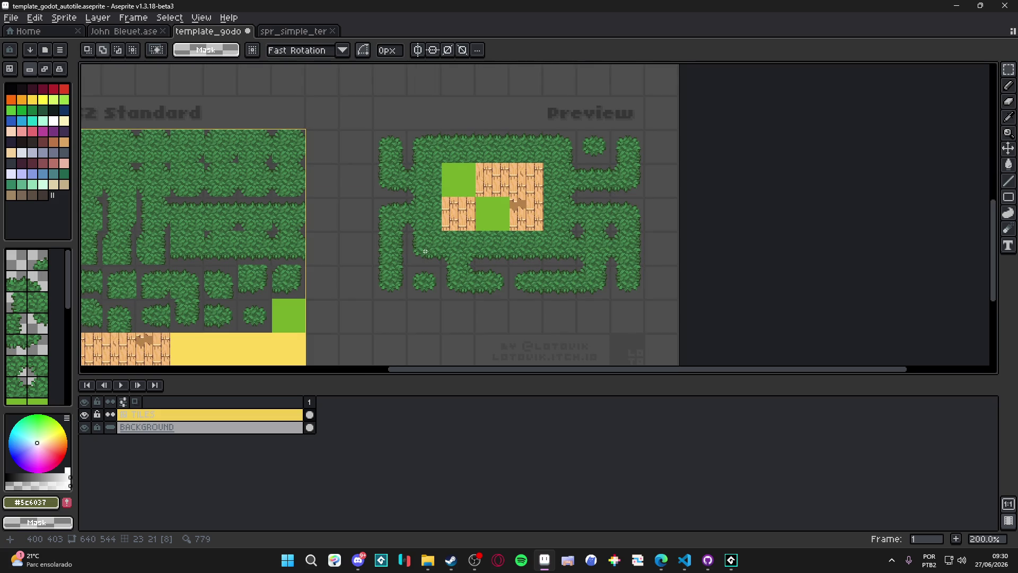
pyautogui.moveTo(426, 251); pyautogui.dragTo(416, 265)
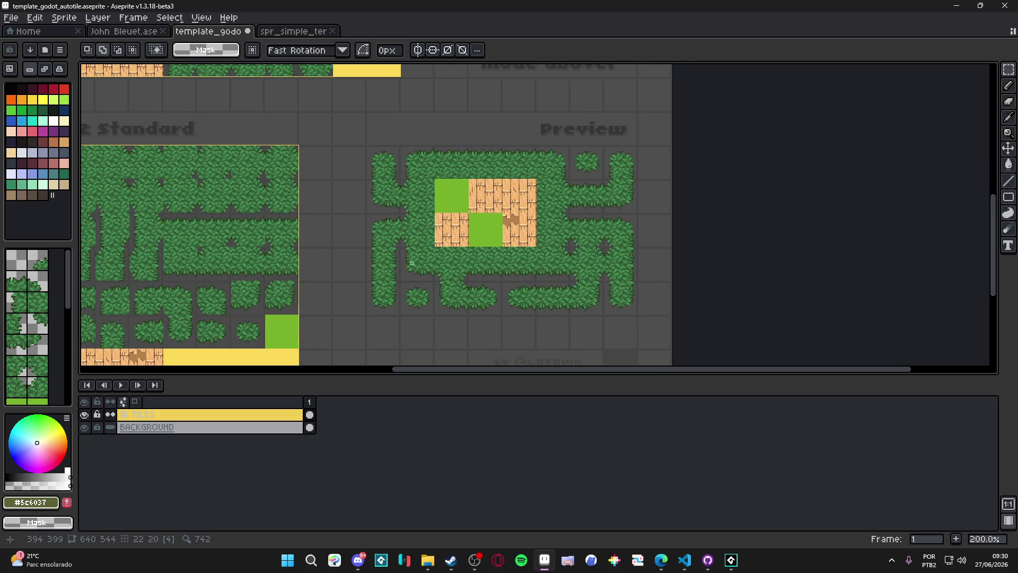
# Show the grid and marquee-select the Custom Standard bush block, including its lower row
pyautogui.hotkey('ctrl', "'")
pyautogui.scroll(-1, 264, 149)
pyautogui.scroll(1, 264, 149)
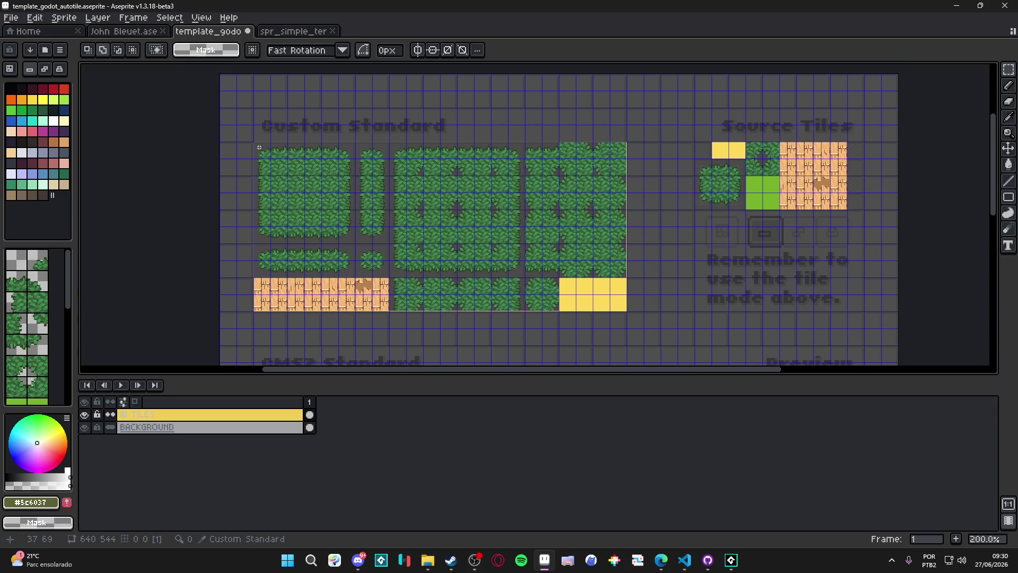
pyautogui.moveTo(258, 149)
pyautogui.mouseDown()
pyautogui.moveTo(538, 257)
pyautogui.moveTo(617, 262)
pyautogui.mouseUp()
pyautogui.moveTo(557, 280)
pyautogui.mouseDown()
pyautogui.moveTo(384, 314)
pyautogui.moveTo(396, 305)
pyautogui.mouseUp()
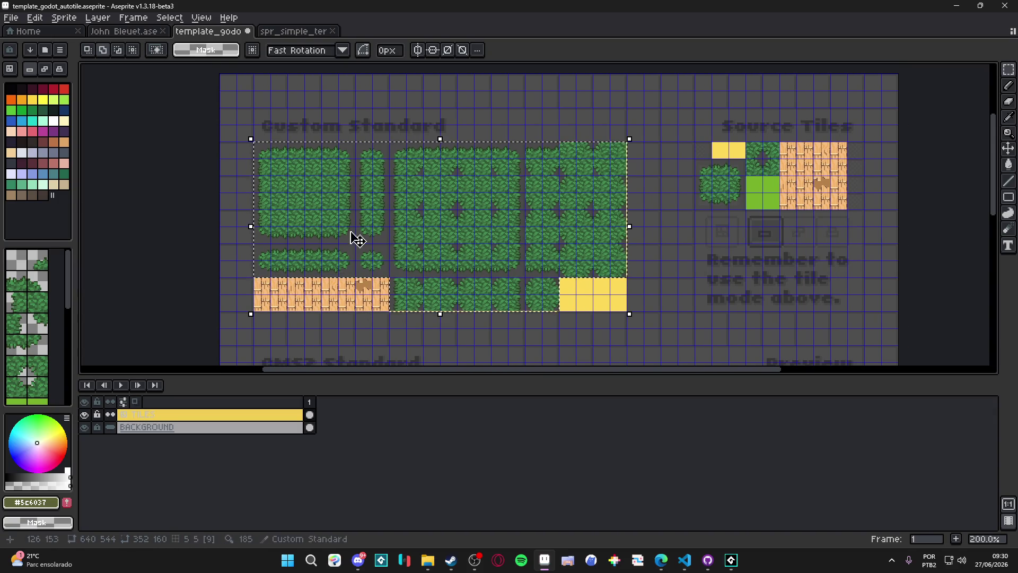
# Create a new 352×160 sprite and paste the copied bush tiles into it
pyautogui.click(594, 204)
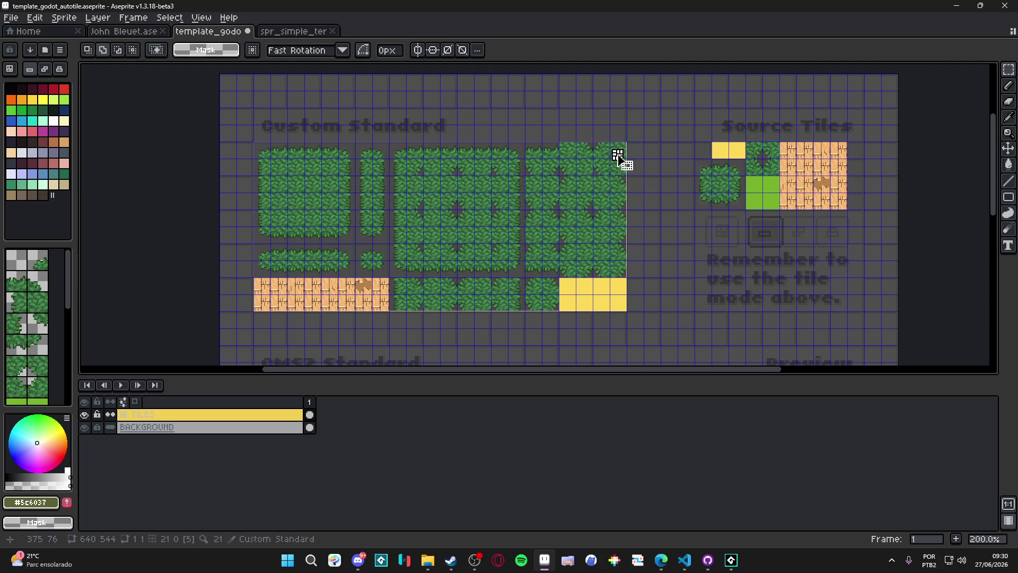
pyautogui.click(11, 17)
pyautogui.click(21, 31)
pyautogui.click(477, 386)
pyautogui.hotkey('ctrl', 'v')
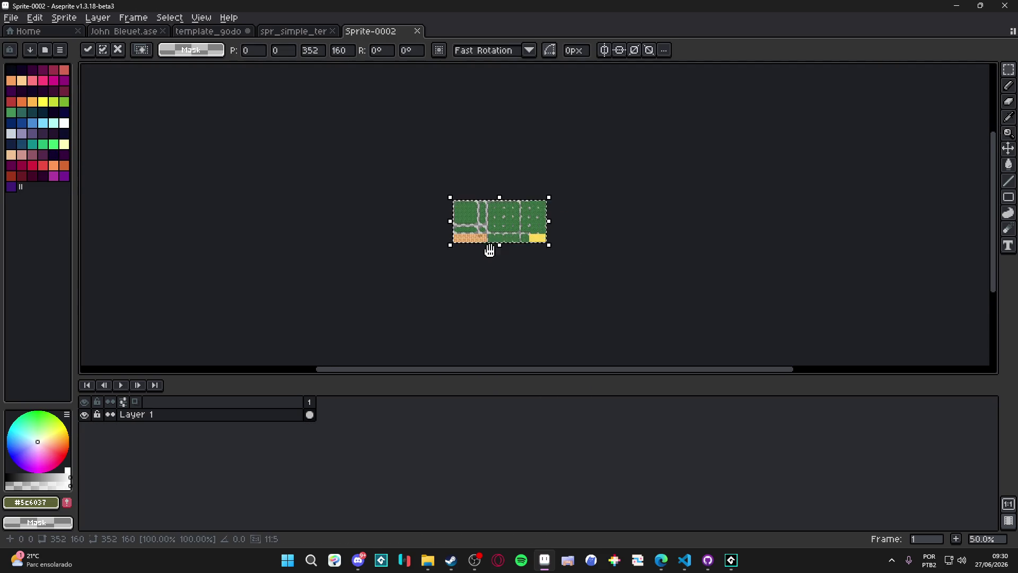
pyautogui.press('Return')
# Enlarge the new sprite's canvas to 1134×656
pyautogui.hotkey('ctrl', 'alt', 'c')
pyautogui.moveTo(482, 213); pyautogui.dragTo(480, 344)
pyautogui.moveTo(516, 297)
pyautogui.mouseDown()
pyautogui.moveTo(546, 286)
pyautogui.moveTo(722, 286)
pyautogui.mouseUp()
pyautogui.click(900, 309)
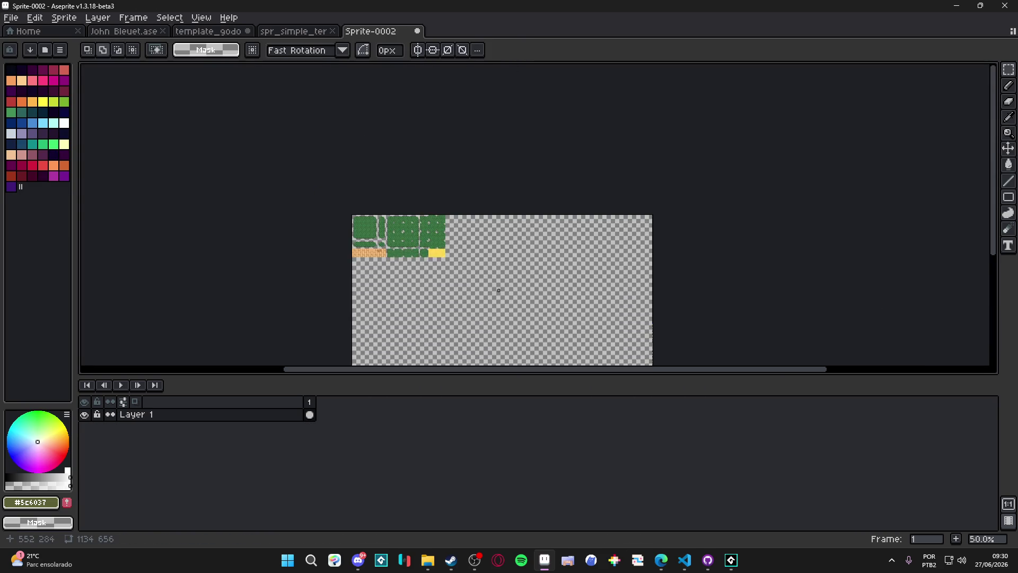
# Set the sprite's grid to 32×32 in Grid Settings
pyautogui.scroll(2, 344, 81)
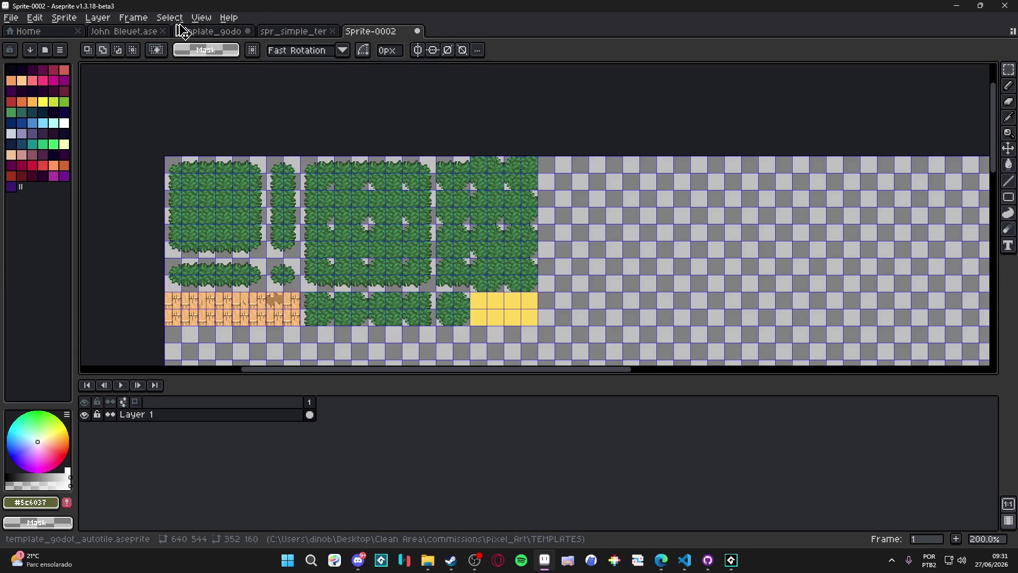
pyautogui.click(201, 18)
pyautogui.moveTo(288, 98)
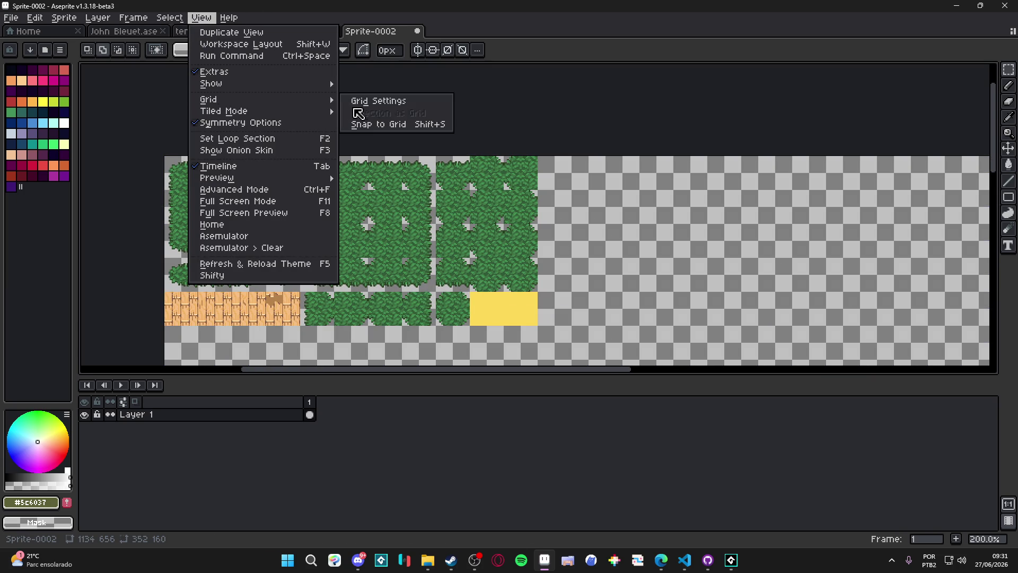
pyautogui.click(366, 101)
pyautogui.press('Tab')
pyautogui.press('Tab')
pyautogui.write('32')
pyautogui.press('Tab')
pyautogui.press('Tab')
pyautogui.write('32')
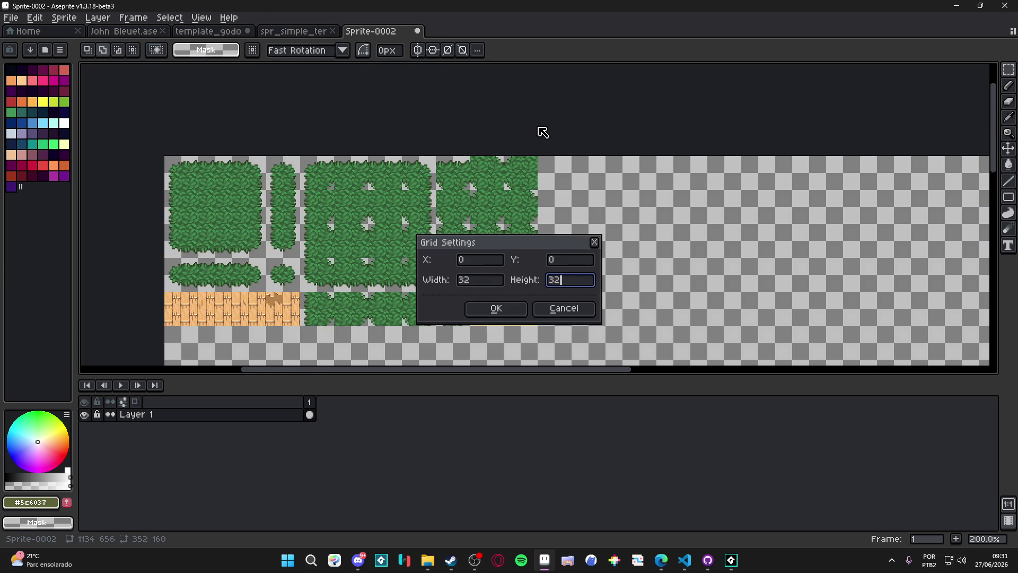
pyautogui.press('Return')
# Nudge the pasted bush tiles onto the grid so the block sits at 32,64
pyautogui.moveTo(354, 241); pyautogui.dragTo(351, 185)
pyautogui.press('v')
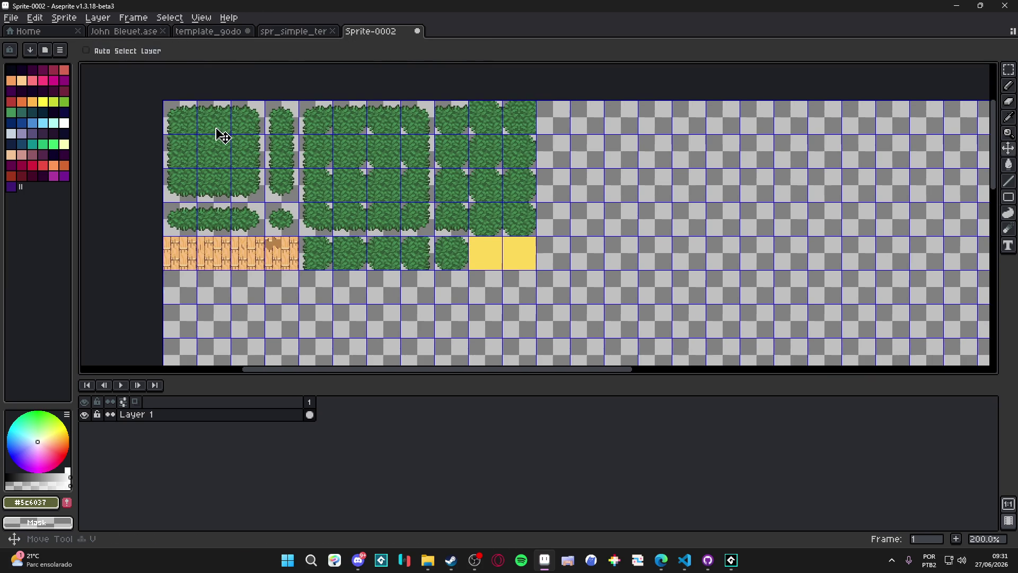
pyautogui.press('m')
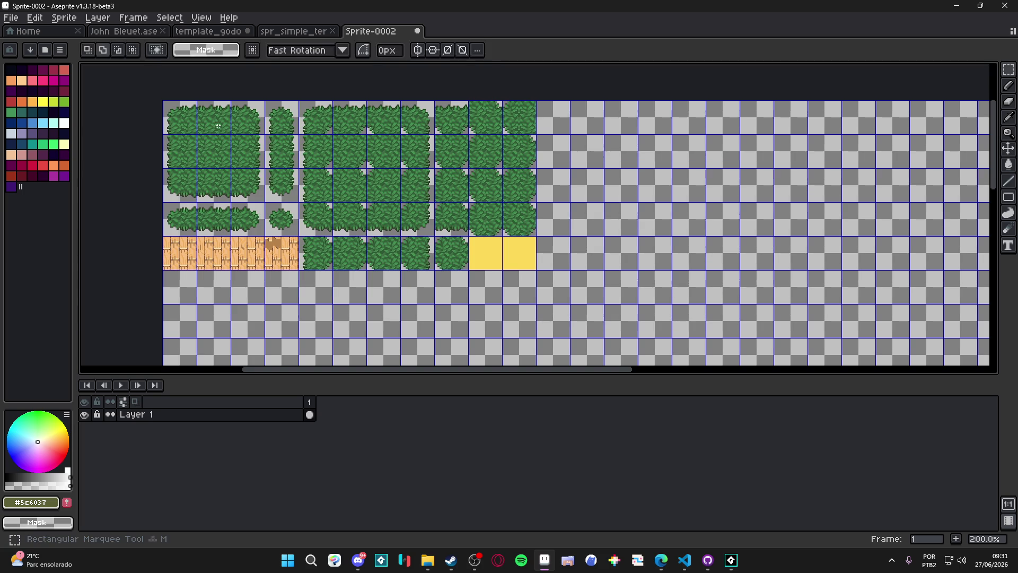
pyautogui.moveTo(188, 114)
pyautogui.mouseDown()
pyautogui.moveTo(496, 262)
pyautogui.moveTo(524, 251)
pyautogui.mouseUp()
pyautogui.press('Right')
pyautogui.press('Down')
pyautogui.press('Down')
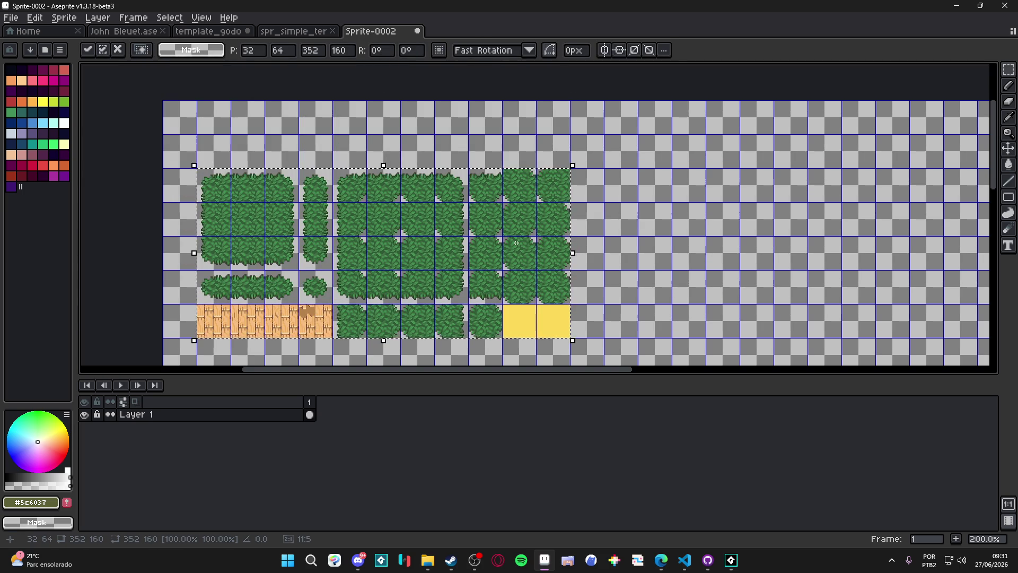
pyautogui.press('Return')
pyautogui.scroll(-2, 351, 92)
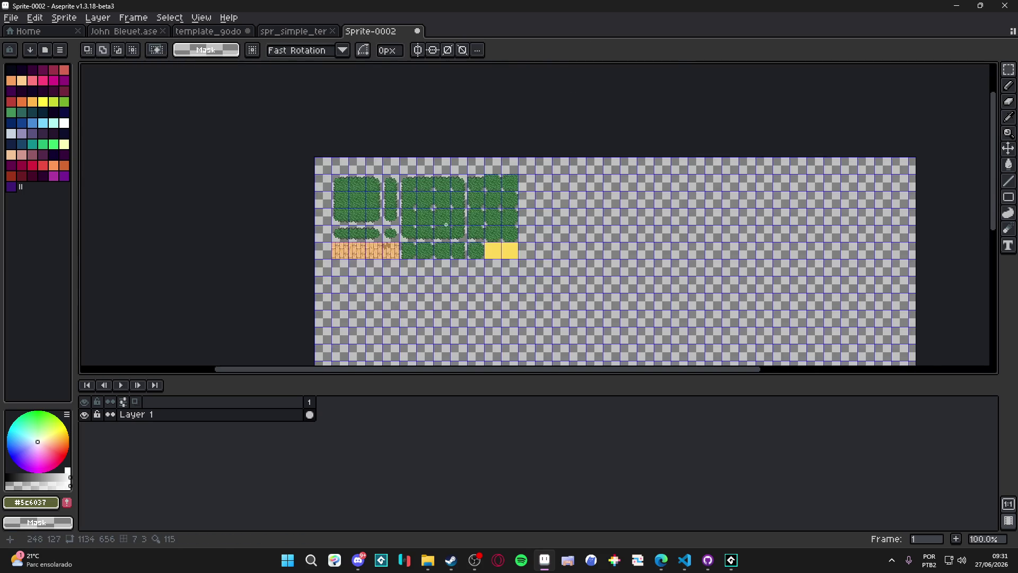
pyautogui.click(312, 30)
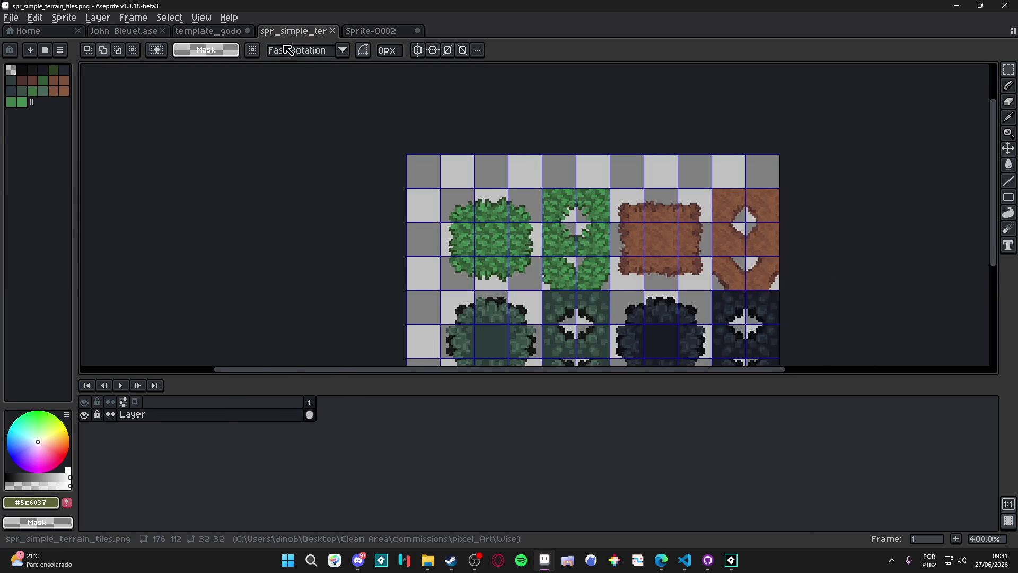
# Marquee-select and copy the Preview bush layout in the autotile template
pyautogui.click(202, 32)
pyautogui.scroll(-2, 421, 218)
pyautogui.scroll(2, 509, 305)
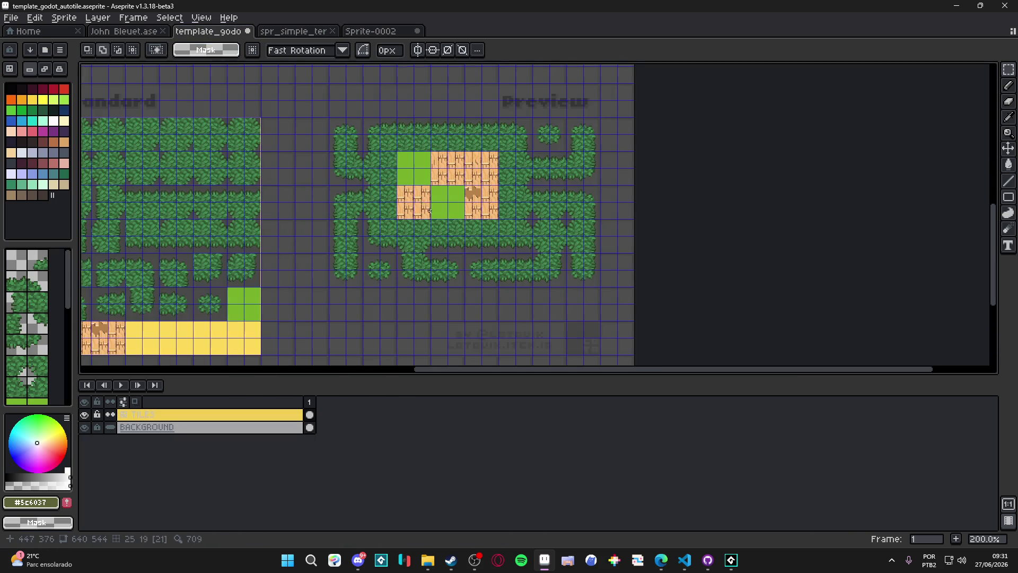
pyautogui.press('v')
pyautogui.press('m')
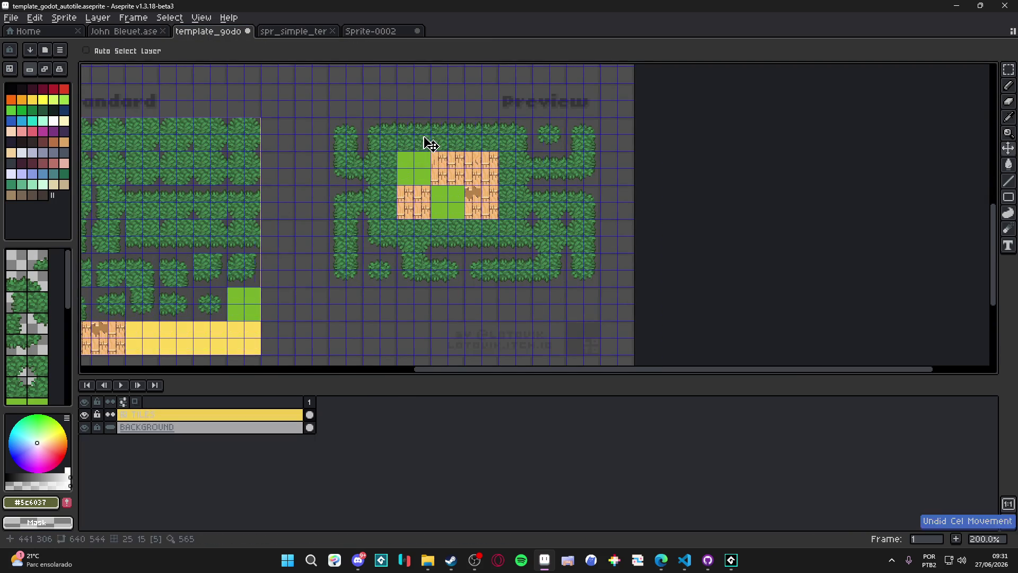
pyautogui.hscroll(-3, 424, 137)
pyautogui.scroll(1, 424, 137)
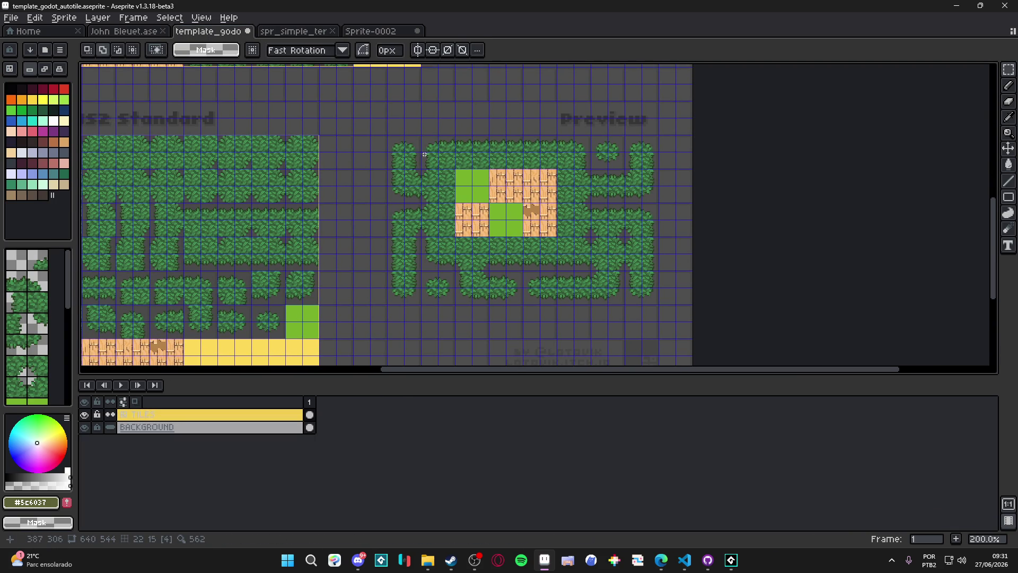
pyautogui.moveTo(387, 133)
pyautogui.mouseDown()
pyautogui.moveTo(642, 305)
pyautogui.moveTo(661, 307)
pyautogui.mouseUp()
pyautogui.scroll(-1, 545, 243)
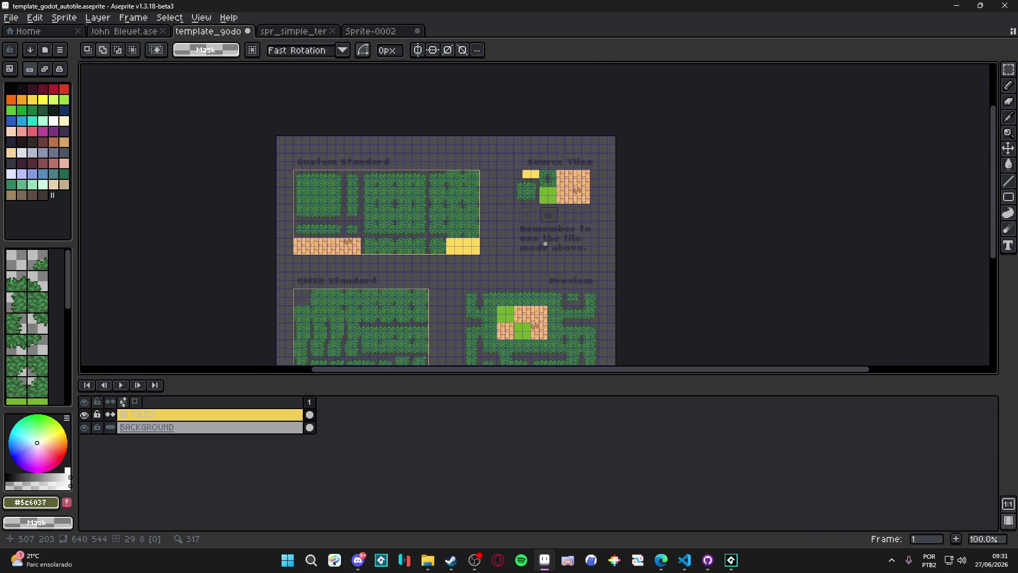
pyautogui.scroll(1, 530, 211)
pyautogui.moveTo(456, 185); pyautogui.dragTo(537, 180)
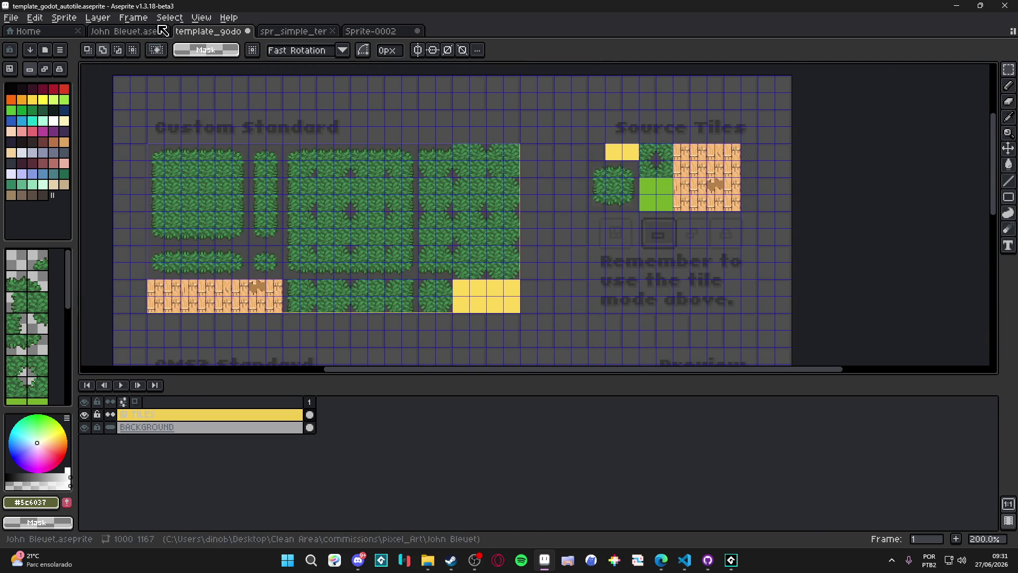
# Paste the Preview layout into Sprite-0002 below the existing bush tiles
pyautogui.click(293, 31)
pyautogui.click(371, 30)
pyautogui.scroll(2, 405, 166)
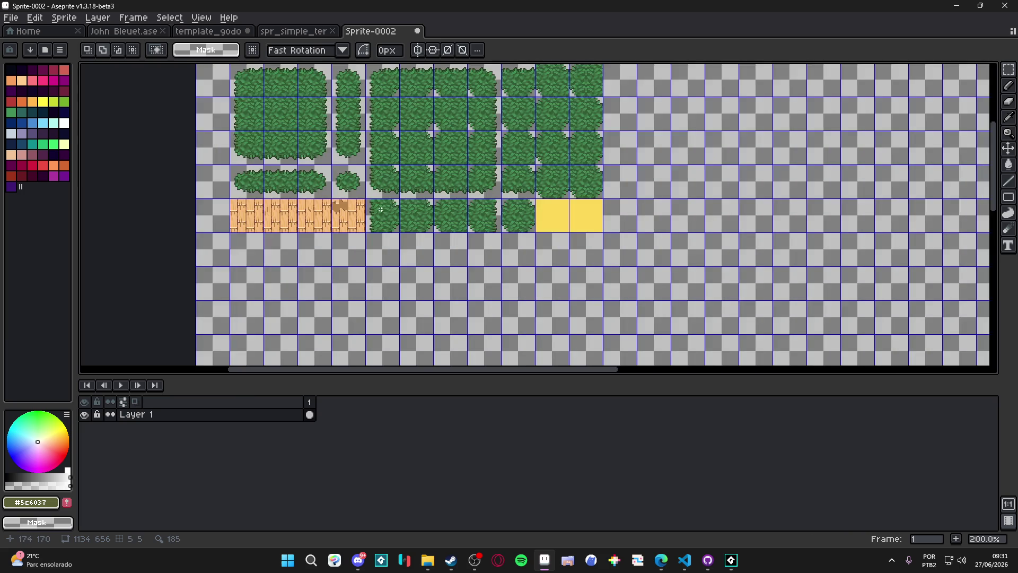
pyautogui.hotkey('ctrl', 'v')
pyautogui.moveTo(812, 156)
pyautogui.mouseDown()
pyautogui.moveTo(482, 280)
pyautogui.moveTo(333, 280)
pyautogui.moveTo(296, 311)
pyautogui.mouseUp()
pyautogui.scroll(4, 340, 280)
pyautogui.press('Return')
pyautogui.scroll(-4, 398, 295)
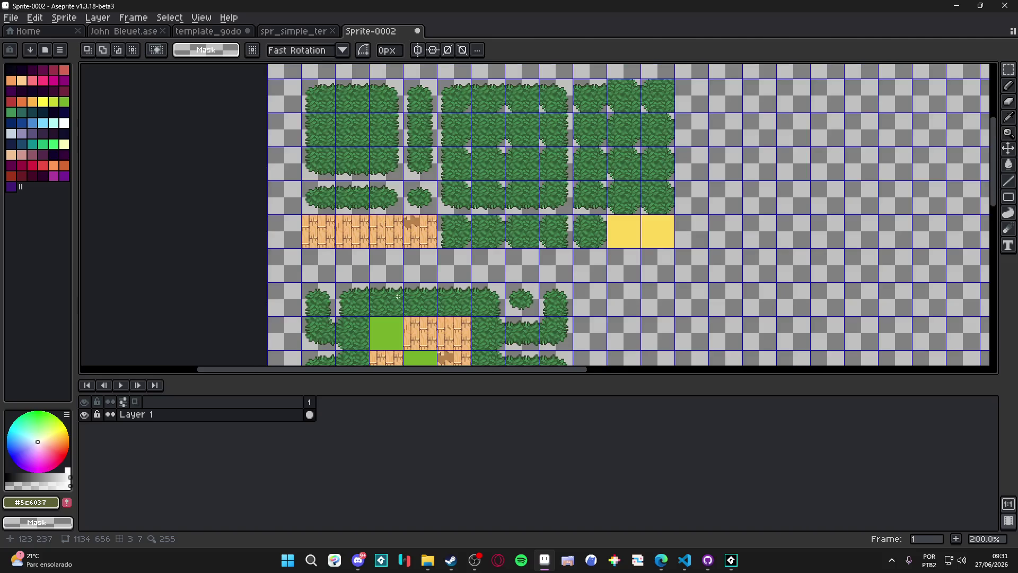
pyautogui.moveTo(398, 296); pyautogui.dragTo(388, 249)
pyautogui.scroll(-1, 402, 256)
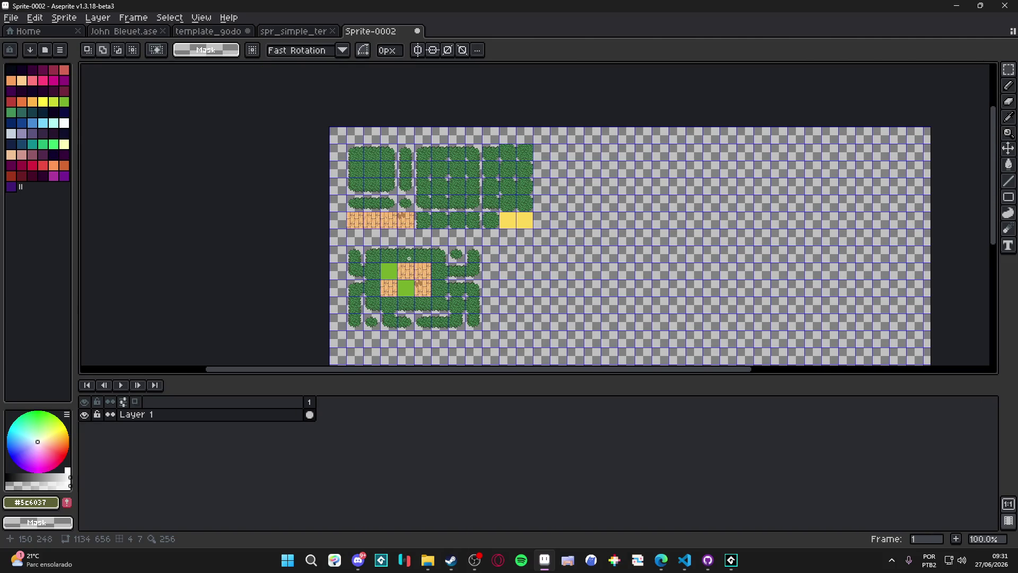
pyautogui.click(294, 32)
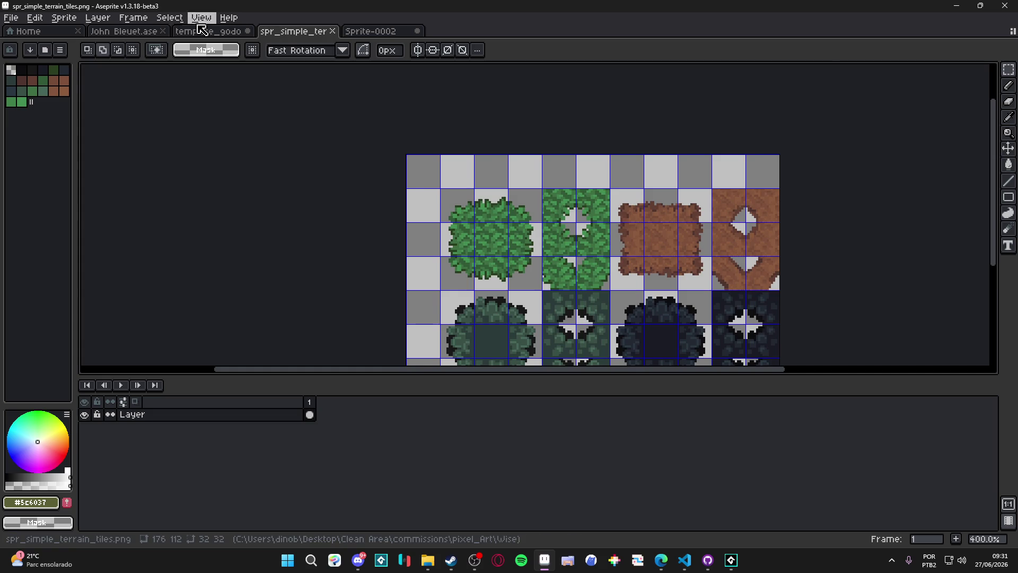
# Select the lone bush tile and its neighbours in the autotile template
pyautogui.click(120, 33)
pyautogui.click(207, 31)
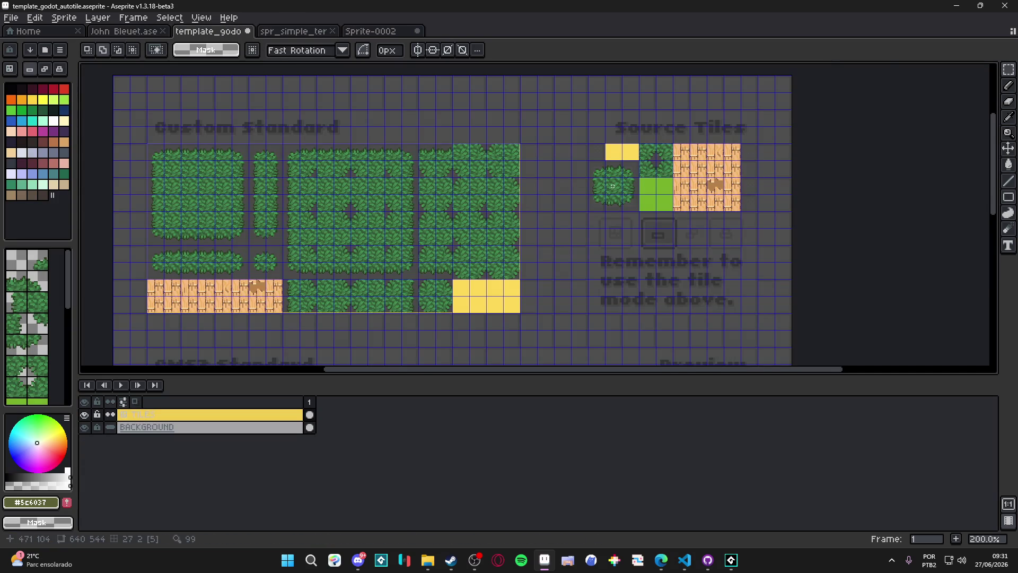
pyautogui.scroll(1, 623, 191)
pyautogui.press('m')
pyautogui.moveTo(583, 156); pyautogui.dragTo(637, 215)
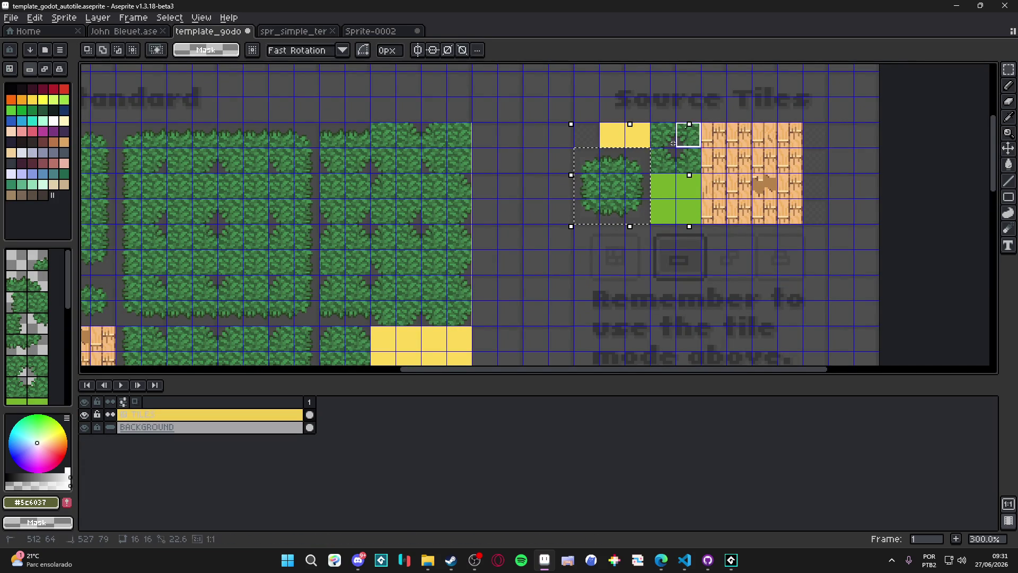
# Paste the extra bush tiles into Sprite-0002, then cut them out again
pyautogui.click(370, 30)
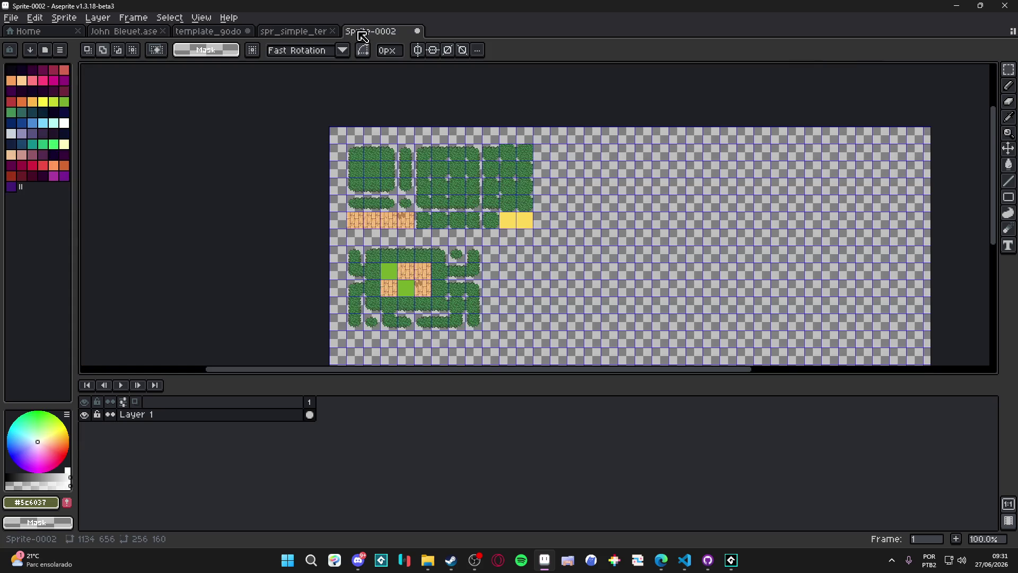
pyautogui.scroll(2, 591, 240)
pyautogui.hotkey('ctrl', 'v')
pyautogui.scroll(2, 549, 219)
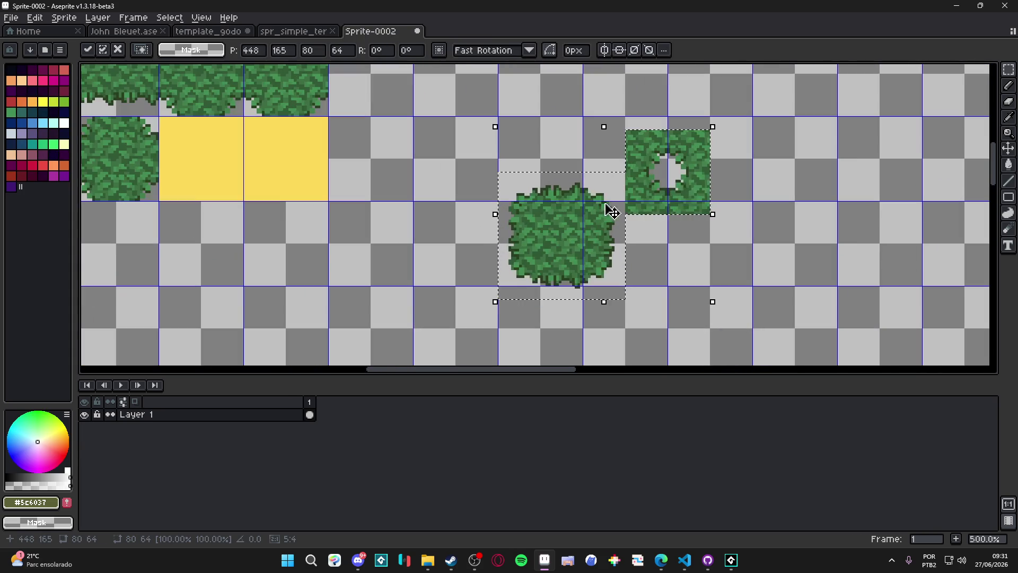
pyautogui.moveTo(716, 170); pyautogui.dragTo(753, 160)
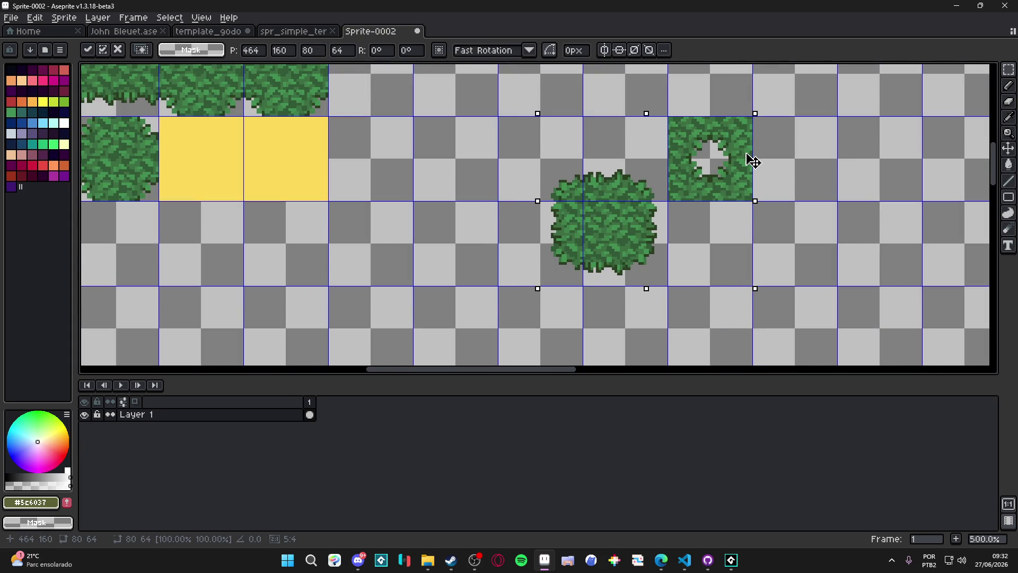
pyautogui.press('Return')
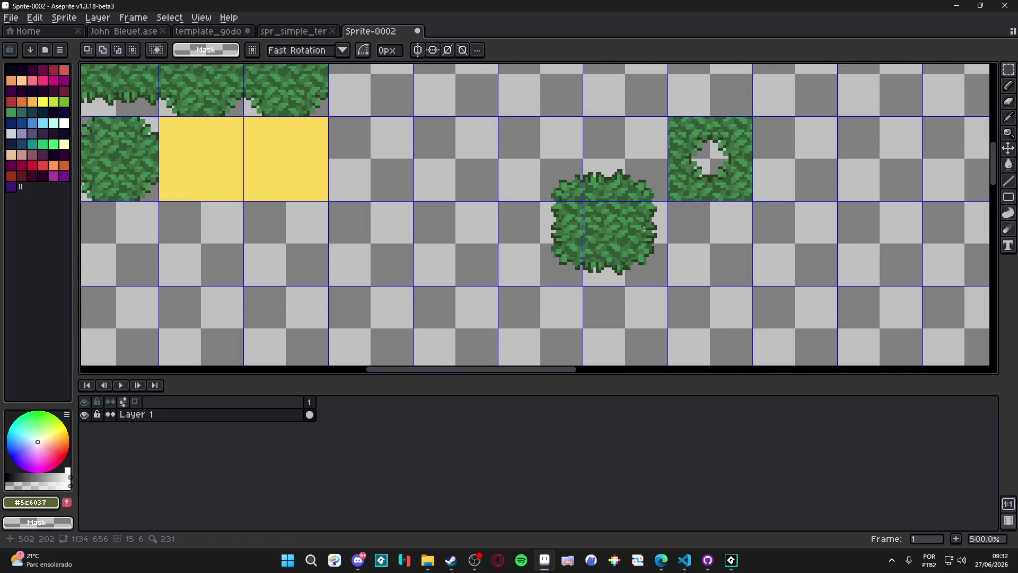
pyautogui.scroll(-3, 687, 167)
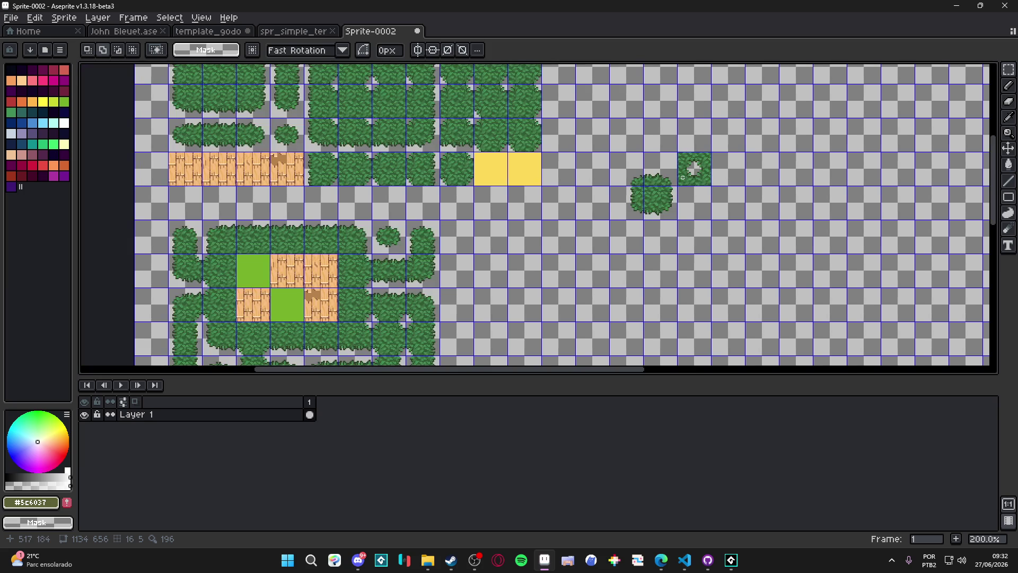
pyautogui.moveTo(675, 177)
pyautogui.mouseDown()
pyautogui.moveTo(643, 239)
pyautogui.moveTo(603, 263)
pyautogui.mouseUp()
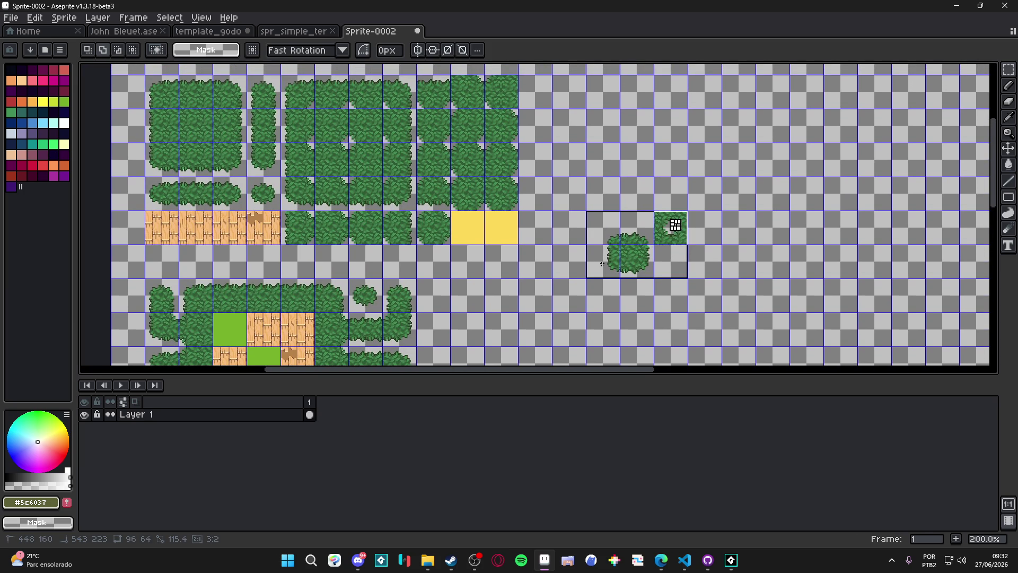
pyautogui.hotkey('ctrl', 'x')
pyautogui.scroll(-3, 538, 244)
pyautogui.scroll(3, 335, 192)
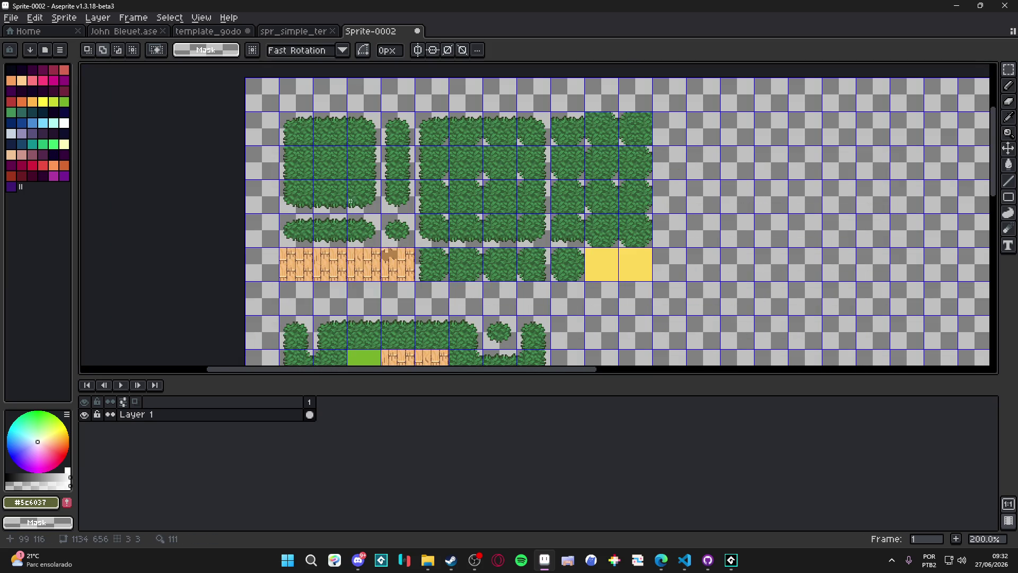
pyautogui.scroll(-1, 370, 224)
pyautogui.scroll(1, 348, 175)
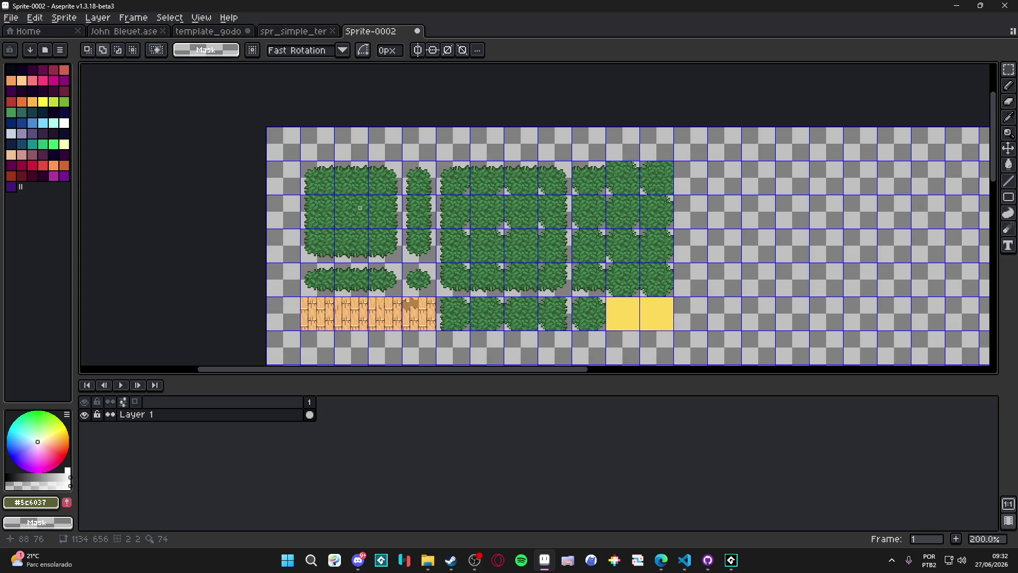
pyautogui.scroll(-1, 367, 253)
pyautogui.scroll(-3, 368, 275)
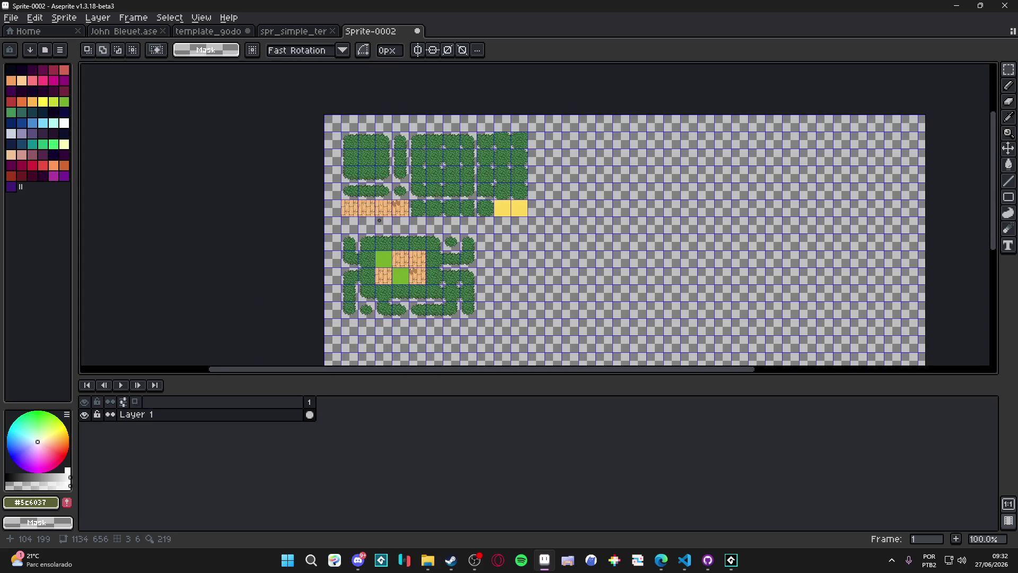
# Convert Sprite-0002's Layer 1 to a tilemap layer and bring up Canvas Size
pyautogui.rightClick(287, 414)
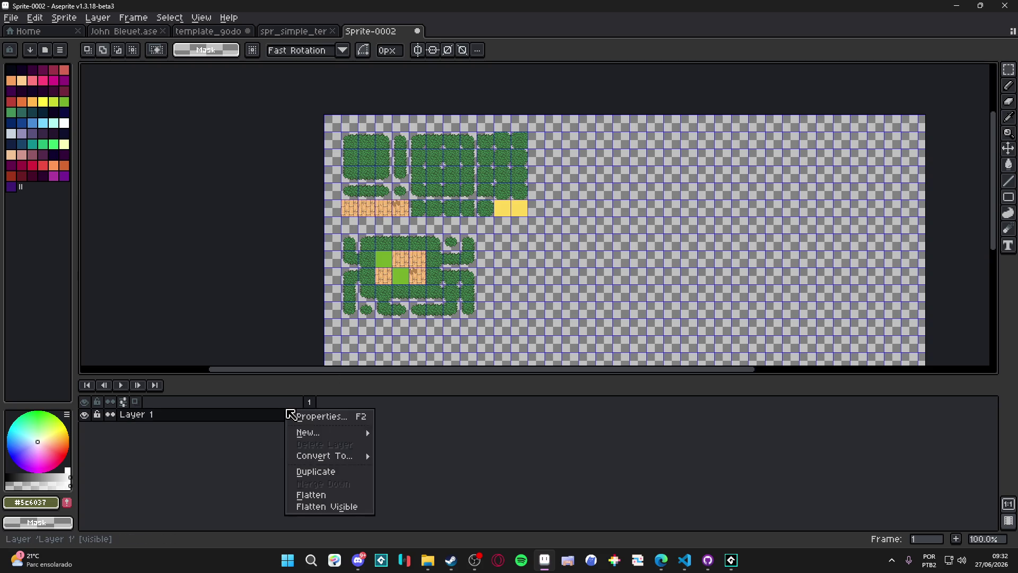
pyautogui.moveTo(332, 459)
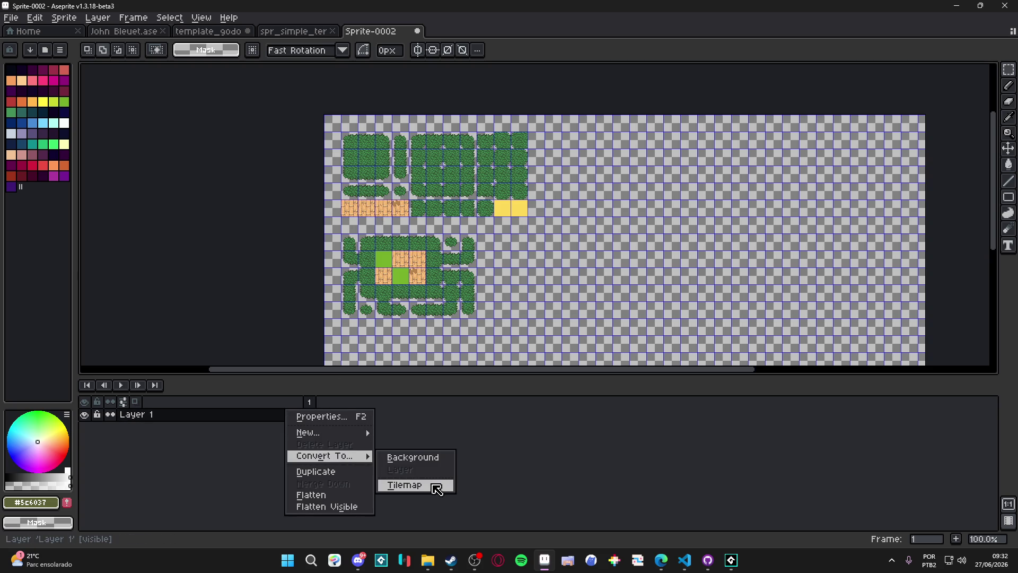
pyautogui.click(436, 485)
pyautogui.rightClick(199, 414)
pyautogui.click(184, 416)
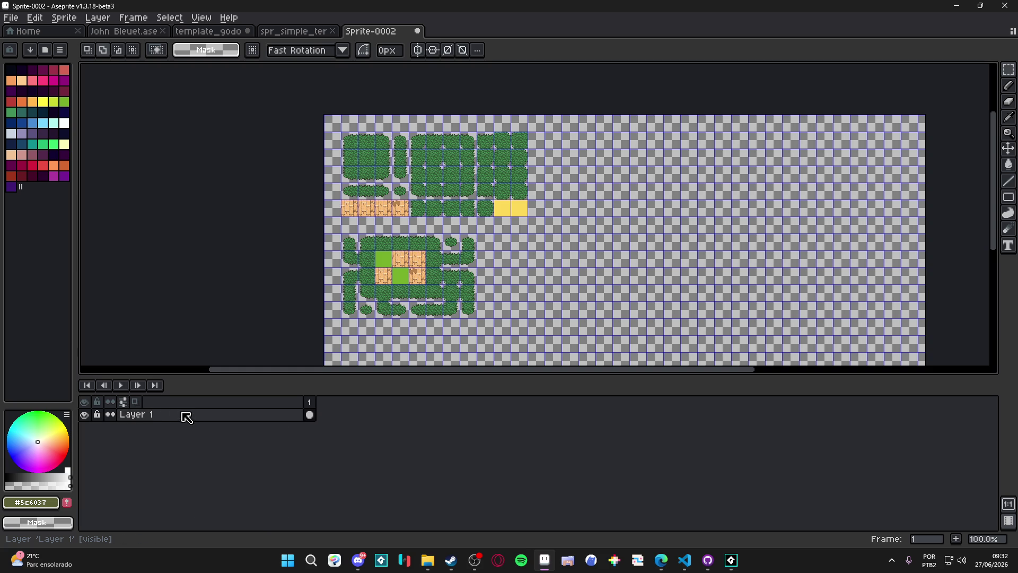
pyautogui.hotkey('ctrl', 'alt', 'c')
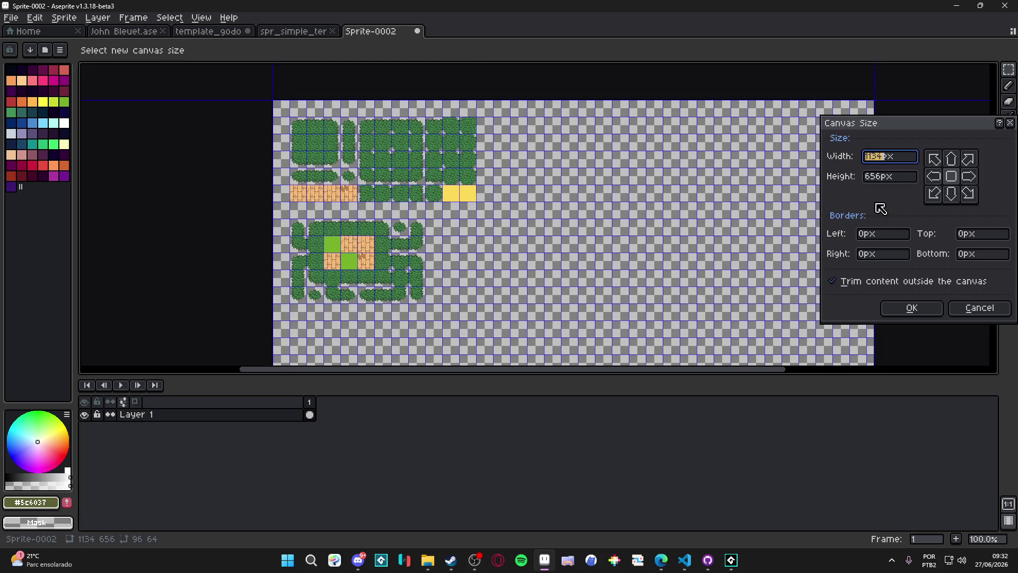
# Try dragging the canvas's right and bottom edges toward the tiles, then discard the misaligned crop
pyautogui.moveTo(874, 111)
pyautogui.mouseDown()
pyautogui.moveTo(473, 160)
pyautogui.moveTo(497, 154)
pyautogui.mouseUp()
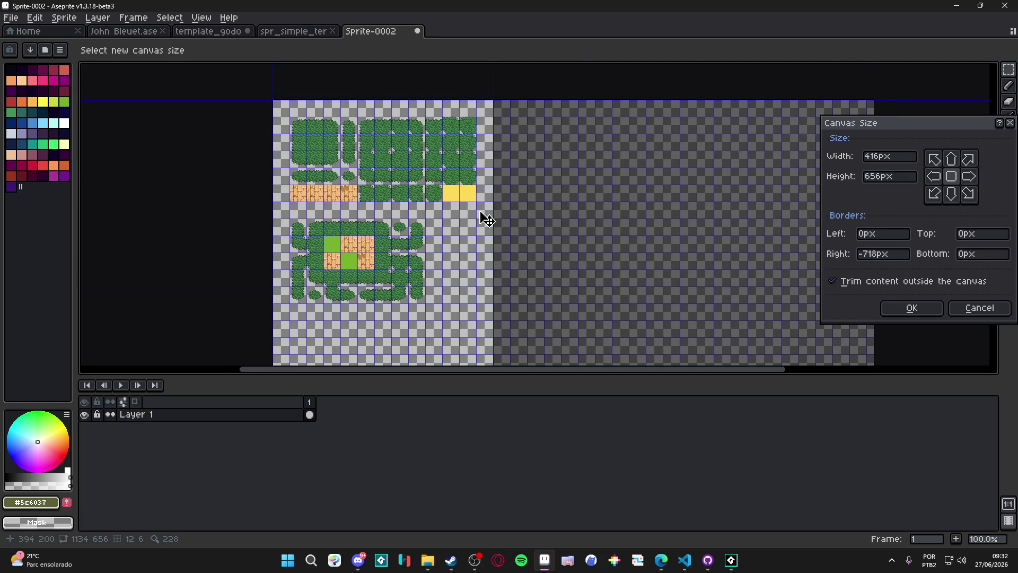
pyautogui.scroll(-3, 450, 284)
pyautogui.scroll(3, 453, 293)
pyautogui.scroll(1, 450, 291)
pyautogui.moveTo(451, 291); pyautogui.dragTo(420, 150)
pyautogui.scroll(1, 421, 146)
pyautogui.scroll(-2, 424, 122)
pyautogui.moveTo(434, 114); pyautogui.dragTo(449, 267)
pyautogui.scroll(1, 449, 268)
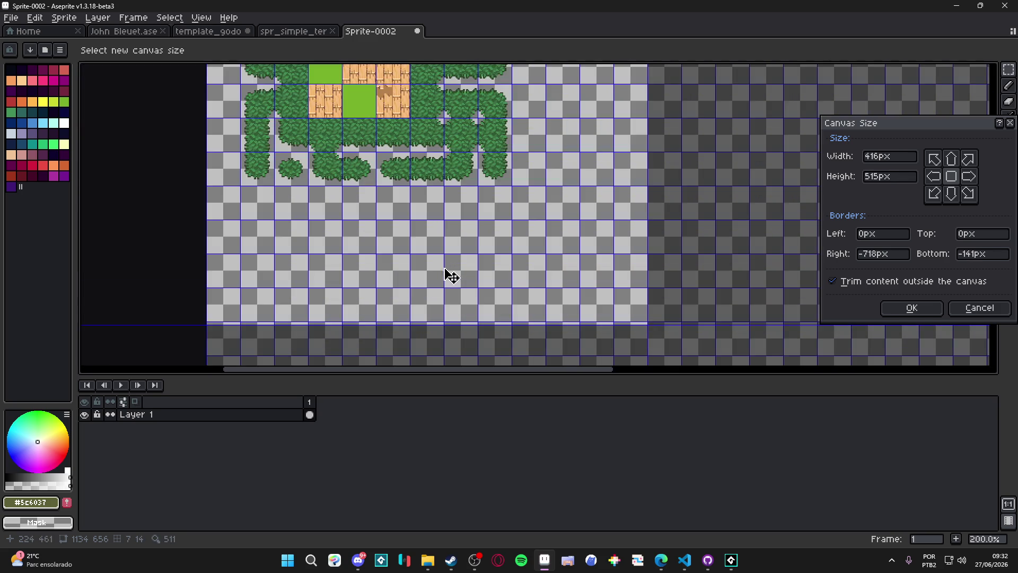
pyautogui.moveTo(436, 318); pyautogui.dragTo(448, 225)
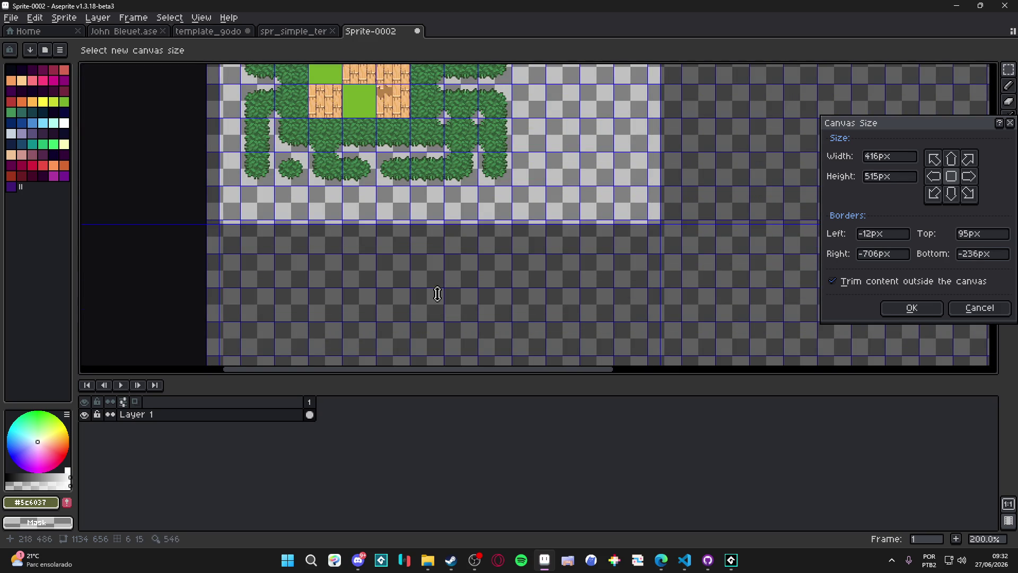
pyautogui.press('Return')
pyautogui.scroll(-2, 643, 236)
# Reopen Canvas Size and pull the right and bottom edges in to 416×416px
pyautogui.hotkey('ctrl', 'alt', 'c')
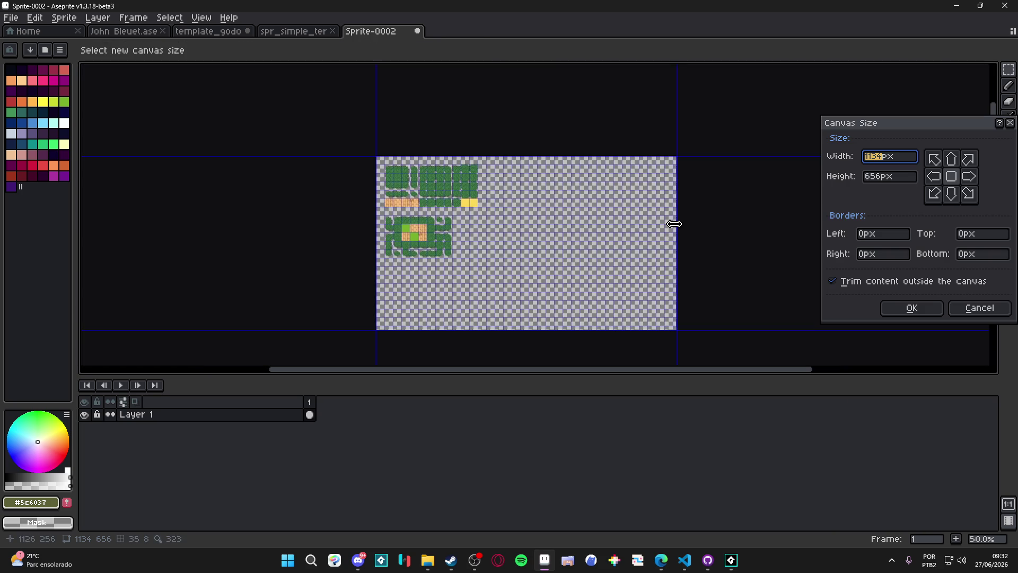
pyautogui.moveTo(673, 222); pyautogui.dragTo(361, 203)
pyautogui.scroll(5, 502, 205)
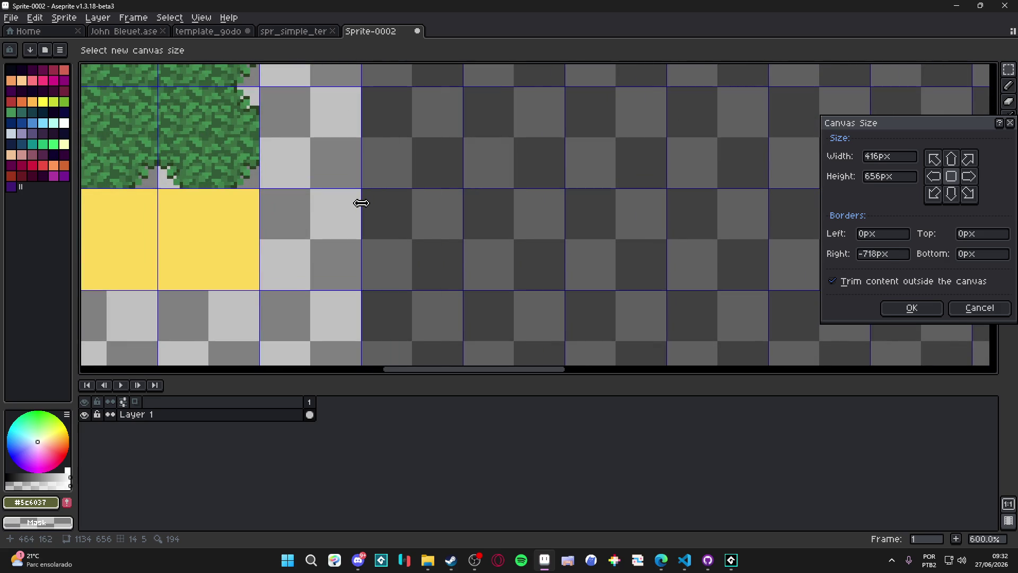
pyautogui.scroll(-5, 361, 202)
pyautogui.moveTo(330, 257); pyautogui.dragTo(415, 176)
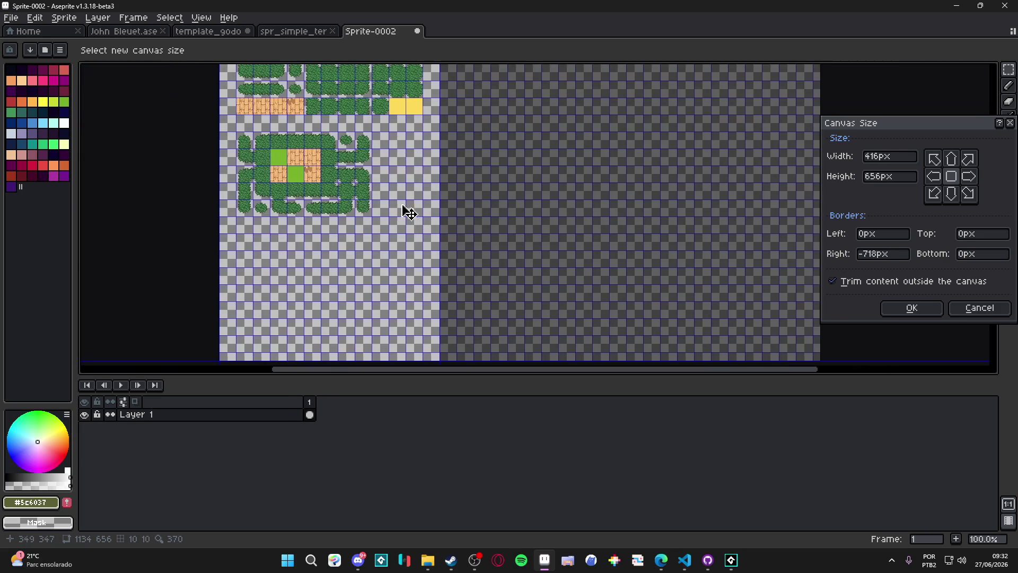
pyautogui.moveTo(332, 359)
pyautogui.mouseDown()
pyautogui.moveTo(318, 236)
pyautogui.moveTo(352, 247)
pyautogui.mouseUp()
pyautogui.scroll(5, 319, 239)
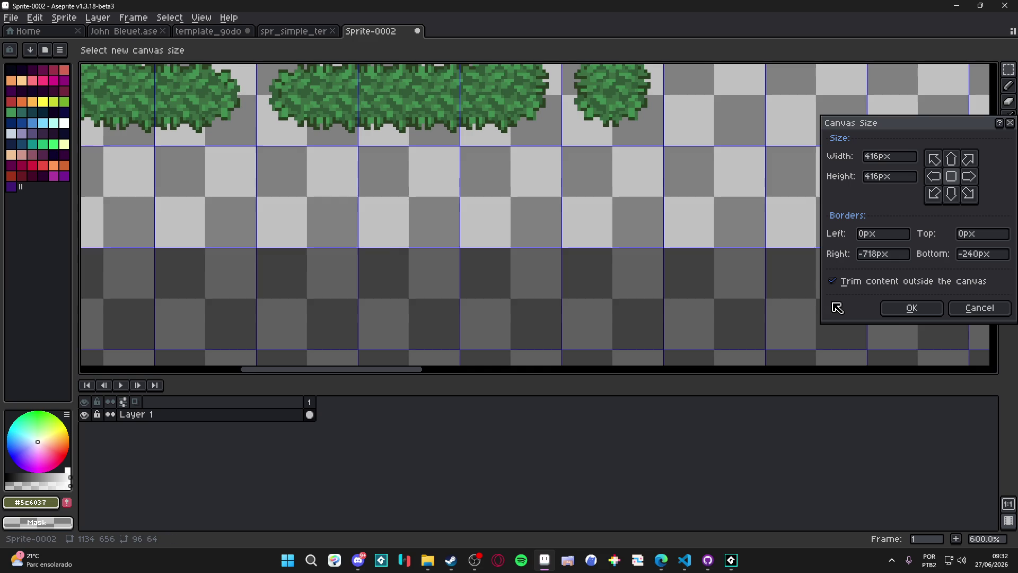
pyautogui.click(911, 308)
pyautogui.scroll(-6, 359, 334)
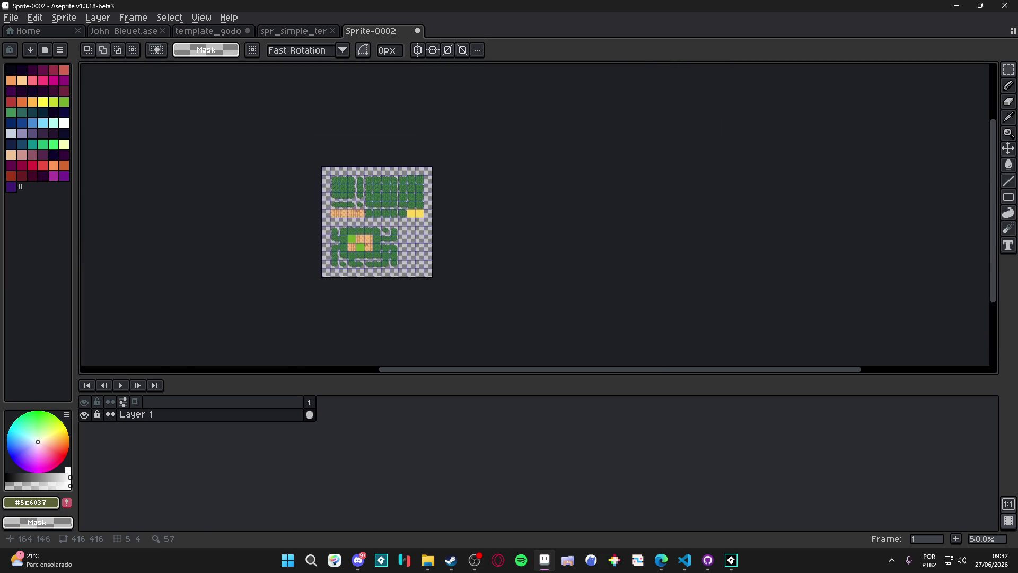
pyautogui.scroll(4, 375, 218)
# Save the sprite as template_1x_godot.aseprite in TEMPLATES, keeping All formats
pyautogui.click(10, 17)
pyautogui.click(65, 100)
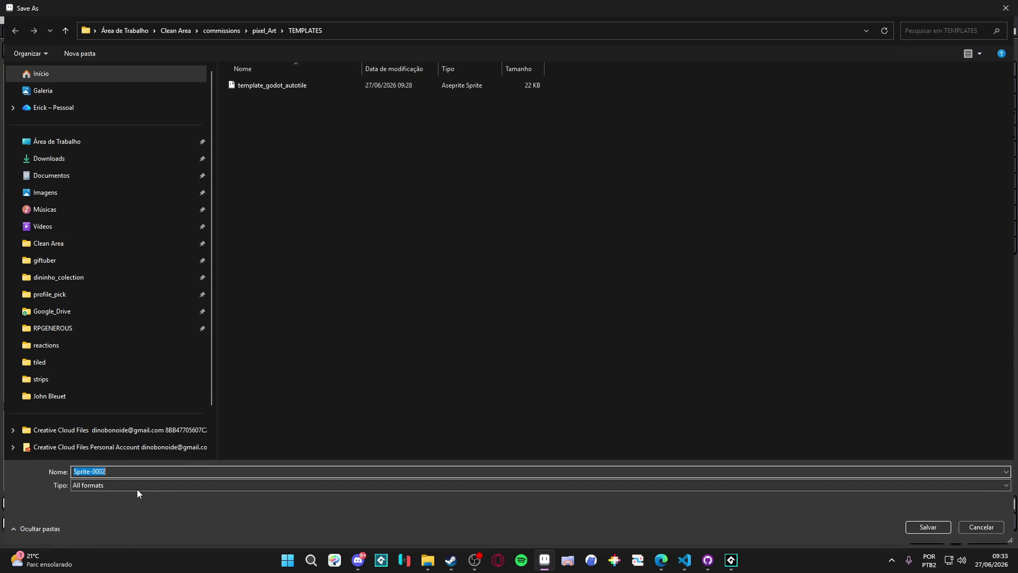
pyautogui.click(127, 485)
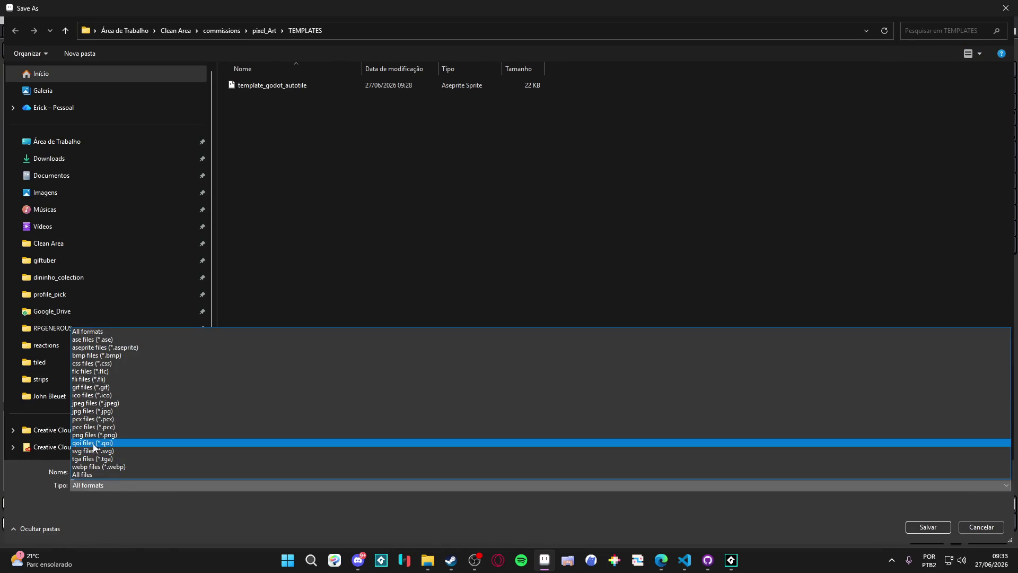
pyautogui.click(120, 504)
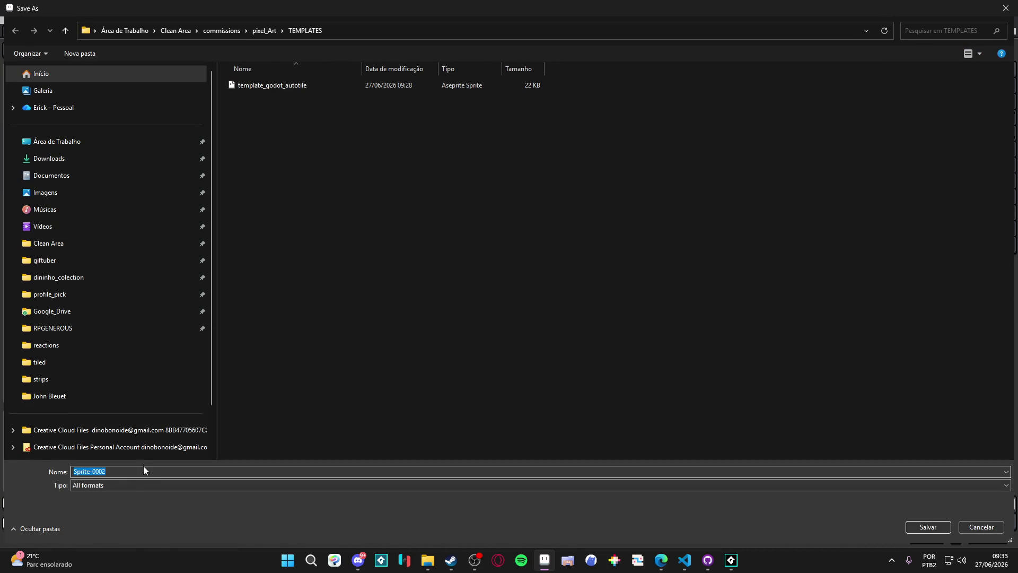
pyautogui.write('template_')
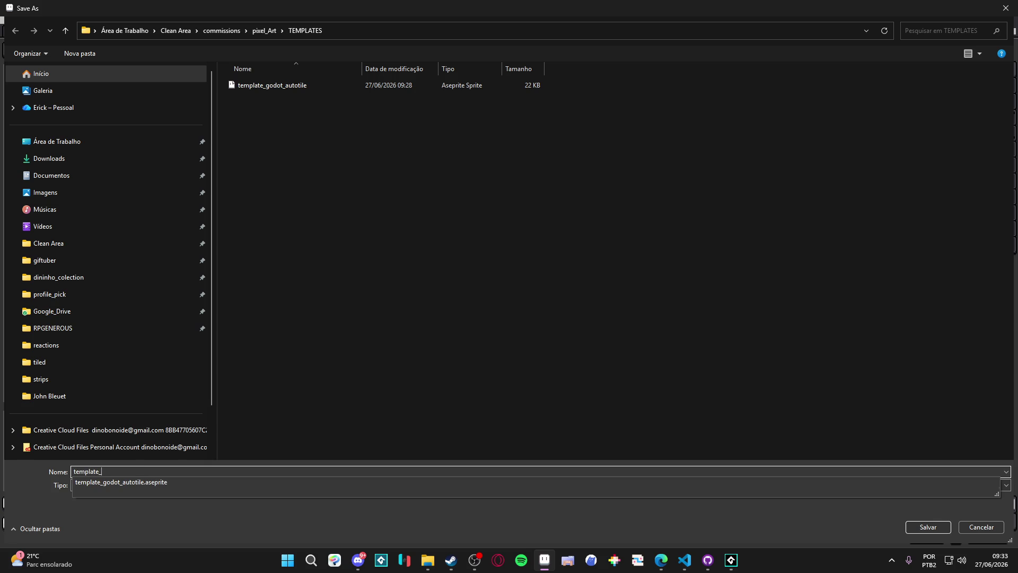
pyautogui.click(143, 470)
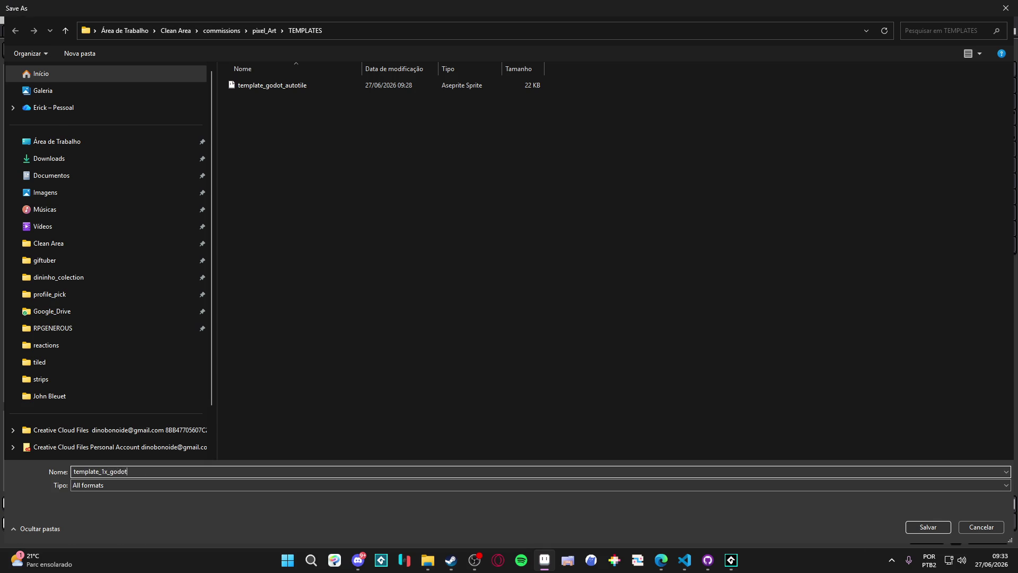
pyautogui.press('Return')
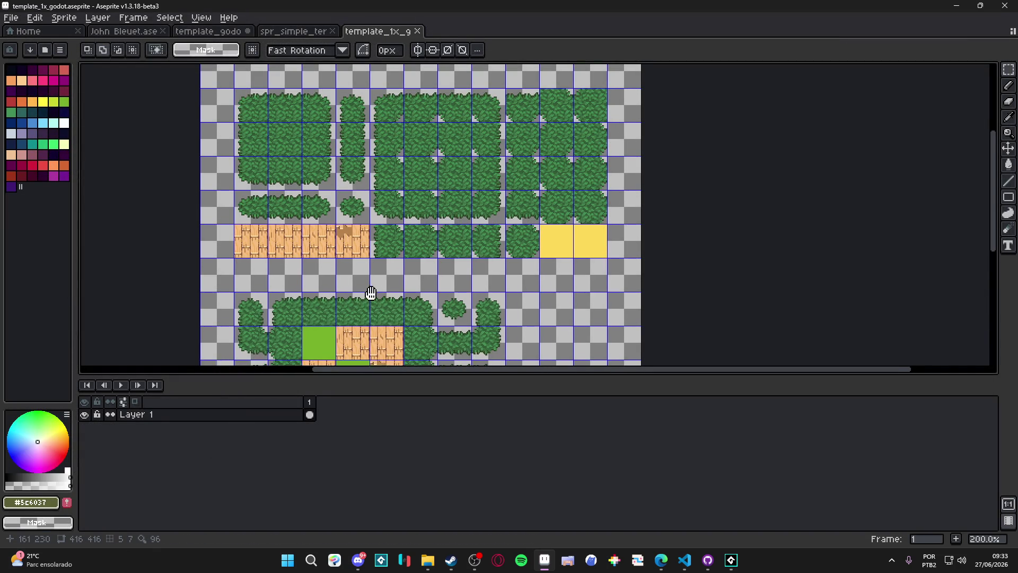
# Convert Layer 1 to a tilemap layer with a 32x32 tileset
pyautogui.scroll(-2, 375, 200)
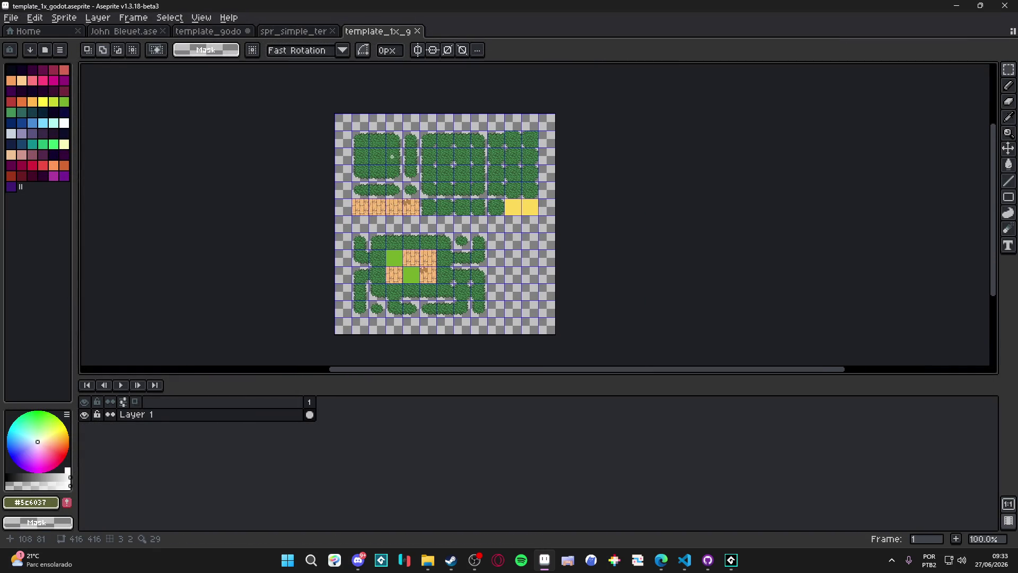
pyautogui.hscroll(1, 391, 156)
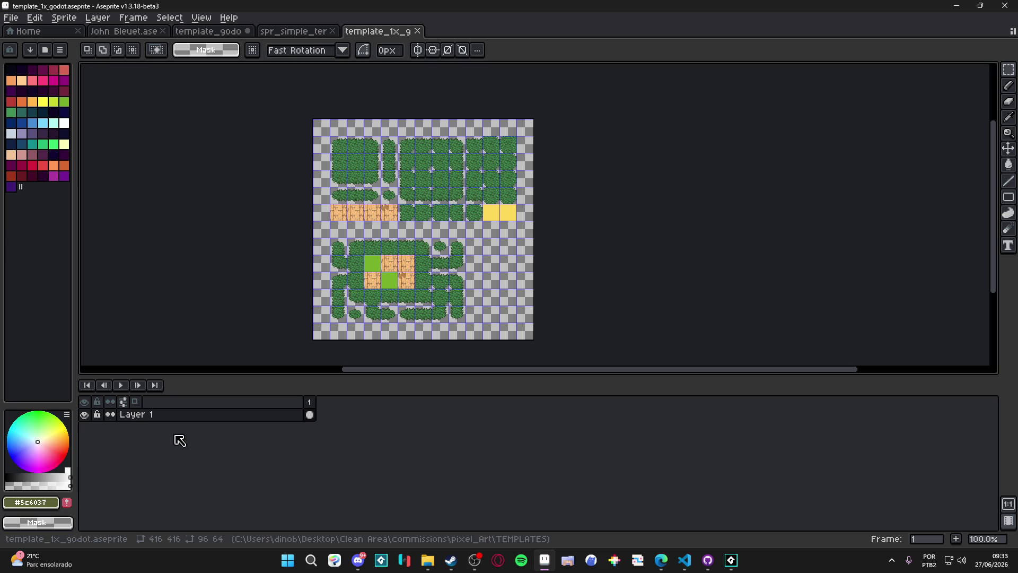
pyautogui.rightClick(182, 415)
pyautogui.moveTo(249, 465)
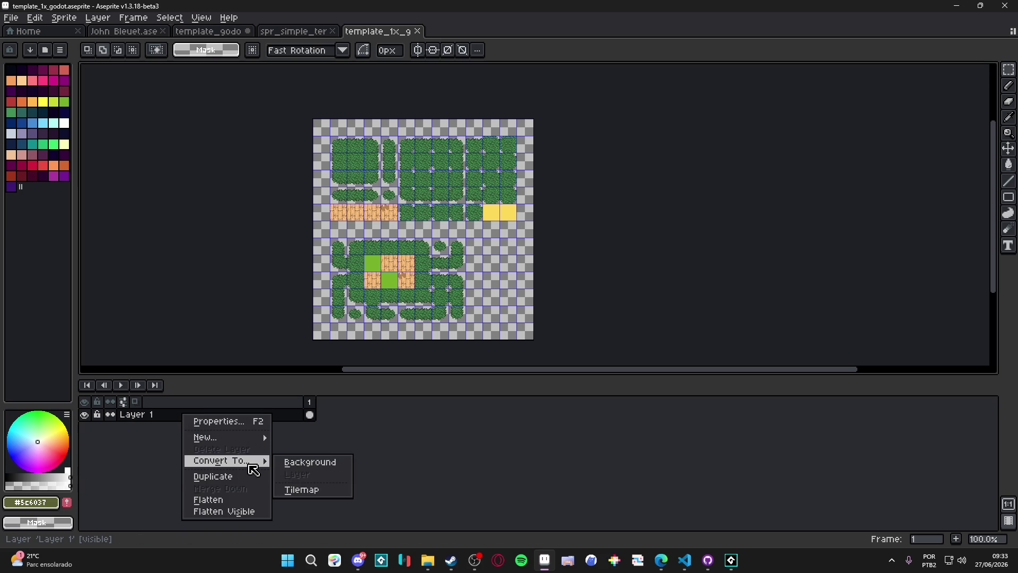
pyautogui.click(346, 491)
pyautogui.click(535, 335)
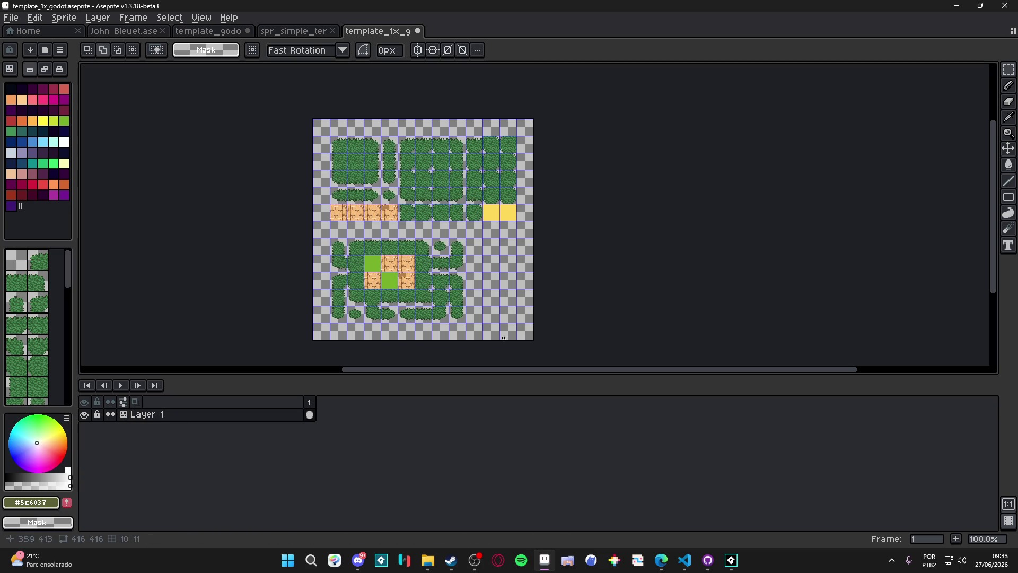
pyautogui.click(10, 17)
pyautogui.click(97, 105)
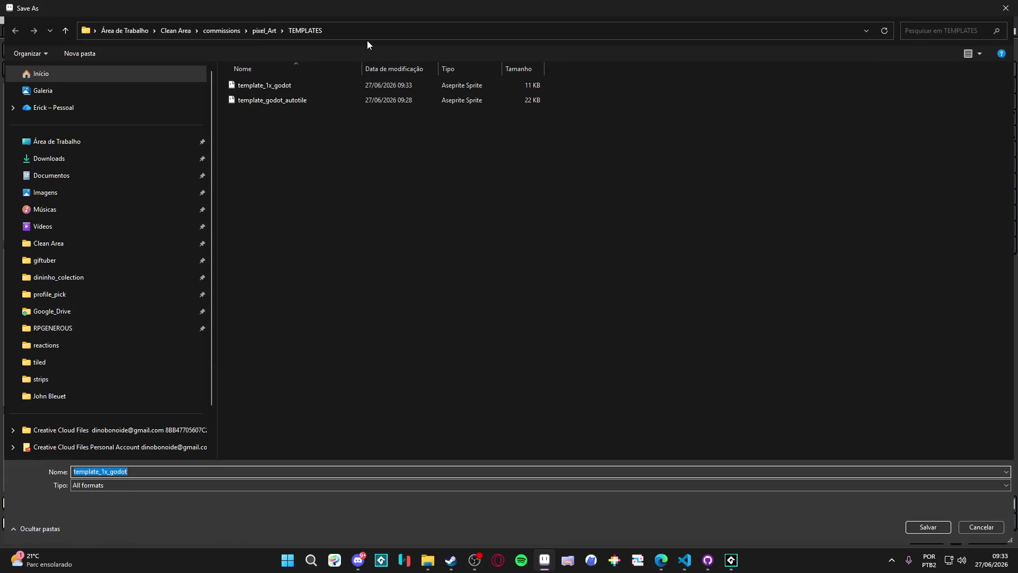
pyautogui.click(264, 31)
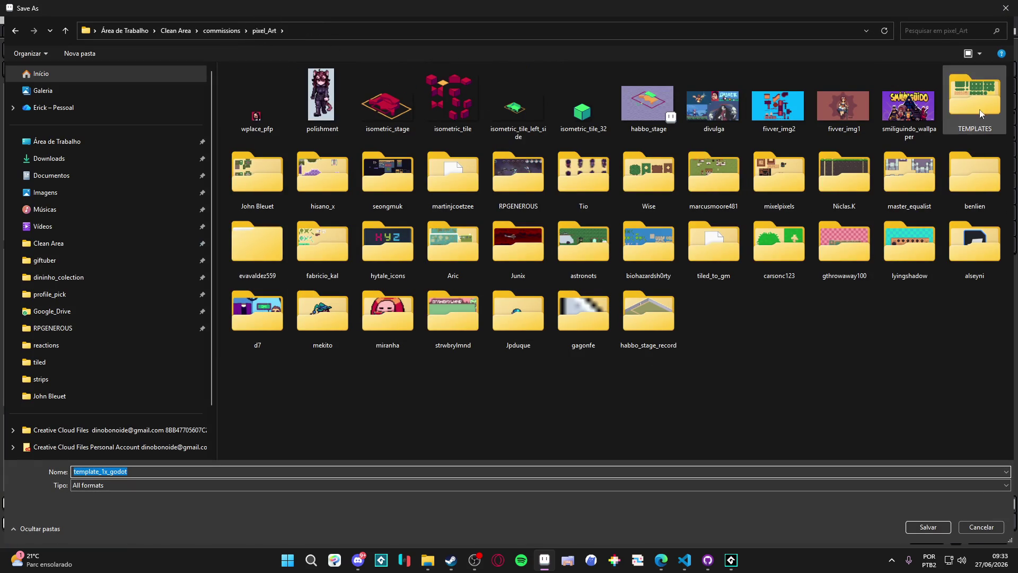
pyautogui.click(265, 176)
pyautogui.doubleClick(265, 177)
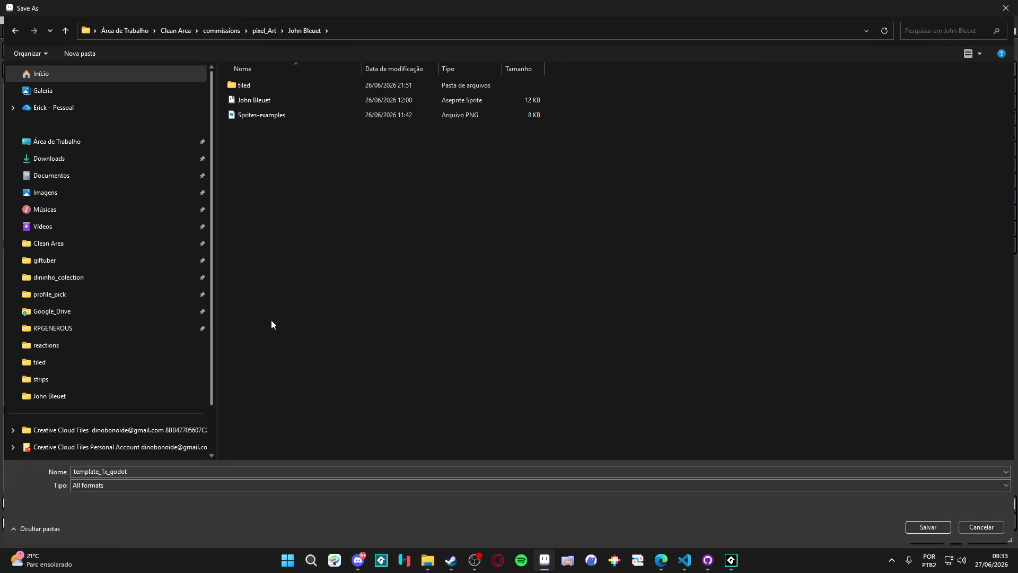
pyautogui.rightClick(312, 260)
pyautogui.moveTo(371, 436)
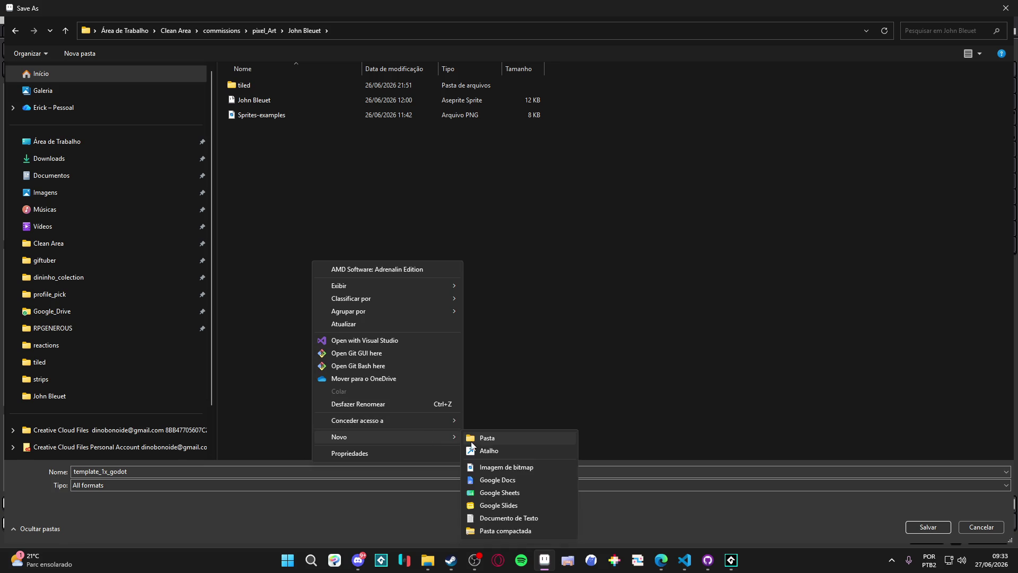
pyautogui.click(488, 443)
pyautogui.write('blobs')
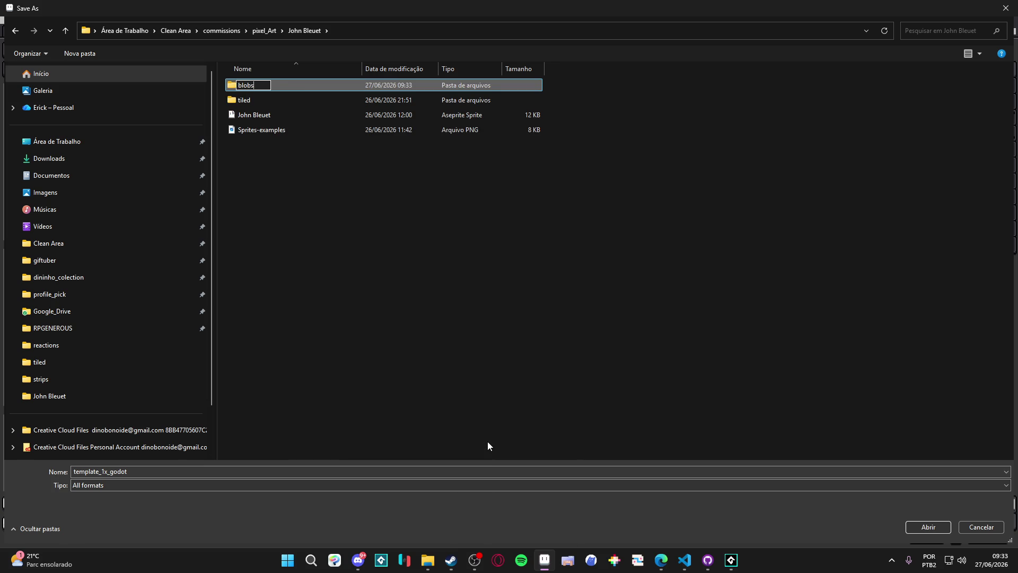
pyautogui.press('Return')
pyautogui.press('Return')
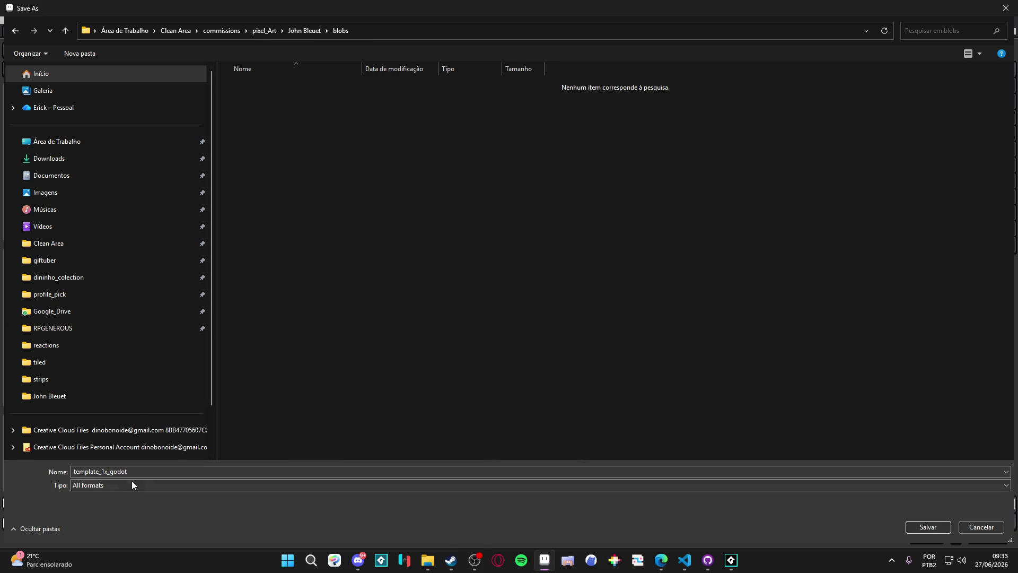
# Save the sheet there as blob_grass.aseprite
pyautogui.doubleClick(142, 473)
pyautogui.write('blob')
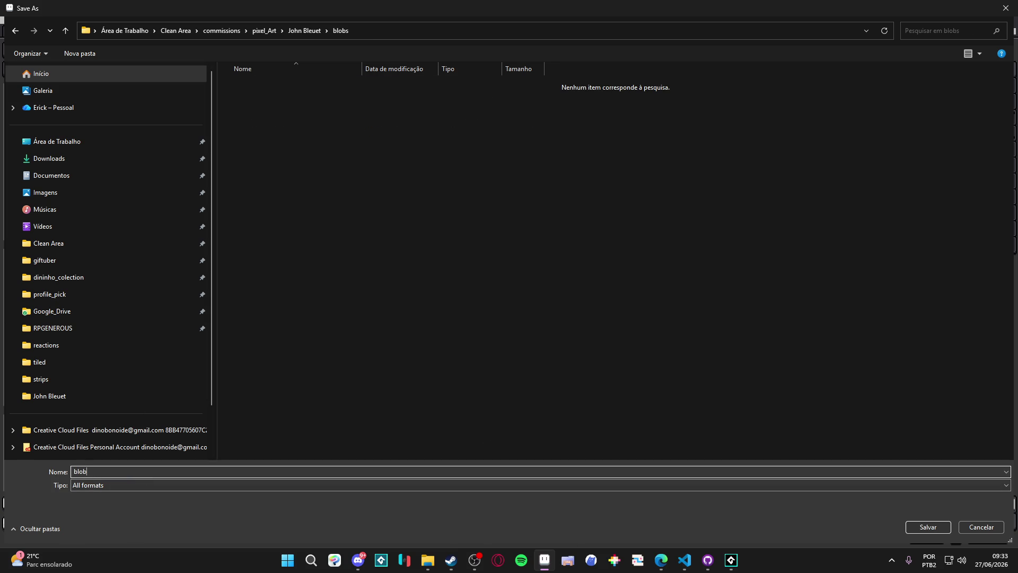
pyautogui.write('ass')
pyautogui.press('Return')
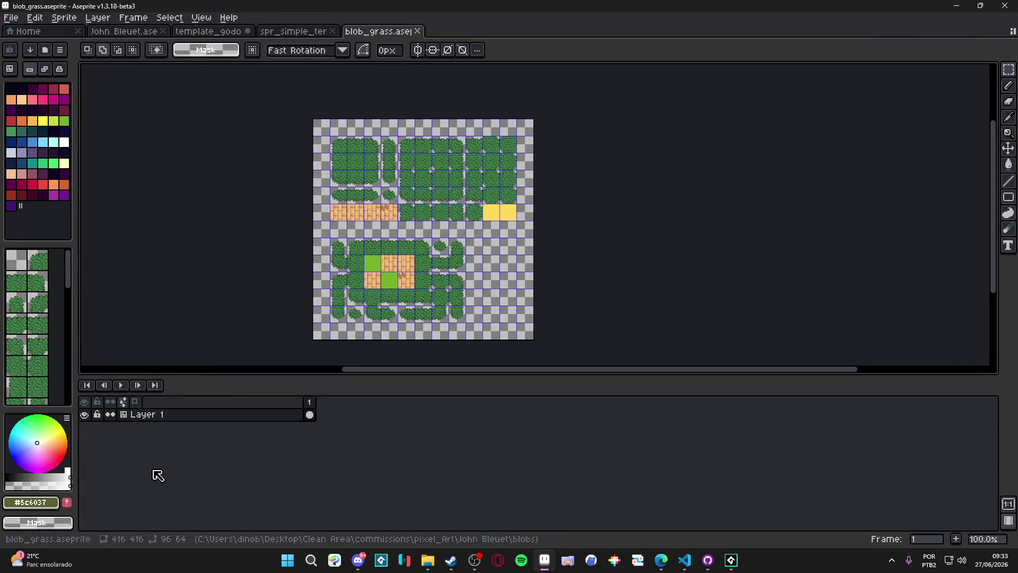
pyautogui.hscroll(-3, 455, 159)
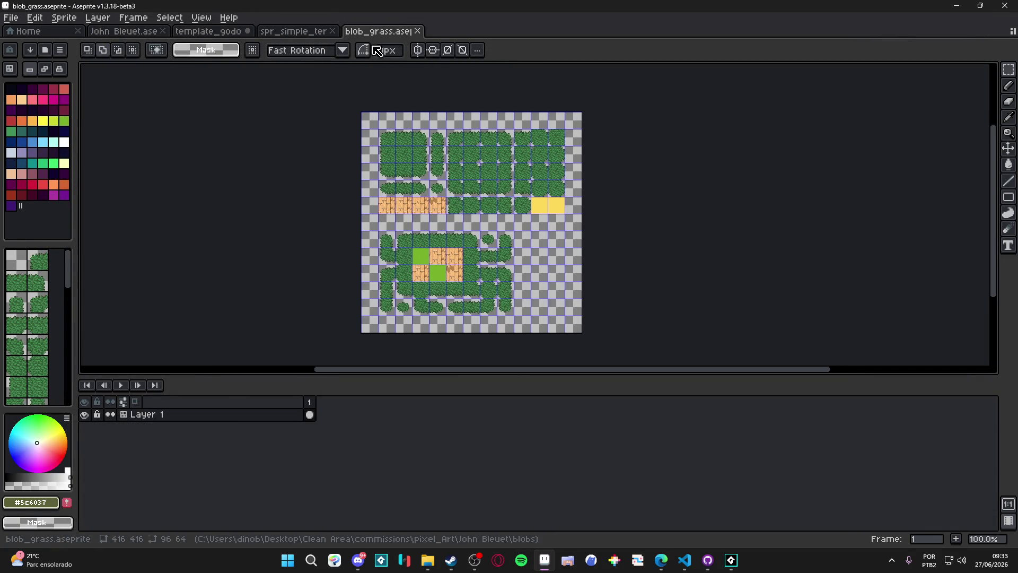
# Dock John Bleuet as a left split with the blob_grass sheet shown on the right
pyautogui.click(317, 32)
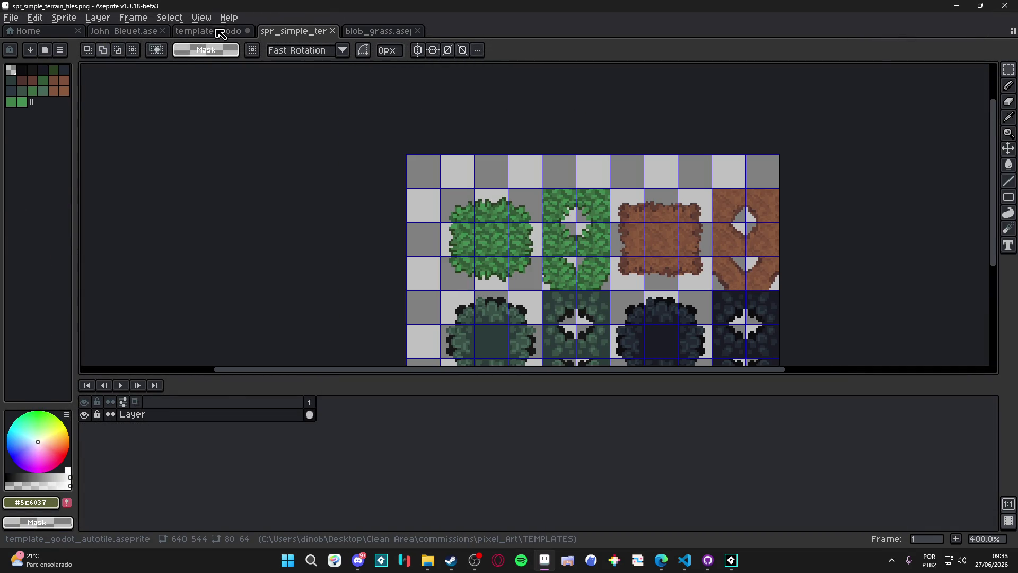
pyautogui.click(224, 32)
pyautogui.moveTo(123, 32); pyautogui.dragTo(100, 162)
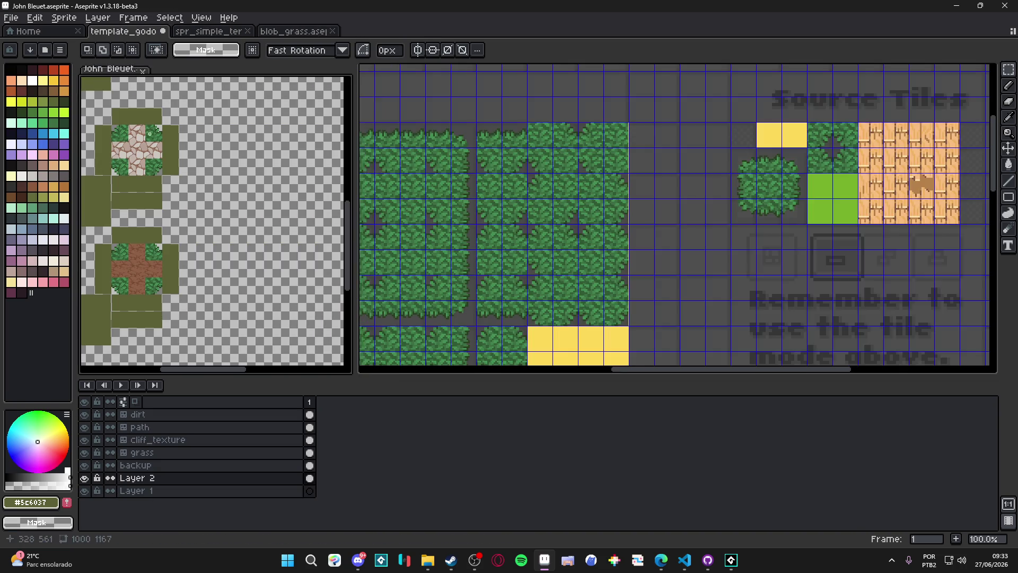
pyautogui.click(297, 32)
pyautogui.hscroll(-4, 418, 157)
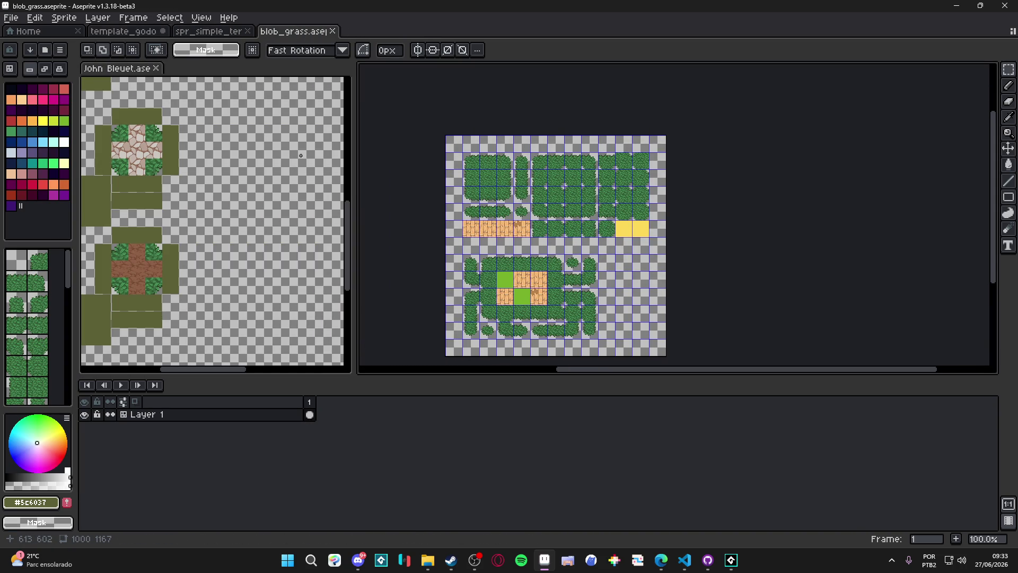
# Pan the John Bleuet view to its top edge and widen its pane
pyautogui.click(301, 155)
pyautogui.moveTo(241, 137)
pyautogui.mouseDown()
pyautogui.moveTo(215, 271)
pyautogui.moveTo(209, 259)
pyautogui.mouseUp()
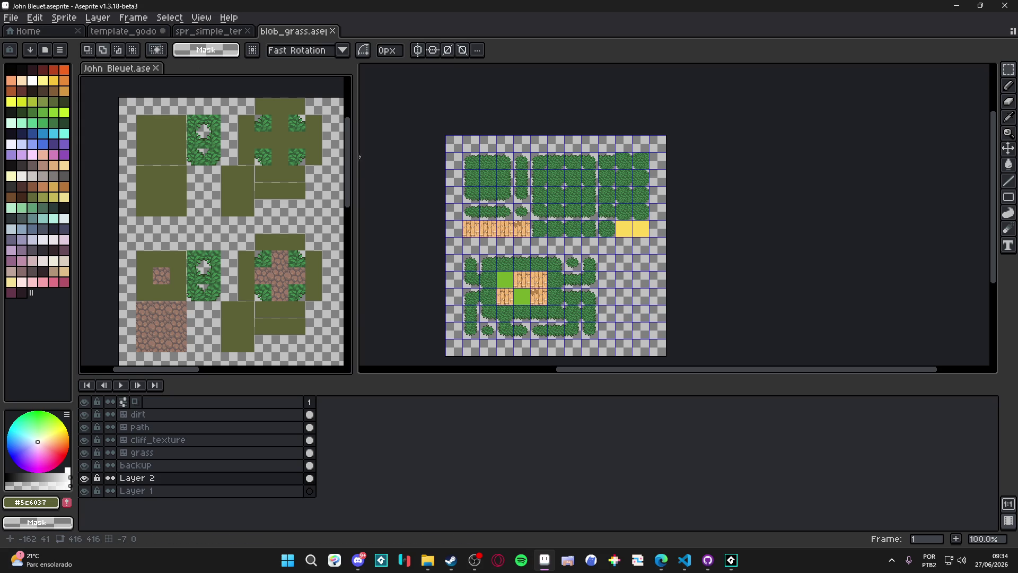
pyautogui.moveTo(352, 157)
pyautogui.mouseDown()
pyautogui.moveTo(423, 159)
pyautogui.moveTo(406, 164)
pyautogui.mouseUp()
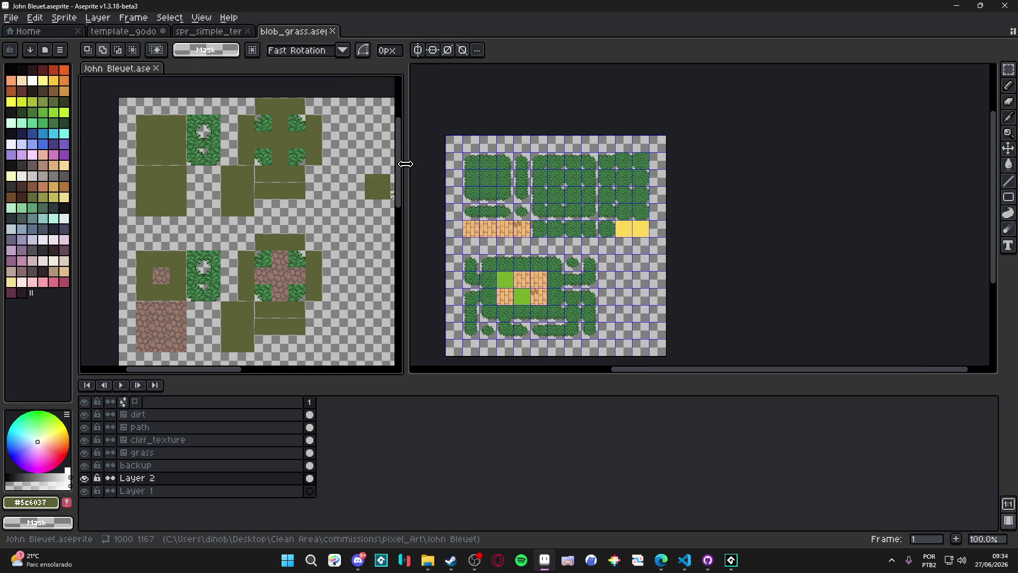
# Search the system for 'pixel', then close the search and switch windows
pyautogui.click(288, 561)
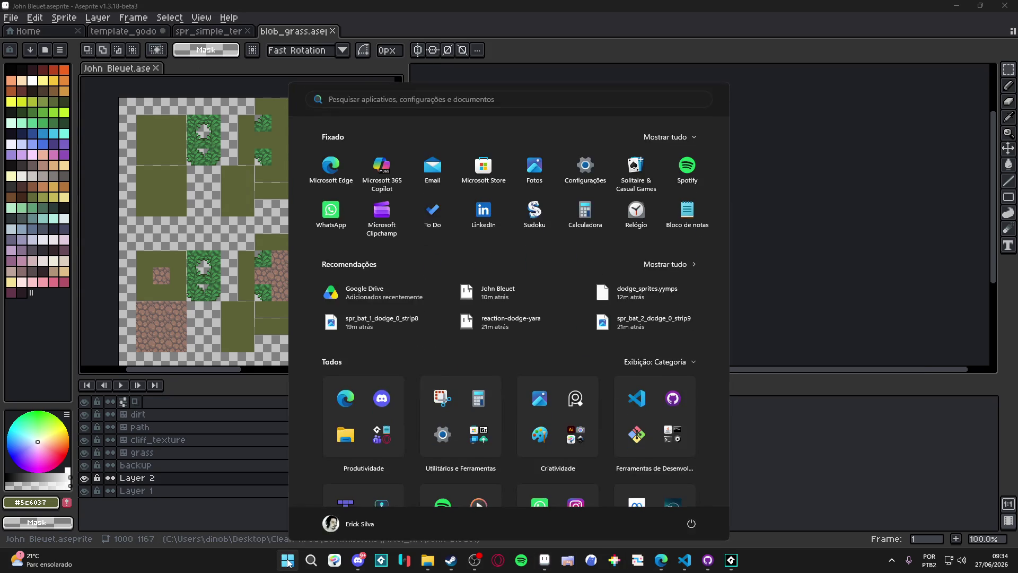
pyautogui.write('pixel')
pyautogui.press('Escape')
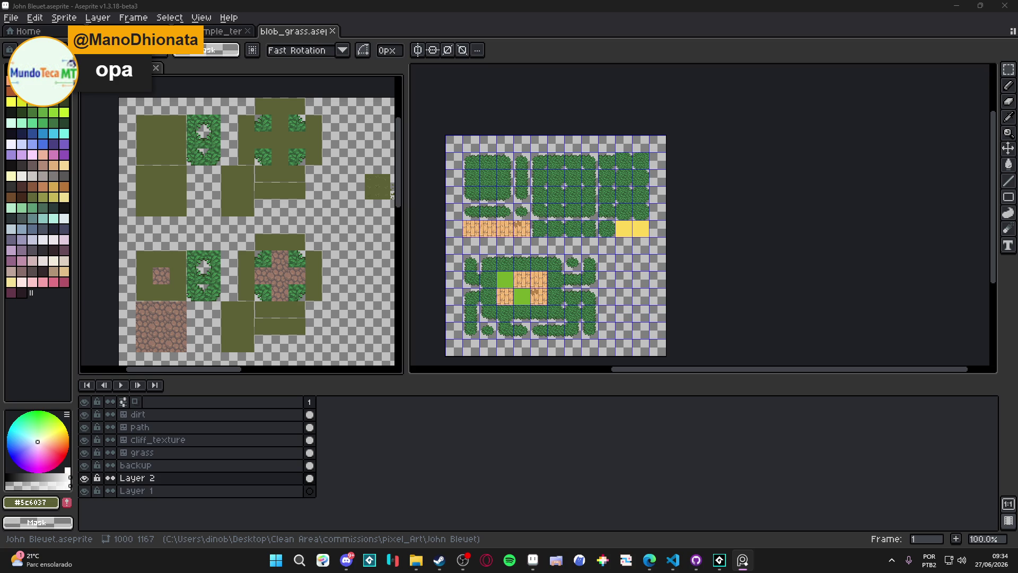
pyautogui.hotkey('alt', 'Tab')
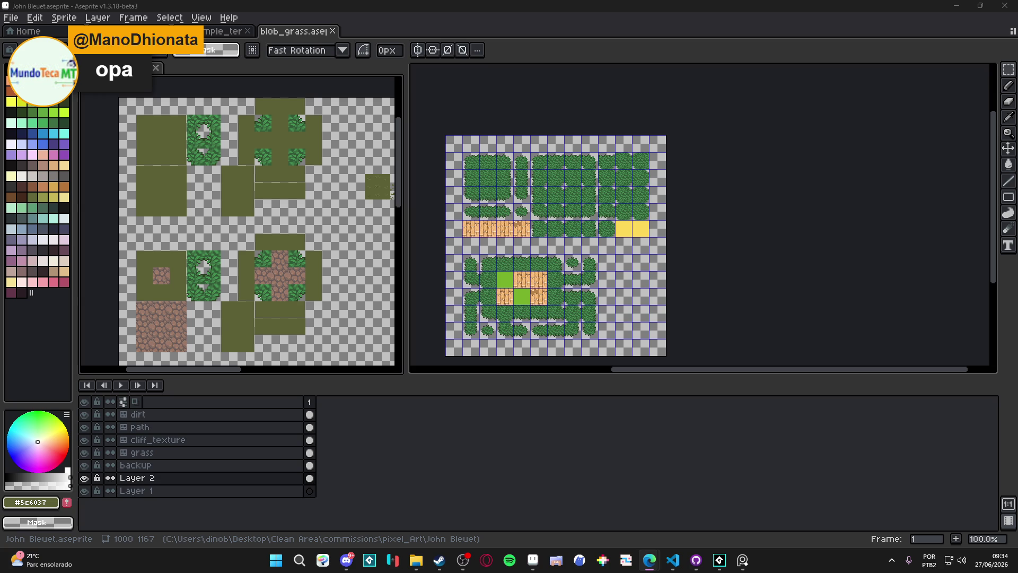
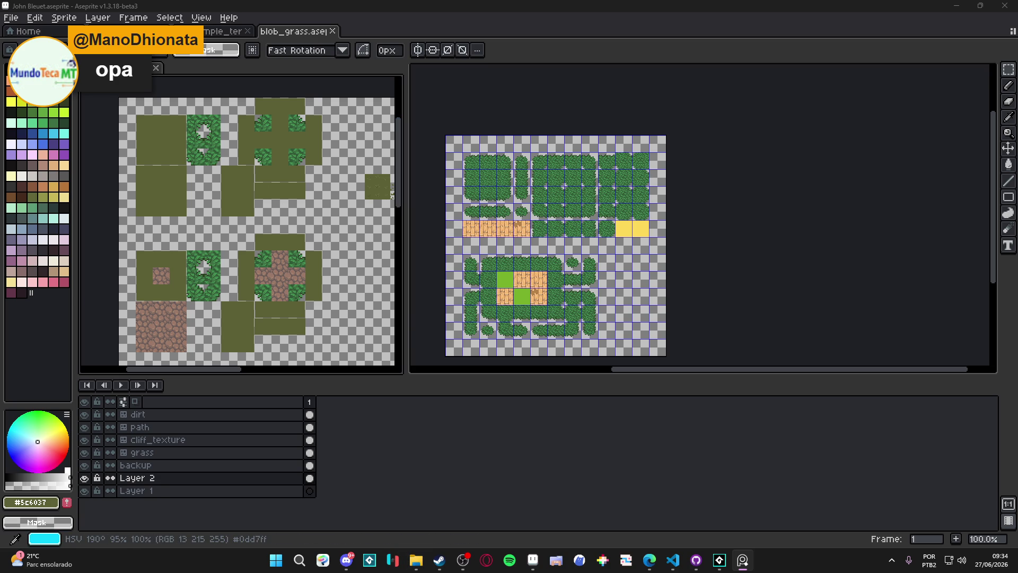
# Create a new 1614×1092 sprite and paste the game scene into it
pyautogui.hotkey('alt', 'Tab')
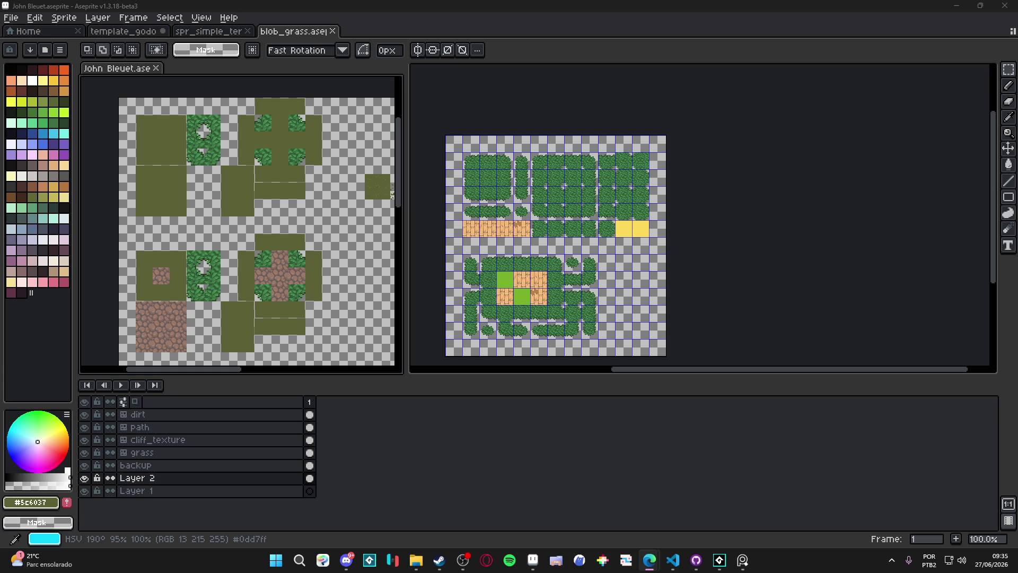
pyautogui.click(11, 18)
pyautogui.click(24, 29)
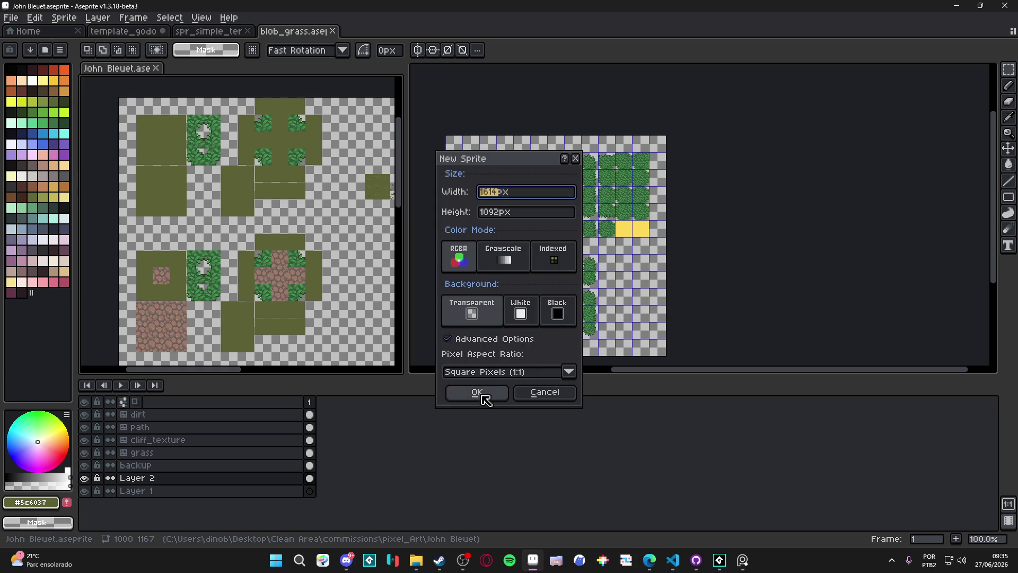
pyautogui.click(477, 393)
pyautogui.hotkey('ctrl', 'v')
pyautogui.scroll(4, 602, 227)
pyautogui.moveTo(659, 227); pyautogui.dragTo(769, 249)
pyautogui.scroll(8, 771, 252)
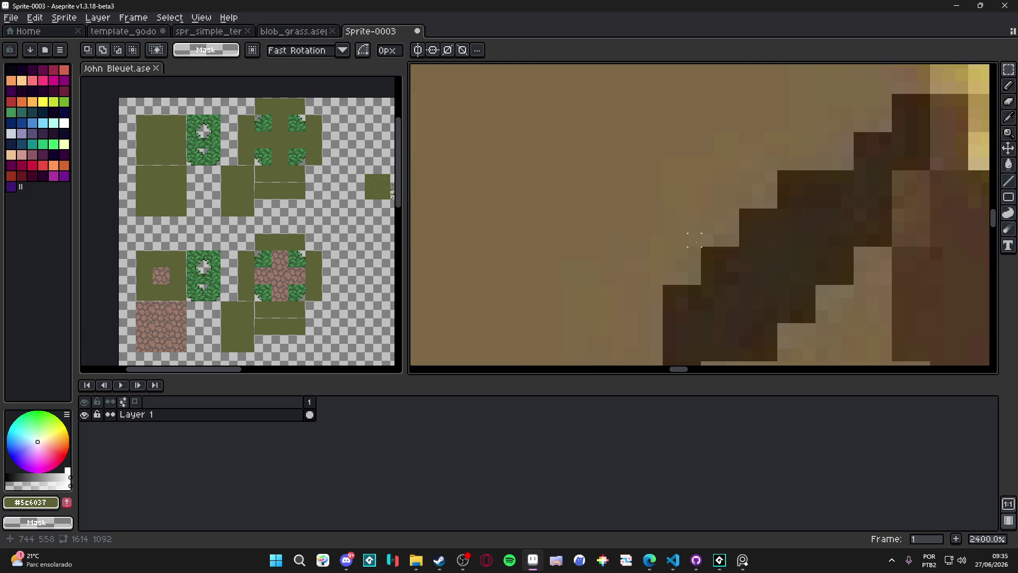
# Resize the sprite to a third of its width (1614/3), giving 538×364 pixels
pyautogui.click(64, 18)
pyautogui.click(86, 75)
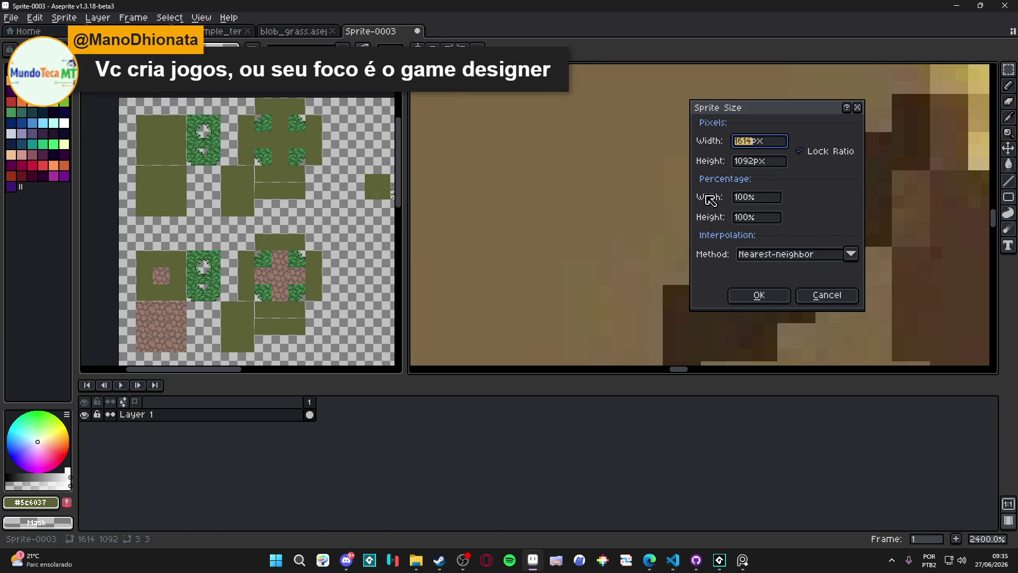
pyautogui.click(754, 142)
pyautogui.write('3')
pyautogui.press('Return')
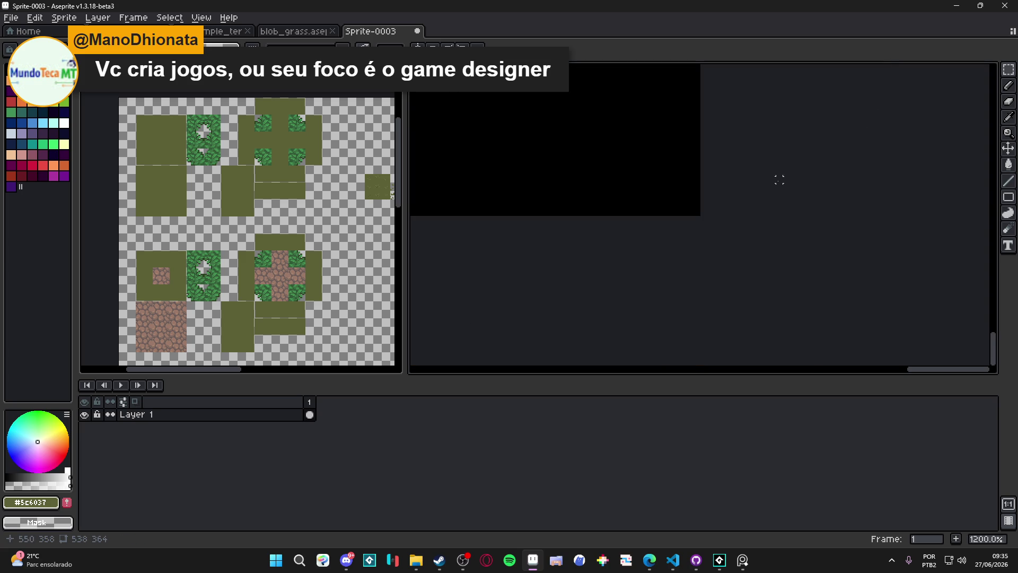
pyautogui.scroll(-5, 650, 180)
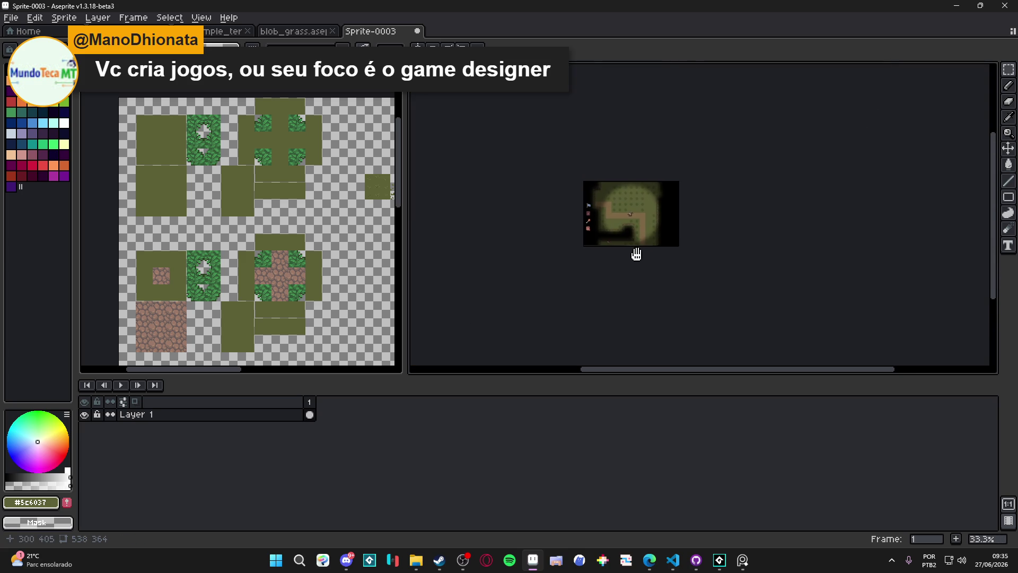
pyautogui.scroll(3, 606, 202)
pyautogui.scroll(1, 606, 202)
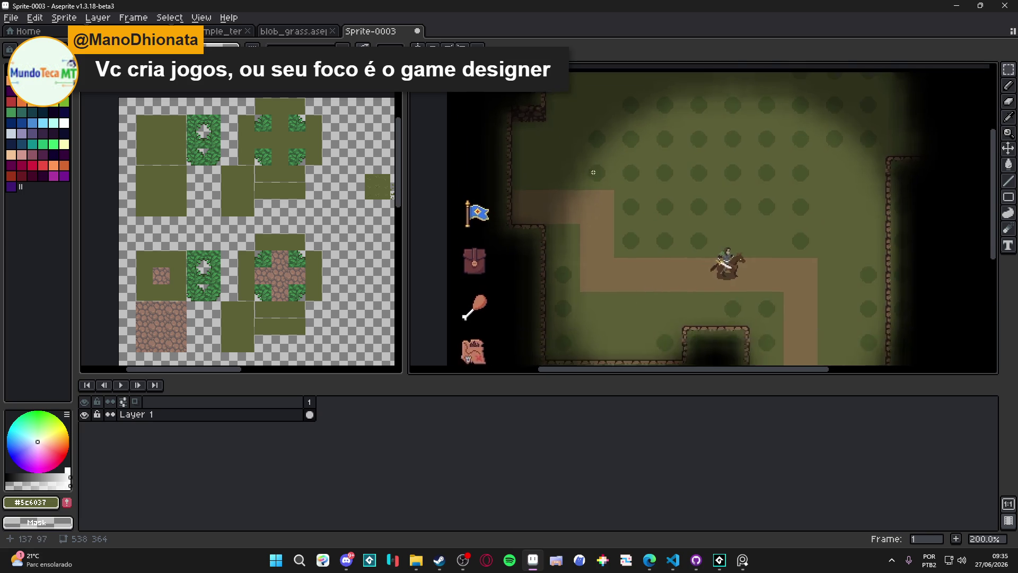
pyautogui.scroll(-1, 583, 318)
# Search the Steam store for Dininho and list all games by developer Dininho
pyautogui.click(445, 564)
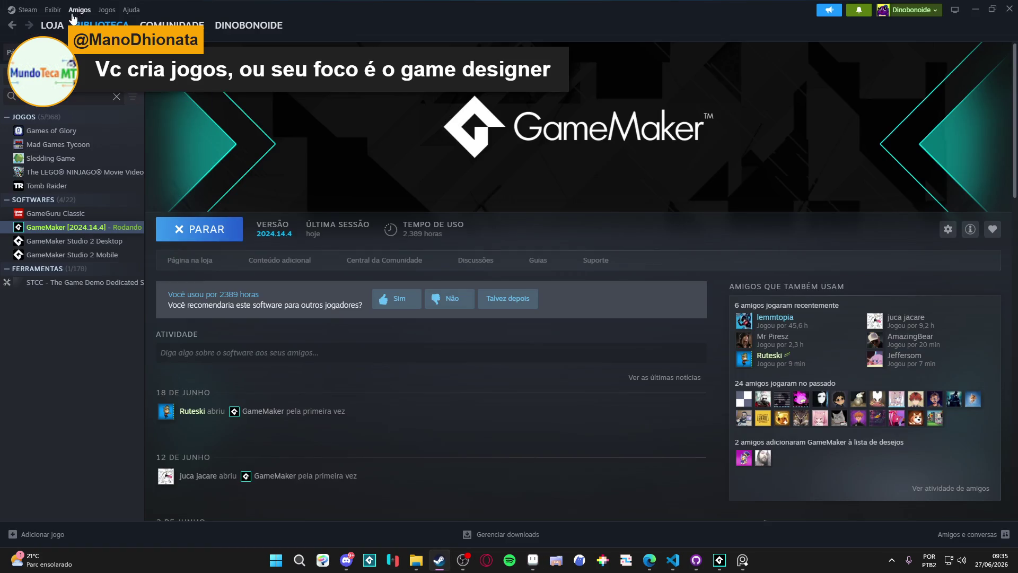
pyautogui.click(52, 25)
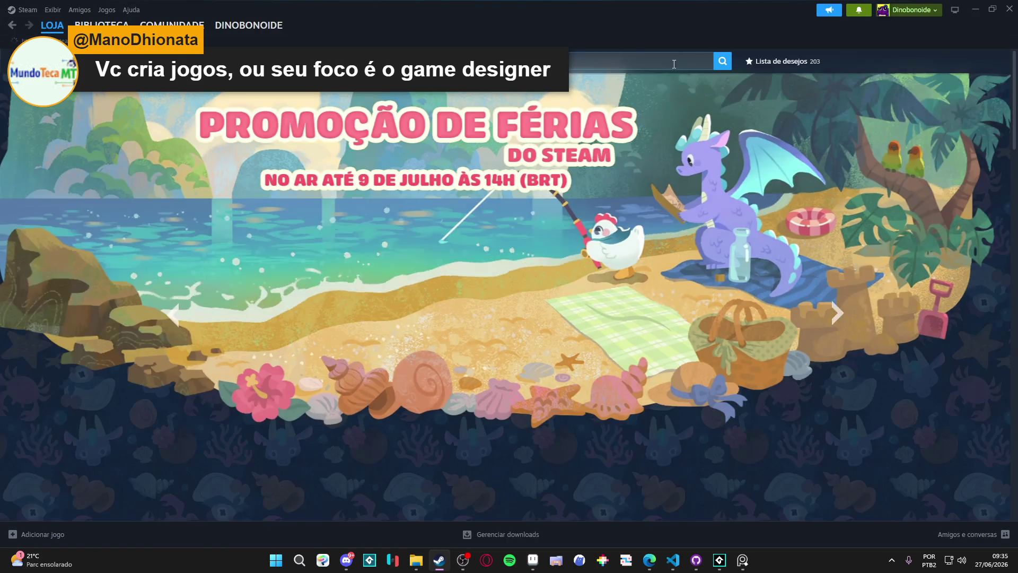
pyautogui.click(673, 58)
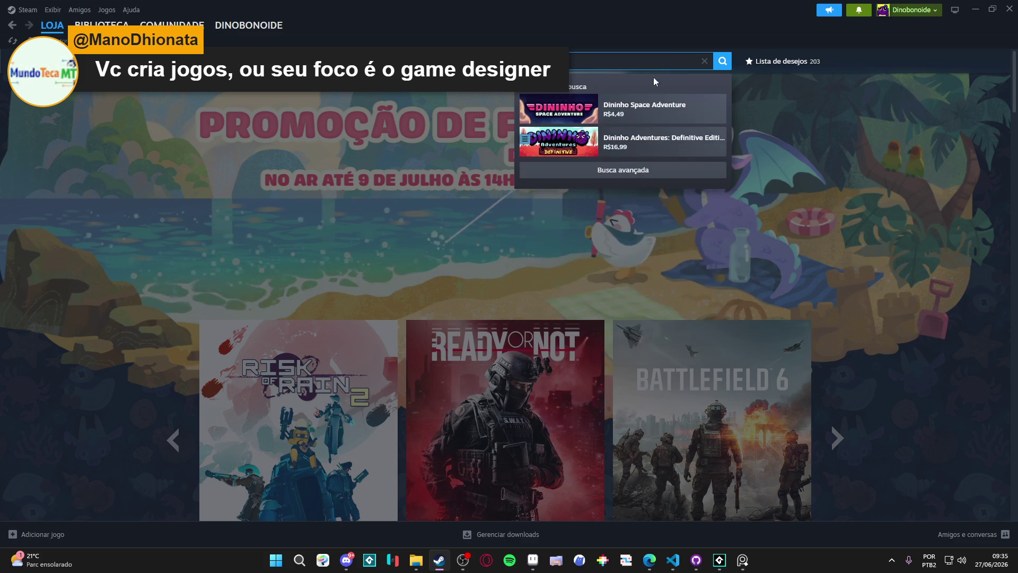
pyautogui.click(648, 143)
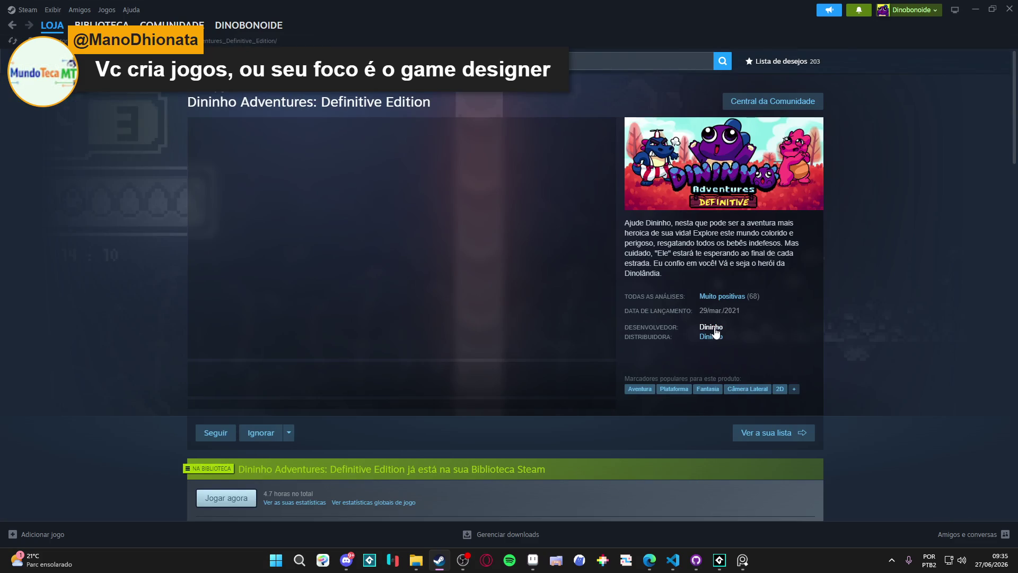
pyautogui.click(712, 327)
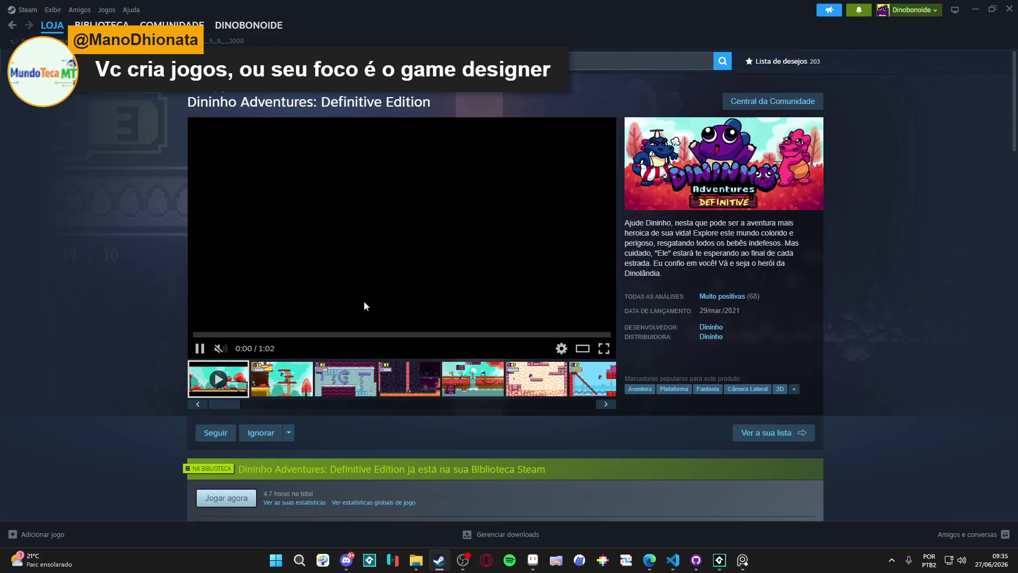
# Copy the developer results page's address and minimize Steam
pyautogui.rightClick(100, 214)
pyautogui.click(163, 280)
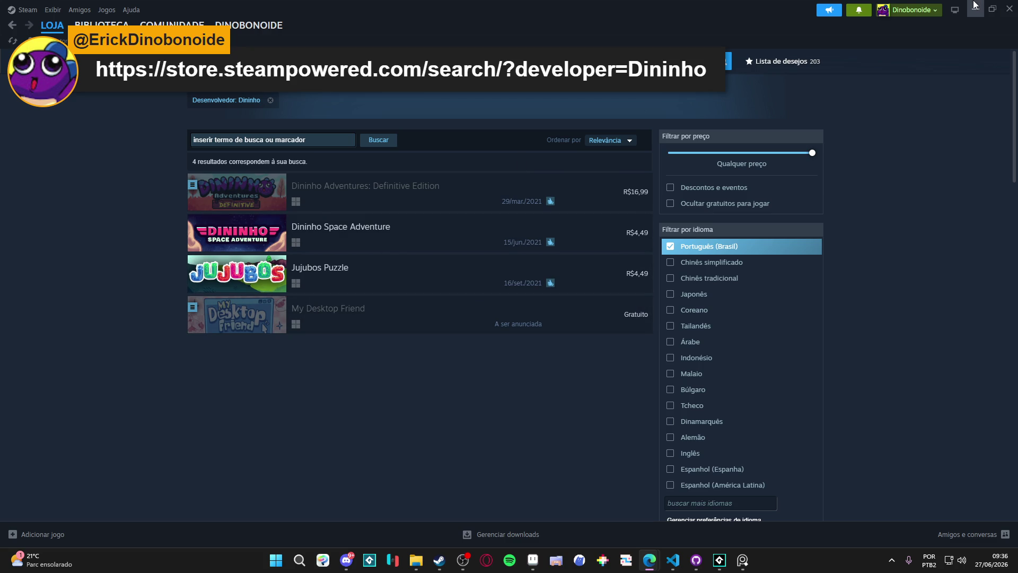
pyautogui.click(975, 7)
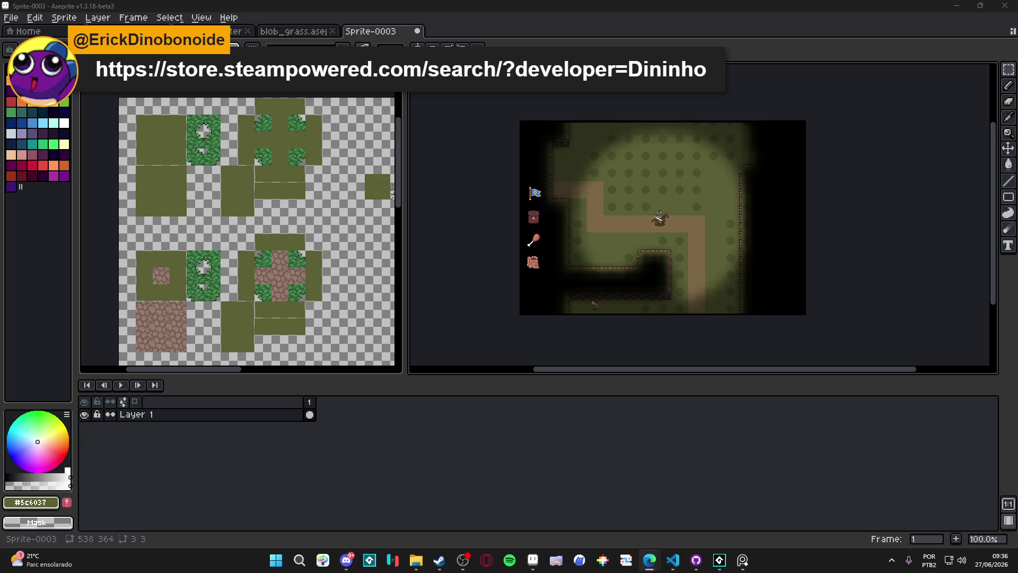
pyautogui.hotkey('alt', 'Tab')
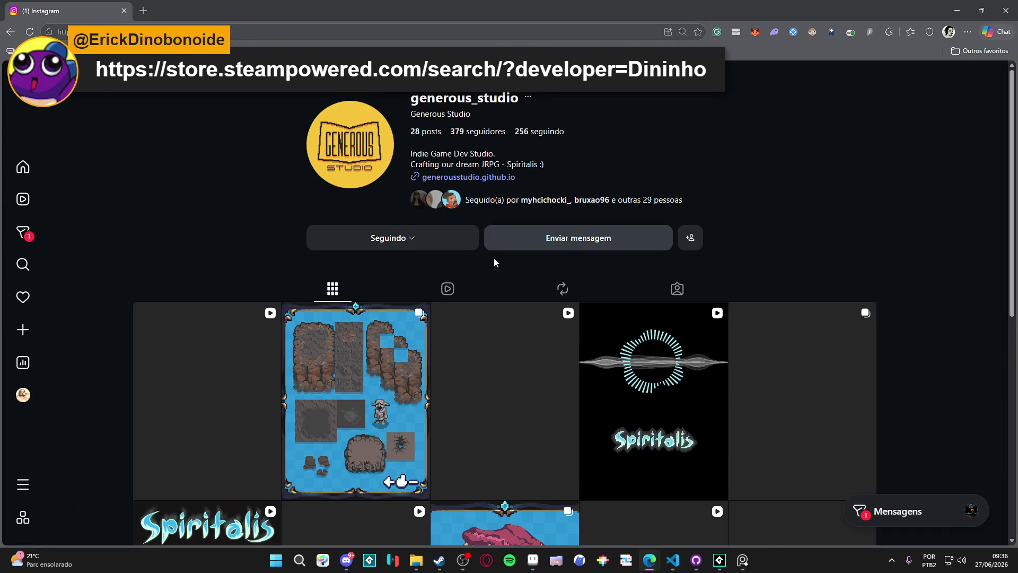
# Open the studio's level-design post, view its next four images, then close it
pyautogui.scroll(-2, 469, 291)
pyautogui.click(341, 250)
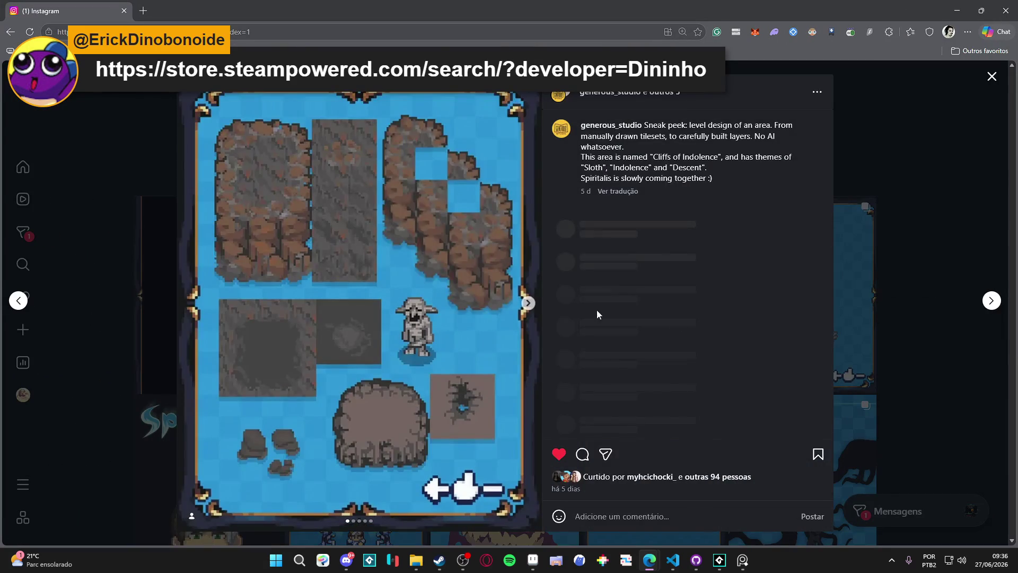
pyautogui.click(528, 304)
pyautogui.click(527, 303)
pyautogui.click(528, 303)
pyautogui.click(528, 304)
pyautogui.click(932, 207)
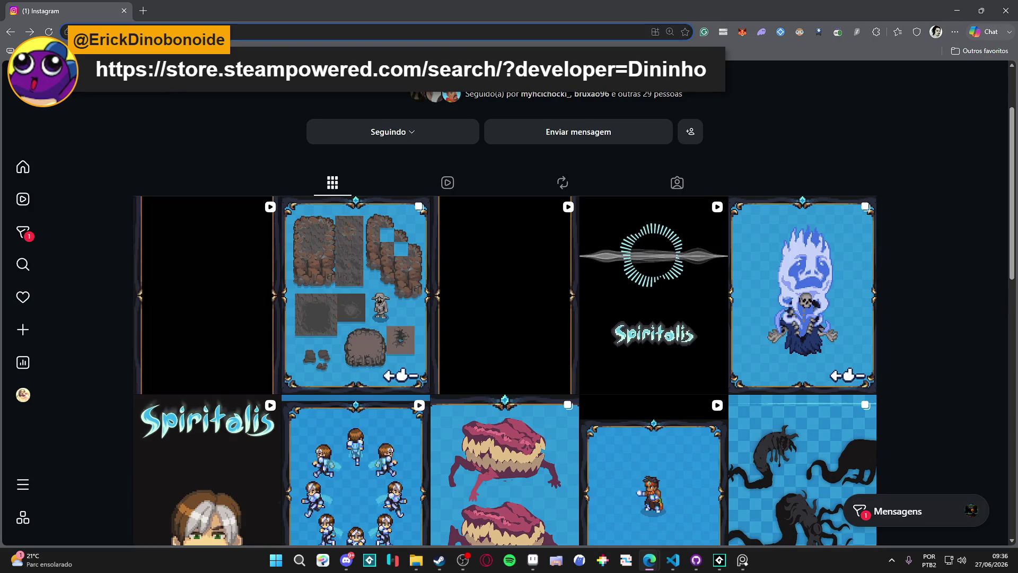
# Return to Aseprite and scroll over the grass tile sheet
pyautogui.hotkey('alt', 'Tab')
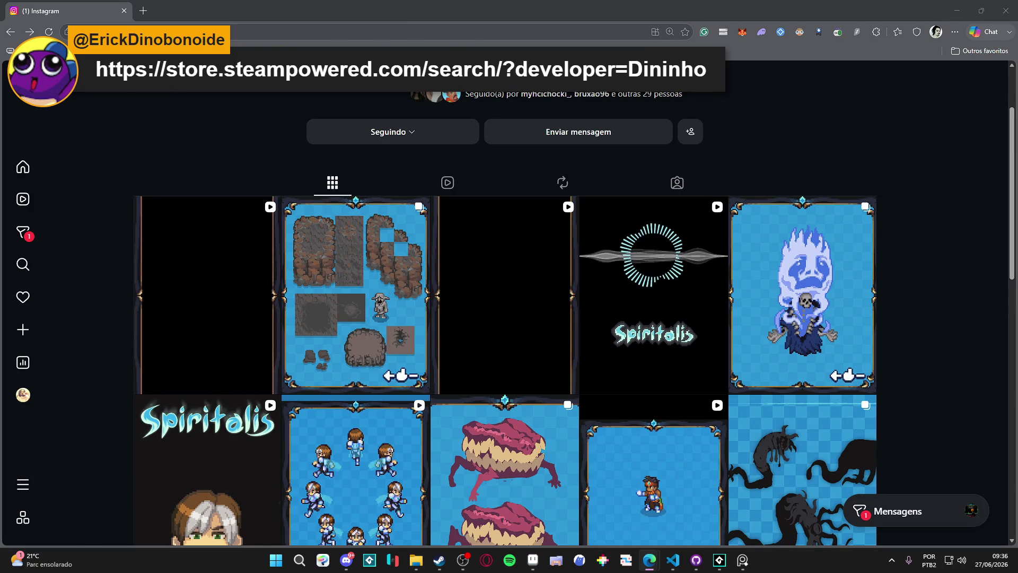
pyautogui.scroll(-2, 554, 216)
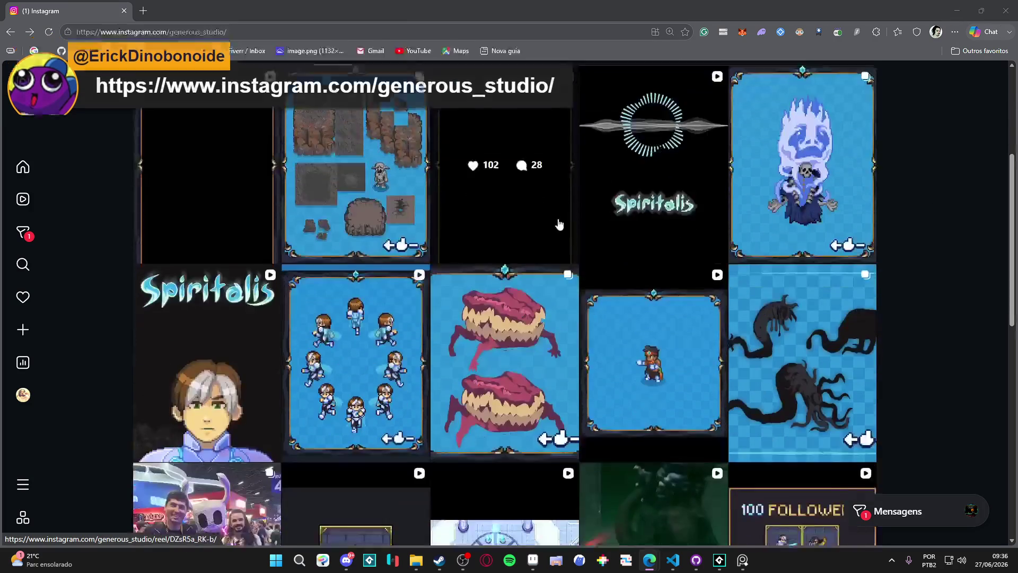
pyautogui.scroll(5, 610, 204)
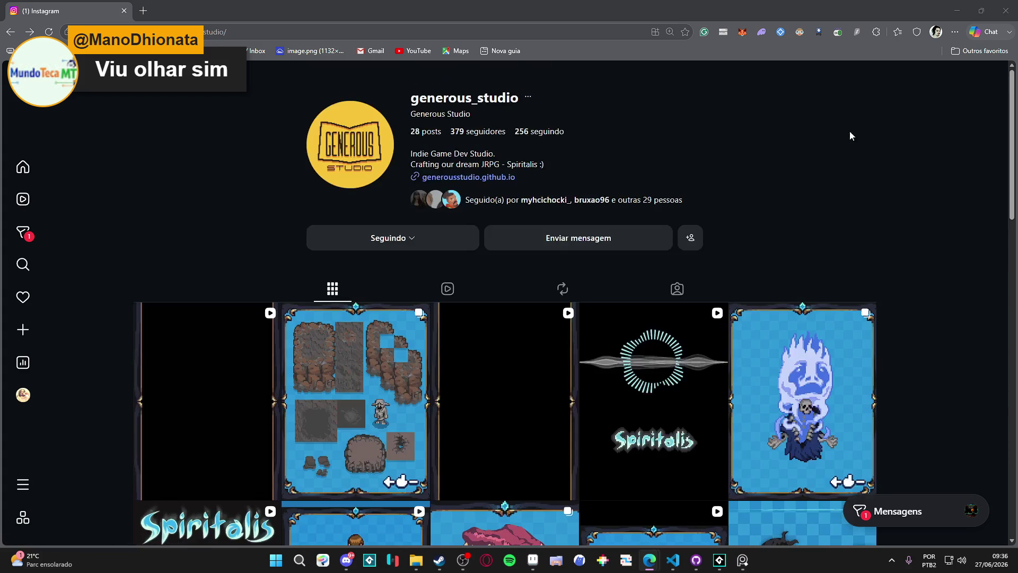
pyautogui.scroll(-2, 743, 106)
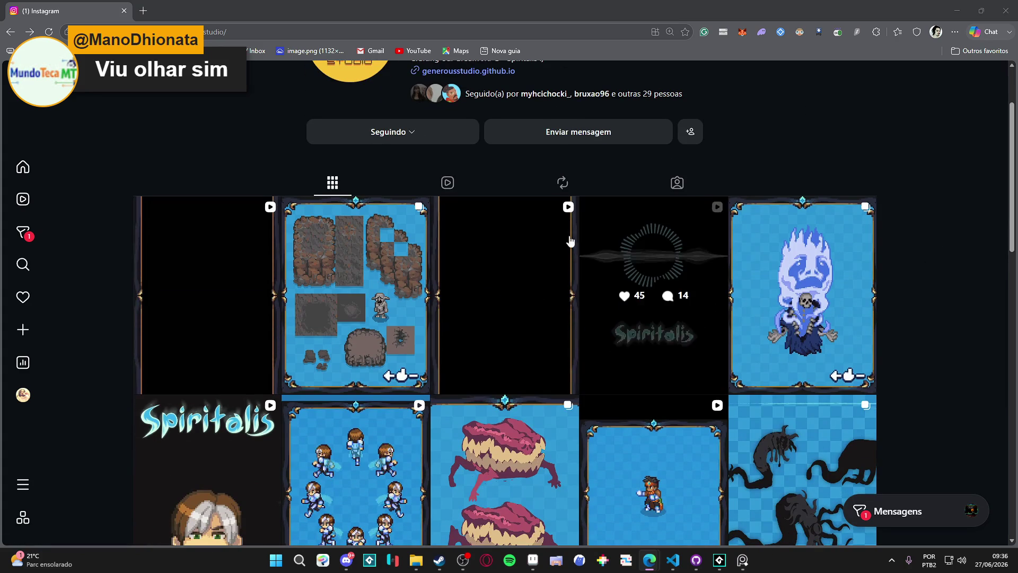
pyautogui.scroll(-3, 887, 193)
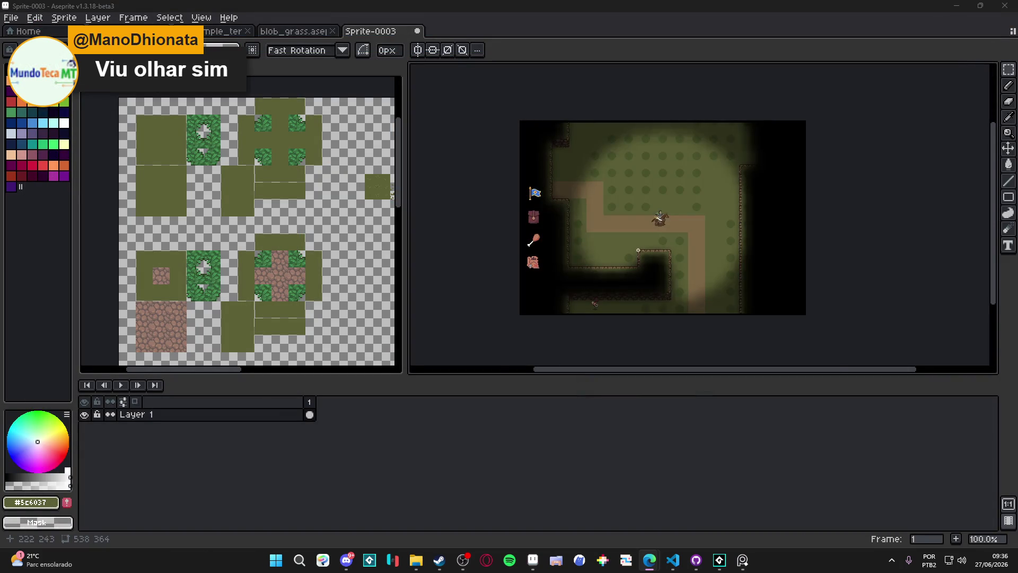
# Resize the panels to narrow the grass tile sheet view and show more of the layer list
pyautogui.moveTo(546, 377)
pyautogui.mouseDown()
pyautogui.moveTo(504, 507)
pyautogui.moveTo(486, 467)
pyautogui.mouseUp()
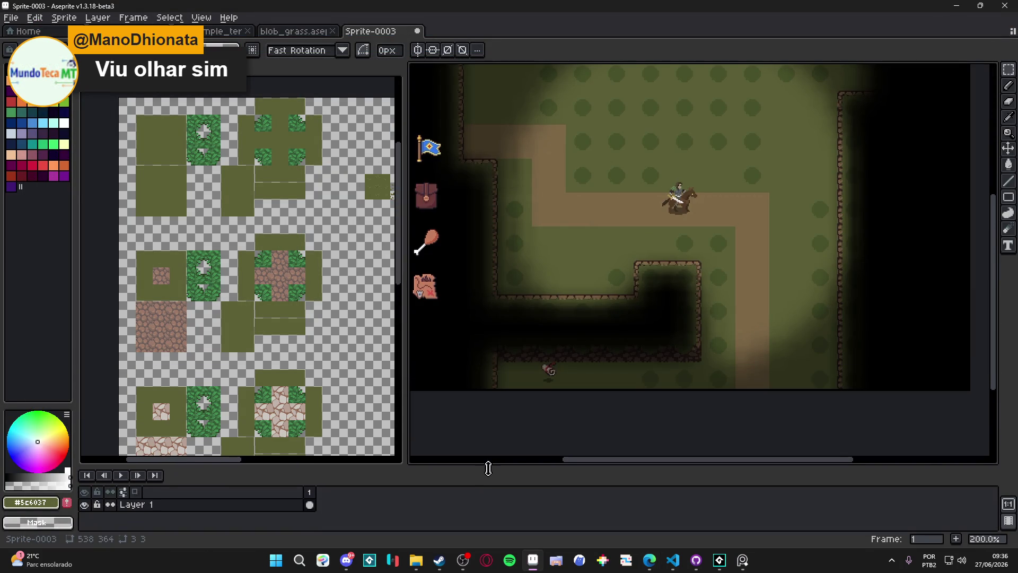
pyautogui.moveTo(414, 413); pyautogui.dragTo(335, 390)
pyautogui.click(249, 297)
pyautogui.moveTo(249, 297); pyautogui.dragTo(214, 288)
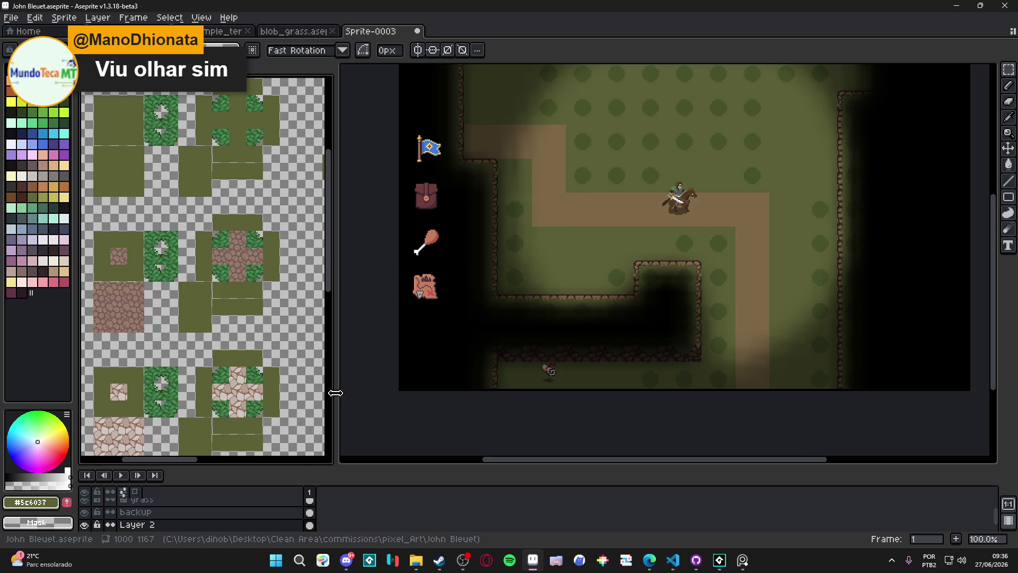
pyautogui.moveTo(335, 392); pyautogui.dragTo(300, 386)
pyautogui.moveTo(375, 470); pyautogui.dragTo(368, 415)
pyautogui.moveTo(499, 292); pyautogui.dragTo(400, 328)
# Make blob_grass.aseprite the active document, show tile indices, and pick Rectangular Marquee
pyautogui.click(297, 31)
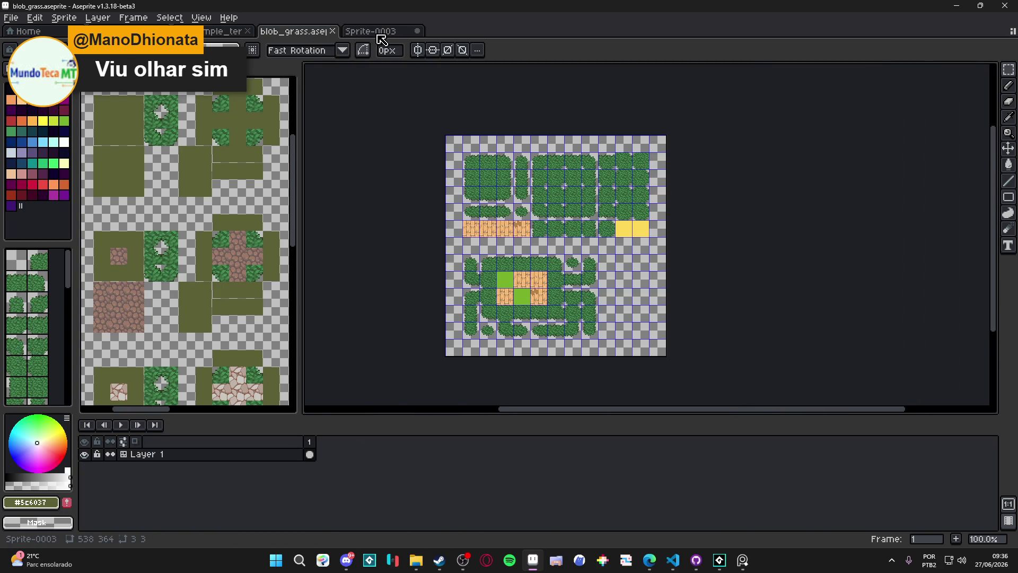
pyautogui.click(372, 34)
pyautogui.click(298, 33)
pyautogui.scroll(2, 505, 168)
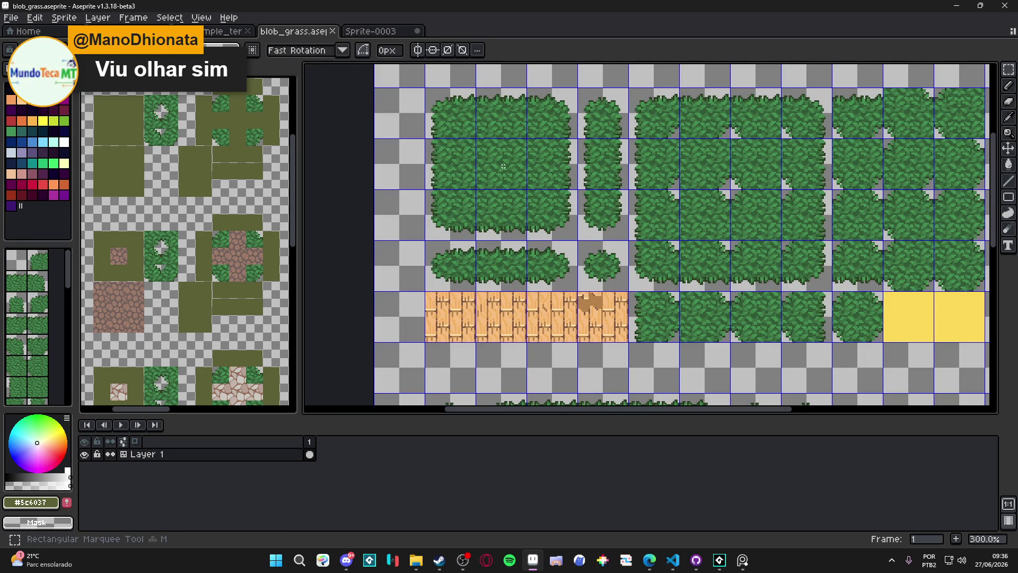
pyautogui.scroll(-1, 504, 167)
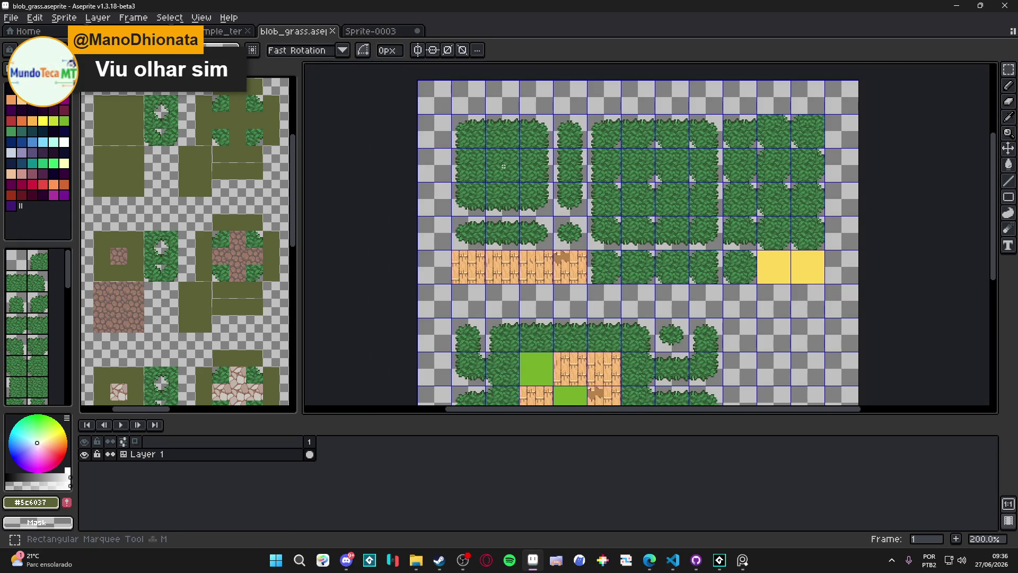
pyautogui.press('ctrl')
pyautogui.press('m')
pyautogui.click(157, 267)
pyautogui.scroll(-3, 157, 266)
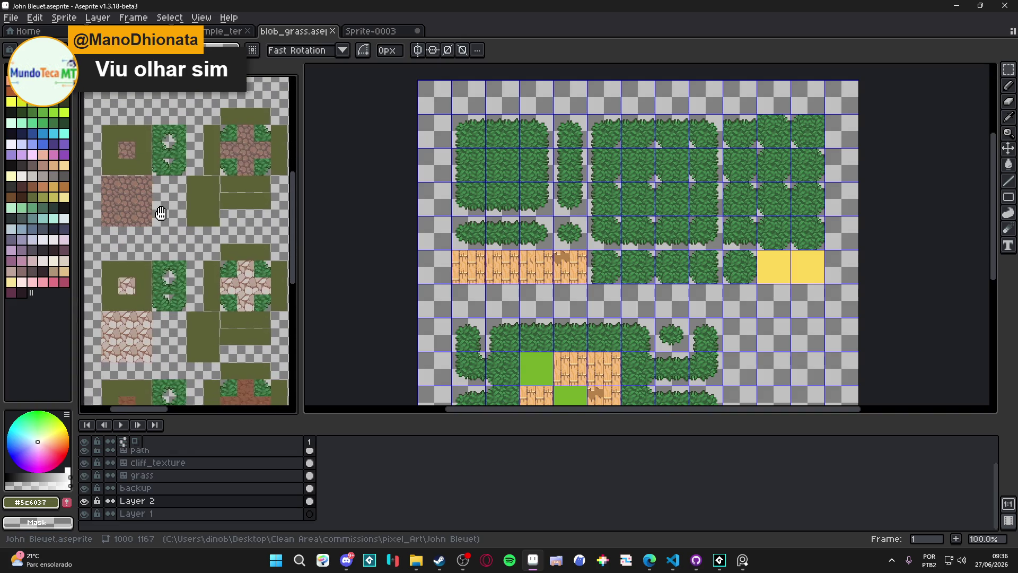
pyautogui.scroll(-2, 157, 267)
pyautogui.moveTo(157, 267)
pyautogui.mouseDown()
pyautogui.moveTo(106, 158)
pyautogui.moveTo(103, 138)
pyautogui.moveTo(129, 107)
pyautogui.mouseUp()
pyautogui.scroll(1, 116, 120)
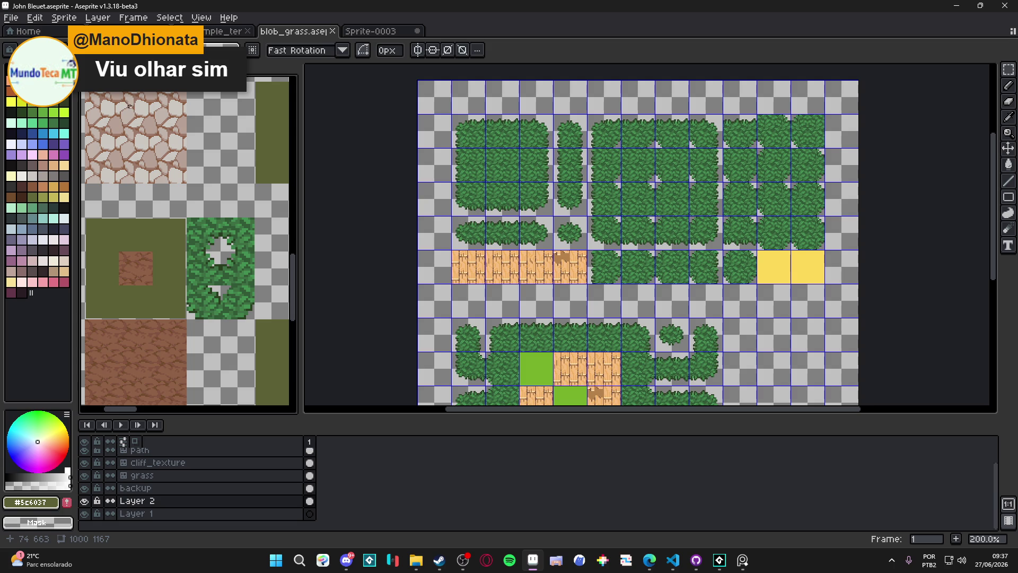
pyautogui.scroll(-1, 126, 137)
pyautogui.scroll(1, 126, 137)
pyautogui.moveTo(127, 136); pyautogui.dragTo(128, 145)
pyautogui.scroll(-1, 150, 206)
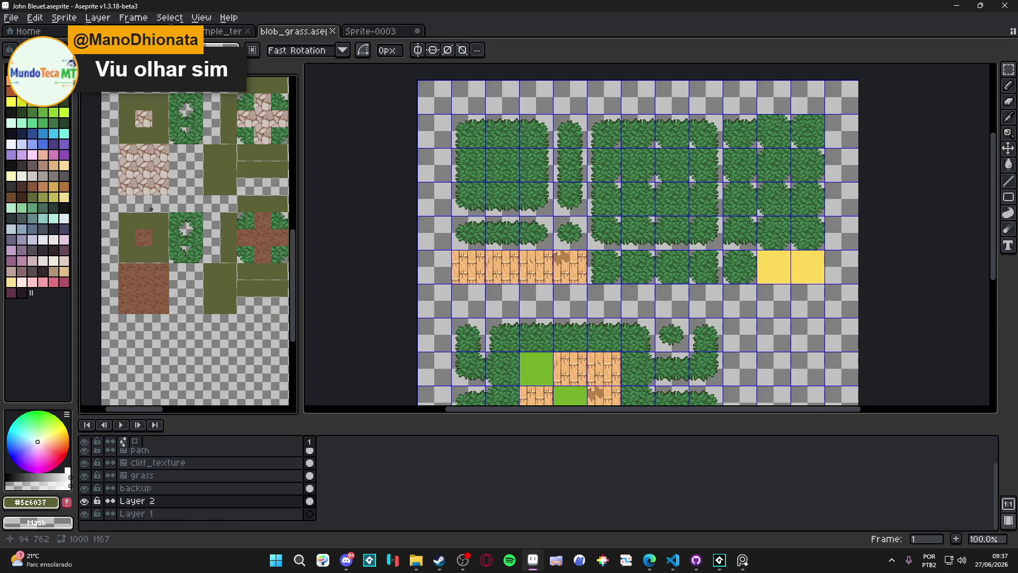
pyautogui.scroll(1, 134, 174)
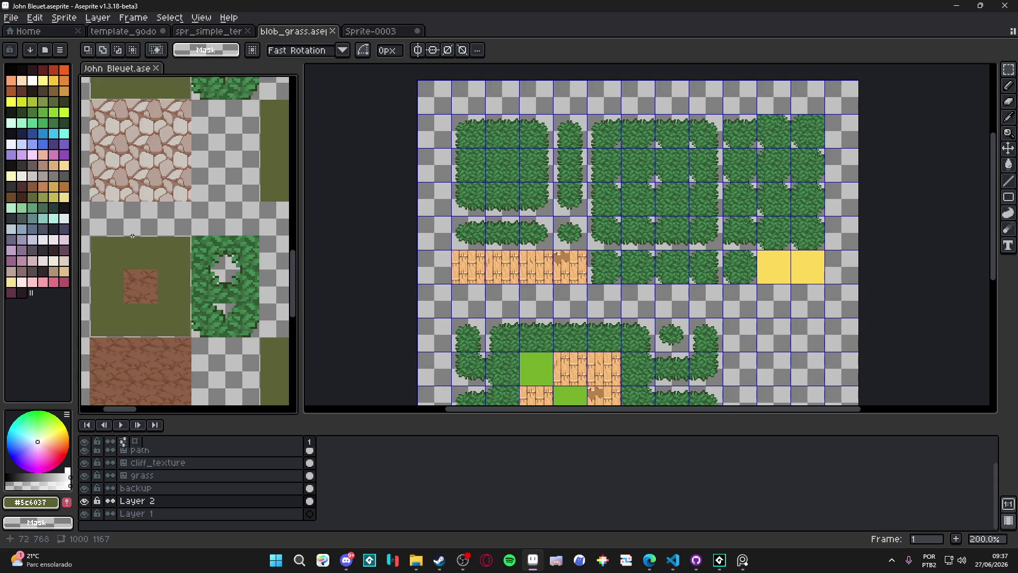
pyautogui.scroll(1, 499, 129)
pyautogui.click(499, 129)
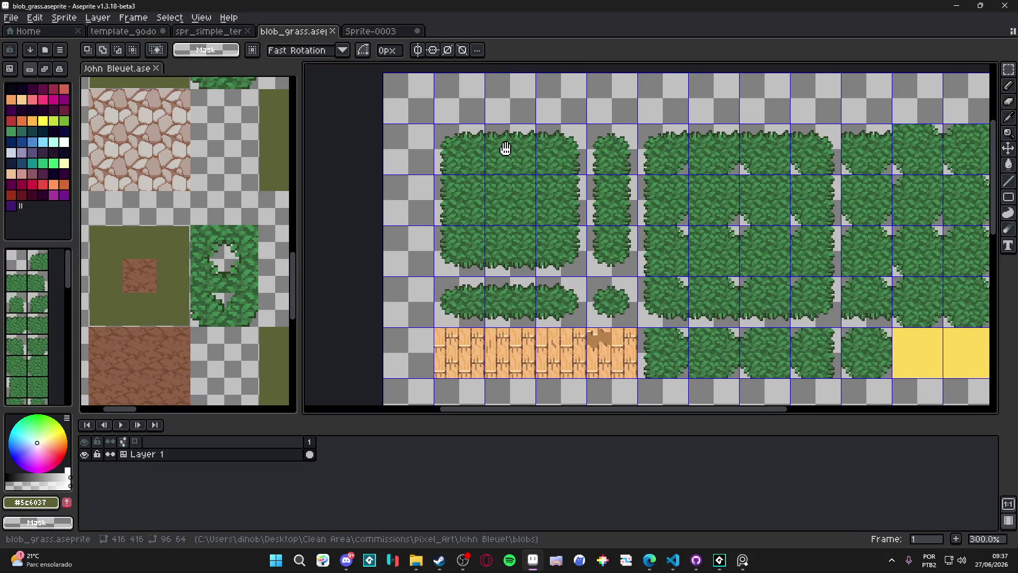
pyautogui.scroll(-1, 494, 156)
pyautogui.scroll(-1, 494, 155)
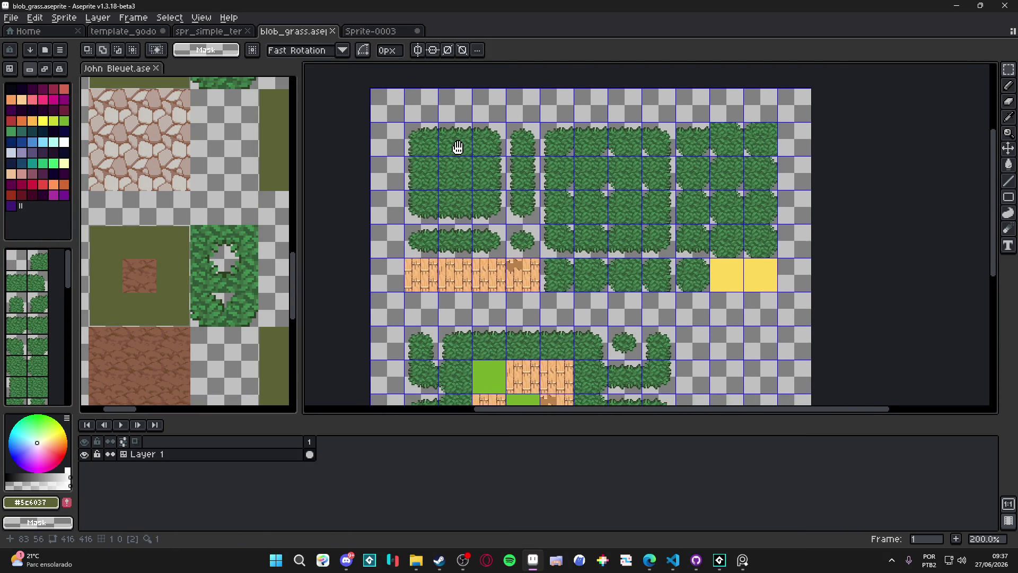
pyautogui.scroll(-1, 150, 187)
pyautogui.click(150, 187)
pyautogui.moveTo(151, 187); pyautogui.dragTo(174, 222)
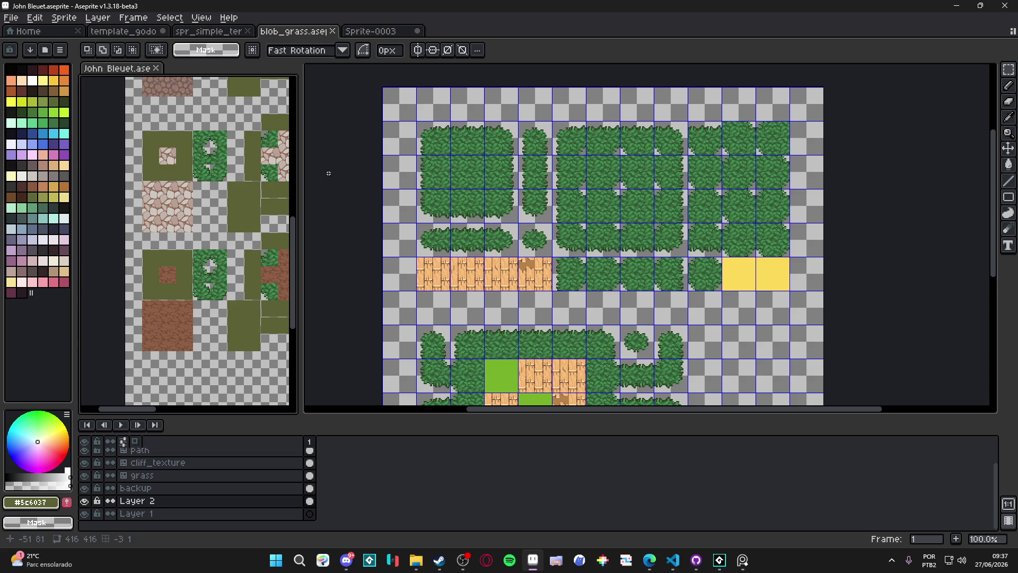
# Bring the reference grass tile into view and inspect the path tilemap layer's tiles
pyautogui.scroll(2, 175, 159)
pyautogui.press('v')
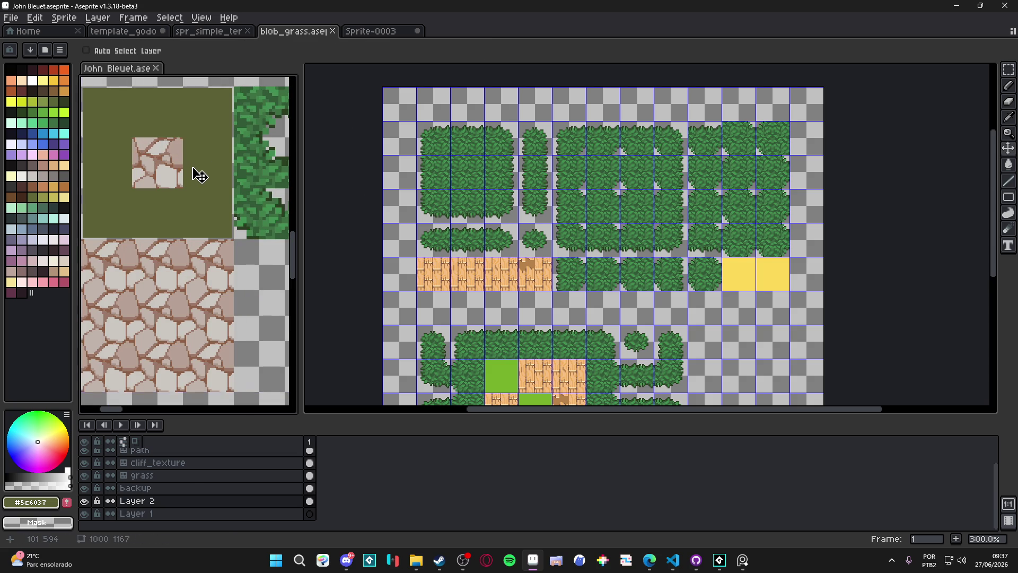
pyautogui.moveTo(164, 200); pyautogui.dragTo(154, 204)
pyautogui.scroll(1, 153, 204)
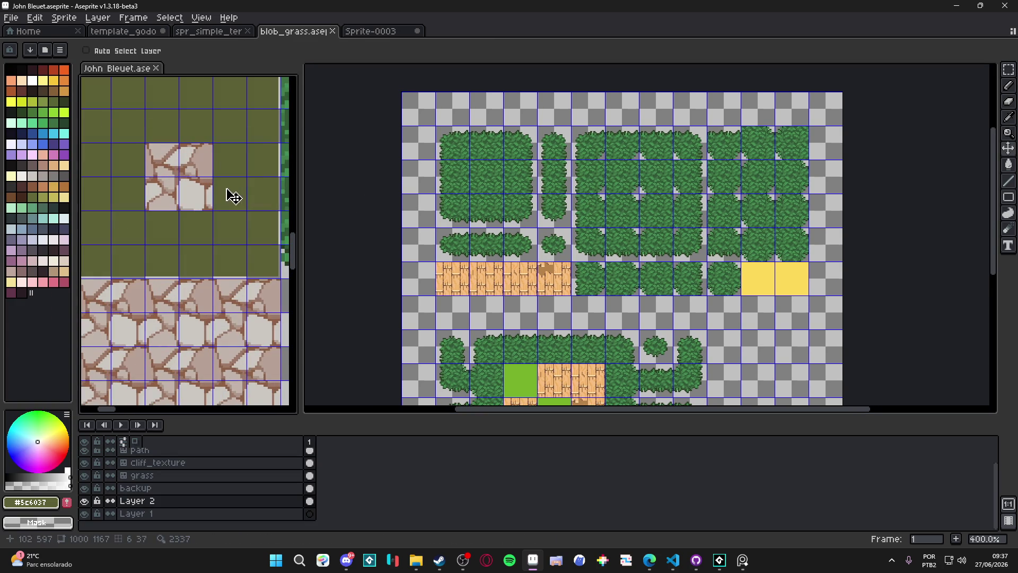
pyautogui.scroll(-1, 200, 151)
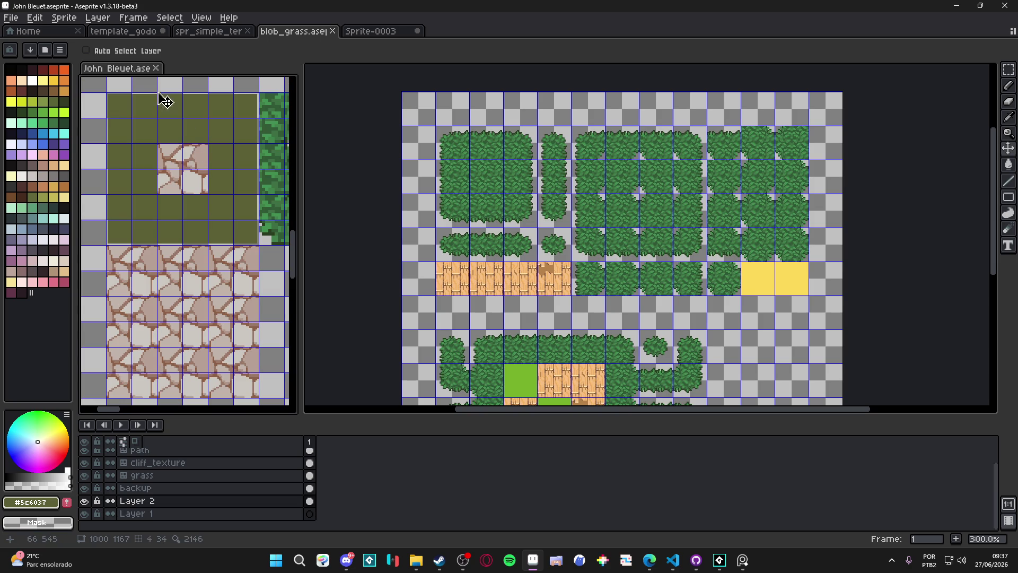
pyautogui.keyDown('ctrl'); pyautogui.click(188, 190); pyautogui.keyUp('ctrl')
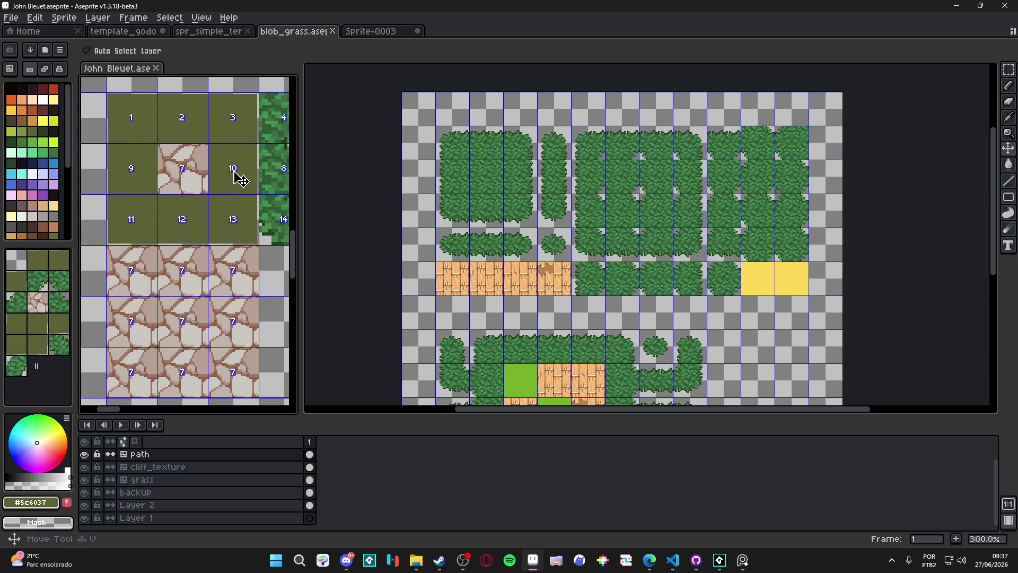
pyautogui.press('b')
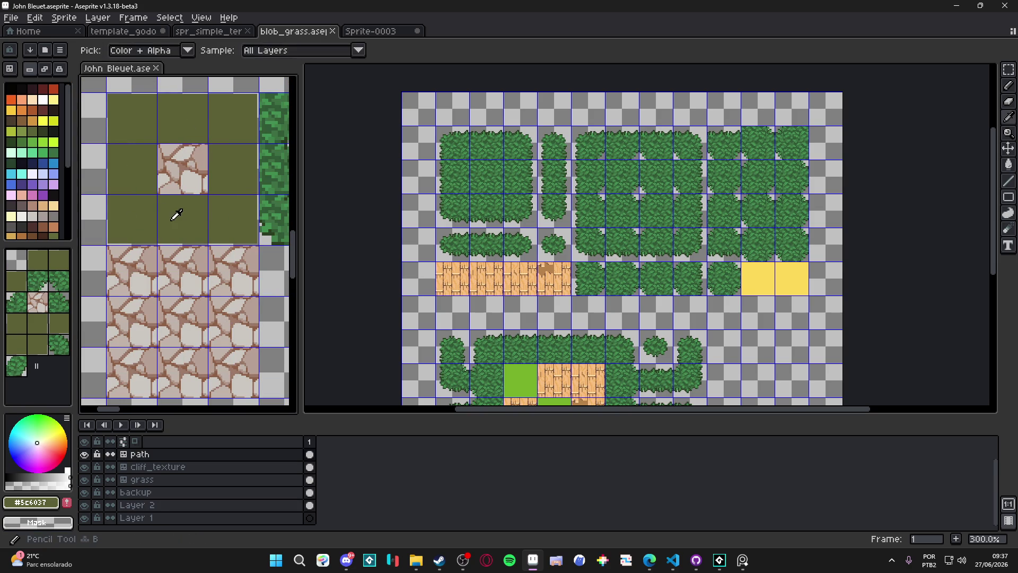
pyautogui.scroll(1, 457, 180)
# Marquee-select the centre tile of the top-left bush block and delete it
pyautogui.press('m')
pyautogui.click(452, 175)
pyautogui.press('Delete')
pyautogui.hotkey('ctrl', 'z')
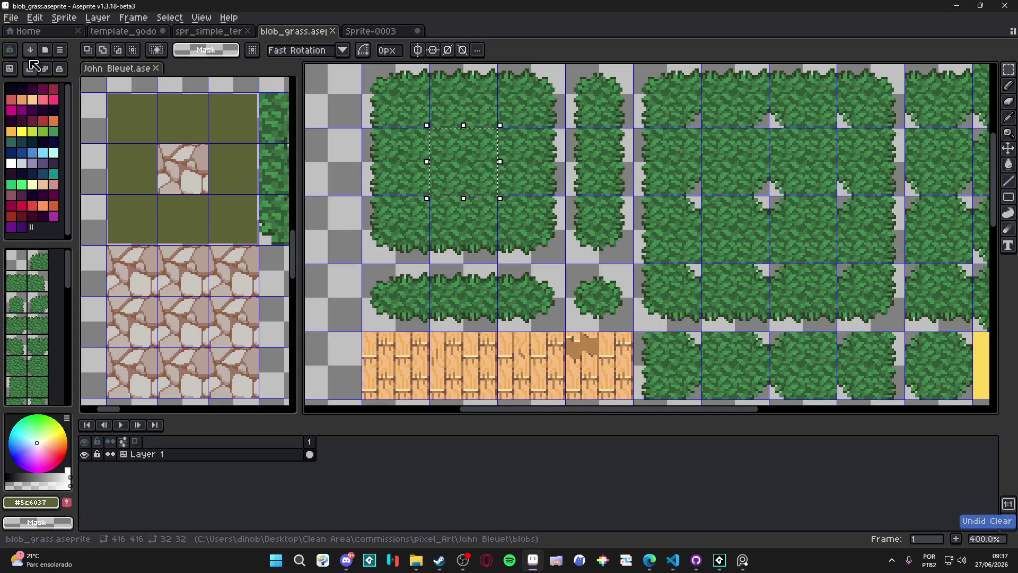
pyautogui.press('Delete')
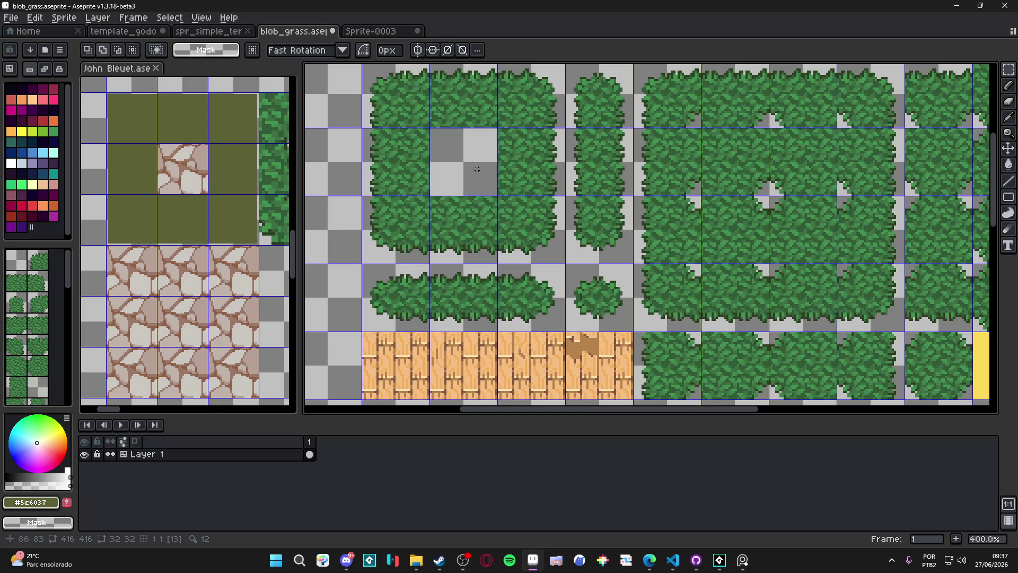
# In pixel mode, bucket-fill the emptied centre tile with olive grass
pyautogui.scroll(-4, 482, 176)
pyautogui.scroll(3, 515, 139)
pyautogui.press('Tab')
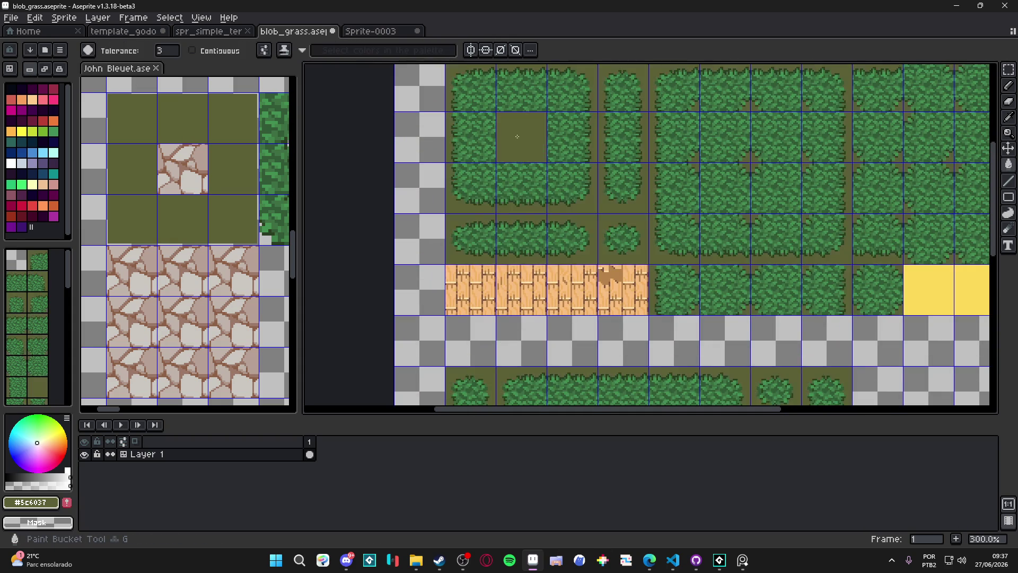
pyautogui.press('g')
pyautogui.click(516, 140)
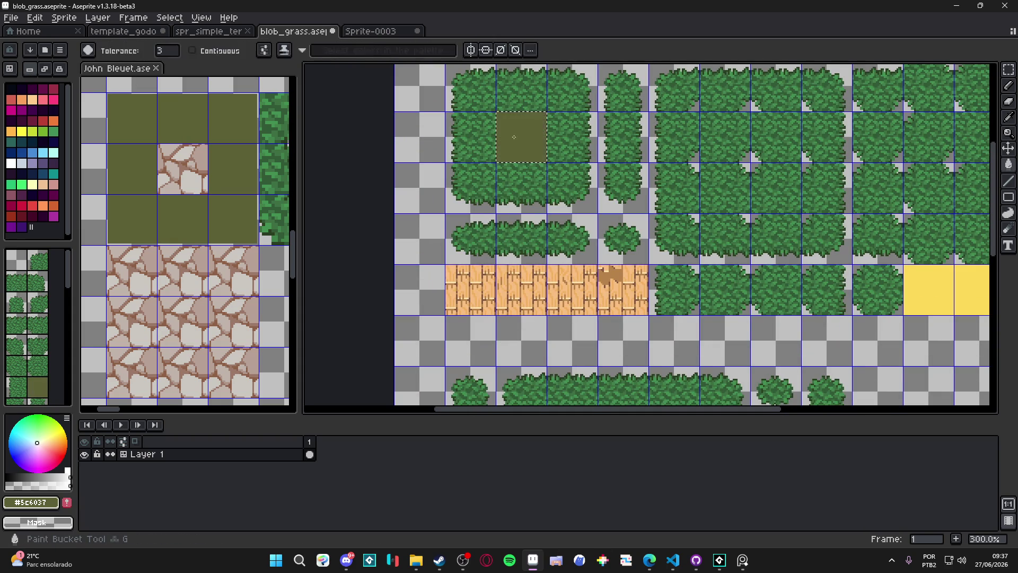
# Clear the surrounding bush tiles and bucket-fill them with olive grass
pyautogui.scroll(-1, 488, 117)
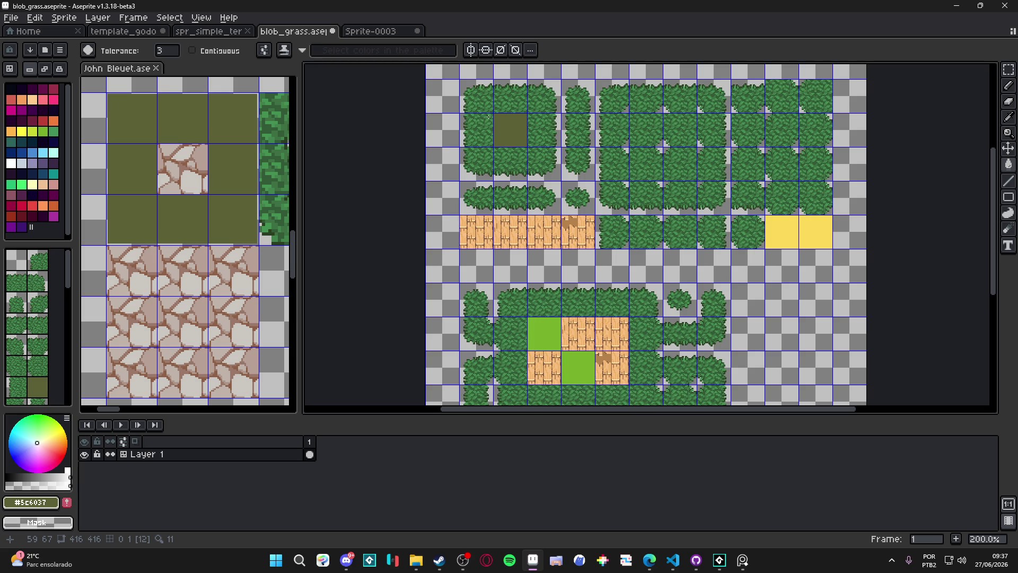
pyautogui.press('m')
pyautogui.press('Delete')
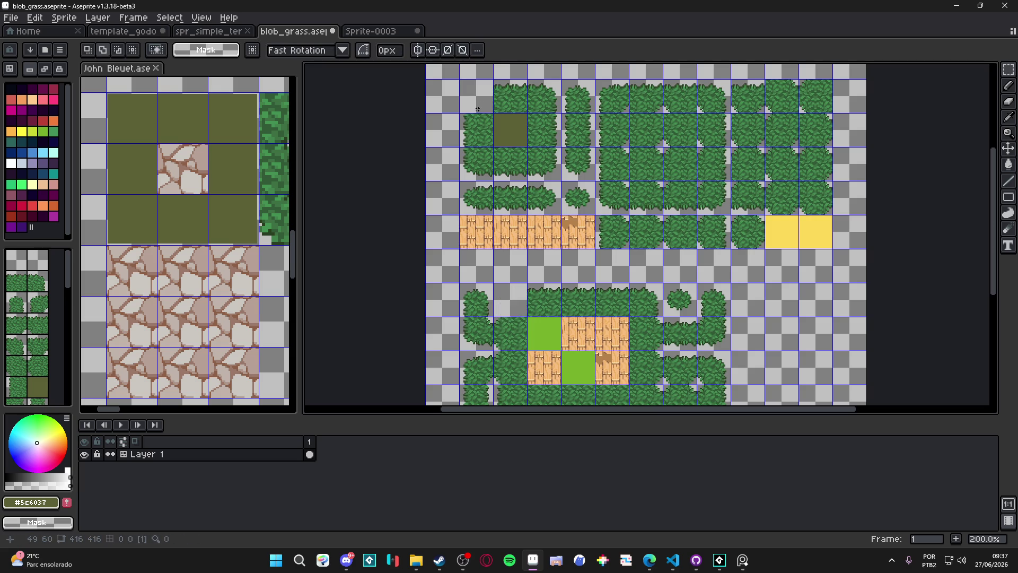
pyautogui.moveTo(484, 102); pyautogui.dragTo(541, 160)
pyautogui.press('Delete')
pyautogui.click(470, 93)
pyautogui.press('g')
pyautogui.click(530, 150)
pyautogui.scroll(-1, 533, 145)
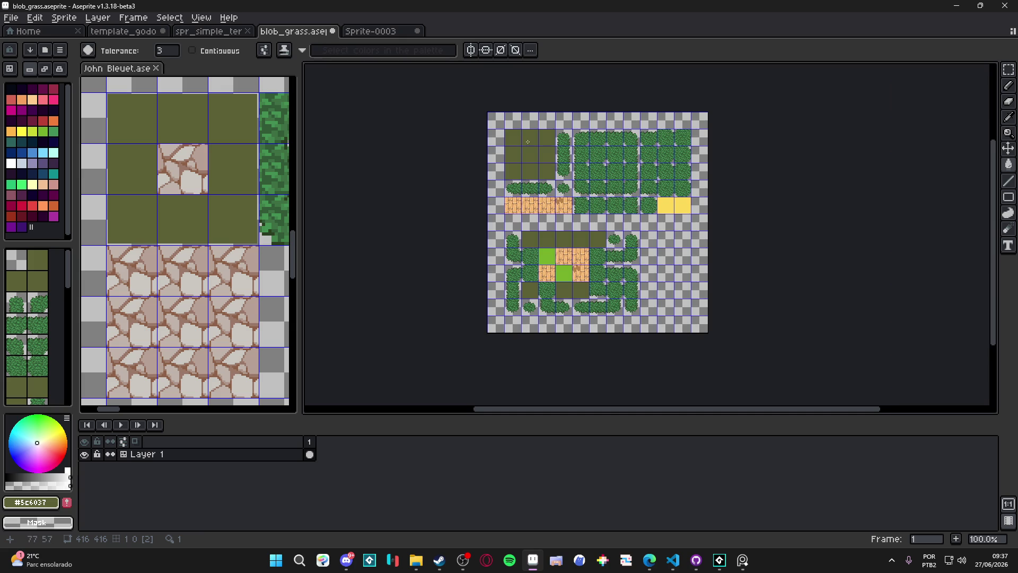
pyautogui.scroll(1, 529, 142)
pyautogui.scroll(3, 473, 138)
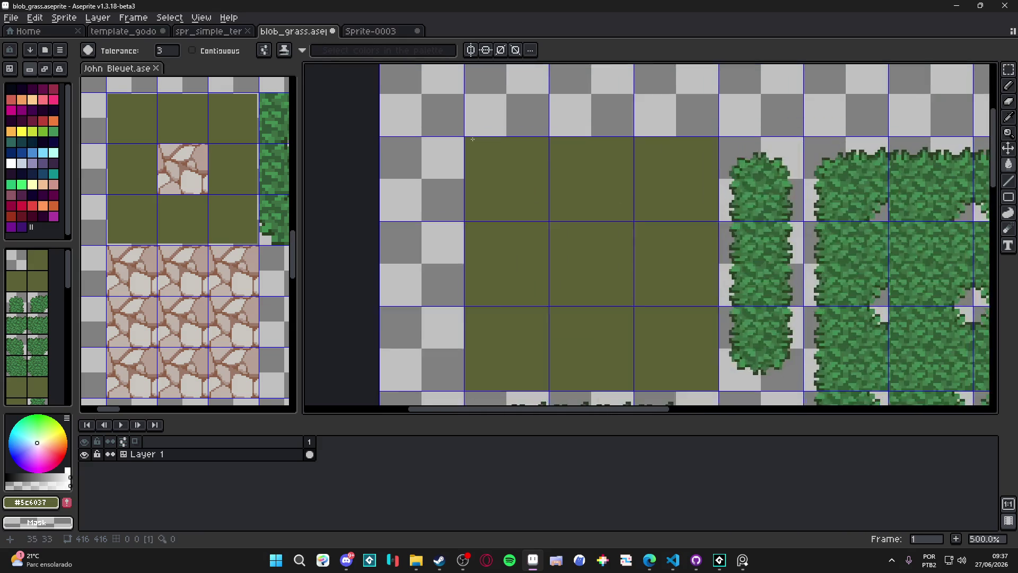
# Check the tile numbers and ready the eraser and pencil tools for trimming
pyautogui.scroll(1, 473, 139)
pyautogui.press('e')
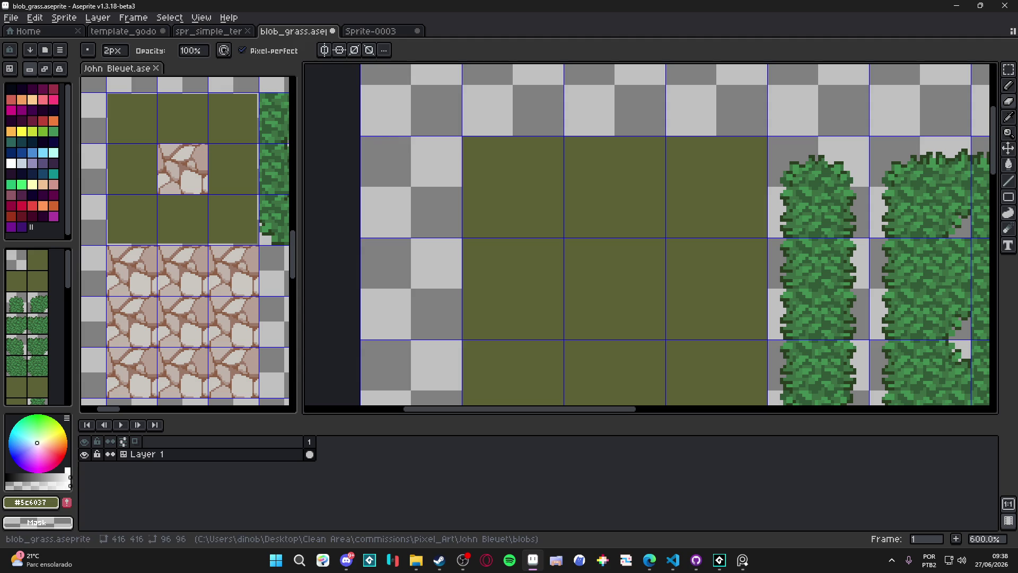
pyautogui.click(649, 560)
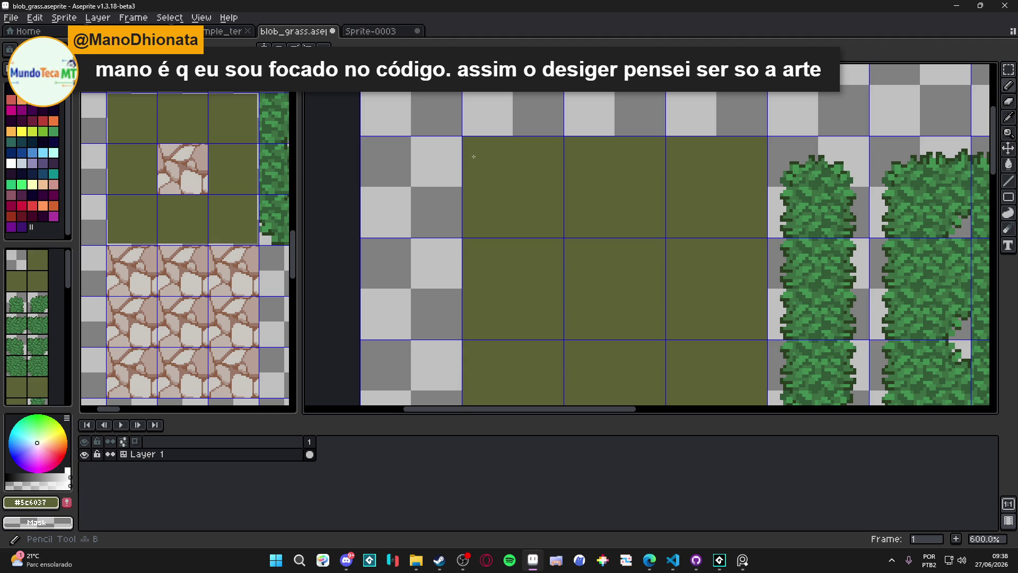
pyautogui.press('v')
pyautogui.hscroll(2, 474, 157)
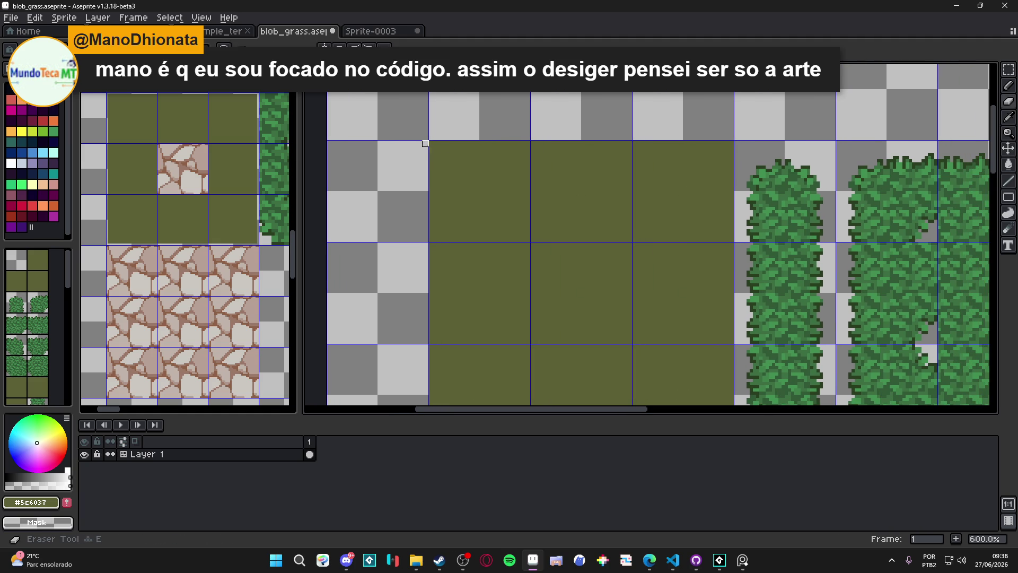
pyautogui.press('b')
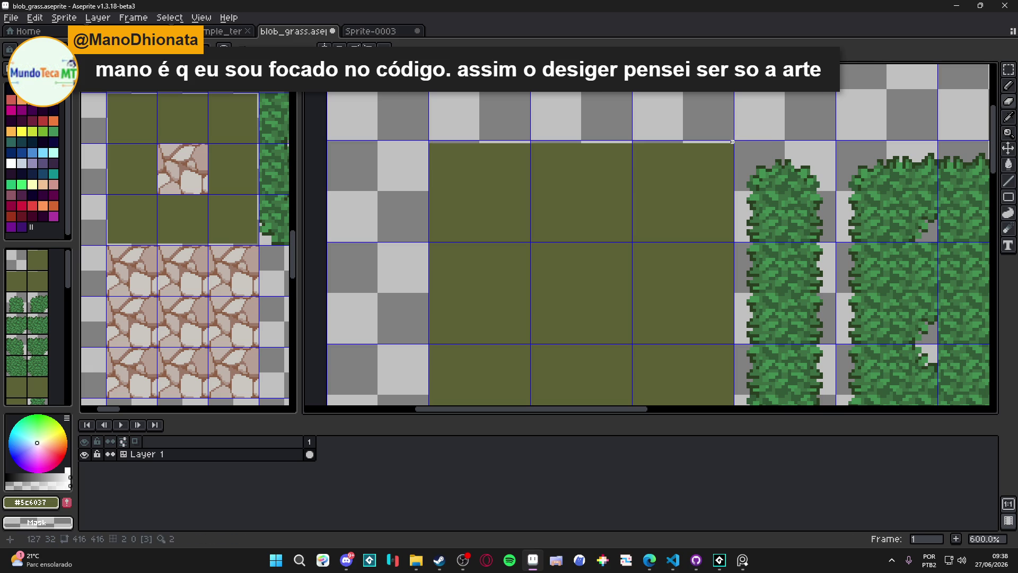
pyautogui.scroll(-2, 713, 160)
pyautogui.scroll(1, 706, 293)
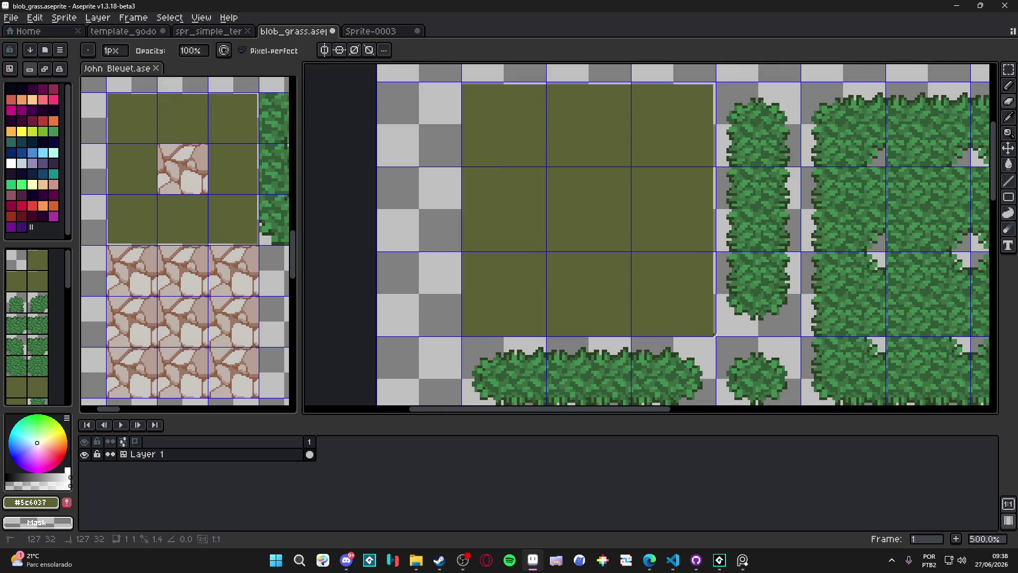
# Erase the olive block's outer pixel row or column on its bottom, left, top and right edges
pyautogui.moveTo(459, 337); pyautogui.dragTo(463, 335)
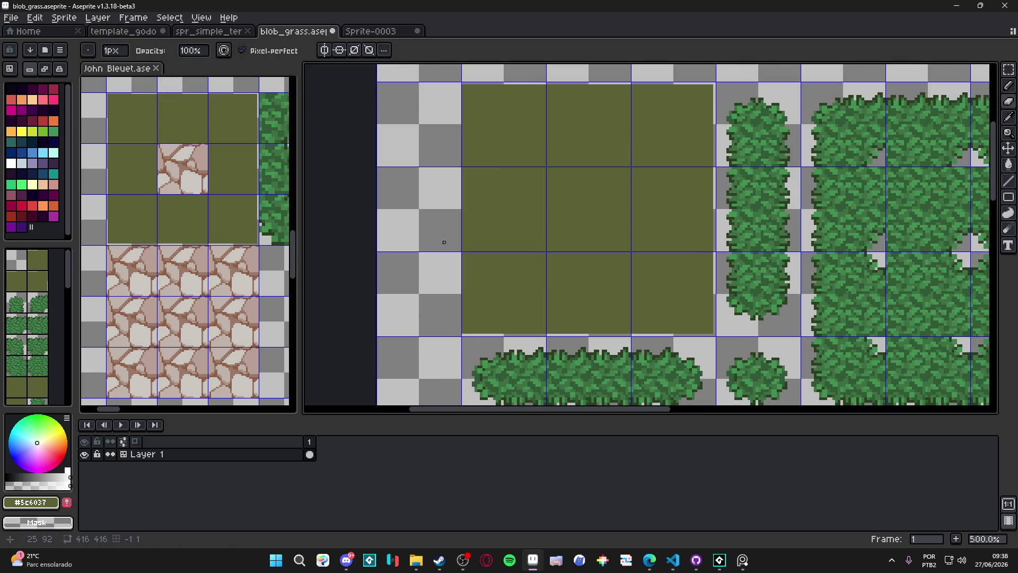
pyautogui.moveTo(463, 82); pyautogui.dragTo(462, 335)
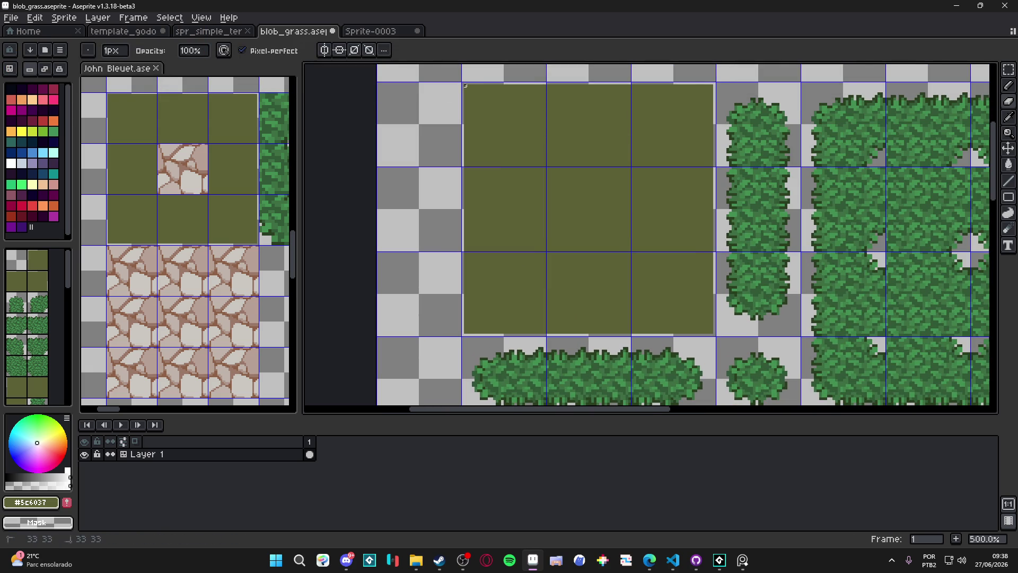
pyautogui.moveTo(466, 86); pyautogui.dragTo(714, 85)
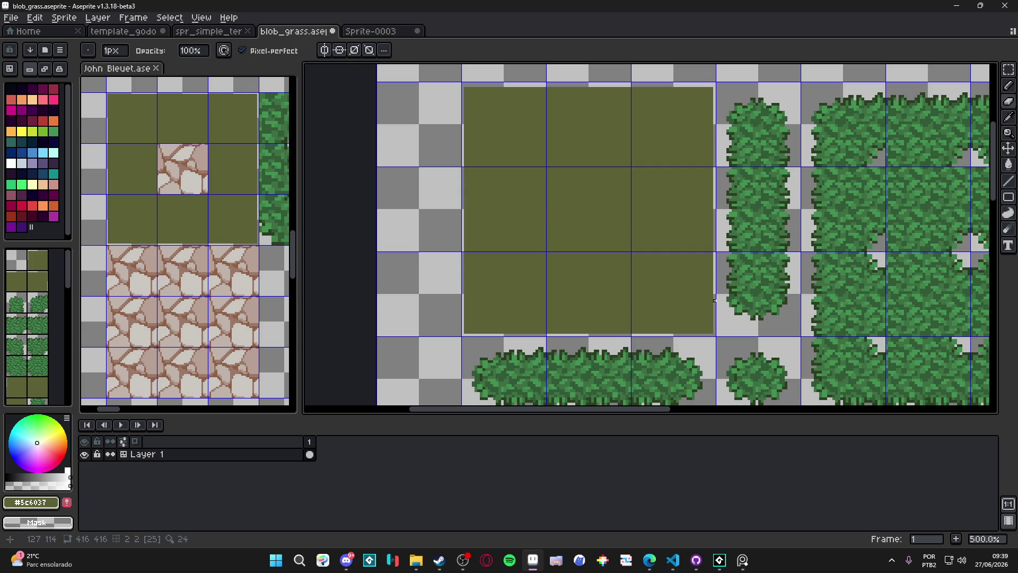
pyautogui.keyDown('shift'); pyautogui.click(712, 333); pyautogui.keyUp('shift')
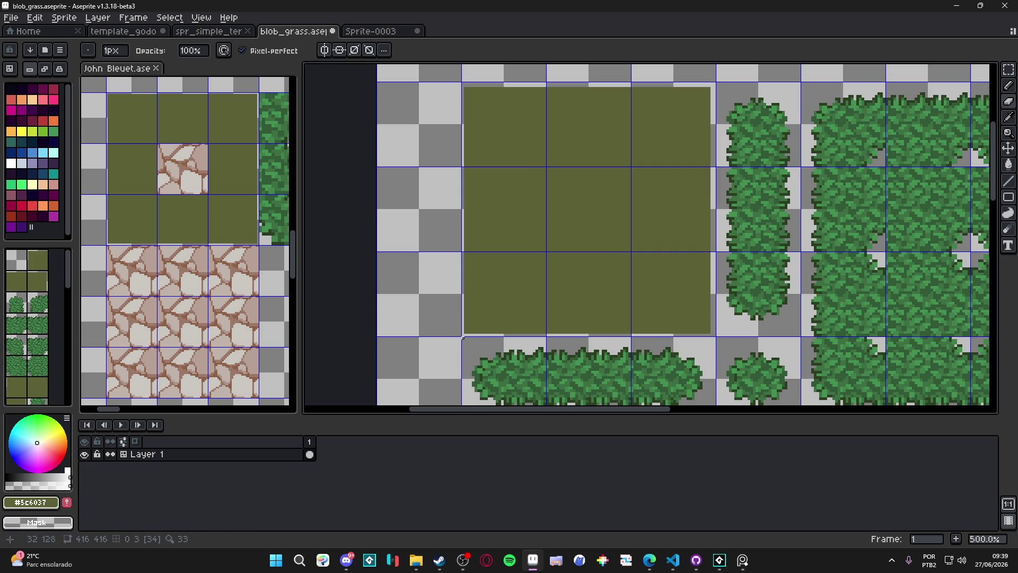
pyautogui.keyDown('shift'); pyautogui.click(462, 333); pyautogui.keyUp('shift')
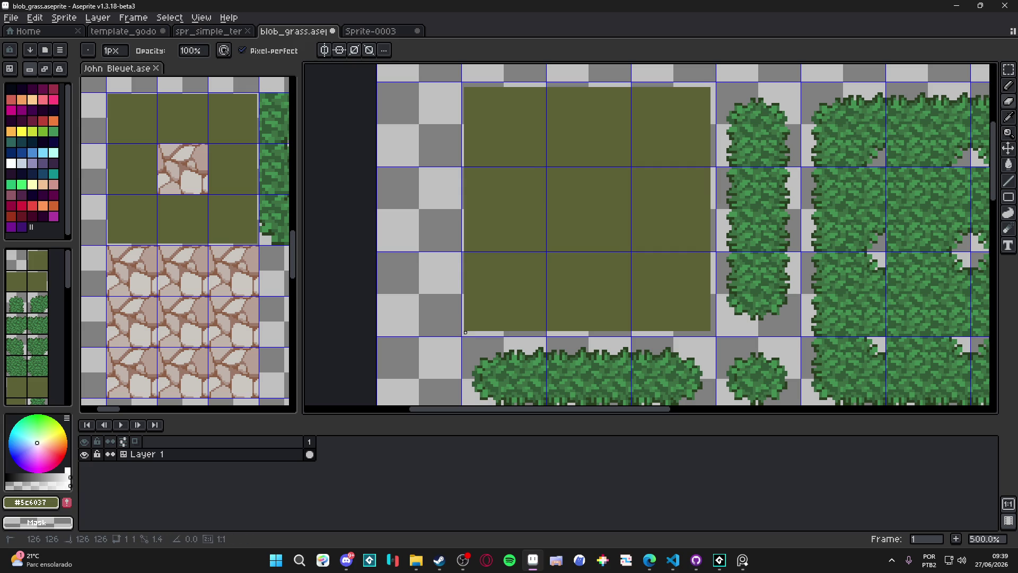
pyautogui.keyDown('shift'); pyautogui.click(465, 88); pyautogui.keyUp('shift')
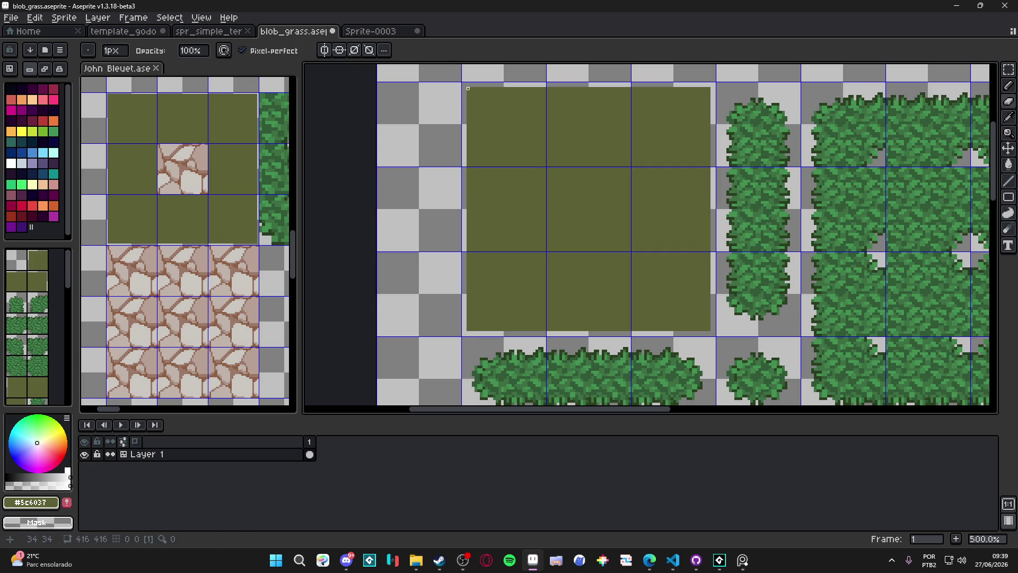
pyautogui.moveTo(465, 88); pyautogui.dragTo(468, 109)
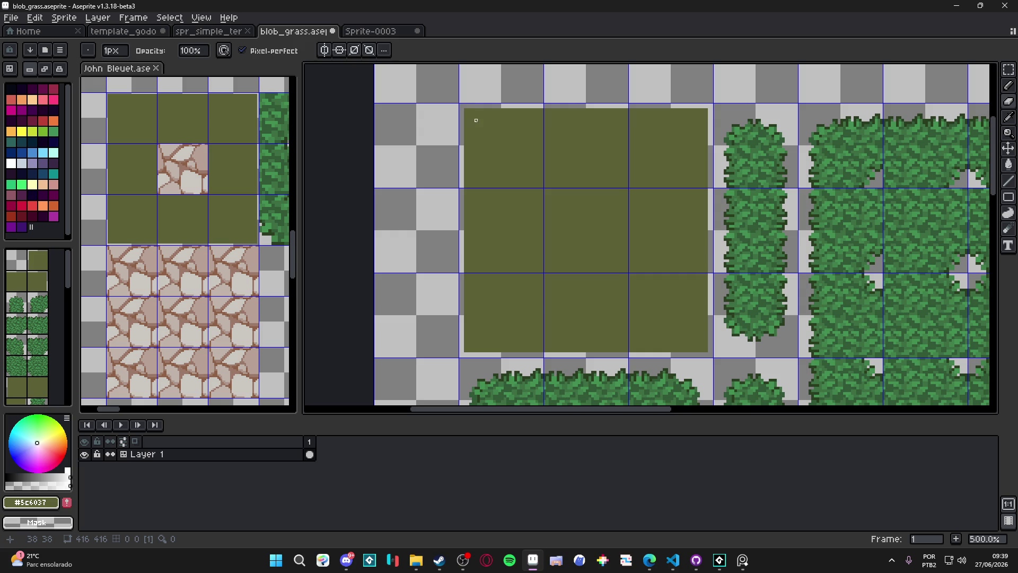
pyautogui.scroll(4, 472, 119)
# Round off the block's top-left corner and erase the tile's top two pixel rows
pyautogui.moveTo(476, 105)
pyautogui.mouseDown()
pyautogui.moveTo(464, 127)
pyautogui.moveTo(485, 112)
pyautogui.moveTo(481, 134)
pyautogui.mouseUp()
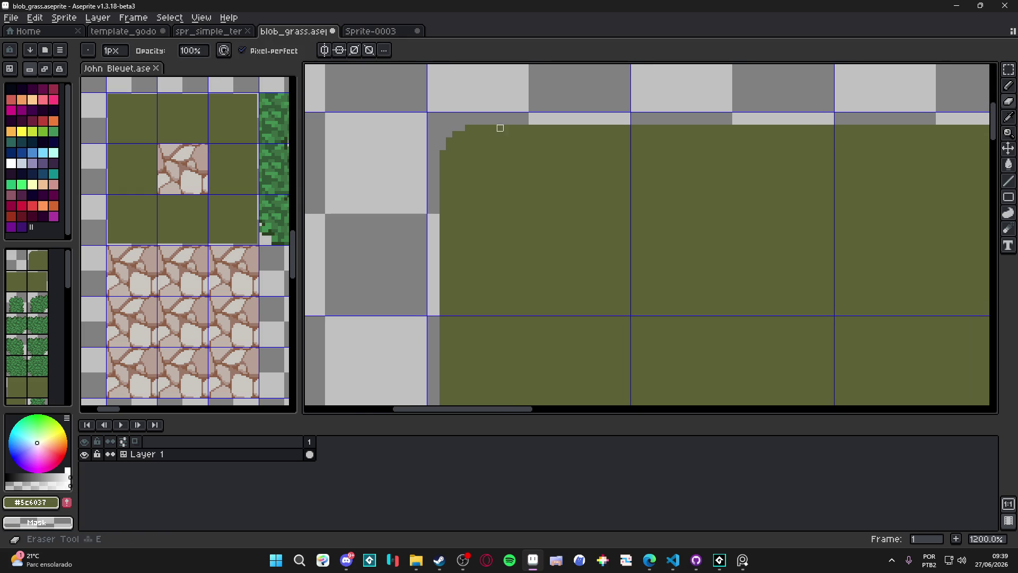
pyautogui.scroll(-3, 500, 134)
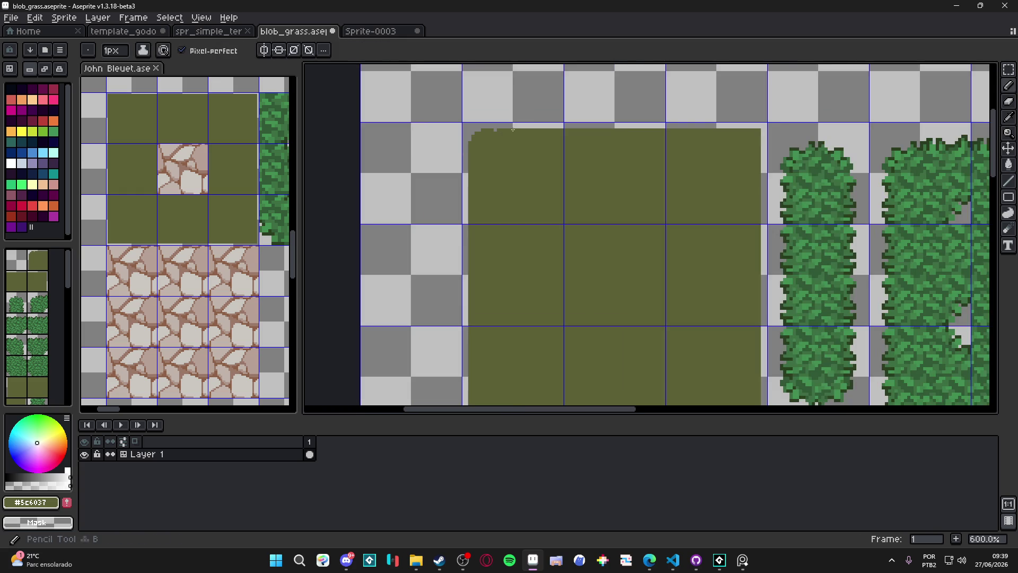
pyautogui.scroll(3, 491, 136)
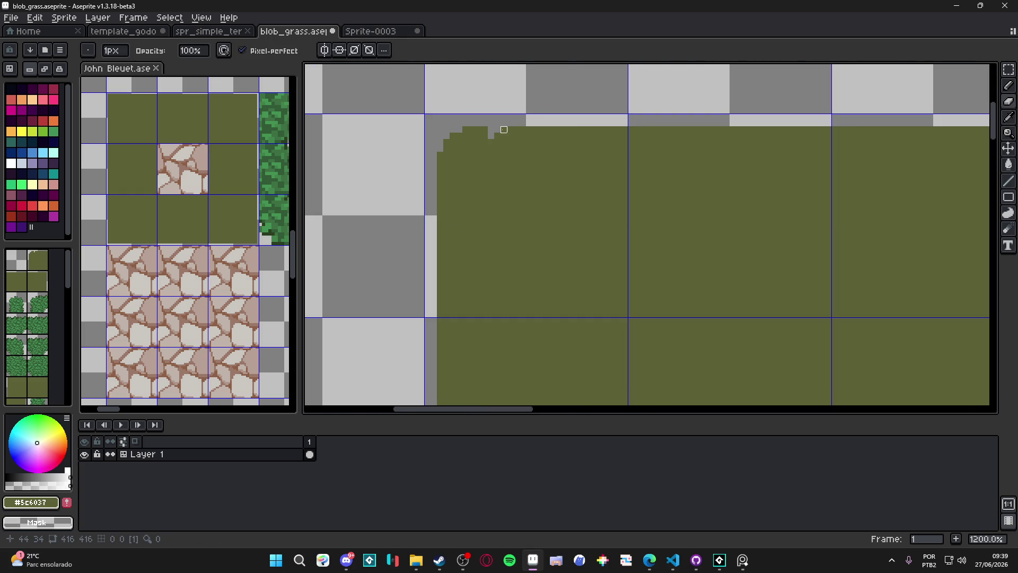
pyautogui.click(742, 559)
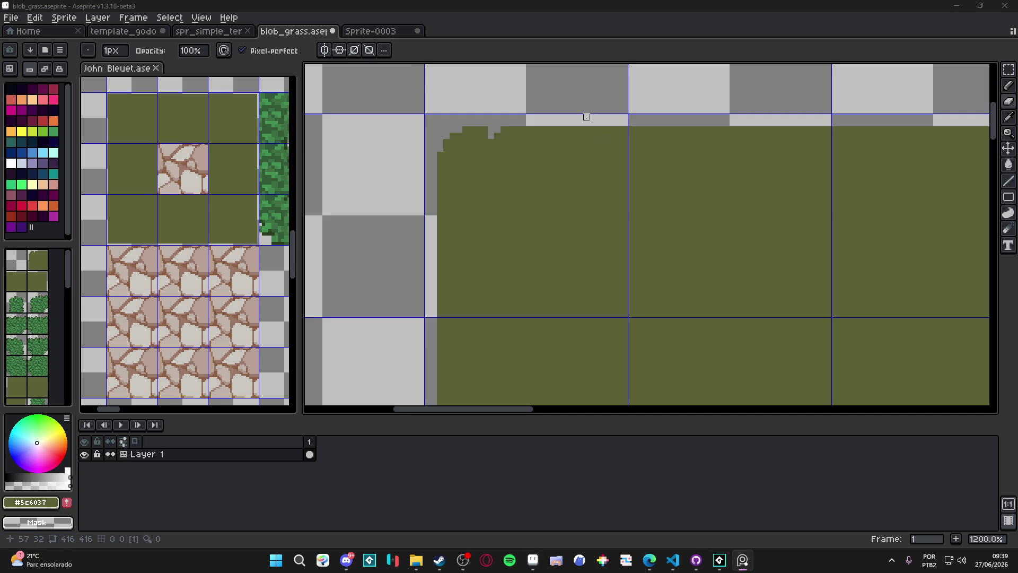
pyautogui.scroll(-7, 578, 92)
pyautogui.moveTo(594, 80); pyautogui.dragTo(574, 135)
pyautogui.scroll(6, 574, 136)
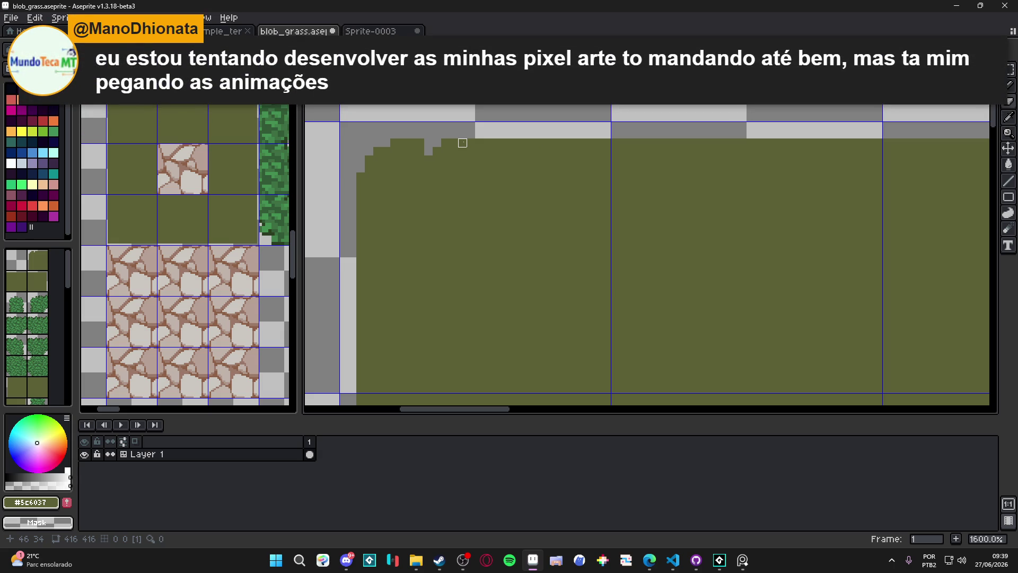
pyautogui.moveTo(441, 146); pyautogui.dragTo(611, 147)
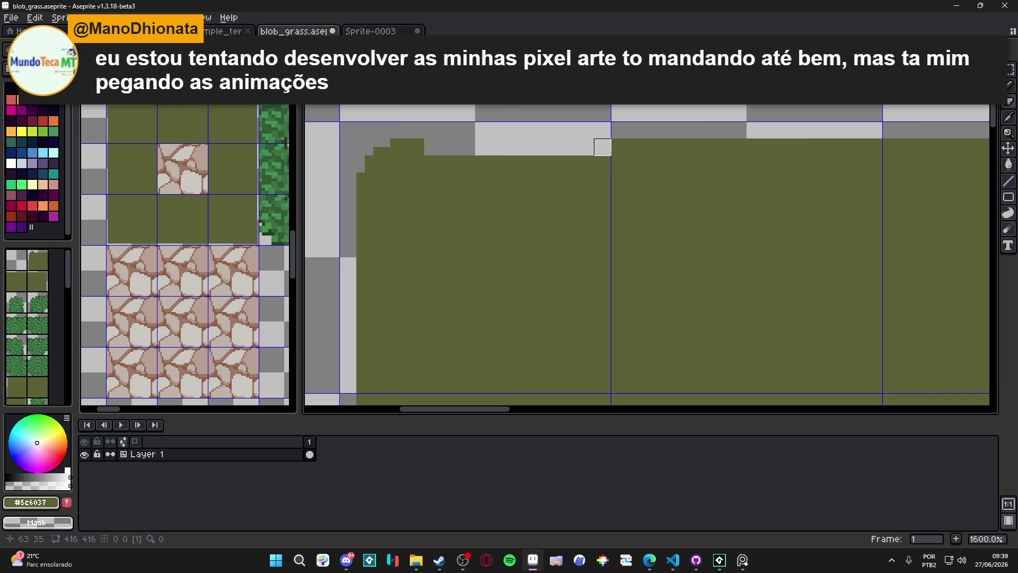
pyautogui.scroll(-1, 681, 197)
pyautogui.moveTo(680, 197); pyautogui.dragTo(318, 213)
pyautogui.keyDown('shift'); pyautogui.click(608, 177); pyautogui.keyUp('shift')
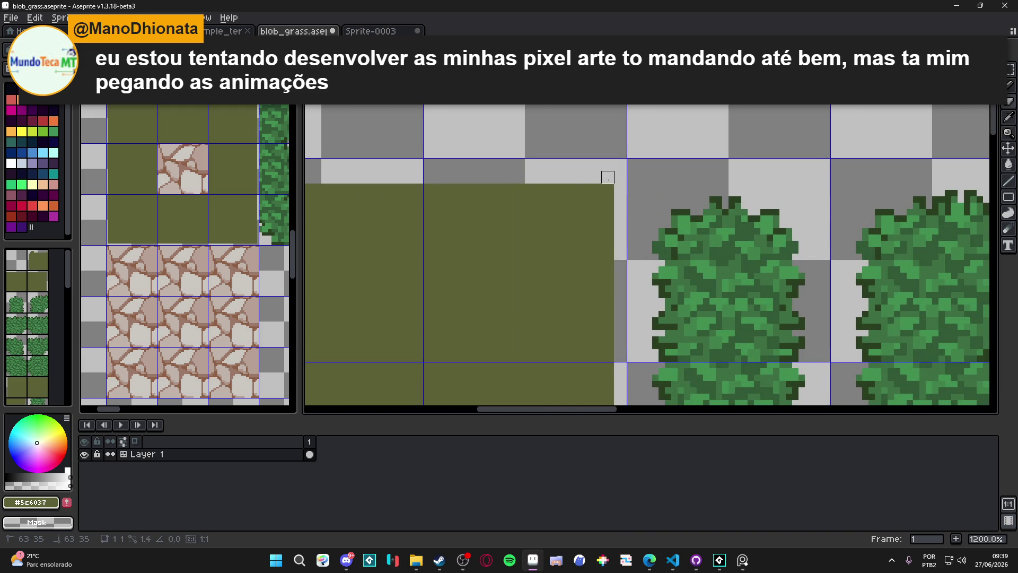
# Add and remove single olive pixels along the top edge to form short grass blades
pyautogui.hscroll(-10, 467, 183)
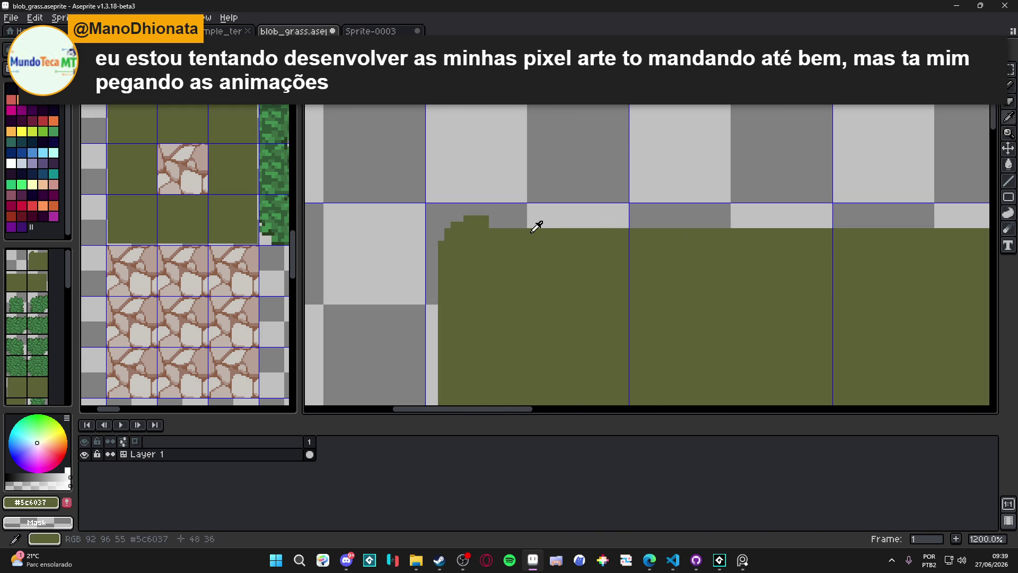
pyautogui.click(524, 221)
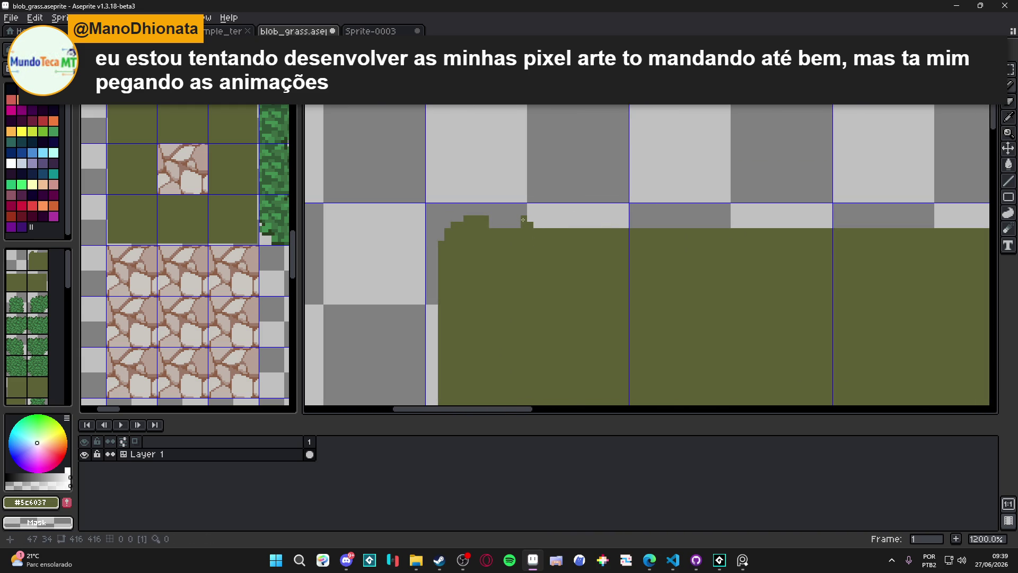
pyautogui.press('e')
pyautogui.click(536, 231)
pyautogui.press('b')
pyautogui.moveTo(554, 226); pyautogui.dragTo(560, 226)
pyautogui.moveTo(581, 223); pyautogui.dragTo(575, 218)
pyautogui.click(569, 218)
pyautogui.click(568, 213)
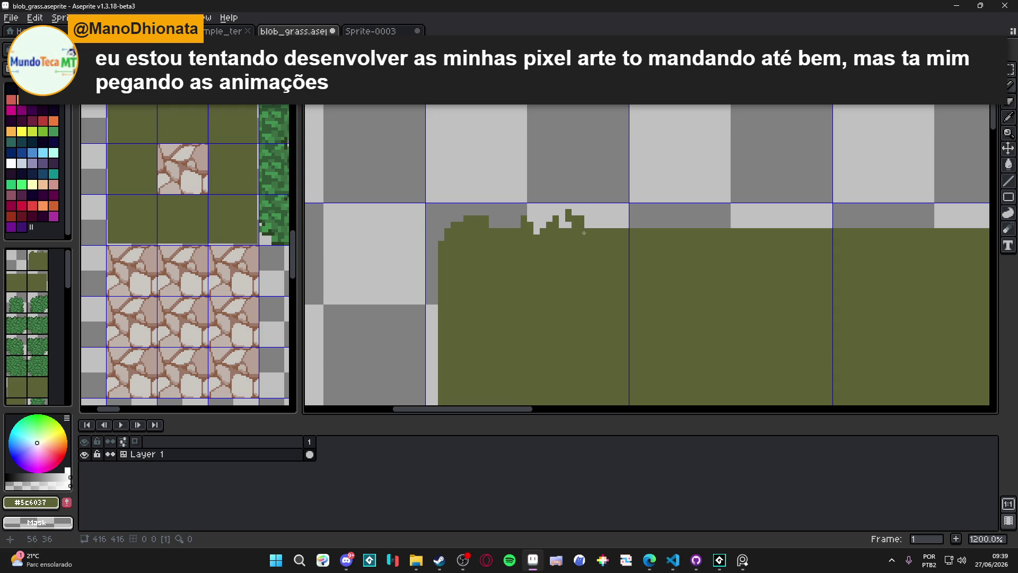
pyautogui.press('e')
pyautogui.click(581, 218)
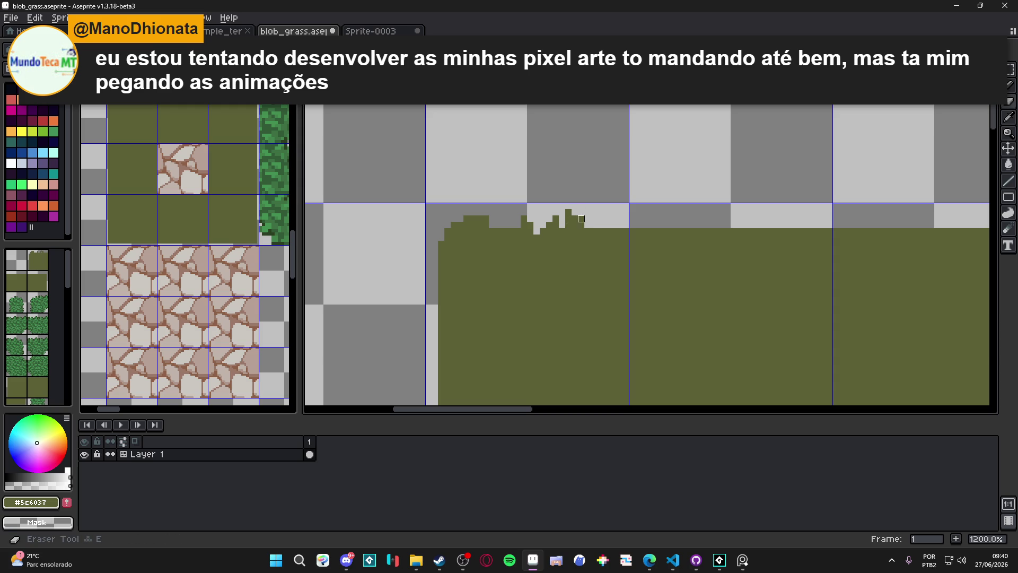
pyautogui.click(588, 231)
pyautogui.press('b')
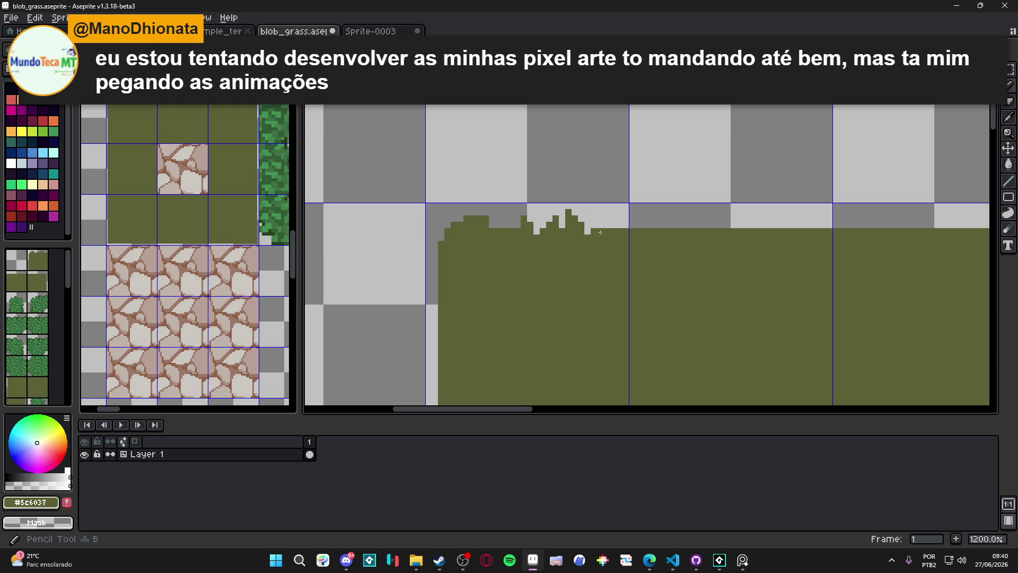
pyautogui.moveTo(601, 225); pyautogui.dragTo(614, 225)
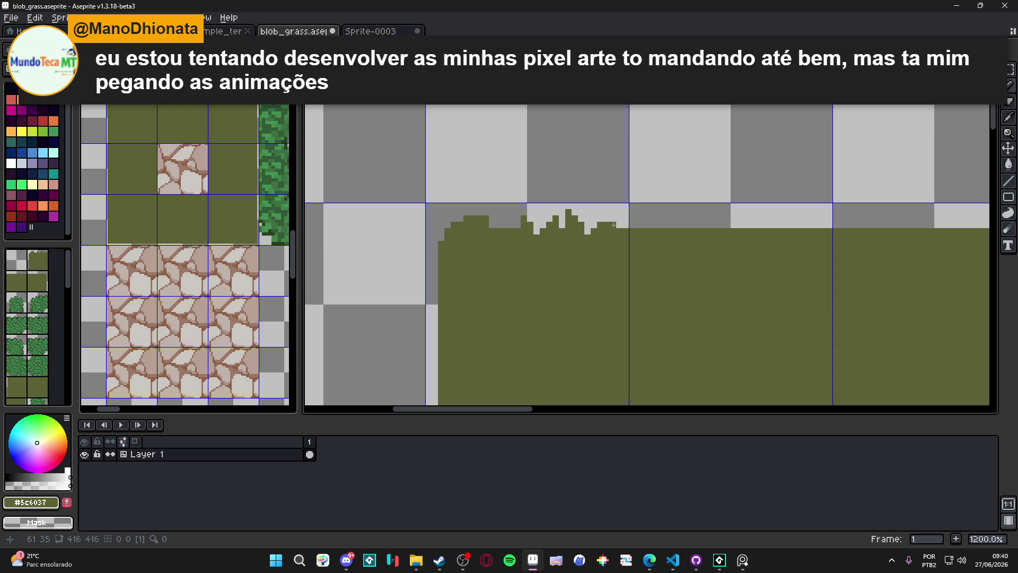
# Erase a diagonal dip and add more olive pixels to roughen the jagged grass top
pyautogui.scroll(-4, 635, 260)
pyautogui.scroll(-2, 635, 260)
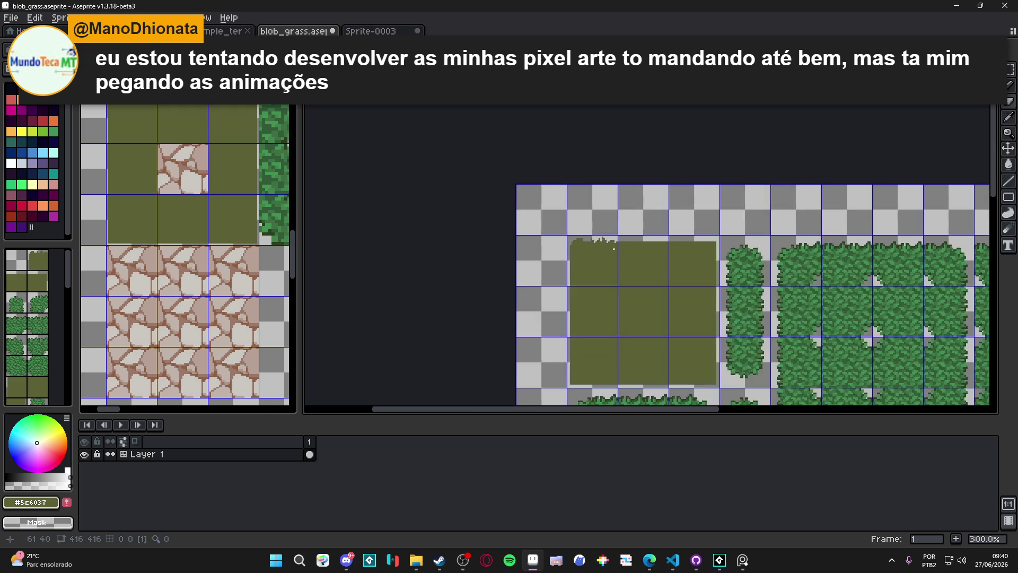
pyautogui.scroll(2, 565, 208)
pyautogui.scroll(5, 565, 208)
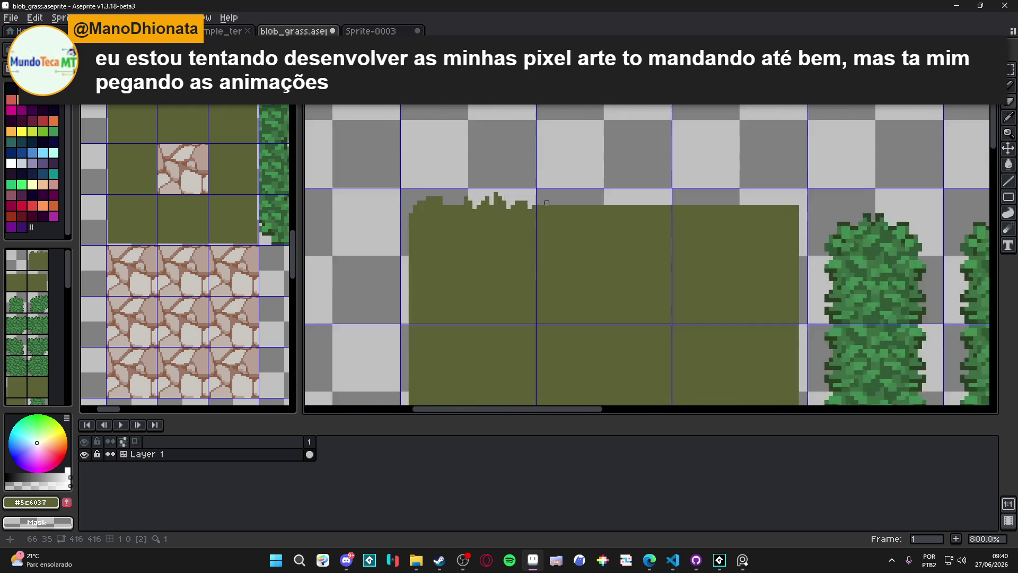
pyautogui.moveTo(570, 211)
pyautogui.mouseDown()
pyautogui.moveTo(605, 228)
pyautogui.moveTo(596, 213)
pyautogui.moveTo(625, 224)
pyautogui.moveTo(643, 208)
pyautogui.moveTo(766, 207)
pyautogui.moveTo(753, 215)
pyautogui.mouseUp()
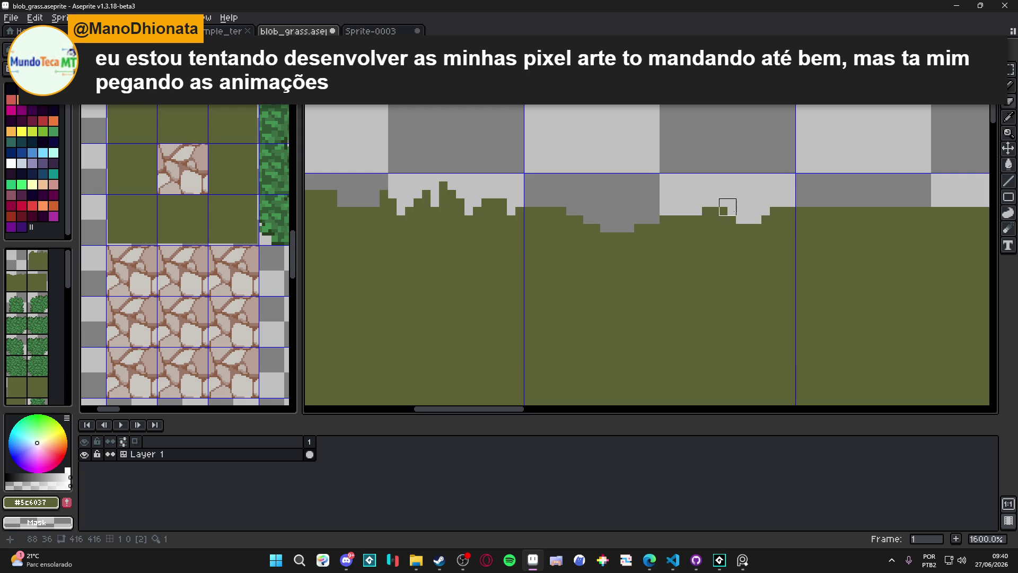
pyautogui.press('b')
pyautogui.moveTo(690, 211); pyautogui.dragTo(704, 214)
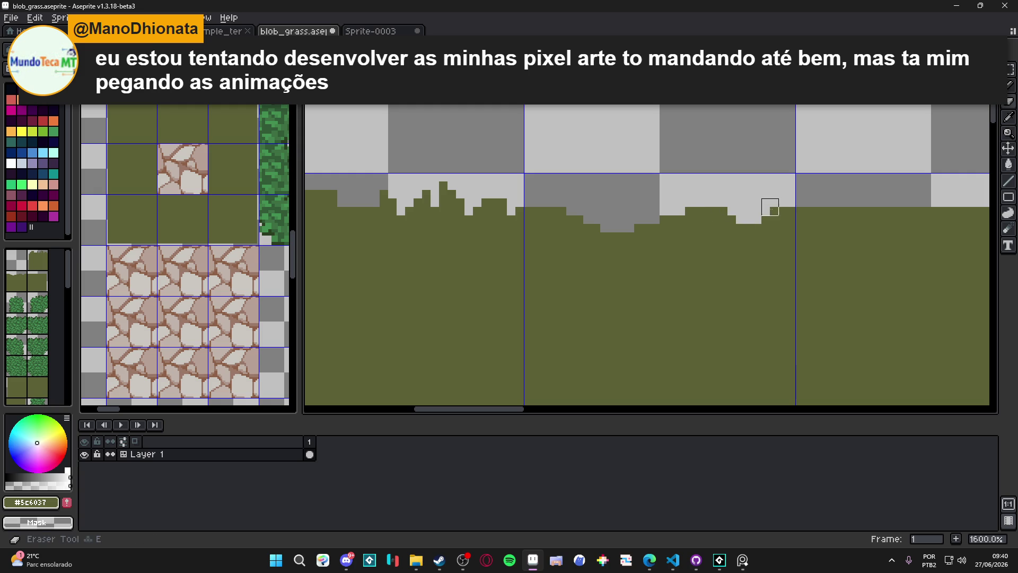
pyautogui.scroll(-5, 775, 204)
pyautogui.scroll(-1, 694, 221)
pyautogui.moveTo(694, 221)
pyautogui.mouseDown()
pyautogui.moveTo(643, 243)
pyautogui.moveTo(626, 154)
pyautogui.mouseUp()
# Add single-pixel and 2x2 olive spikes along the strip's top edge, undoing one misplaced spike
pyautogui.scroll(2, 589, 222)
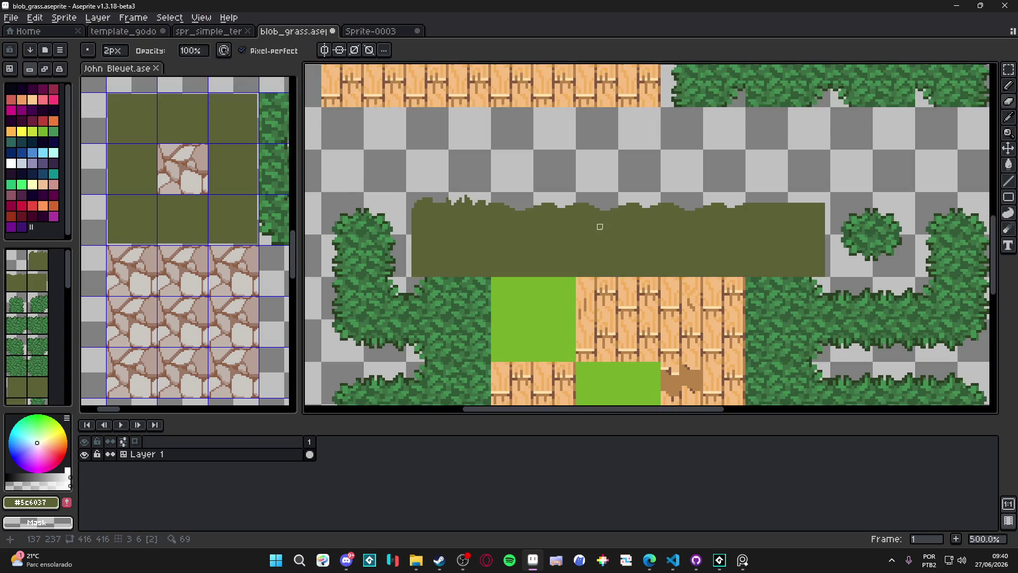
pyautogui.scroll(2, 609, 212)
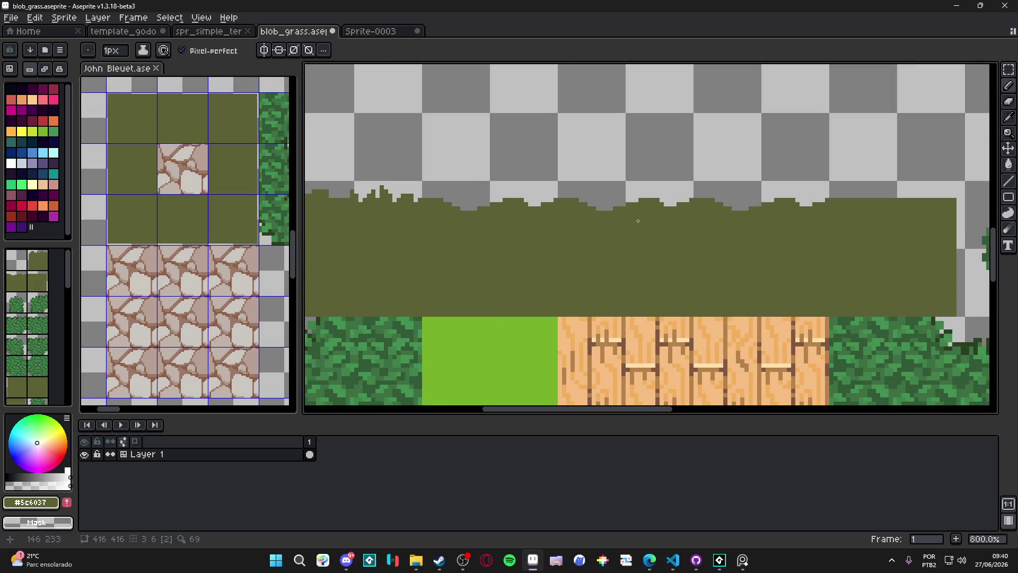
pyautogui.scroll(2, 645, 200)
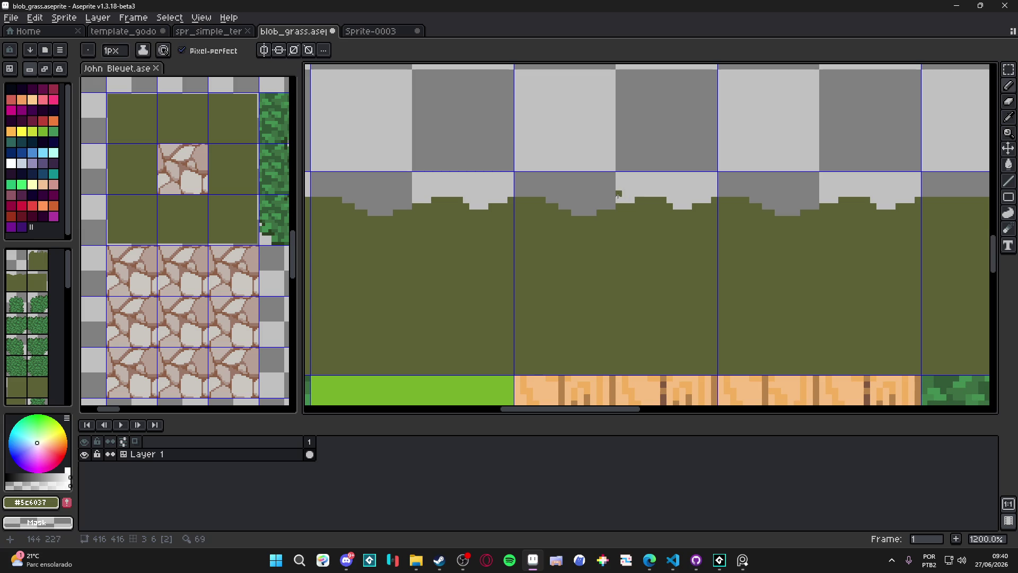
pyautogui.click(593, 202)
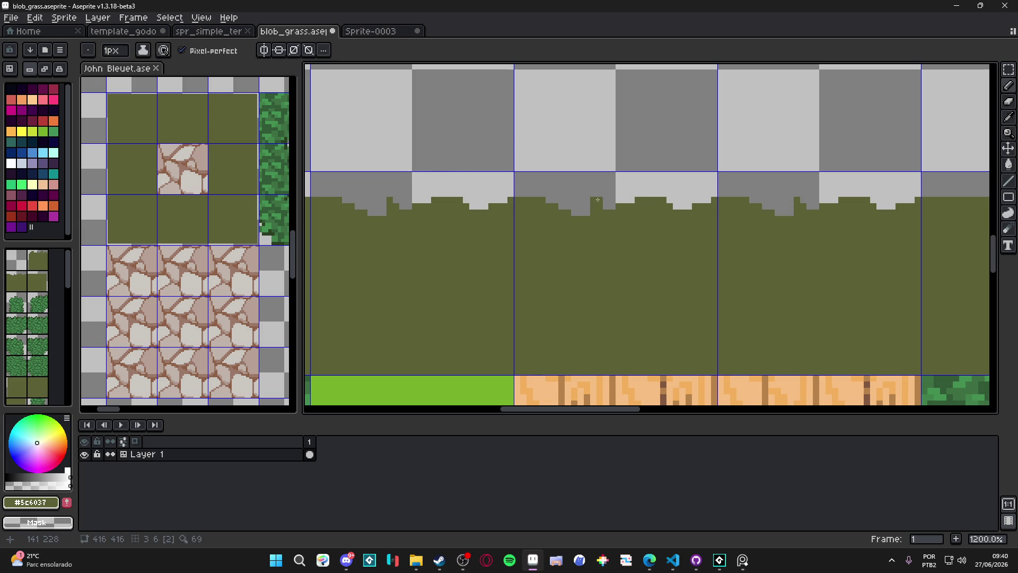
pyautogui.click(661, 190)
pyautogui.hotkey('ctrl', 'z')
pyautogui.press('-')
pyautogui.click(664, 189)
pyautogui.click(668, 189)
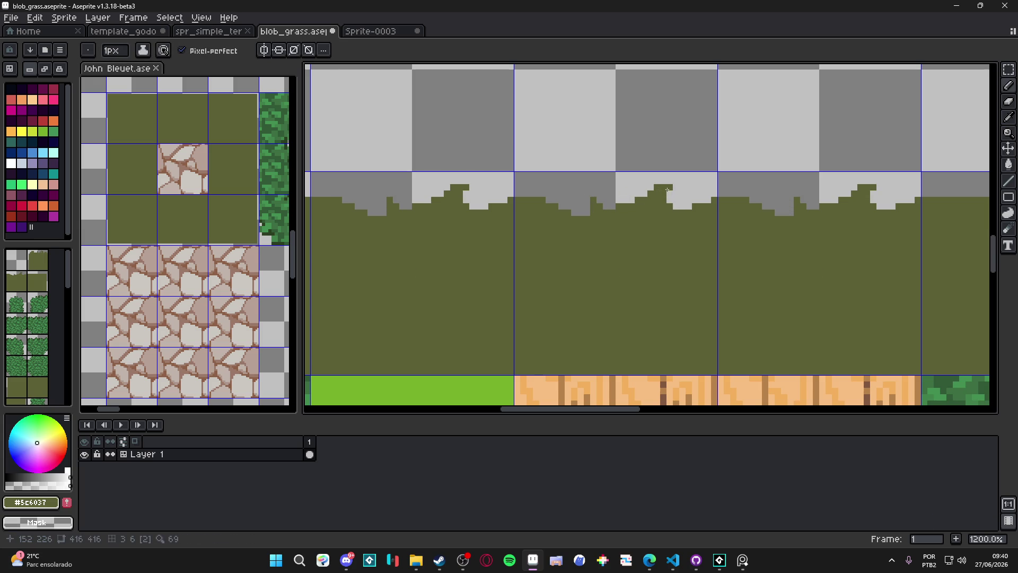
pyautogui.press('+')
pyautogui.click(628, 196)
pyautogui.press('-')
# Shift the view along the grass strip, toggle the brush between 2px and 1px, then bring up Discord
pyautogui.press('ctrl')
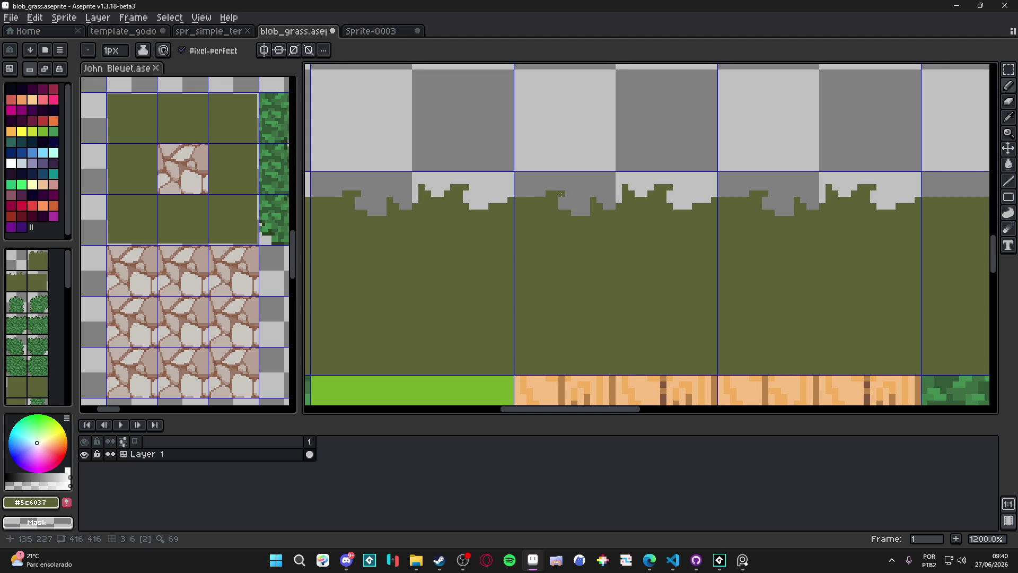
pyautogui.scroll(-4, 565, 219)
pyautogui.scroll(-1, 564, 219)
pyautogui.scroll(1, 565, 219)
pyautogui.scroll(2, 557, 209)
pyautogui.moveTo(539, 208); pyautogui.dragTo(565, 206)
pyautogui.scroll(2, 558, 201)
pyautogui.press('+')
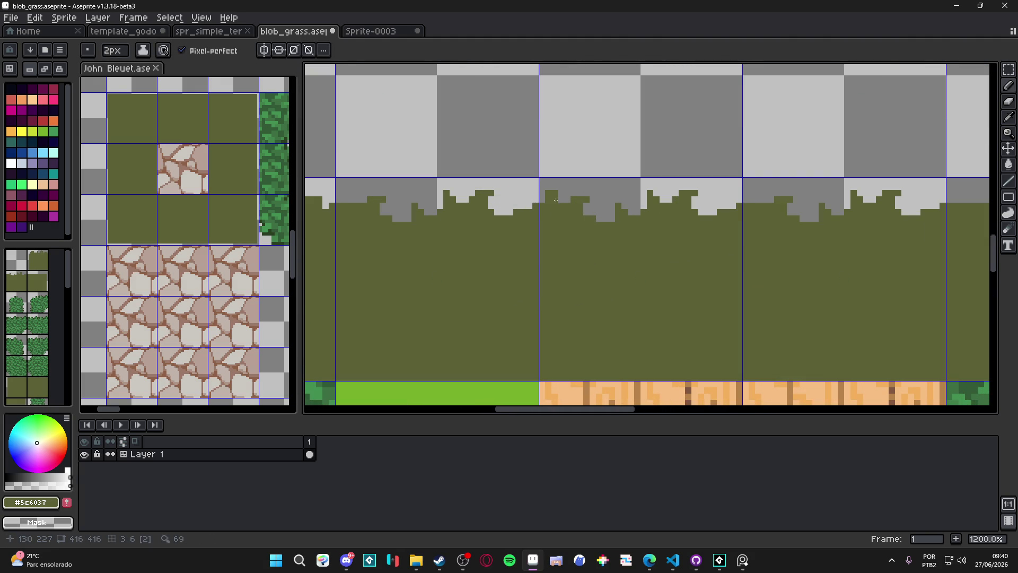
pyautogui.press('-')
pyautogui.scroll(-2, 561, 227)
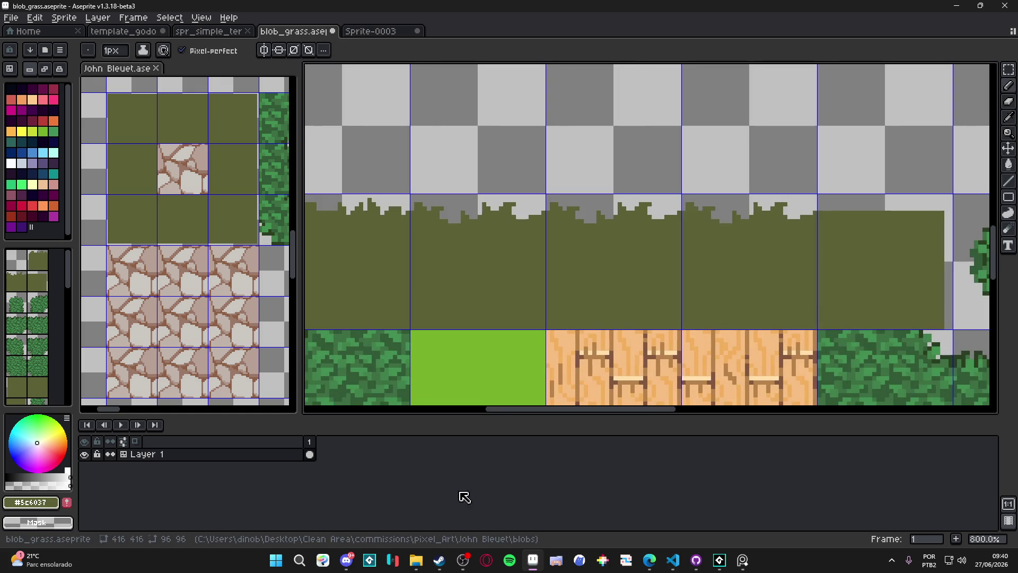
pyautogui.click(352, 565)
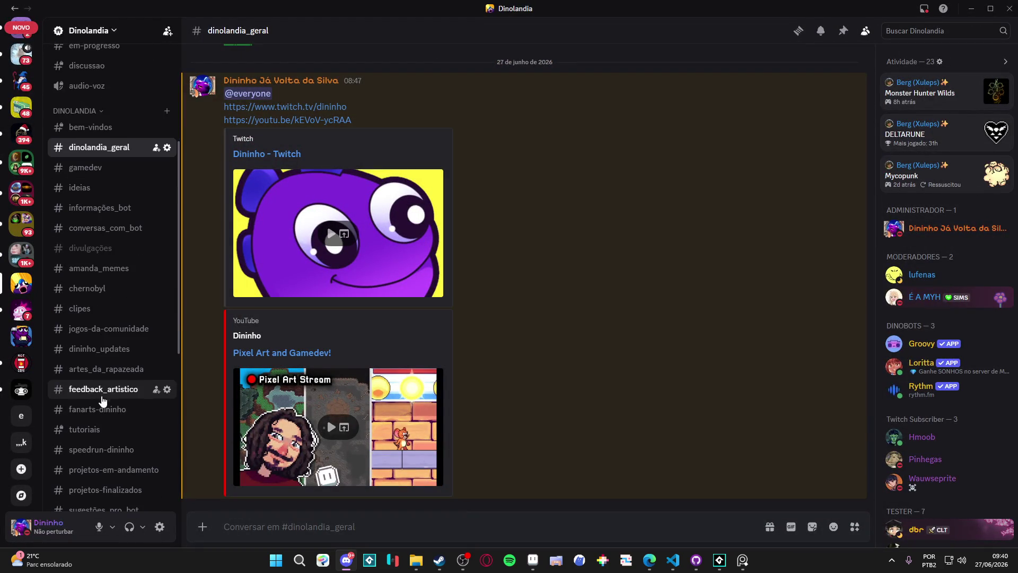
# Read #feedback_artistico, check #artes_da_rapazeada, return to #feedback_artistico, then close Discord
pyautogui.click(103, 397)
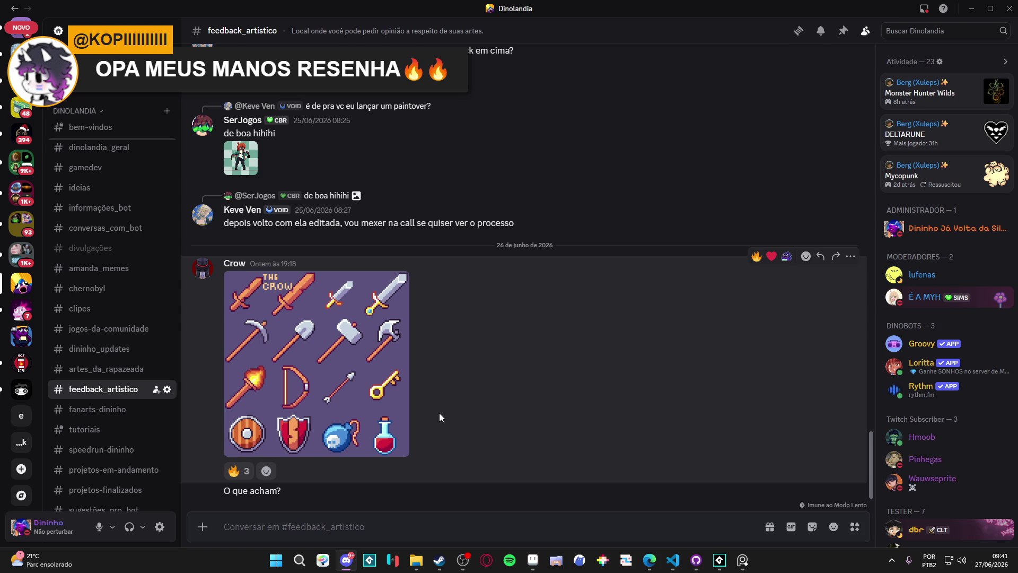
pyautogui.scroll(4, 460, 348)
pyautogui.scroll(-5, 457, 343)
pyautogui.click(126, 370)
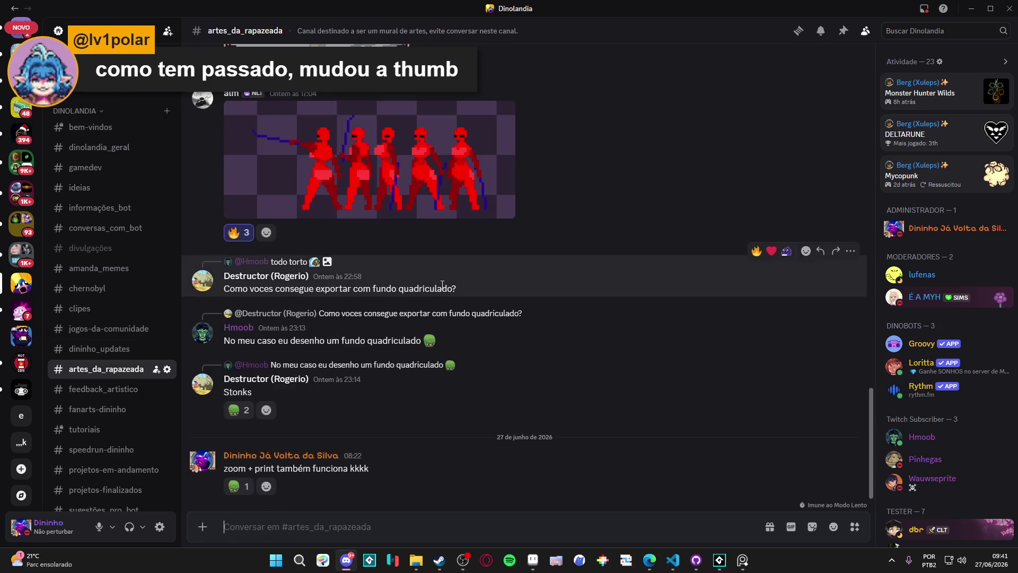
pyautogui.scroll(10, 442, 284)
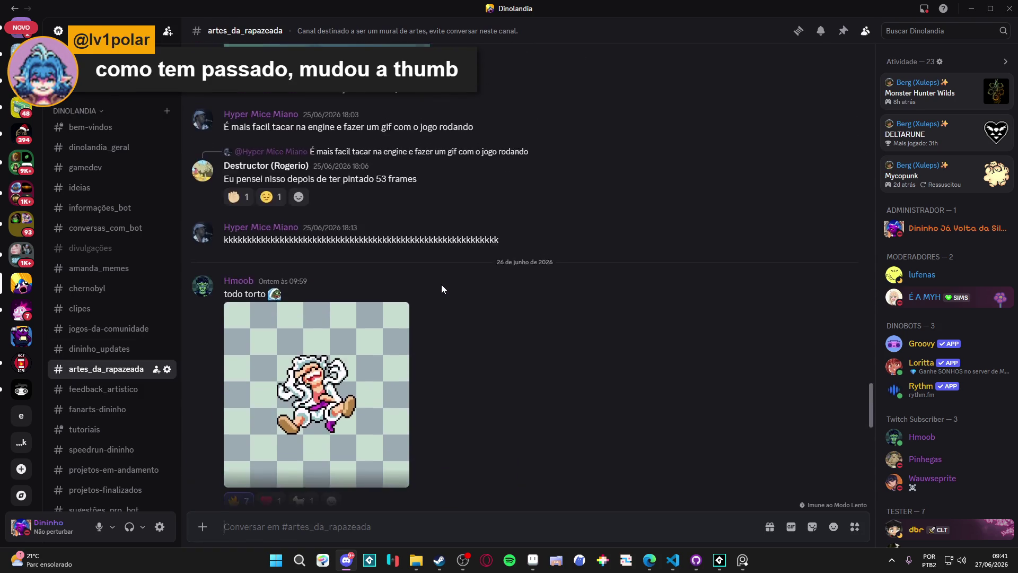
pyautogui.scroll(-5, 442, 289)
pyautogui.scroll(-4, 441, 289)
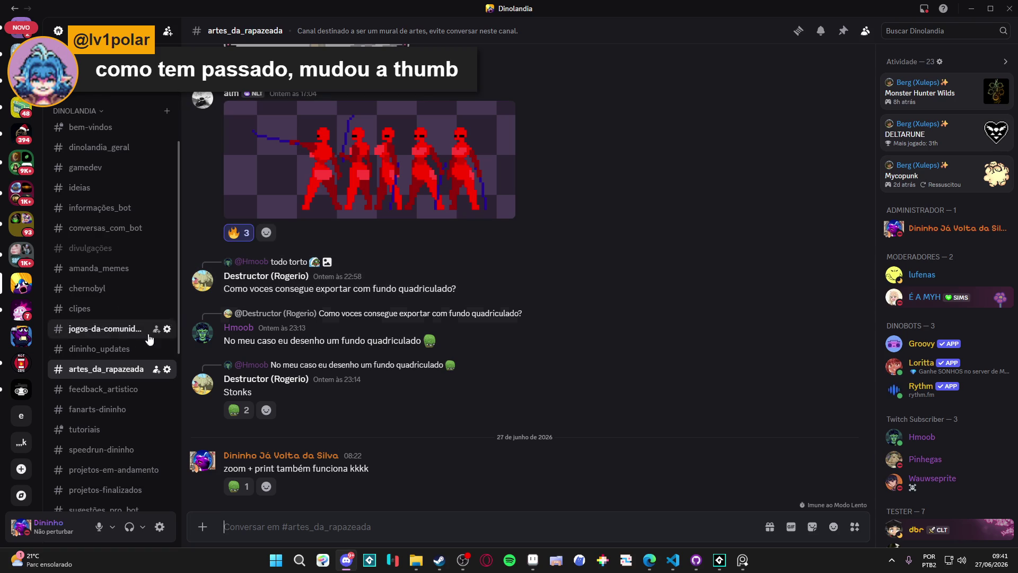
pyautogui.click(73, 395)
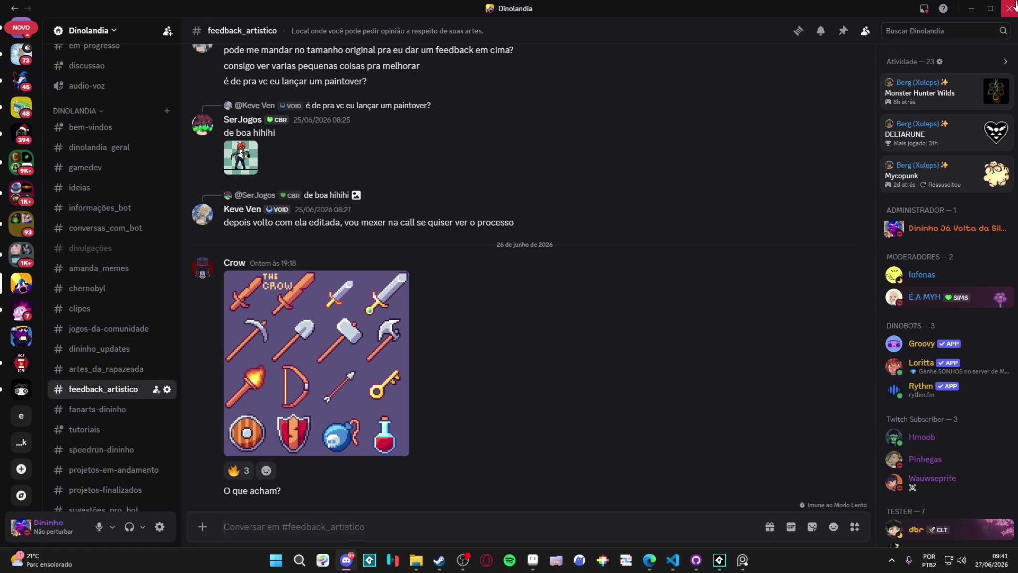
pyautogui.click(970, 8)
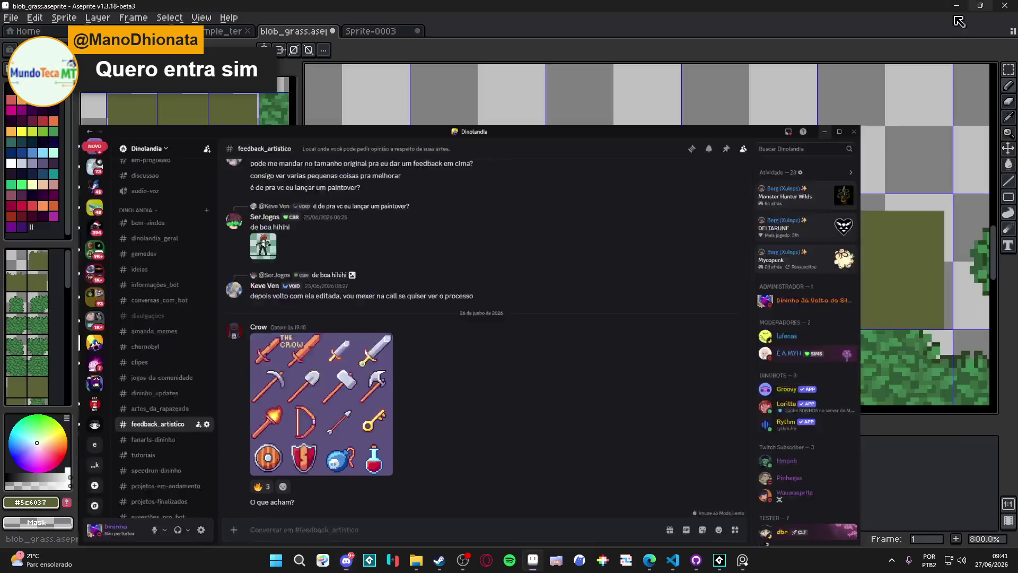
# Zoom around the grass row, open the F7 live preview, and bring the tile row into view
pyautogui.hscroll(2, 615, 224)
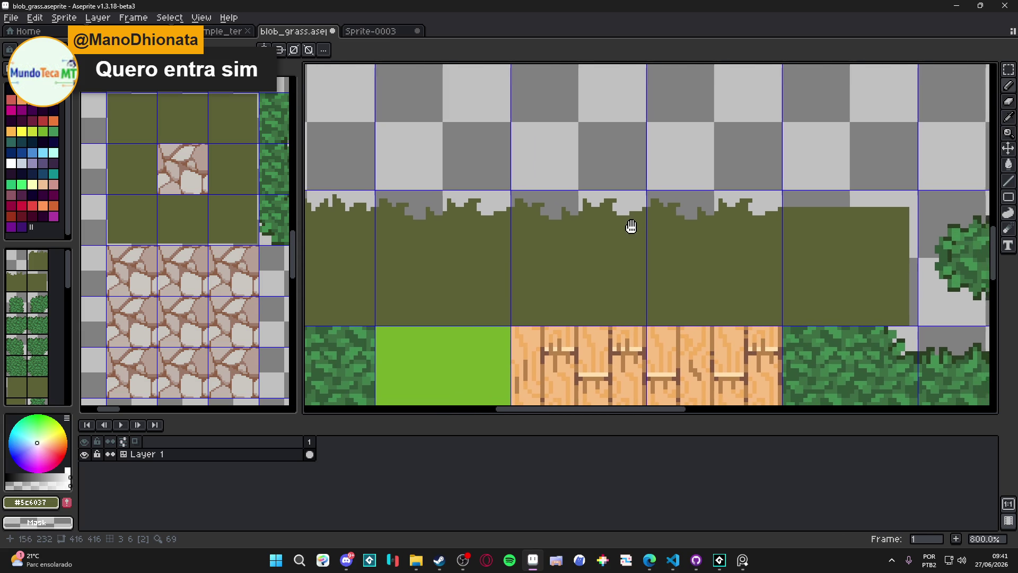
pyautogui.hscroll(2, 629, 225)
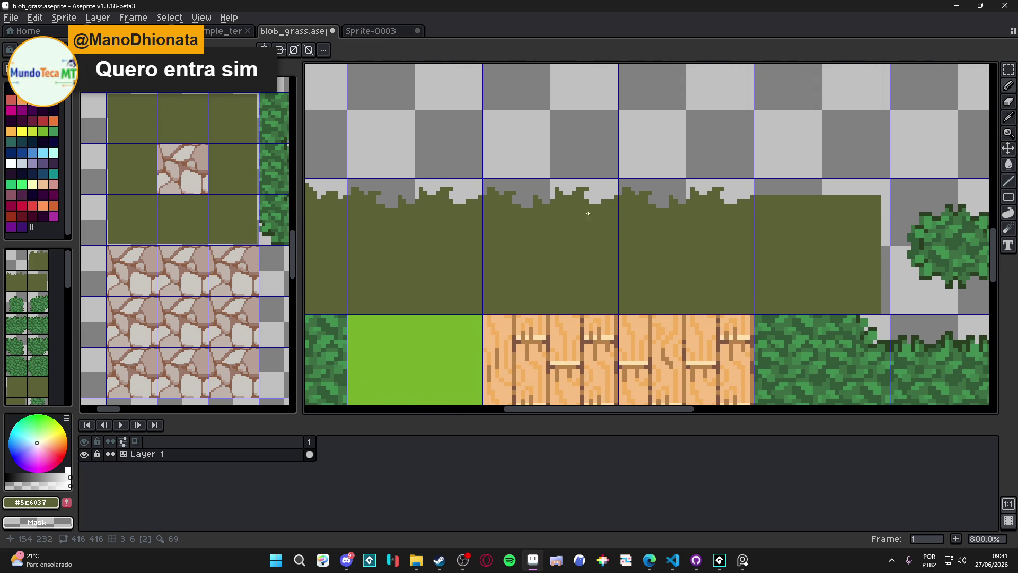
pyautogui.scroll(-2, 597, 223)
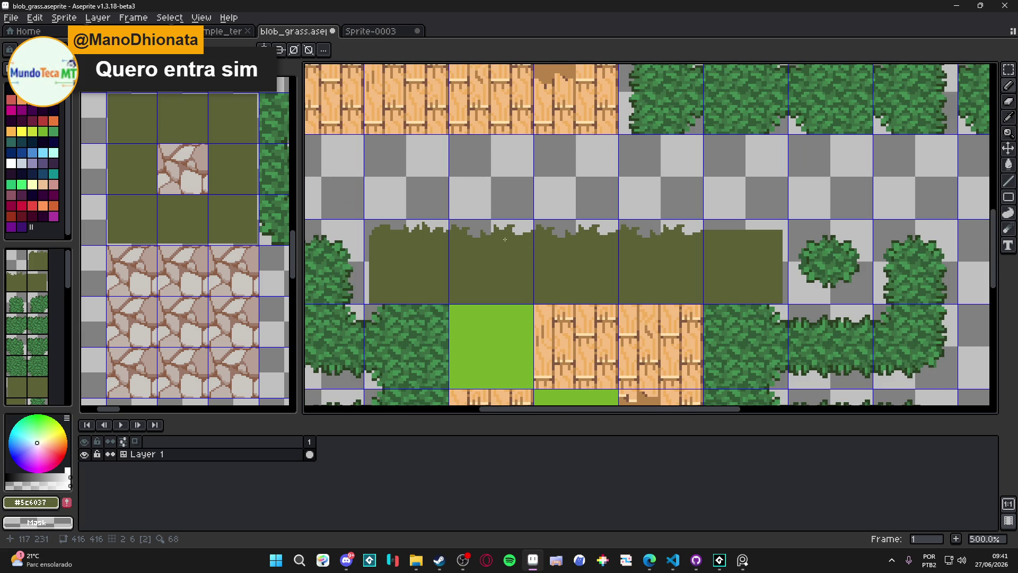
pyautogui.scroll(-2, 514, 239)
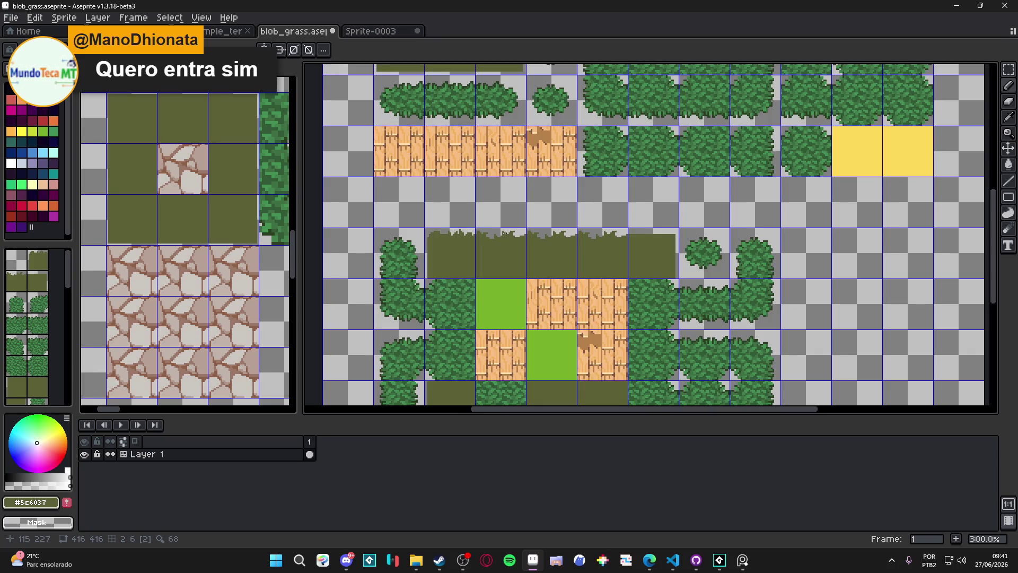
pyautogui.scroll(3, 506, 233)
pyautogui.scroll(-2, 481, 242)
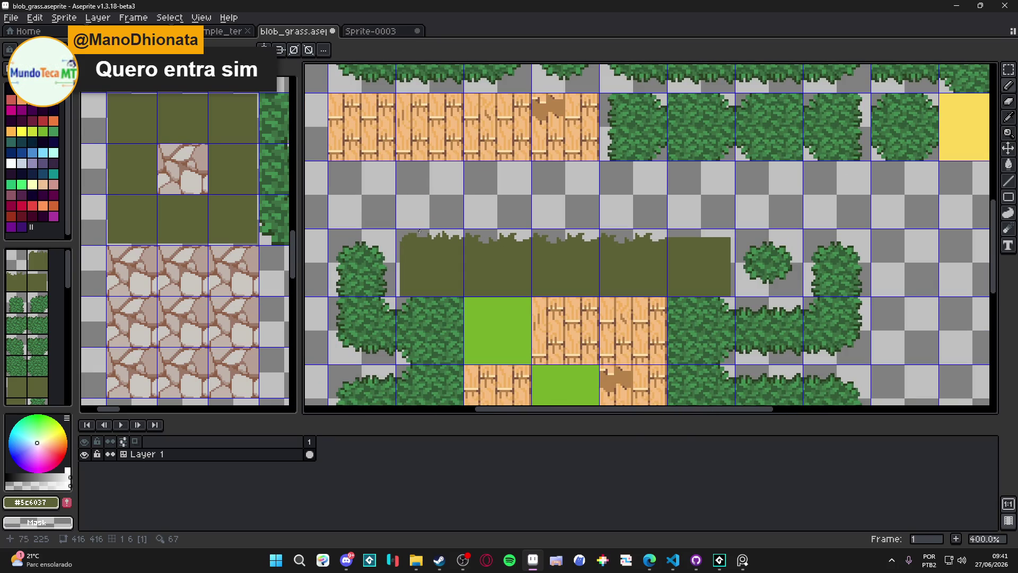
pyautogui.scroll(2, 554, 241)
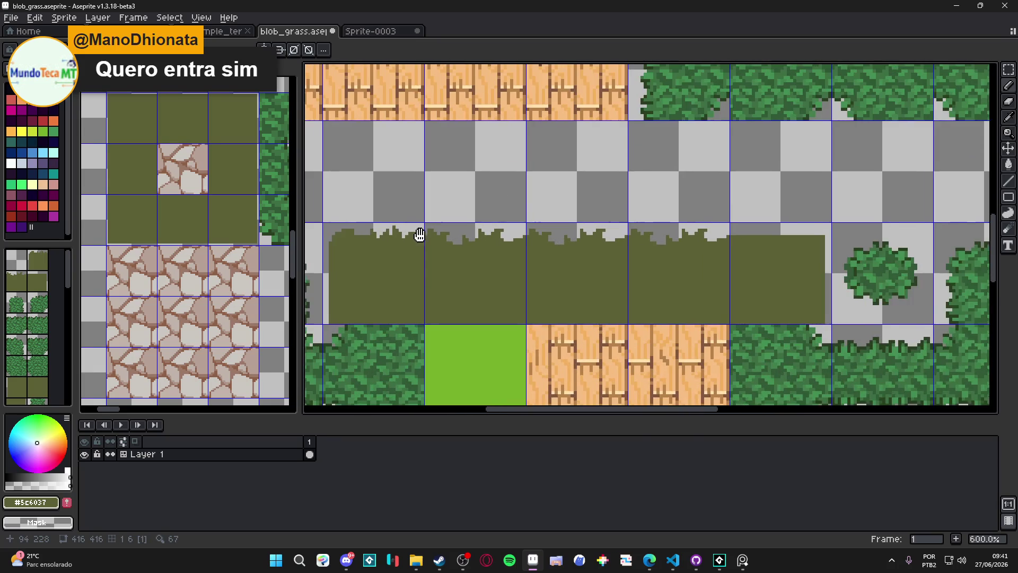
pyautogui.scroll(-2, 479, 238)
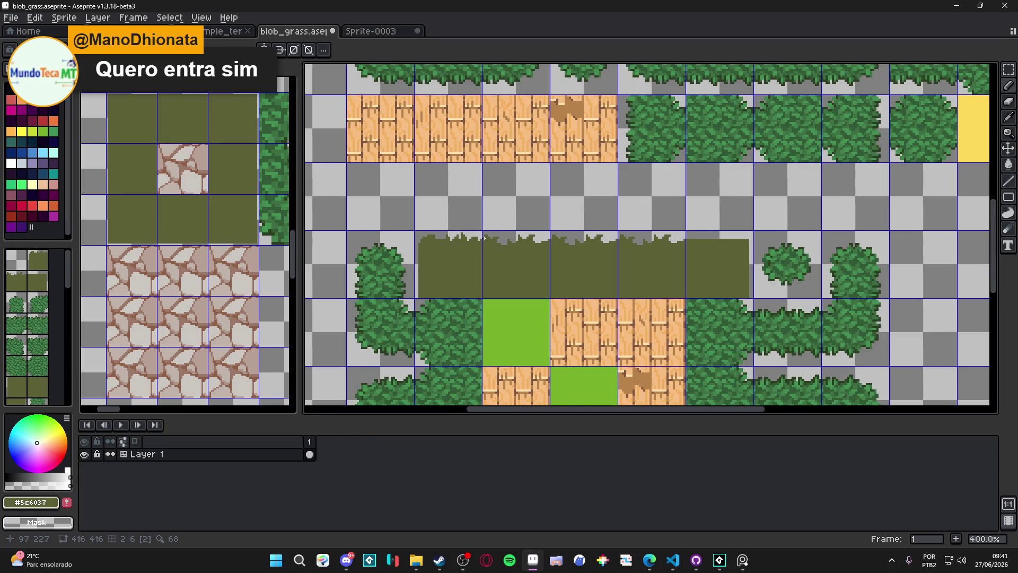
pyautogui.press('F7')
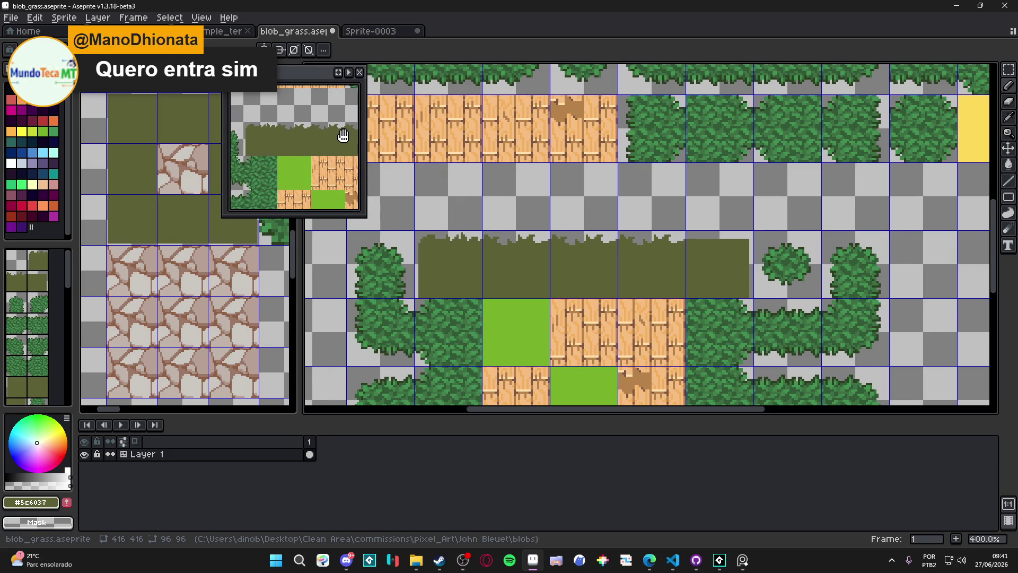
pyautogui.scroll(3, 596, 227)
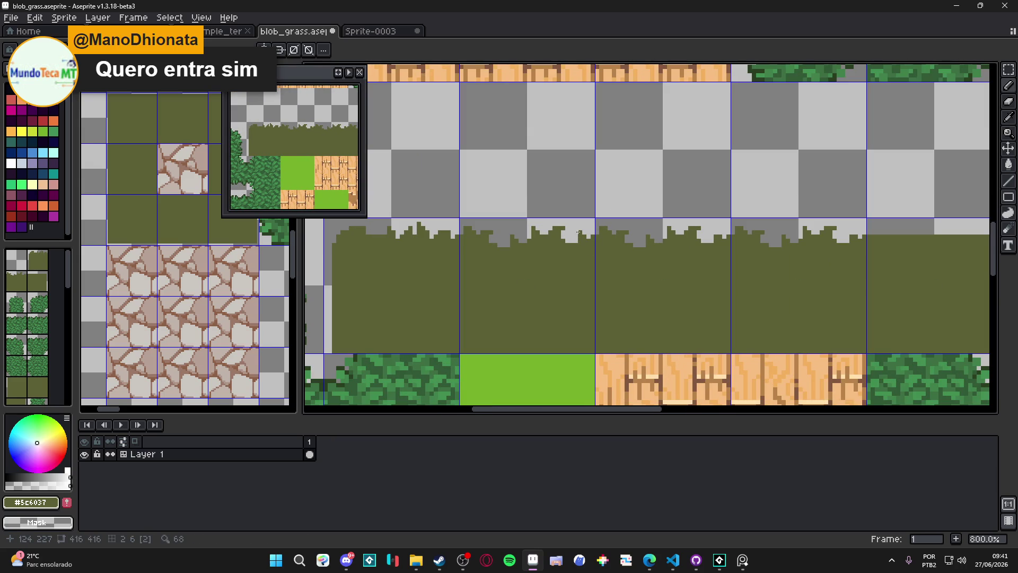
pyautogui.scroll(-1, 576, 241)
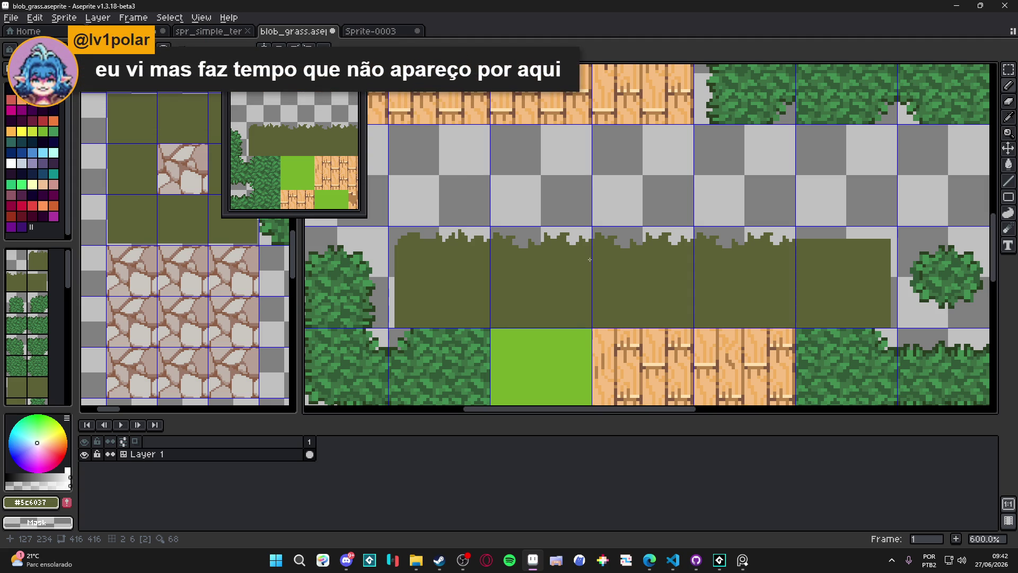
pyautogui.scroll(-1, 185, 250)
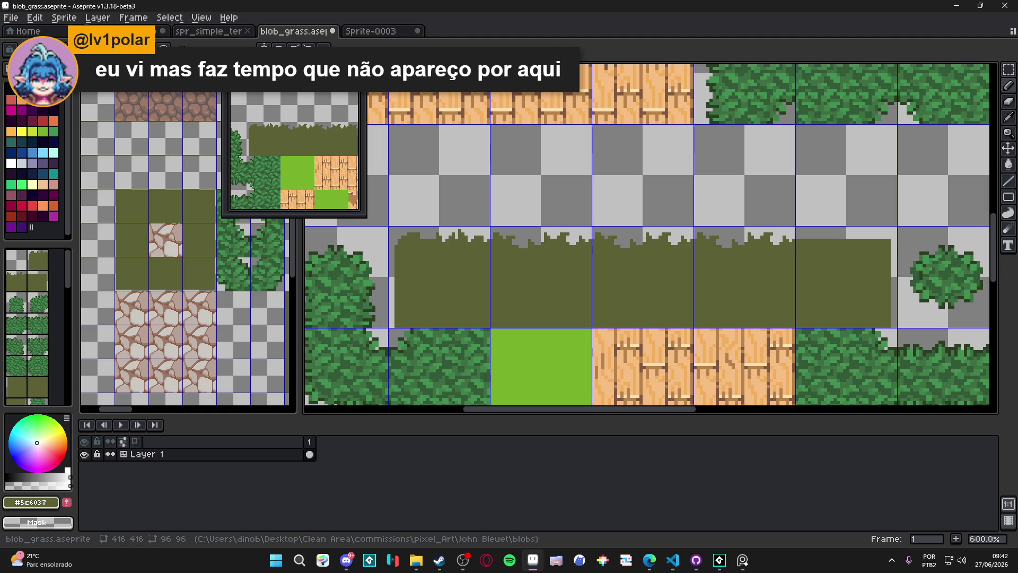
pyautogui.moveTo(532, 269); pyautogui.dragTo(551, 210)
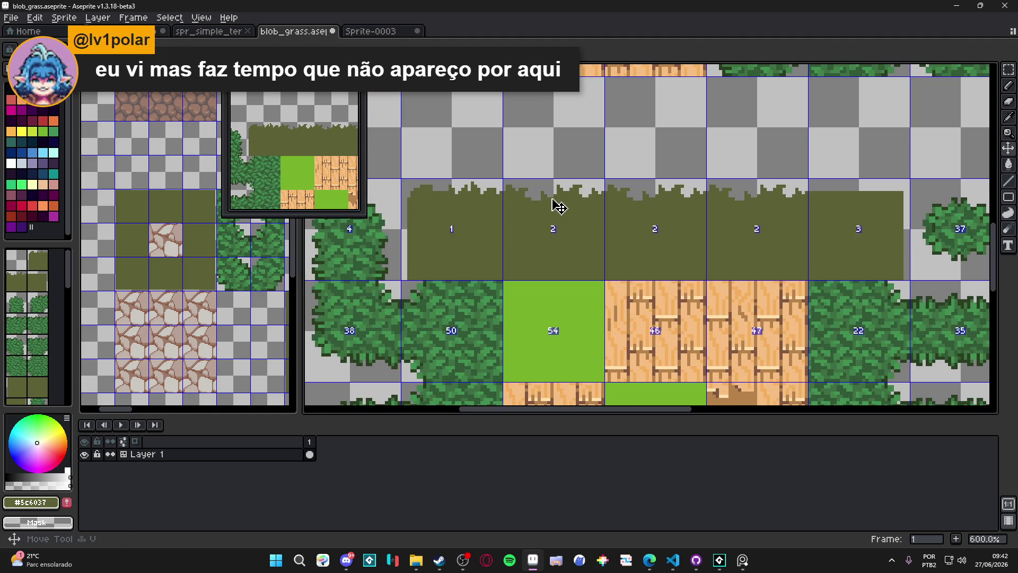
# Erase the plain top and the left column of the leftmost grass tile
pyautogui.scroll(1, 518, 195)
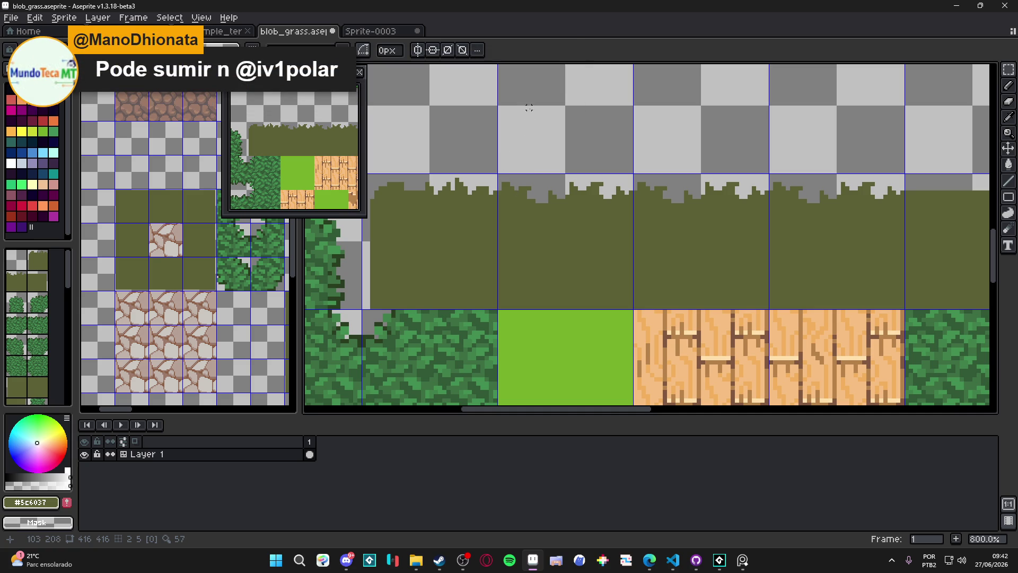
pyautogui.scroll(2, 498, 183)
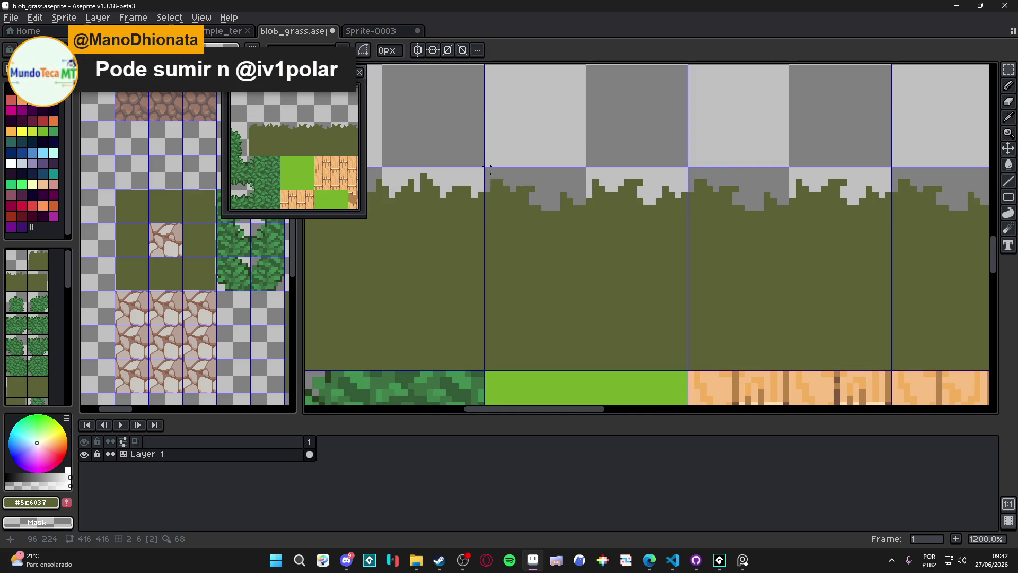
pyautogui.moveTo(485, 167); pyautogui.dragTo(687, 224)
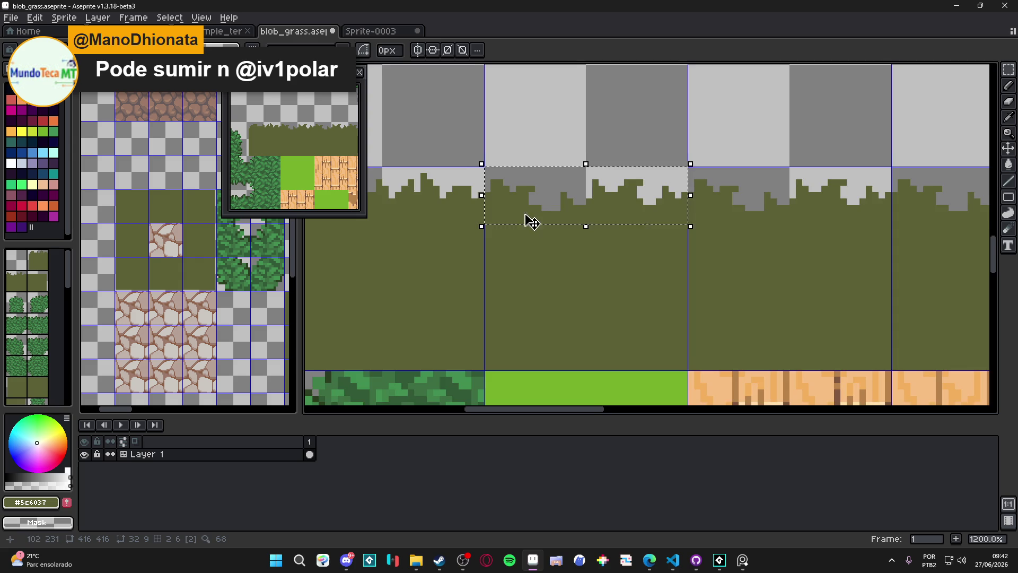
pyautogui.moveTo(560, 228); pyautogui.dragTo(732, 234)
pyautogui.hotkey('ctrl', 'd')
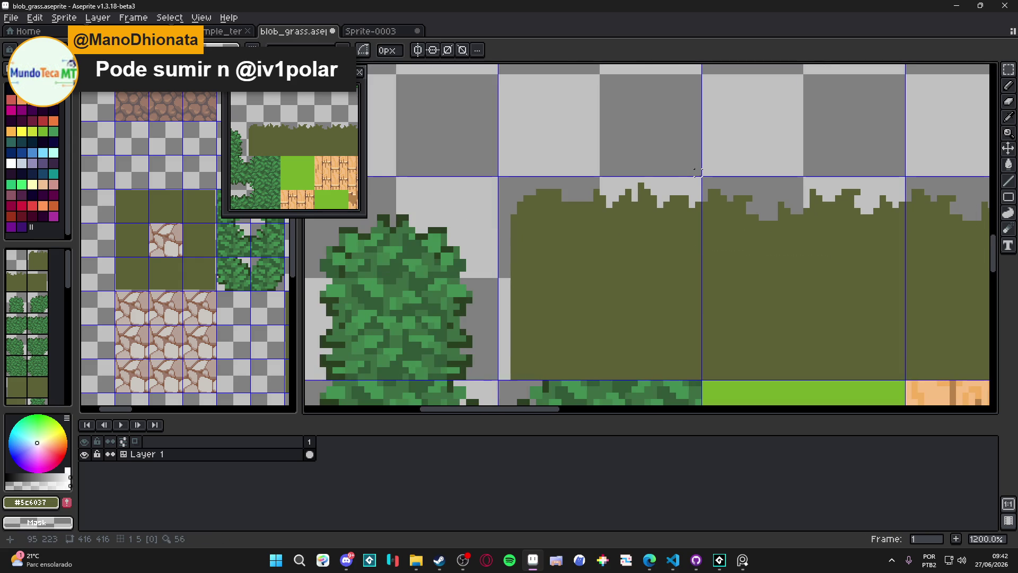
pyautogui.moveTo(697, 176); pyautogui.dragTo(504, 228)
pyautogui.press('Delete')
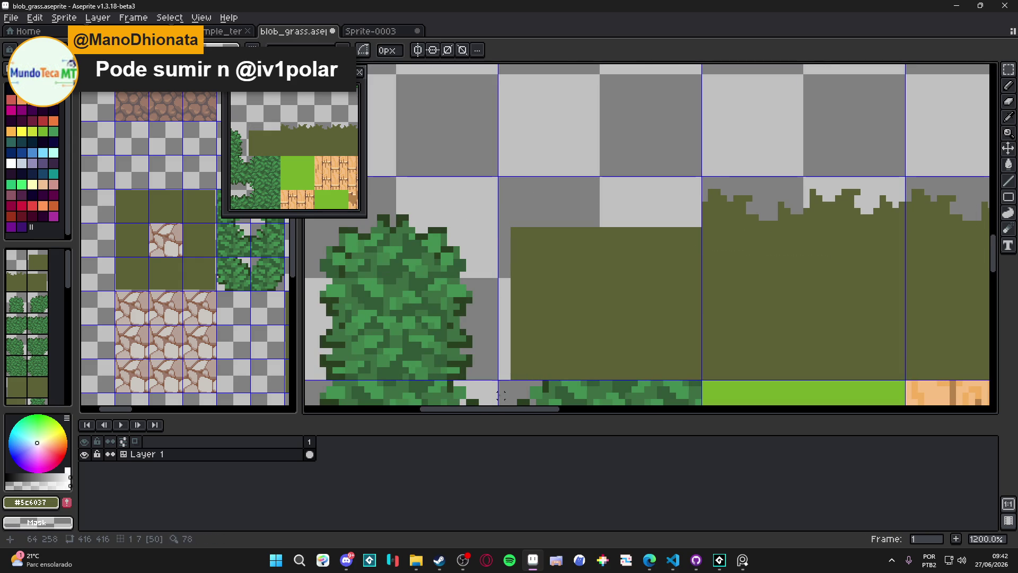
pyautogui.moveTo(502, 376); pyautogui.dragTo(531, 224)
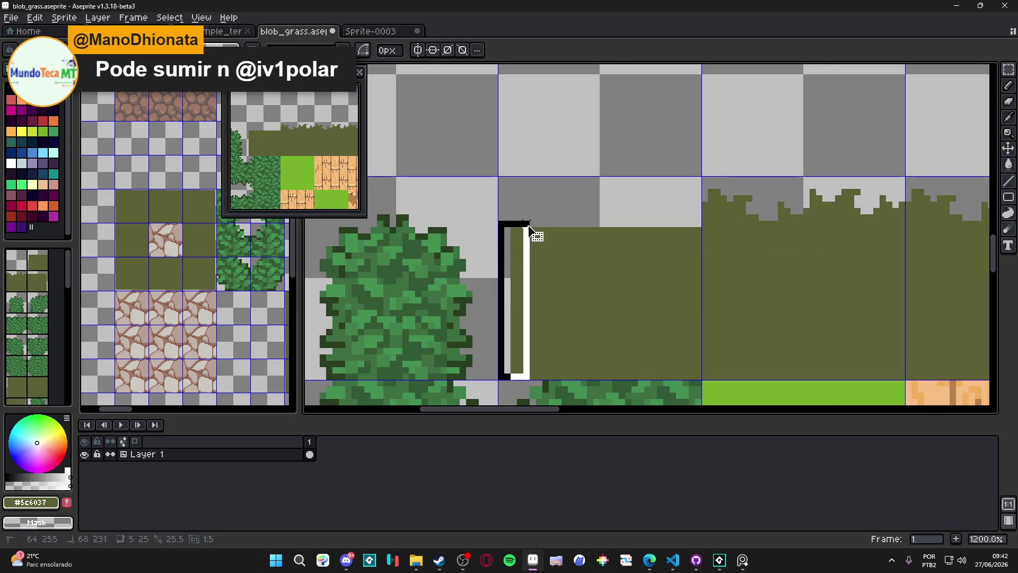
pyautogui.press('Delete')
pyautogui.hotkey('ctrl', 'd')
# Move a neighbouring tile's jagged grass top strip onto the leftmost tile
pyautogui.moveTo(769, 255); pyautogui.dragTo(595, 234)
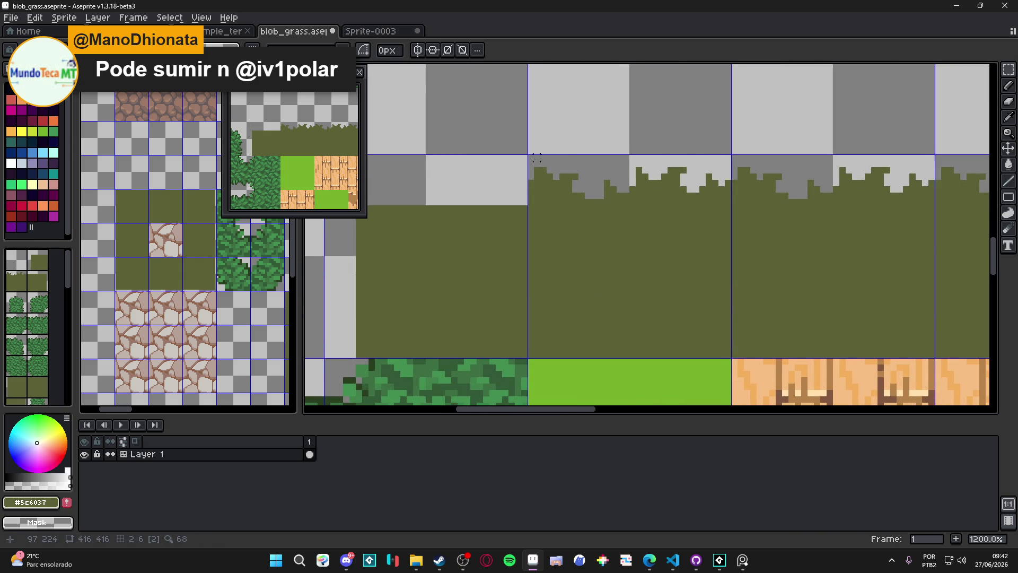
pyautogui.moveTo(534, 157)
pyautogui.mouseDown()
pyautogui.moveTo(728, 196)
pyautogui.moveTo(732, 207)
pyautogui.mouseUp()
pyautogui.moveTo(630, 220)
pyautogui.mouseDown()
pyautogui.moveTo(777, 216)
pyautogui.moveTo(587, 191)
pyautogui.moveTo(595, 186)
pyautogui.moveTo(528, 186)
pyautogui.mouseUp()
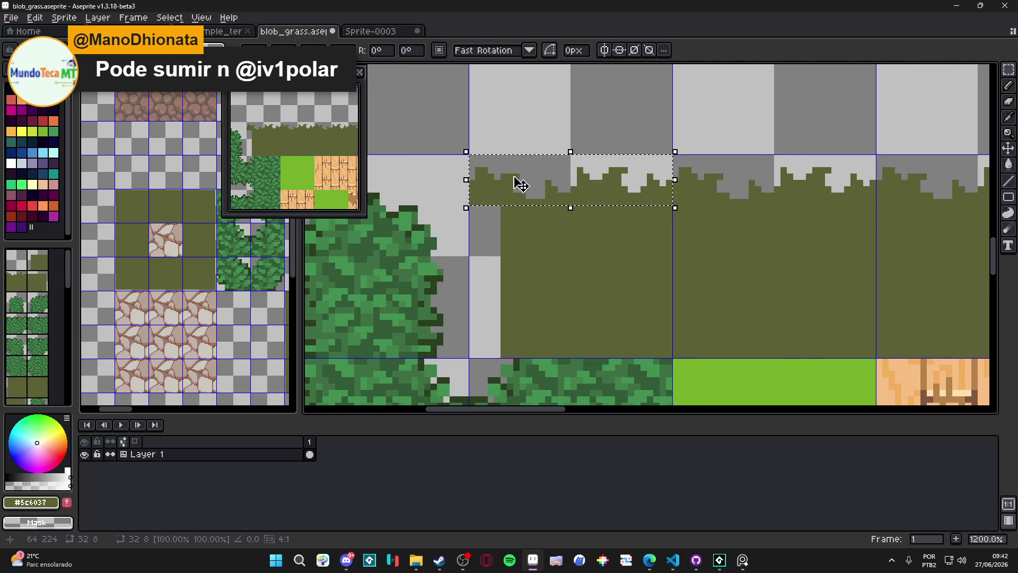
# Commit the top strip, erase the leftover left column, and rotate a grass-top copy onto the left side
pyautogui.press('Return')
pyautogui.moveTo(469, 154); pyautogui.dragTo(501, 205)
pyautogui.press('Delete')
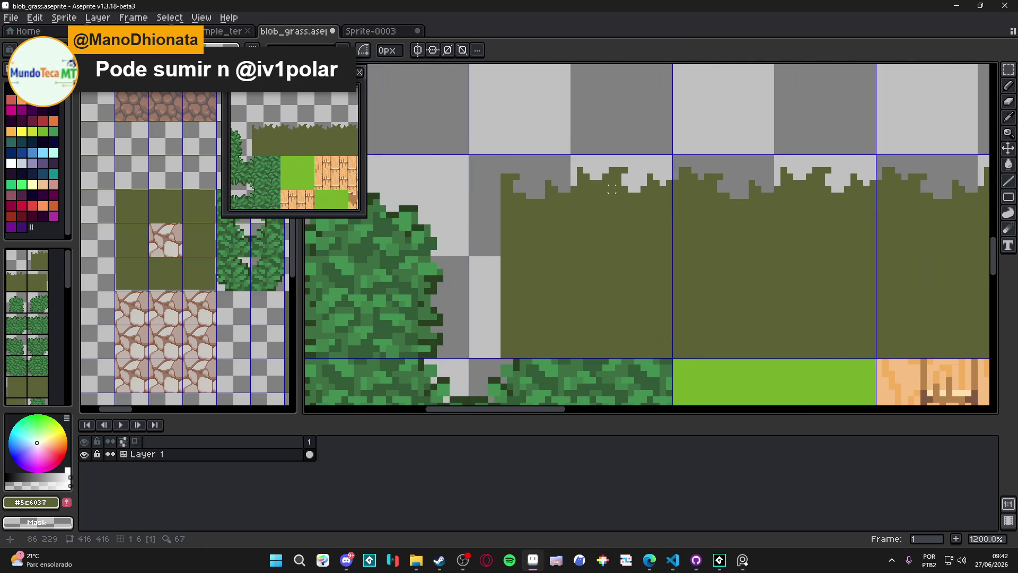
pyautogui.scroll(-2, 611, 189)
pyautogui.moveTo(653, 200)
pyautogui.mouseDown()
pyautogui.moveTo(788, 170)
pyautogui.moveTo(804, 152)
pyautogui.moveTo(677, 90)
pyautogui.mouseUp()
pyautogui.moveTo(722, 148)
pyautogui.mouseDown()
pyautogui.moveTo(525, 203)
pyautogui.moveTo(521, 194)
pyautogui.moveTo(534, 199)
pyautogui.mouseUp()
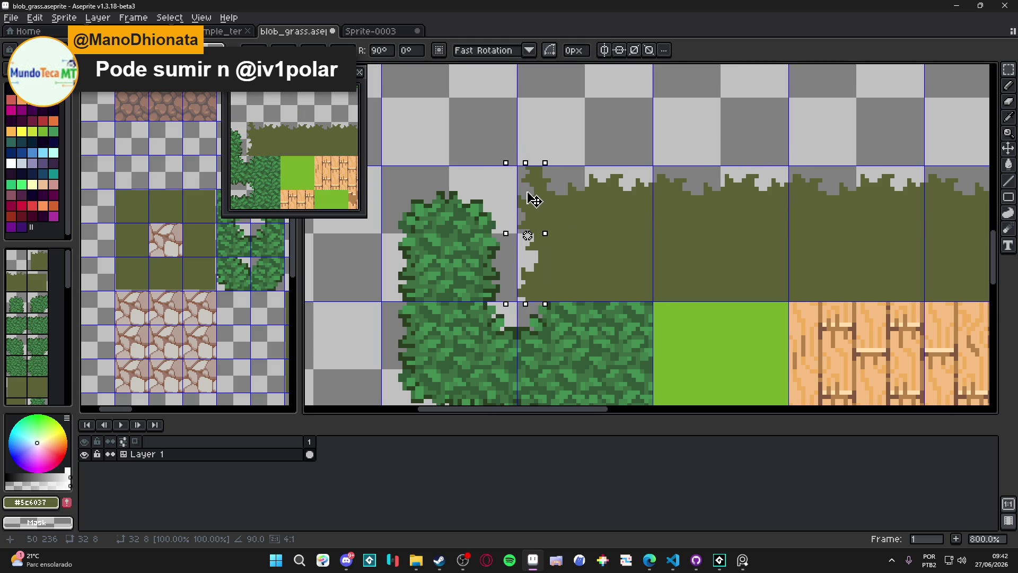
pyautogui.press('Return')
# Nudge the vertical grass edge strip one pixel right and commit it
pyautogui.scroll(-2, 564, 153)
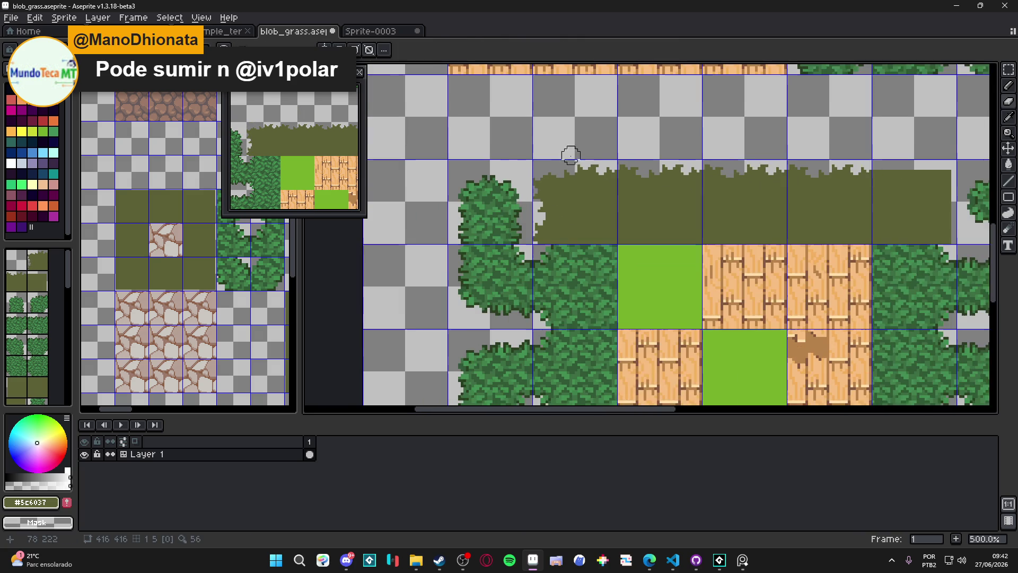
pyautogui.press('u')
pyautogui.moveTo(515, 239); pyautogui.dragTo(541, 154)
pyautogui.moveTo(537, 213); pyautogui.dragTo(539, 213)
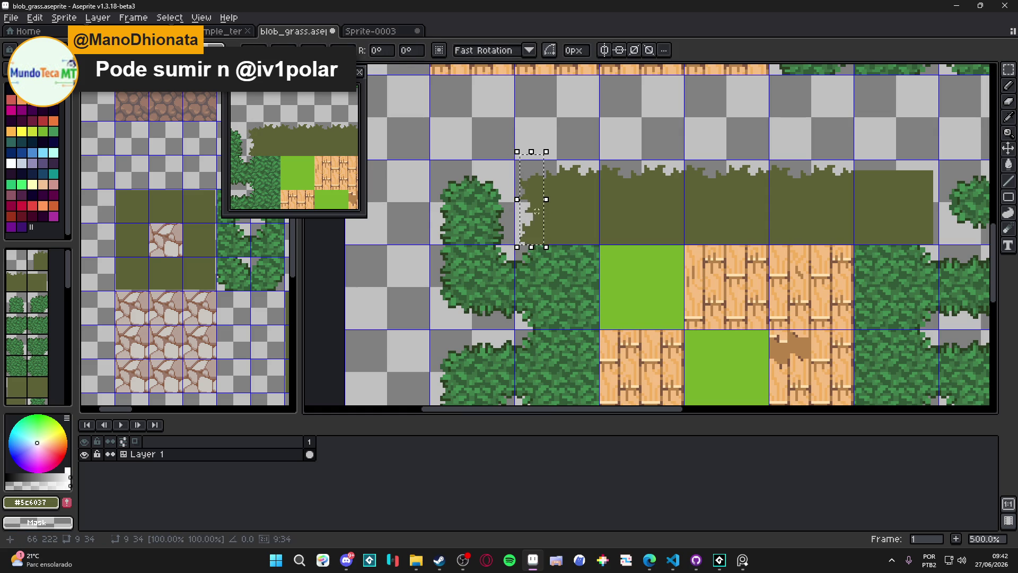
pyautogui.hotkey('ctrl', 'd')
# Move the preview window aside and look over the reworked tileset
pyautogui.scroll(-2, 544, 220)
pyautogui.moveTo(624, 214)
pyautogui.mouseDown()
pyautogui.moveTo(591, 197)
pyautogui.moveTo(594, 184)
pyautogui.moveTo(559, 295)
pyautogui.moveTo(545, 200)
pyautogui.mouseUp()
pyautogui.scroll(-1, 595, 182)
pyautogui.scroll(4, 503, 241)
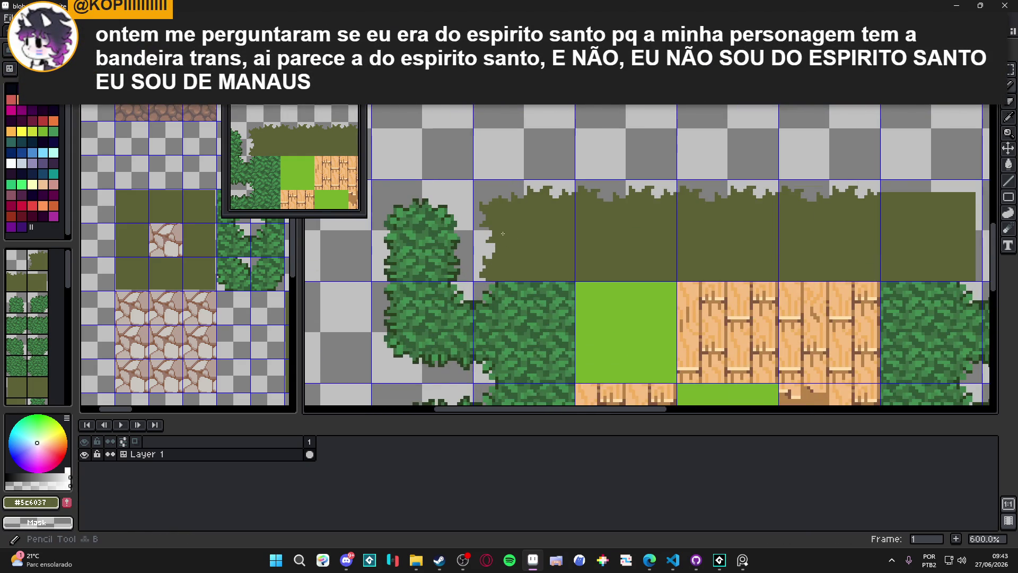
pyautogui.scroll(-4, 504, 236)
pyautogui.scroll(1, 517, 218)
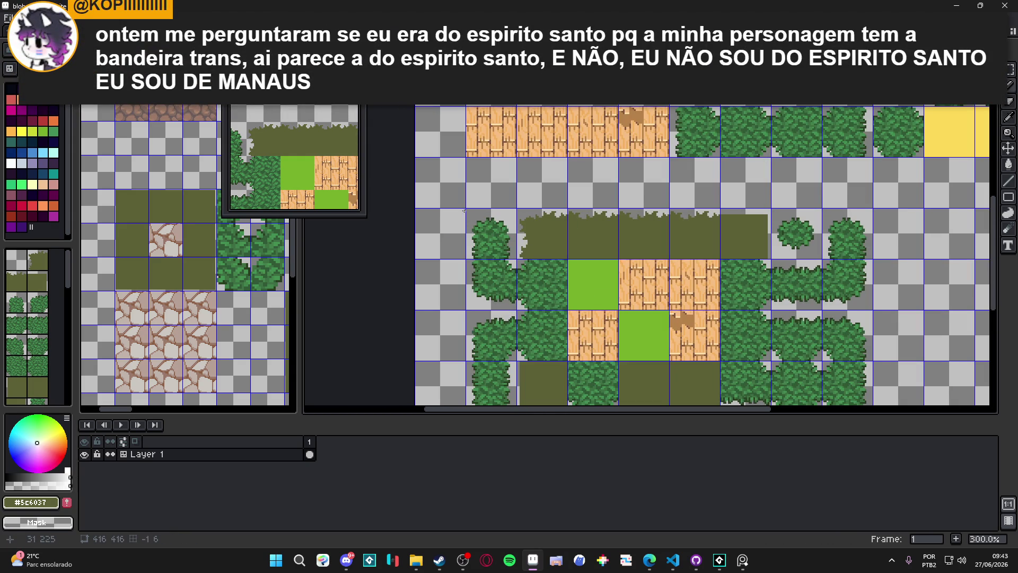
pyautogui.moveTo(265, 69); pyautogui.dragTo(253, 161)
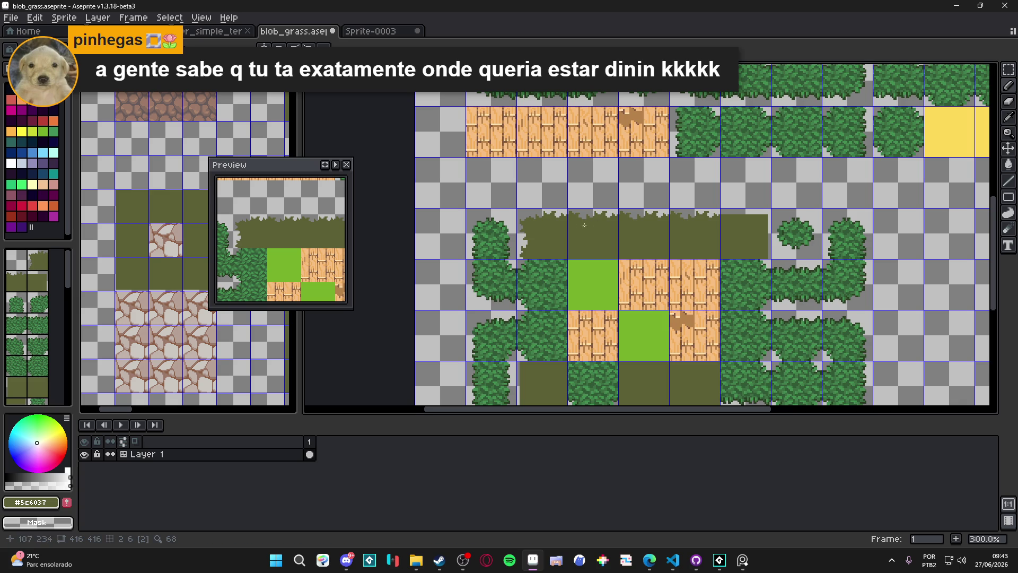
pyautogui.scroll(4, 521, 255)
pyautogui.scroll(-1, 521, 256)
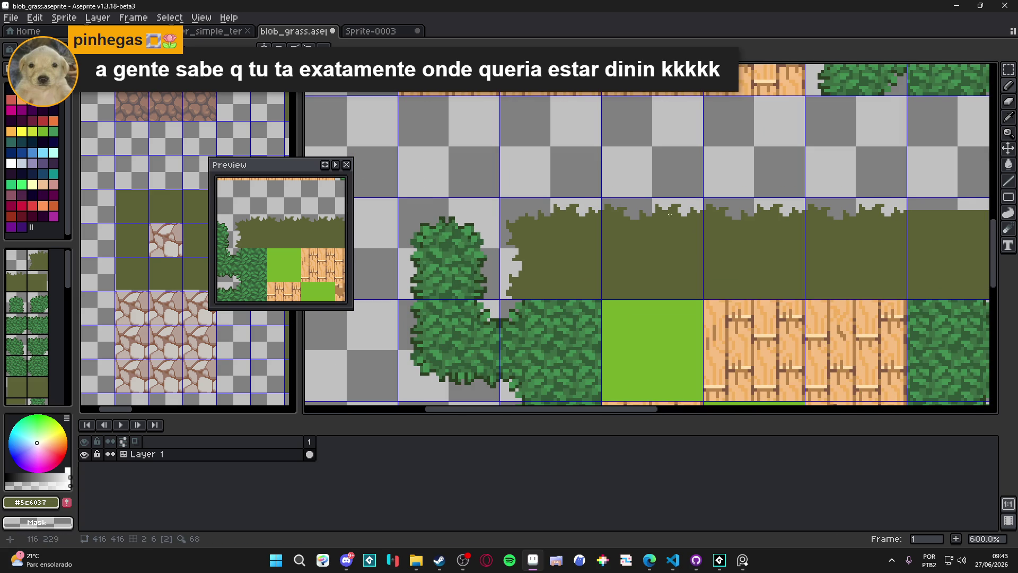
pyautogui.hscroll(2, 528, 189)
pyautogui.scroll(1, 494, 233)
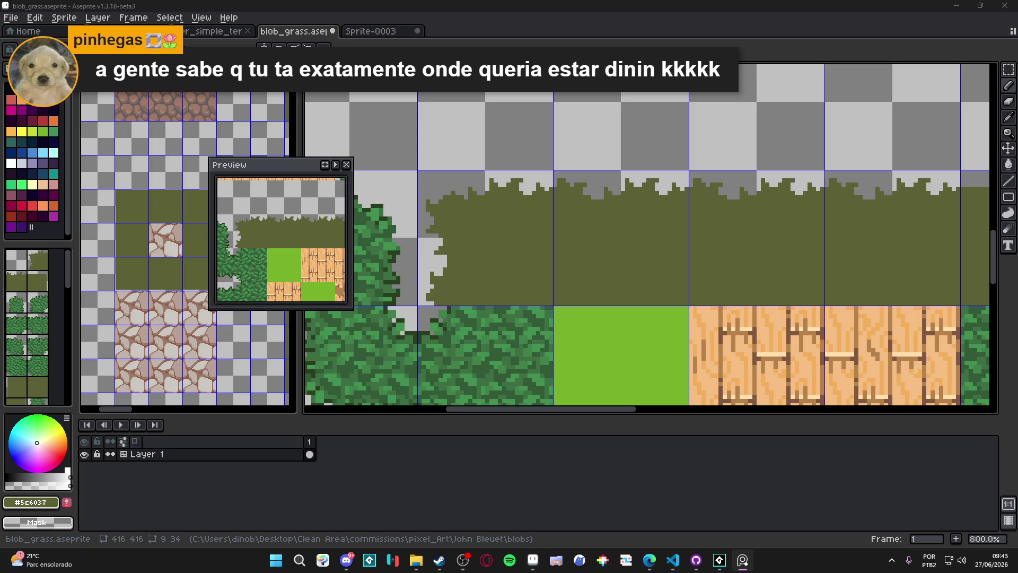
pyautogui.hotkey('alt', 'Tab')
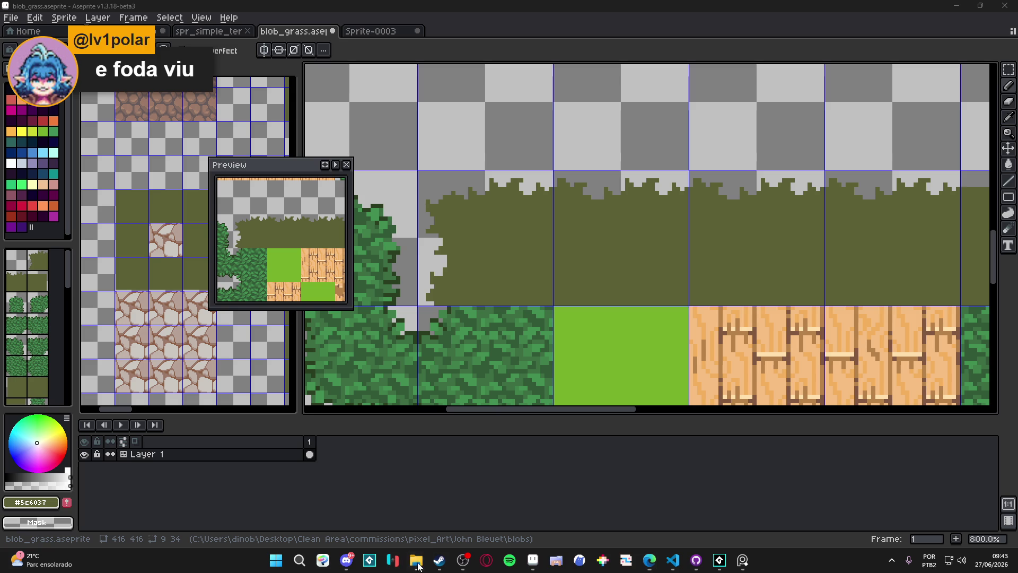
pyautogui.moveTo(416, 559)
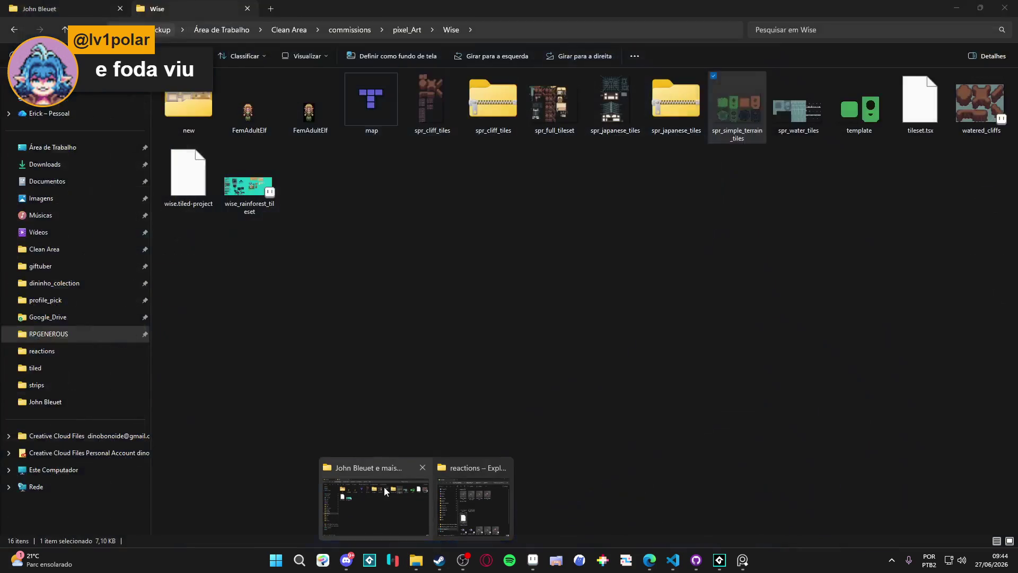
# Switch to File Explorer on the Wise folder and refresh its contents
pyautogui.click(384, 487)
pyautogui.click(490, 211)
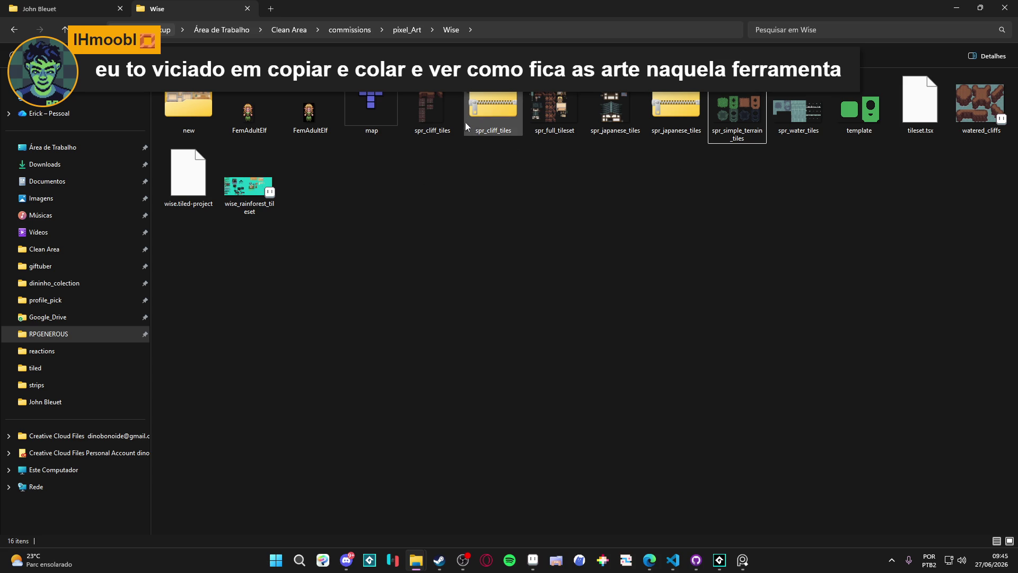
pyautogui.hotkey('ctrl', 'l')
pyautogui.press('Return')
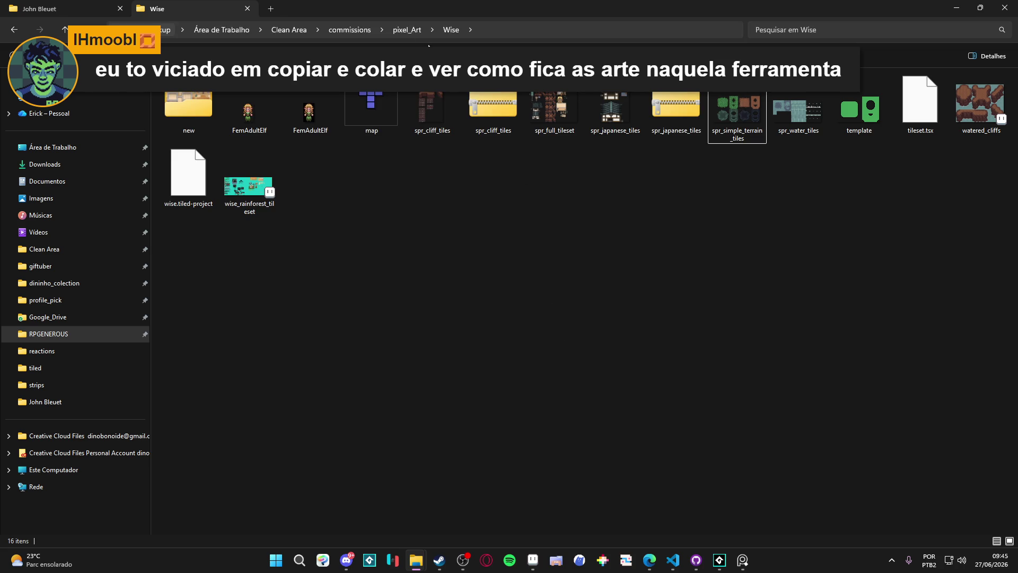
pyautogui.click(405, 31)
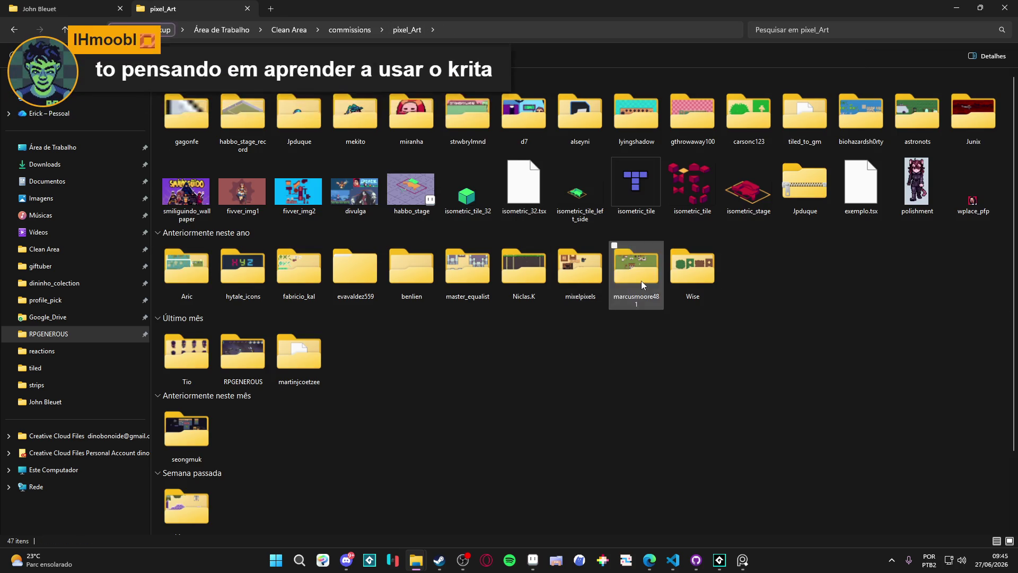
pyautogui.doubleClick(641, 281)
pyautogui.hotkey('alt', 'Left')
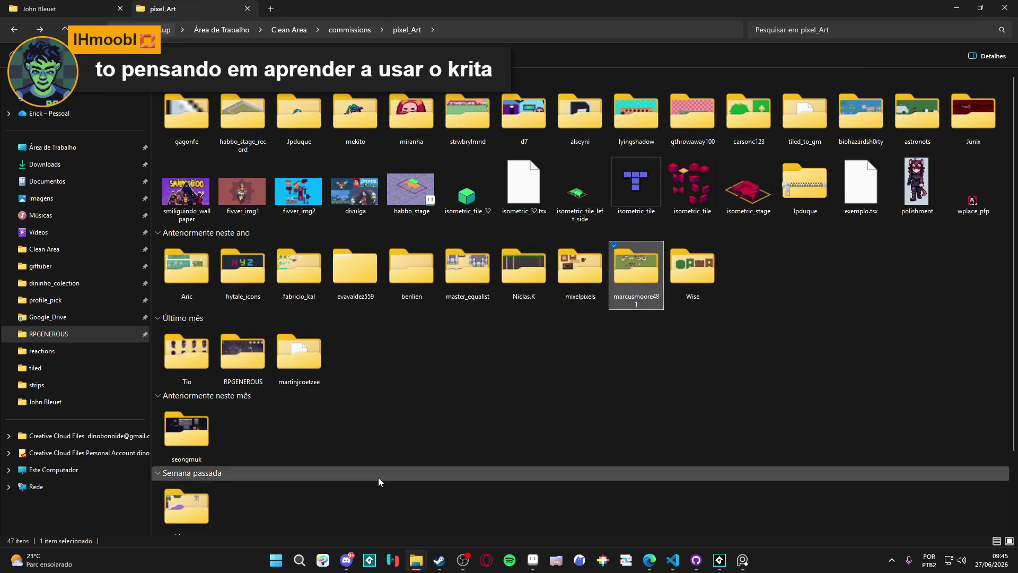
pyautogui.doubleClick(544, 283)
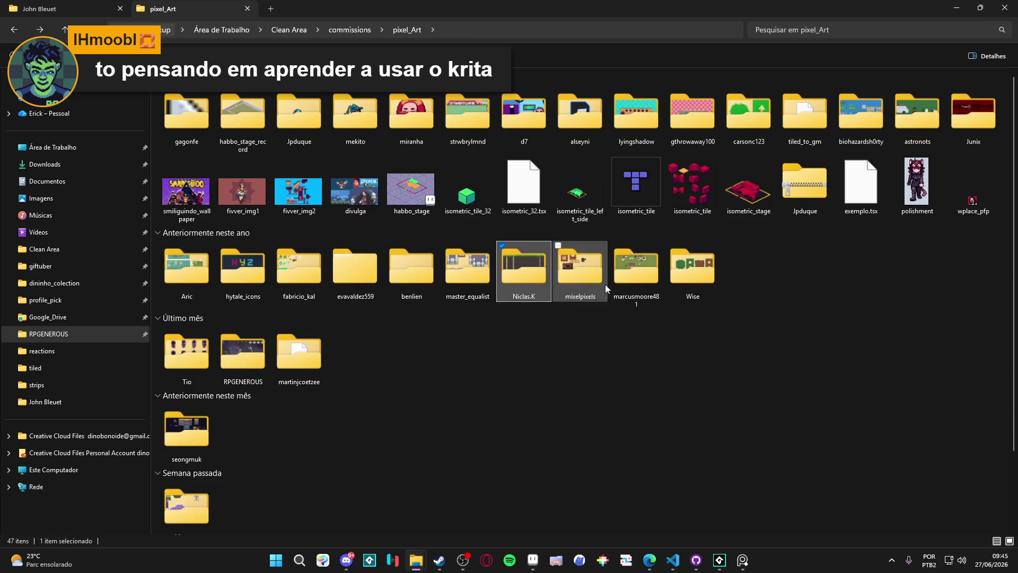
pyautogui.press('Left')
pyautogui.press('Left')
pyautogui.press('Return')
pyautogui.hotkey('alt', 'Left')
pyautogui.press('Right')
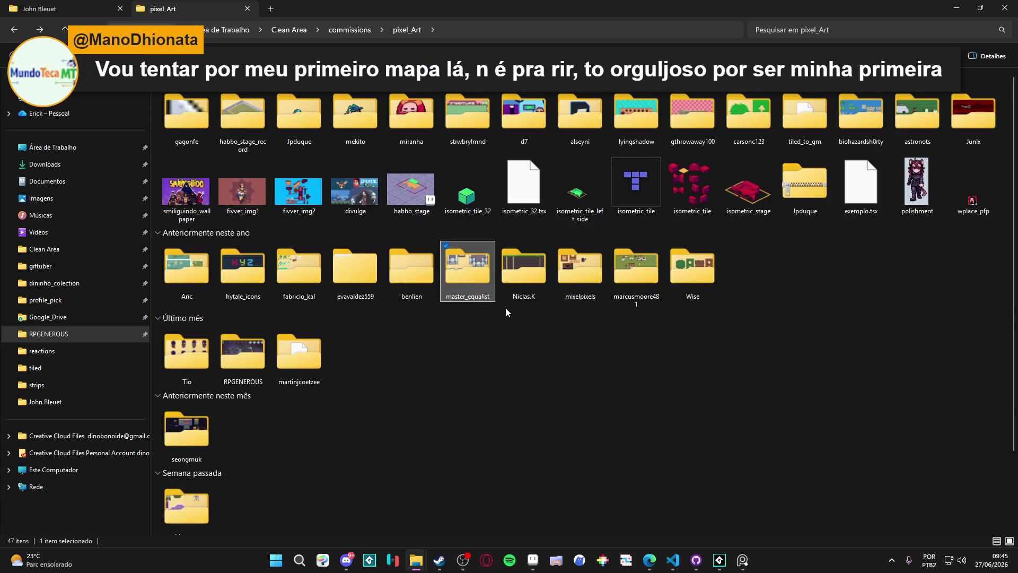
pyautogui.press('Return')
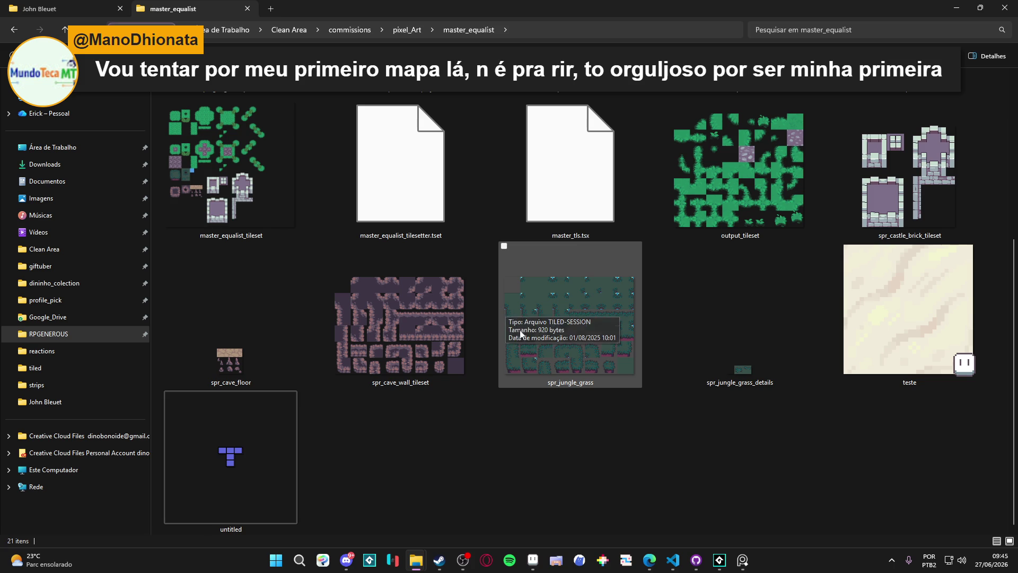
# View spr_jungle_grass zoomed in Photos, then close Photos and File Explorer
pyautogui.doubleClick(622, 323)
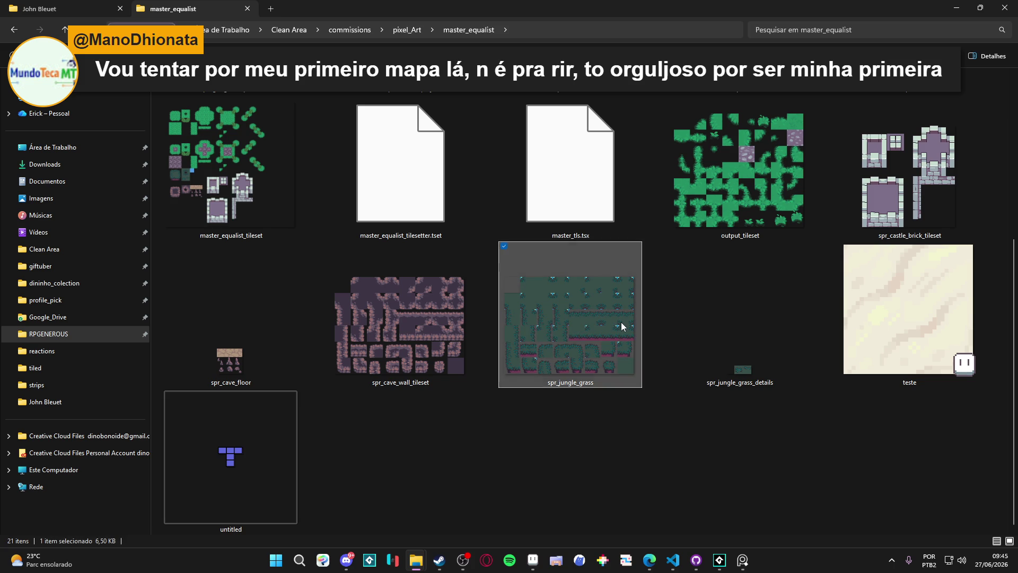
pyautogui.scroll(1, 457, 284)
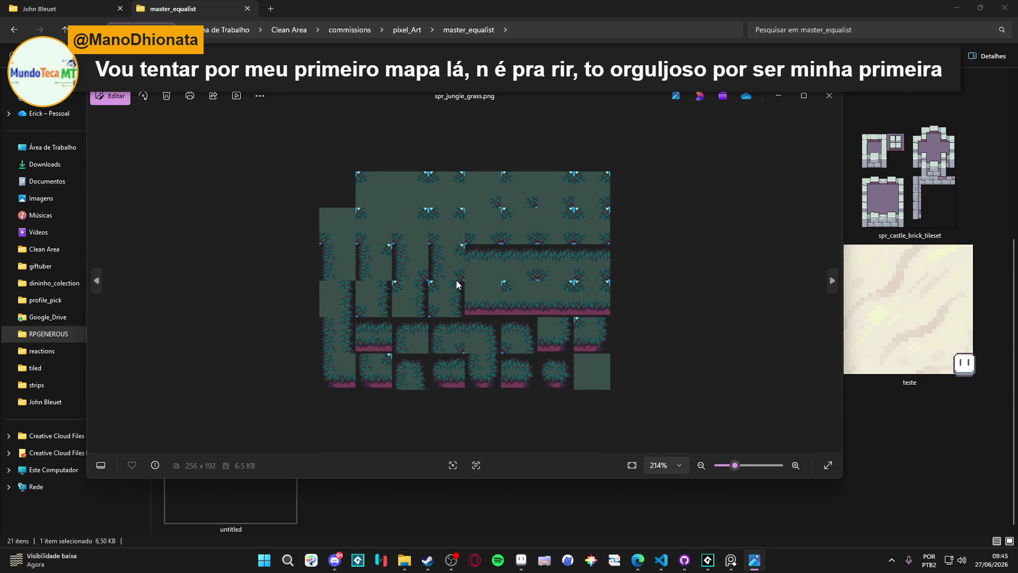
pyautogui.scroll(2, 457, 285)
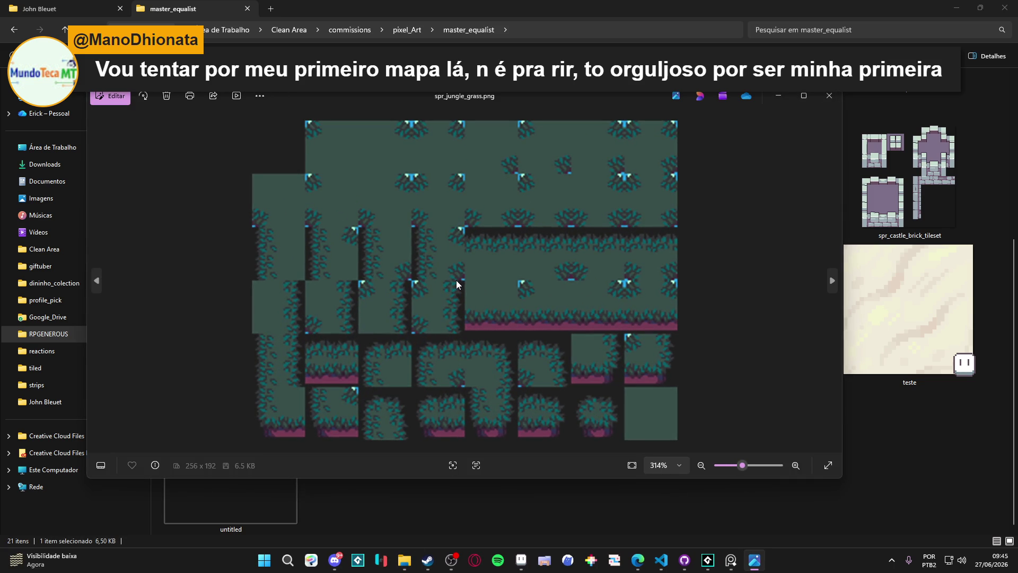
pyautogui.scroll(-2, 456, 280)
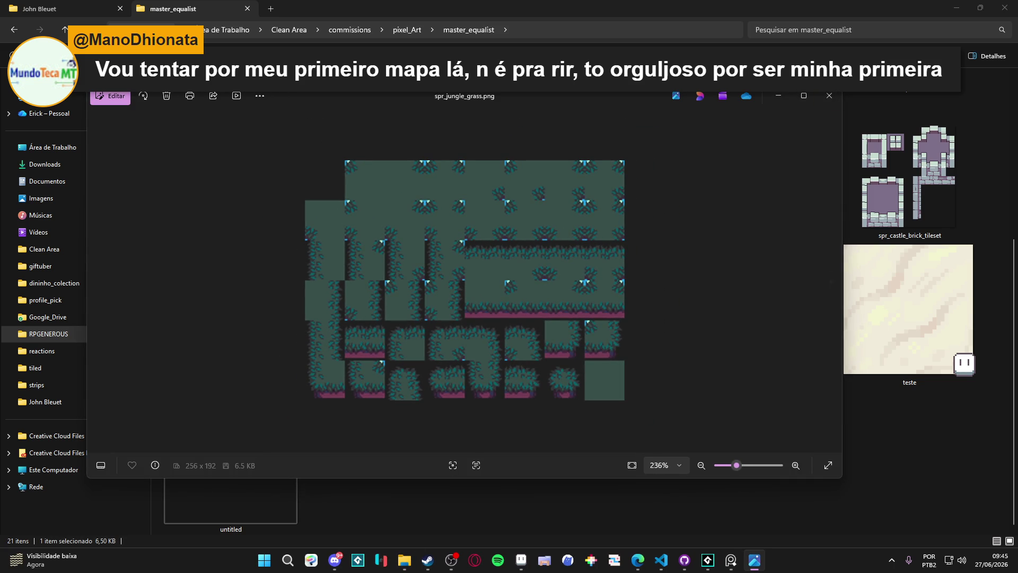
pyautogui.click(831, 96)
pyautogui.click(1001, 8)
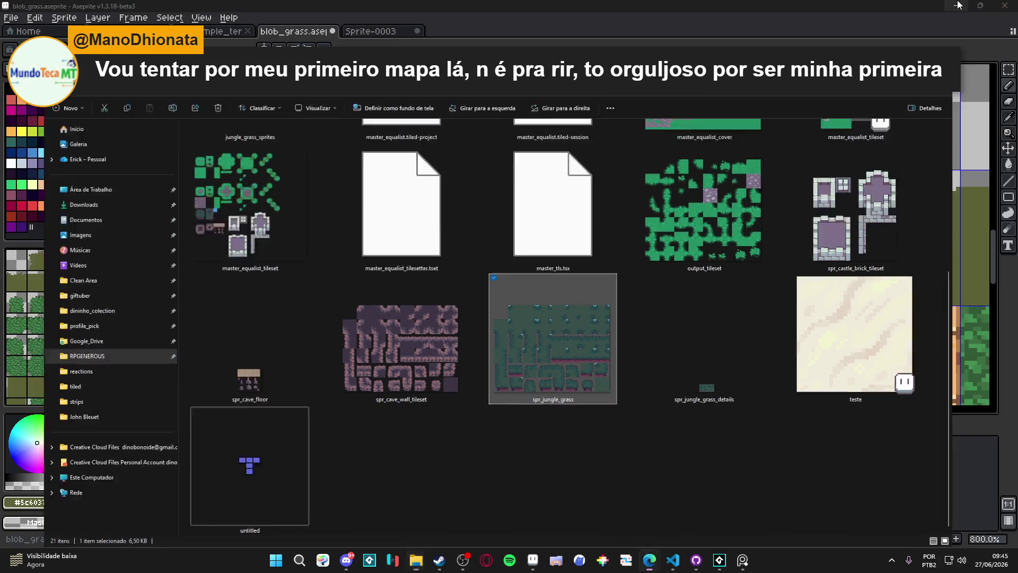
# Pan across the grass tiles, then reopen spr_jungle_grass for another look and put it away
pyautogui.moveTo(484, 195); pyautogui.dragTo(479, 194)
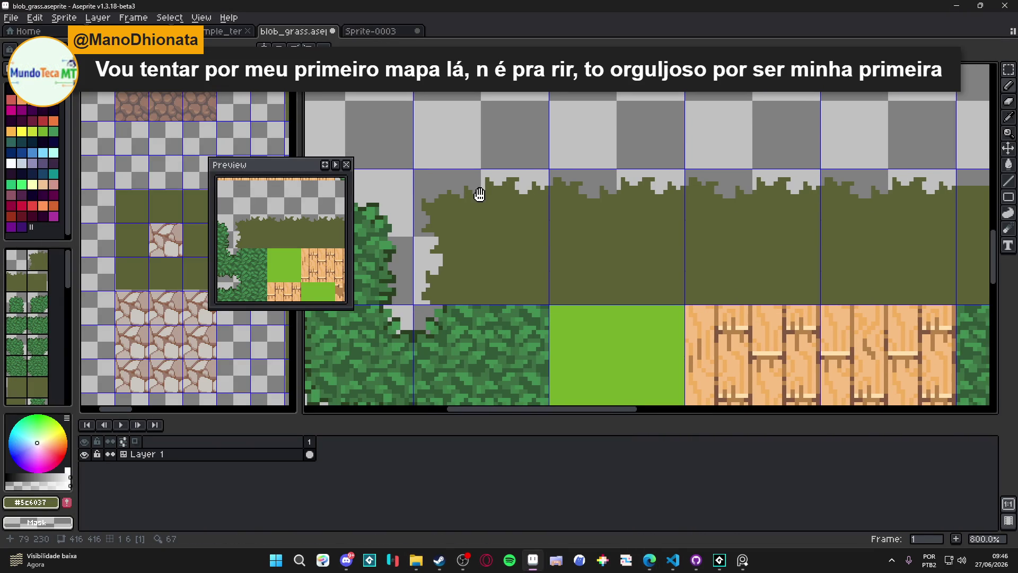
pyautogui.moveTo(422, 210); pyautogui.dragTo(406, 214)
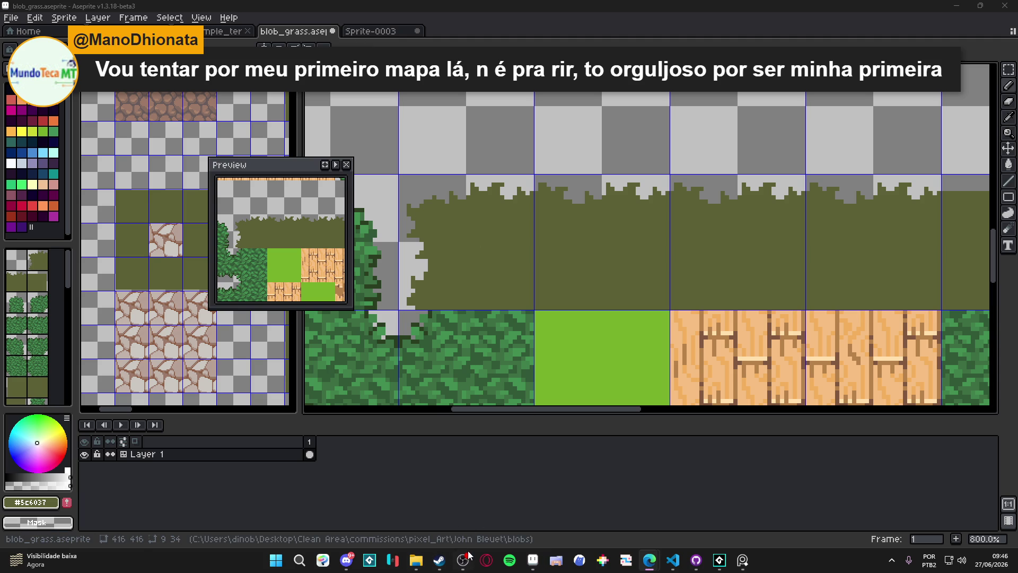
pyautogui.moveTo(467, 557)
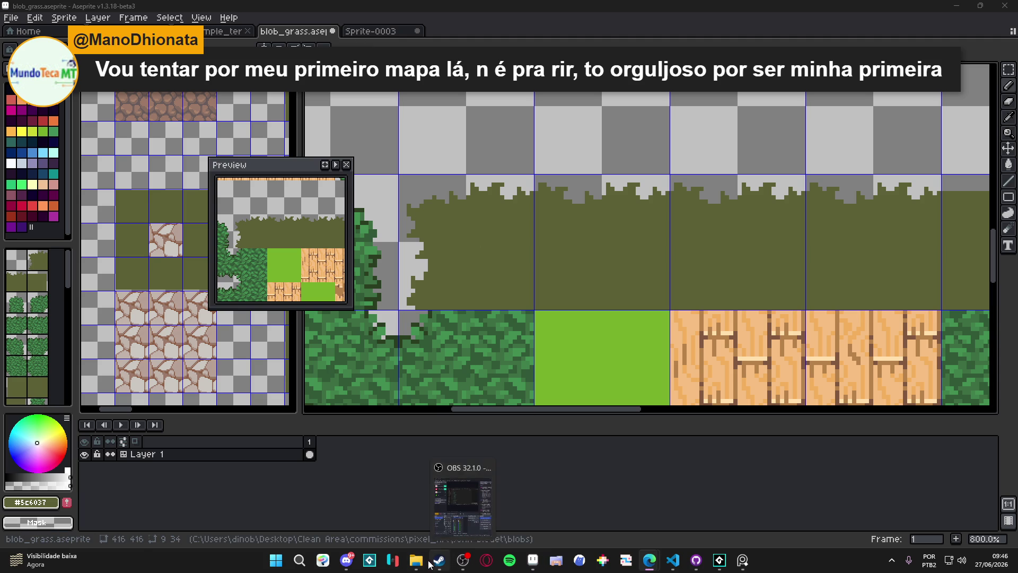
pyautogui.moveTo(416, 560)
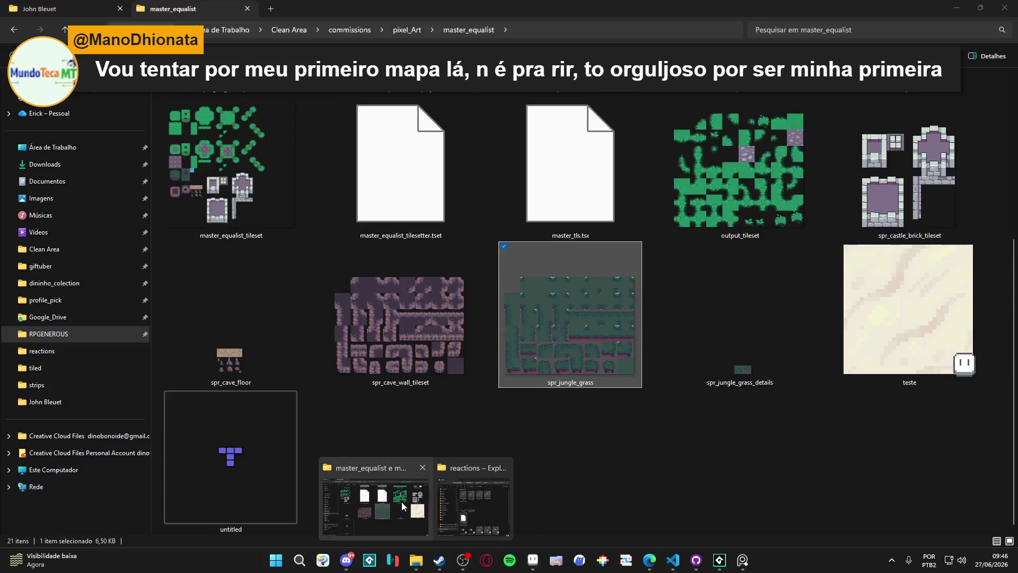
pyautogui.click(401, 502)
pyautogui.doubleClick(603, 294)
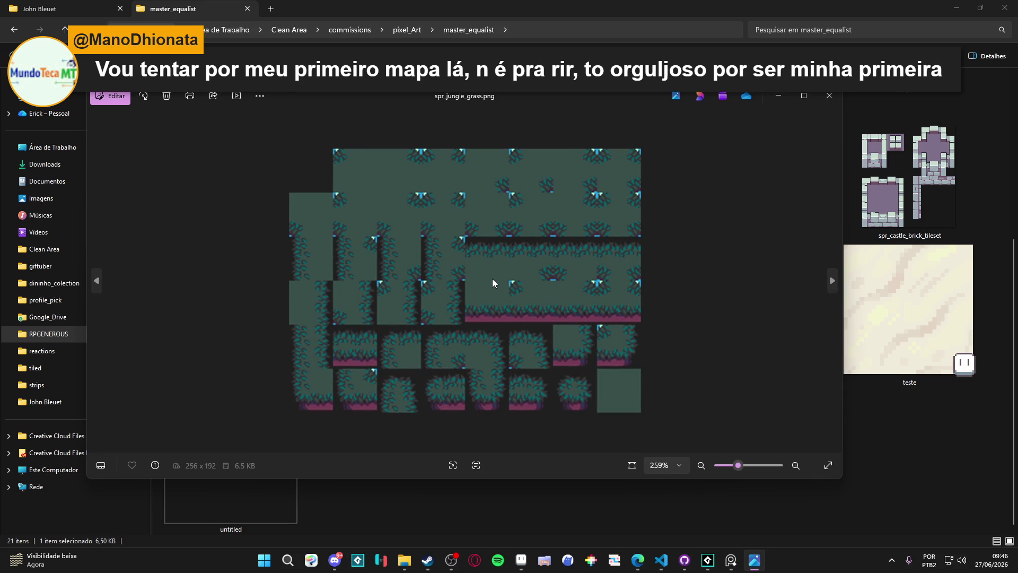
pyautogui.click(779, 96)
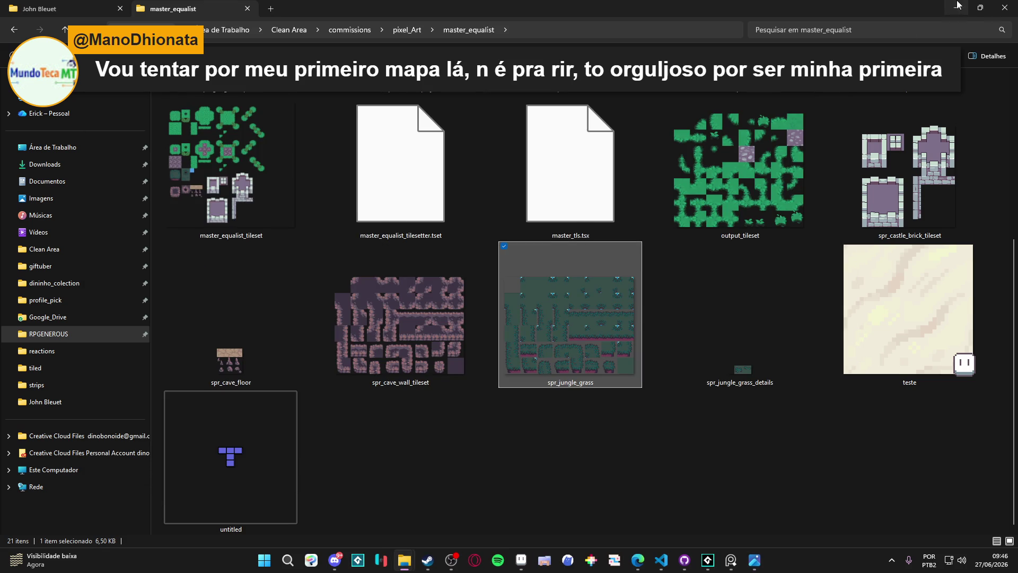
pyautogui.click(957, 5)
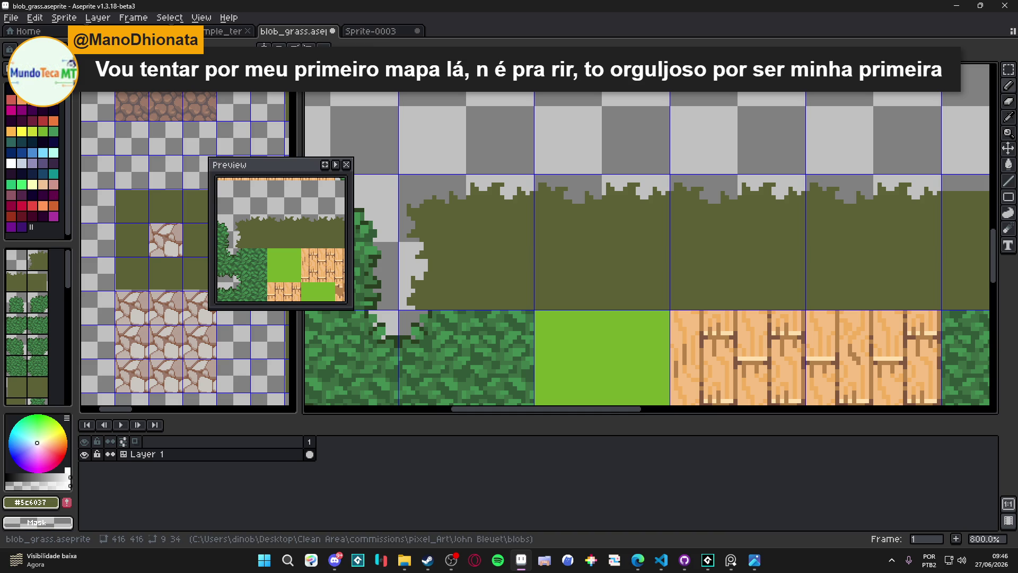
pyautogui.click(32, 50)
# Load the AAP-Splendor128 palette and set dark green index 23 as the drawing colour
pyautogui.click(228, 195)
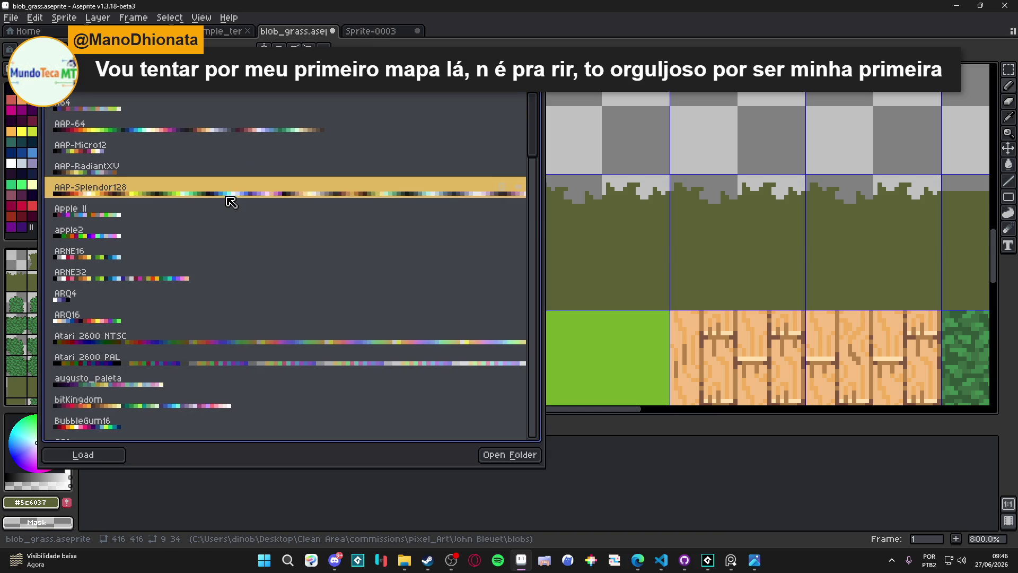
pyautogui.press('Escape')
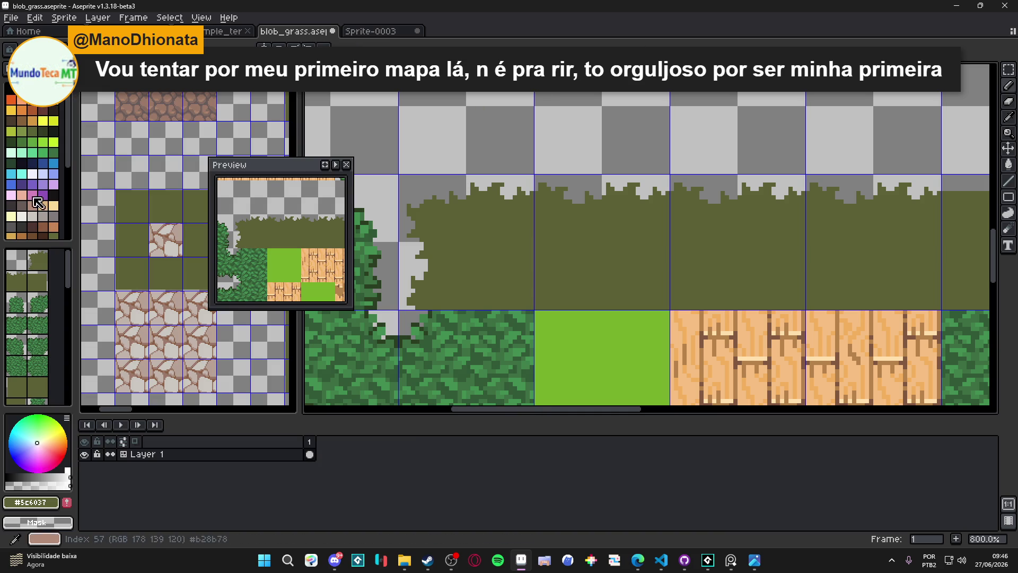
pyautogui.click(43, 131)
pyautogui.press('+')
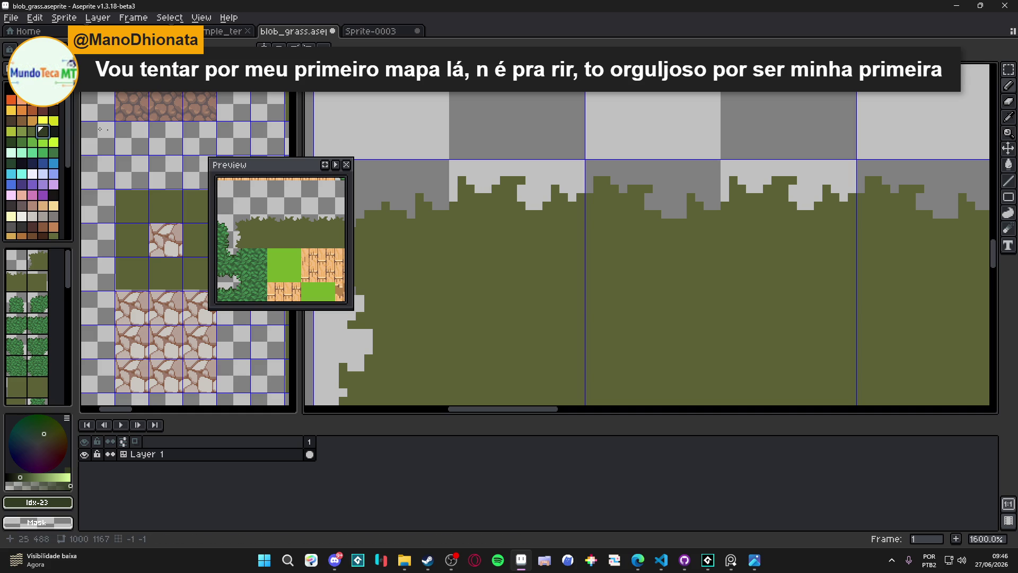
pyautogui.click(46, 143)
pyautogui.press('-')
pyautogui.press('-')
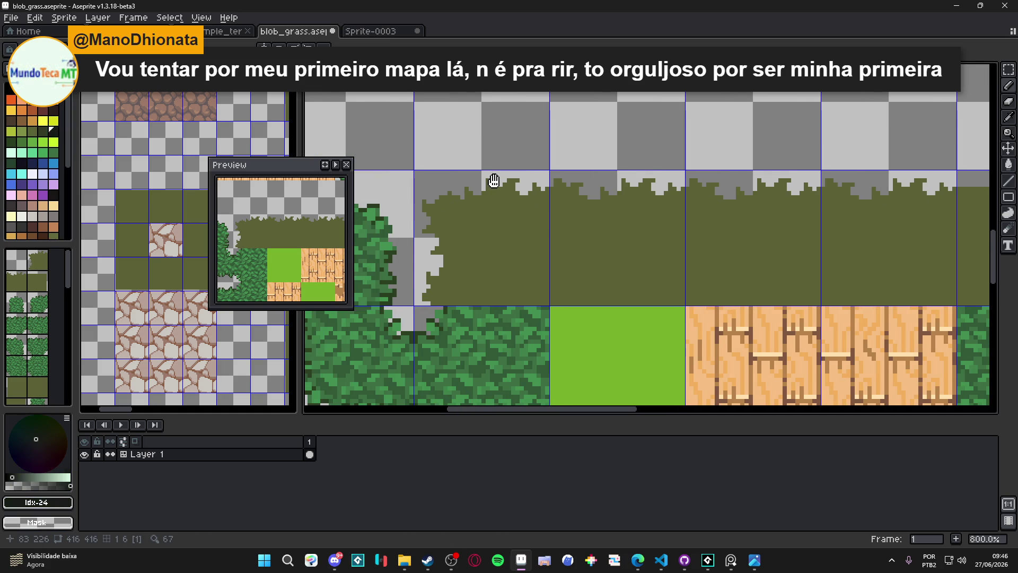
pyautogui.click(42, 131)
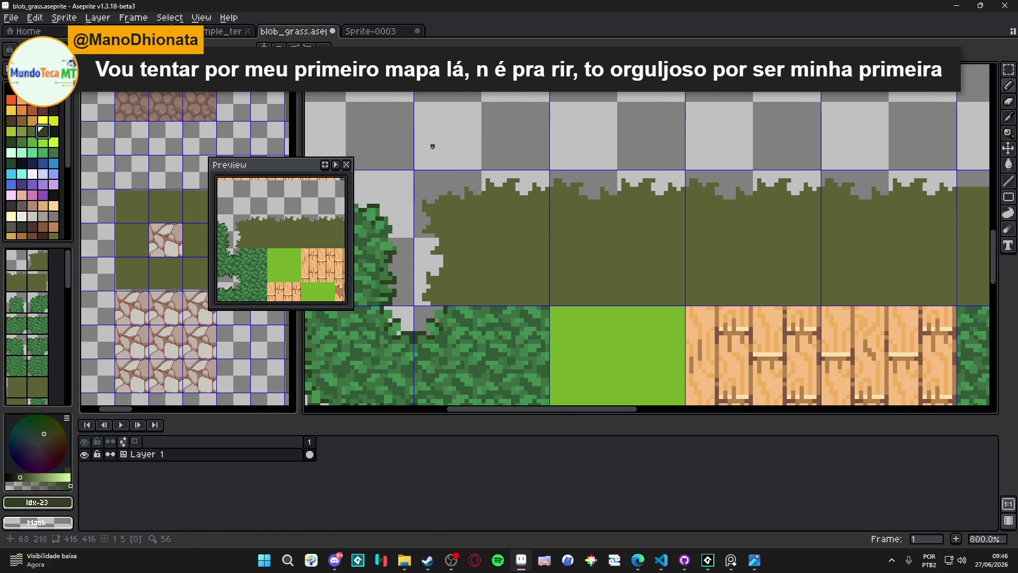
# Select the jagged top of one grass tile with the rectangular marquee
pyautogui.moveTo(571, 169); pyautogui.dragTo(541, 177)
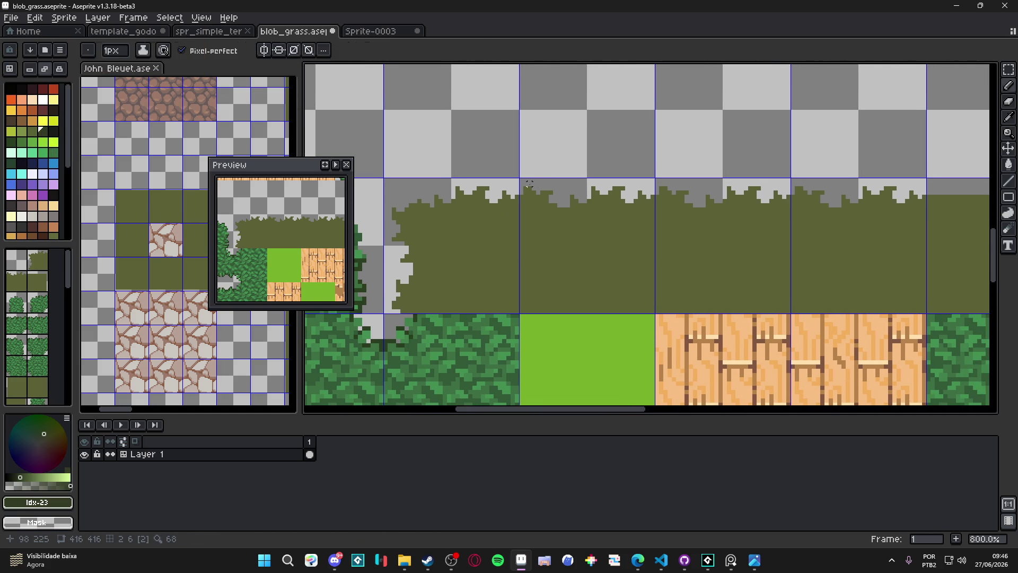
pyautogui.press('u')
pyautogui.scroll(2, 529, 184)
pyautogui.moveTo(520, 179)
pyautogui.mouseDown()
pyautogui.moveTo(743, 256)
pyautogui.moveTo(721, 254)
pyautogui.mouseUp()
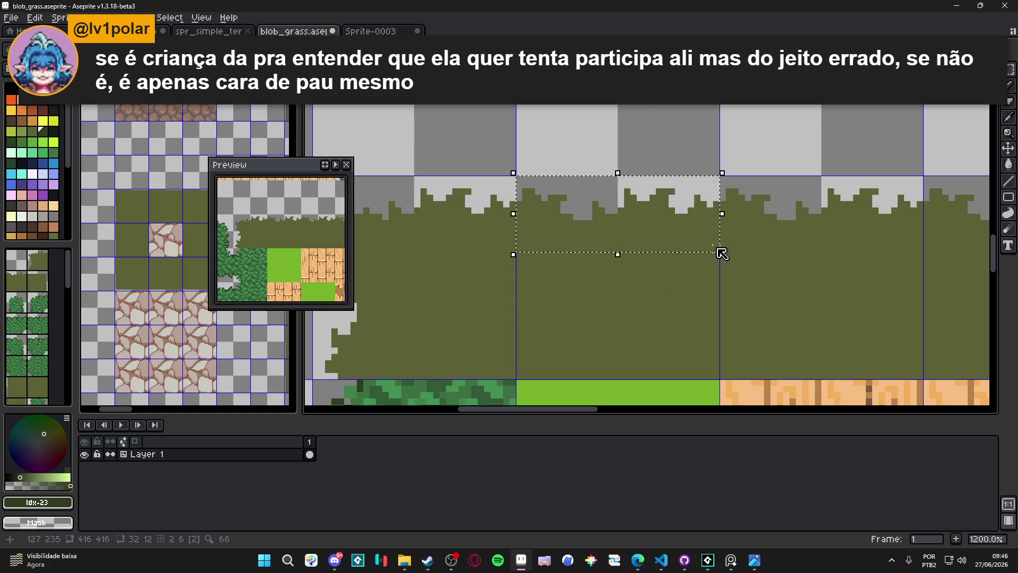
# Apply a dark green index-23 outline to the selected grass top and deselect
pyautogui.hotkey('shift', 'o')
pyautogui.click(844, 139)
pyautogui.hotkey('ctrl', 'd')
# Add then undo a stray dark pixel on the grass edge, and reopen the Outline effect
pyautogui.scroll(1, 626, 183)
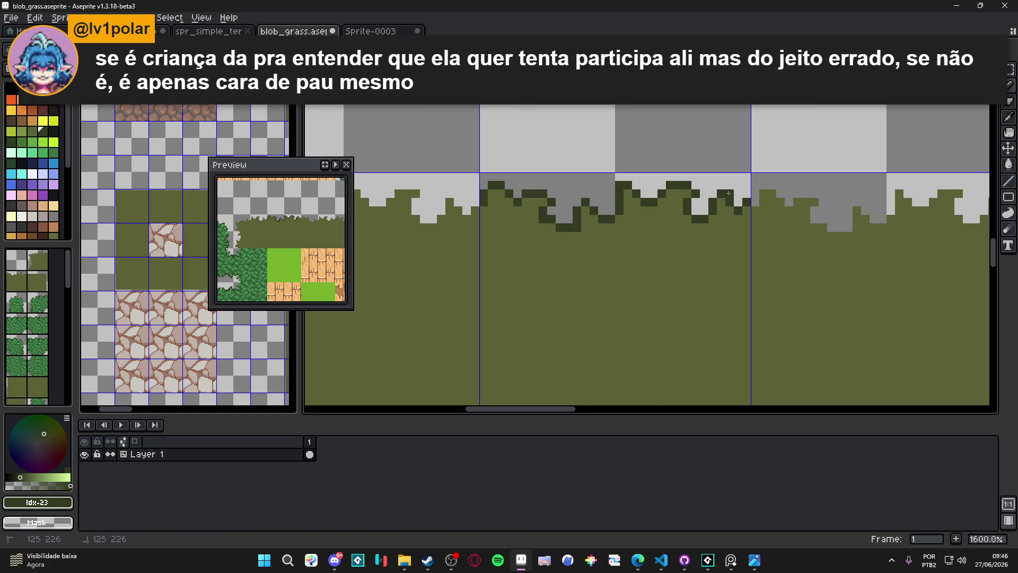
pyautogui.click(567, 194)
pyautogui.scroll(-3, 632, 199)
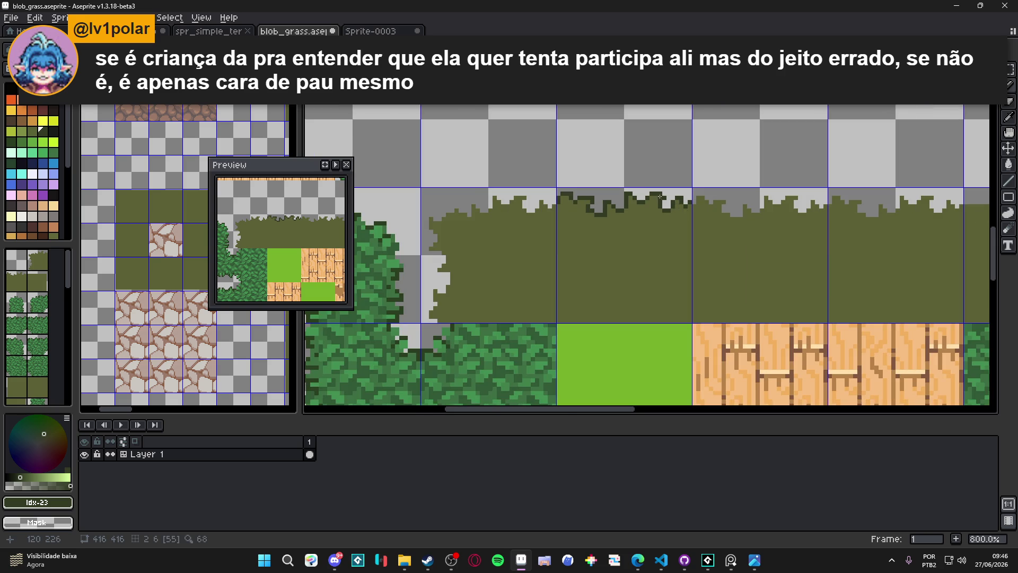
pyautogui.scroll(1, 661, 197)
pyautogui.scroll(-1, 680, 198)
pyautogui.scroll(-2, 682, 210)
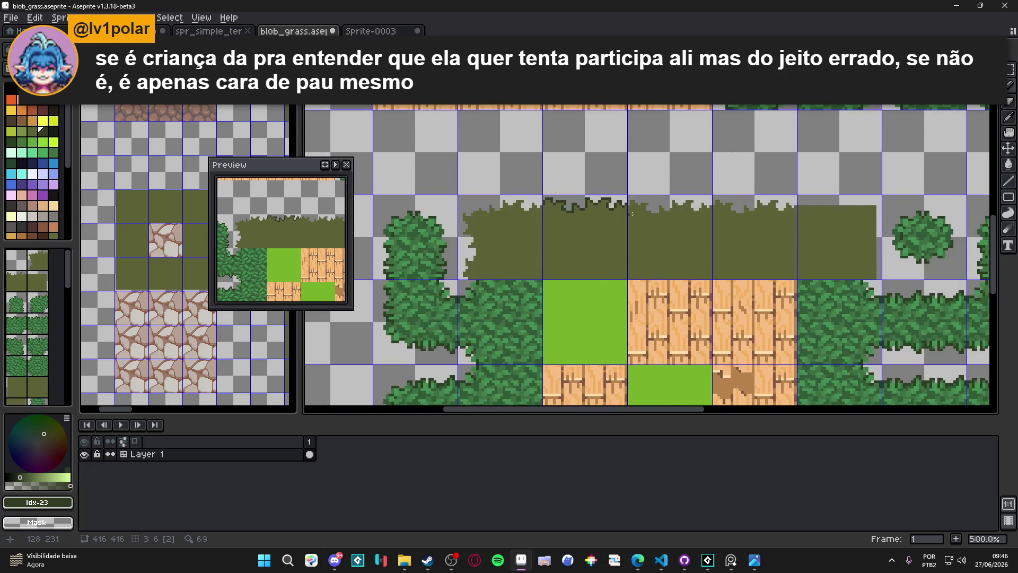
pyautogui.hotkey('ctrl', 'z')
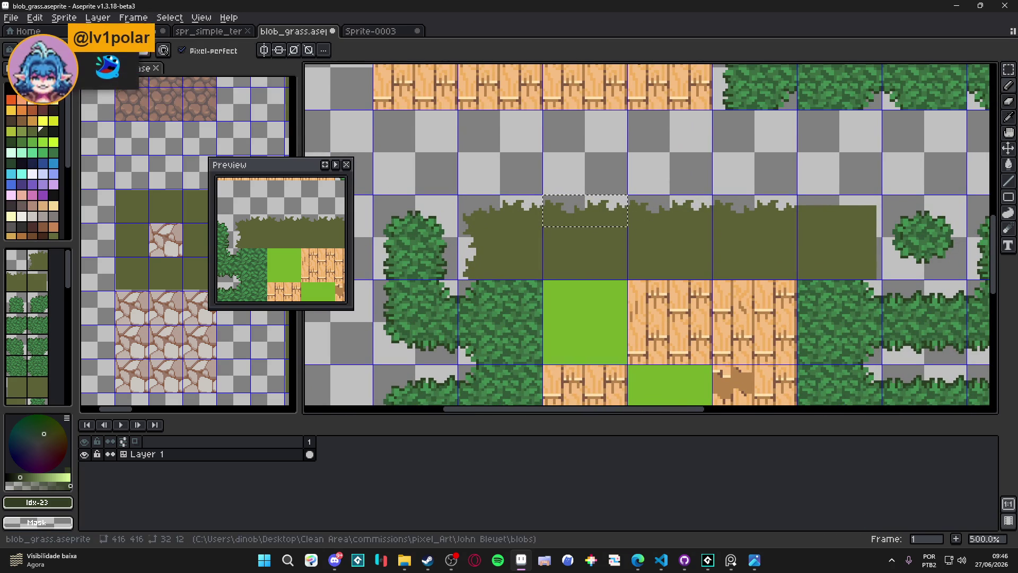
pyautogui.scroll(2, 626, 213)
pyautogui.hotkey('shift', 'o')
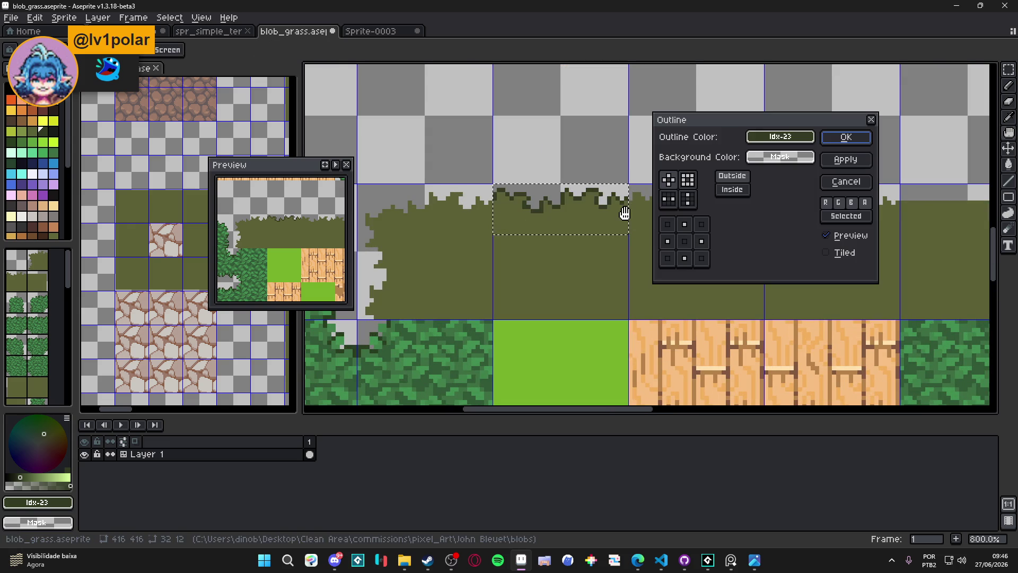
# Apply the dark outline to the selected grass top and add two dark green edge pixels
pyautogui.click(860, 139)
pyautogui.scroll(-2, 682, 177)
pyautogui.scroll(2, 605, 188)
pyautogui.scroll(3, 554, 193)
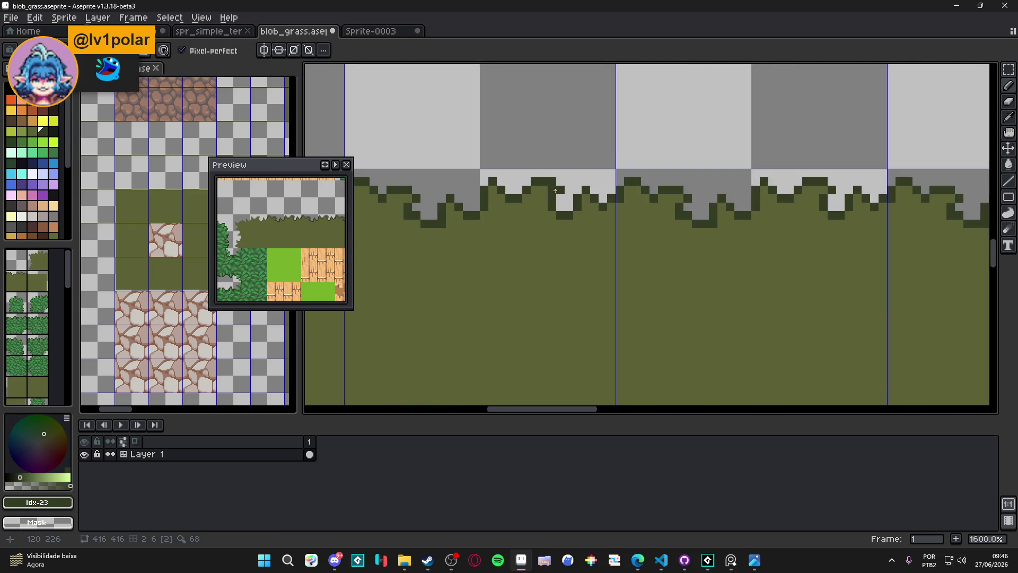
pyautogui.click(636, 190)
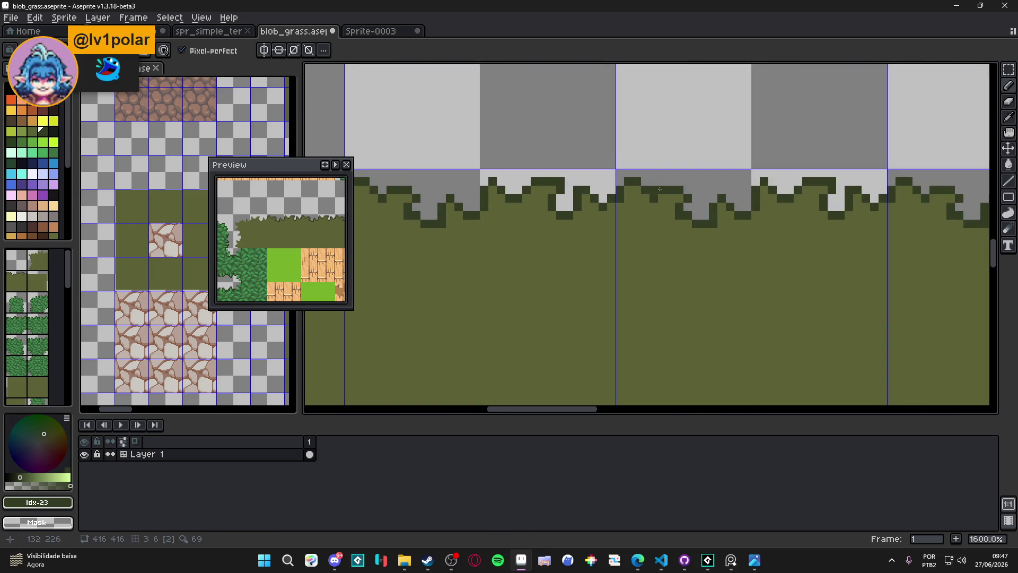
pyautogui.click(688, 190)
pyautogui.hscroll(2, 753, 186)
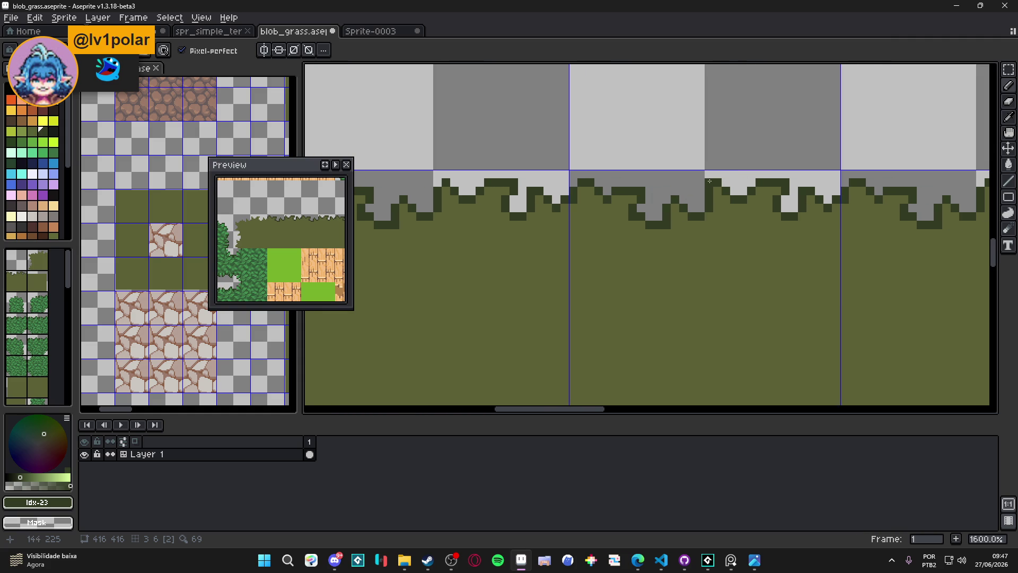
pyautogui.scroll(-4, 710, 181)
# Add a dark green outline pixel just below the grass edge on the next tile
pyautogui.moveTo(679, 204); pyautogui.dragTo(703, 205)
pyautogui.scroll(4, 665, 200)
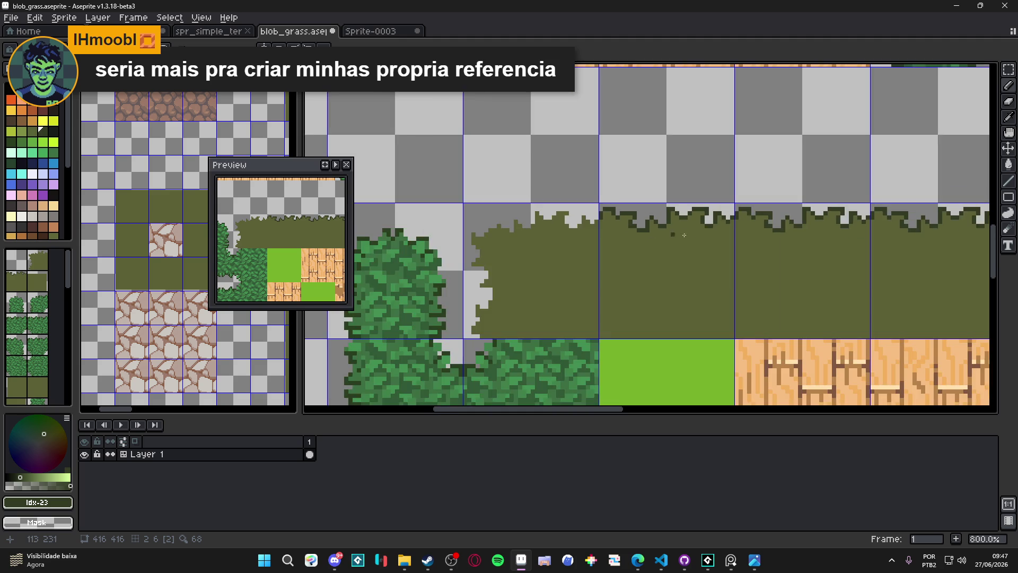
pyautogui.scroll(-2, 679, 212)
pyautogui.scroll(1, 712, 202)
pyautogui.scroll(1, 712, 202)
pyautogui.click(728, 243)
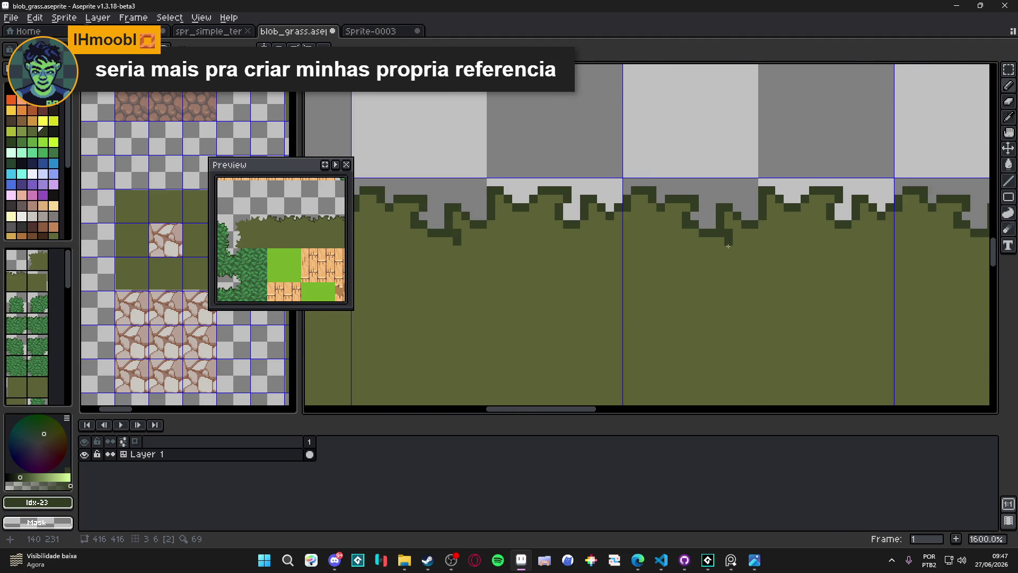
pyautogui.scroll(-1, 728, 244)
pyautogui.scroll(1, 702, 239)
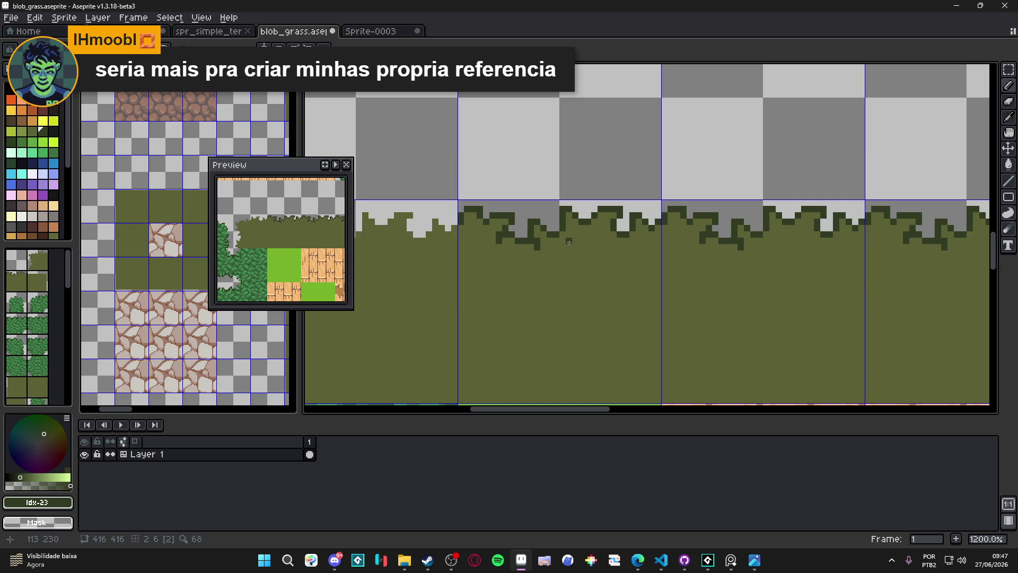
pyautogui.moveTo(569, 241); pyautogui.dragTo(566, 240)
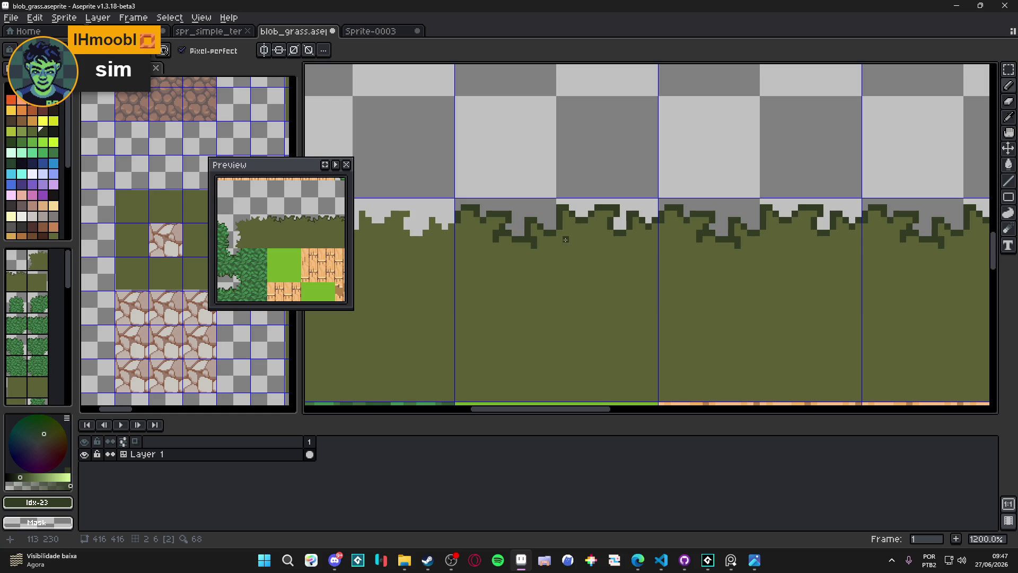
# Paint a short dark outline stroke along the grass edge, then undo it
pyautogui.scroll(-3, 566, 257)
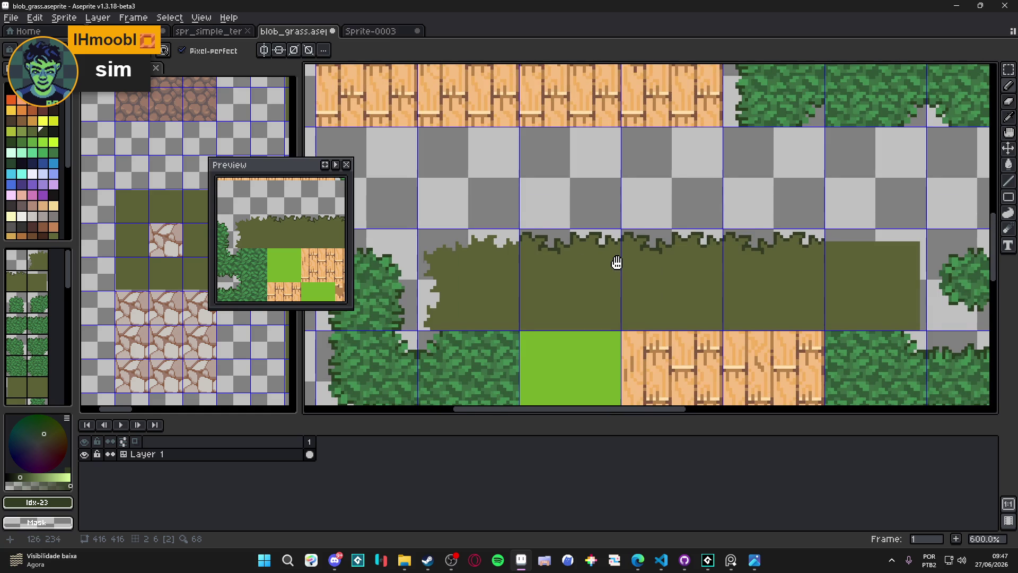
pyautogui.scroll(4, 507, 228)
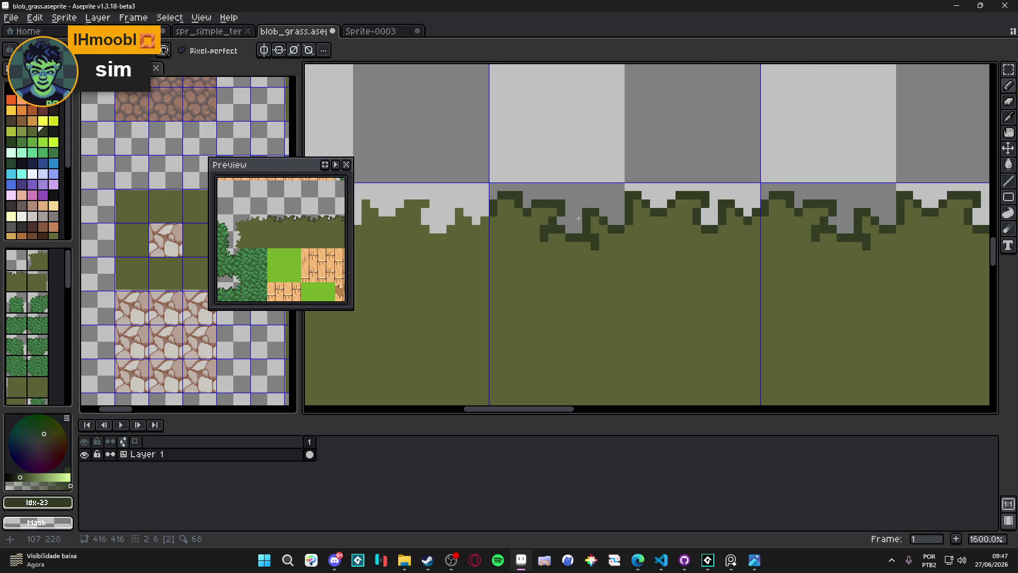
pyautogui.scroll(-3, 550, 214)
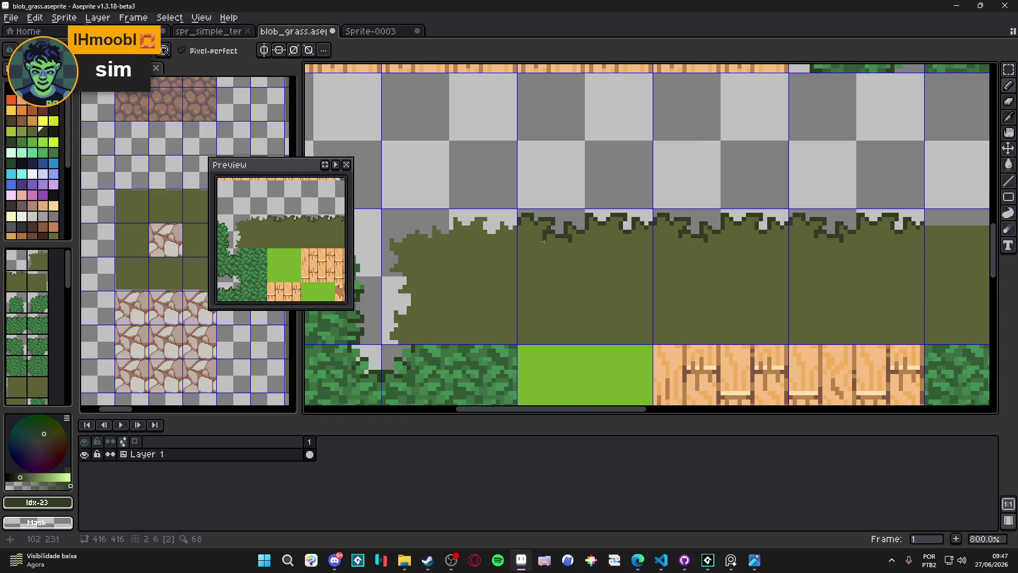
pyautogui.scroll(3, 541, 221)
pyautogui.moveTo(541, 221)
pyautogui.mouseDown()
pyautogui.moveTo(496, 223)
pyautogui.moveTo(513, 231)
pyautogui.mouseUp()
pyautogui.scroll(-3, 502, 233)
pyautogui.hotkey('ctrl', 'z')
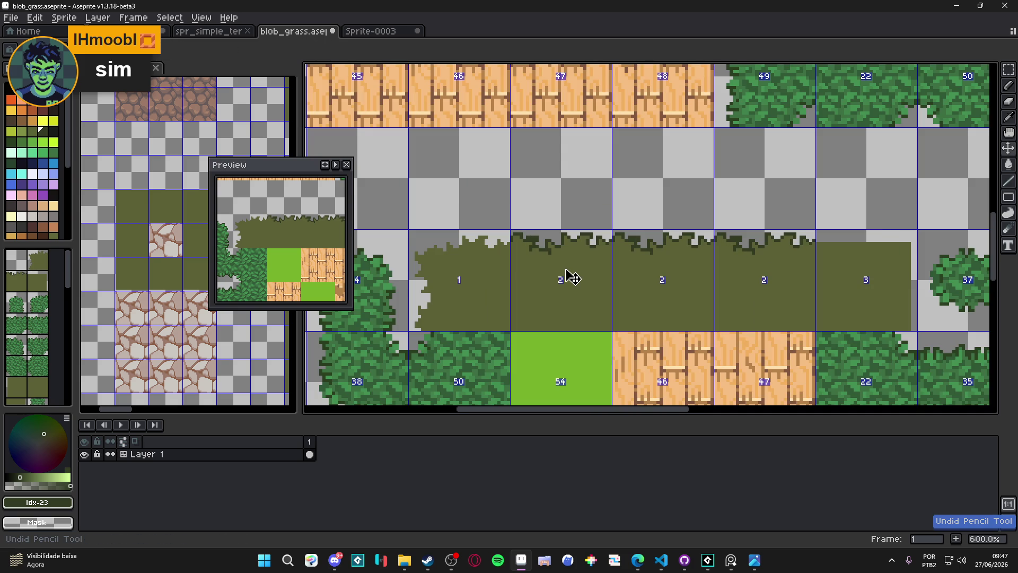
pyautogui.scroll(-3, 570, 275)
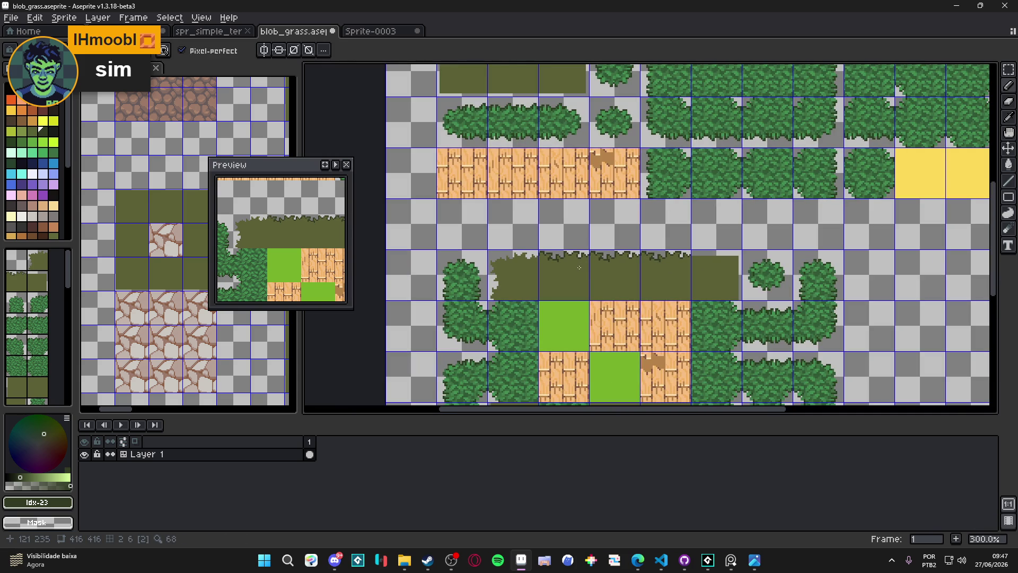
# Select the grass row's top strip, shift it down and back up, then deselect
pyautogui.scroll(2, 587, 264)
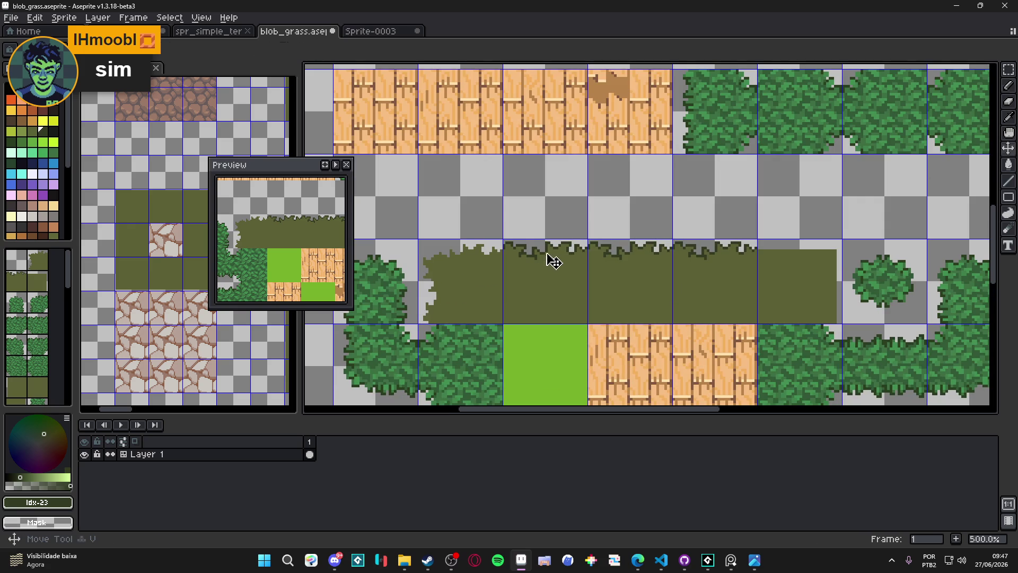
pyautogui.moveTo(503, 241)
pyautogui.mouseDown()
pyautogui.moveTo(614, 257)
pyautogui.moveTo(755, 259)
pyautogui.mouseUp()
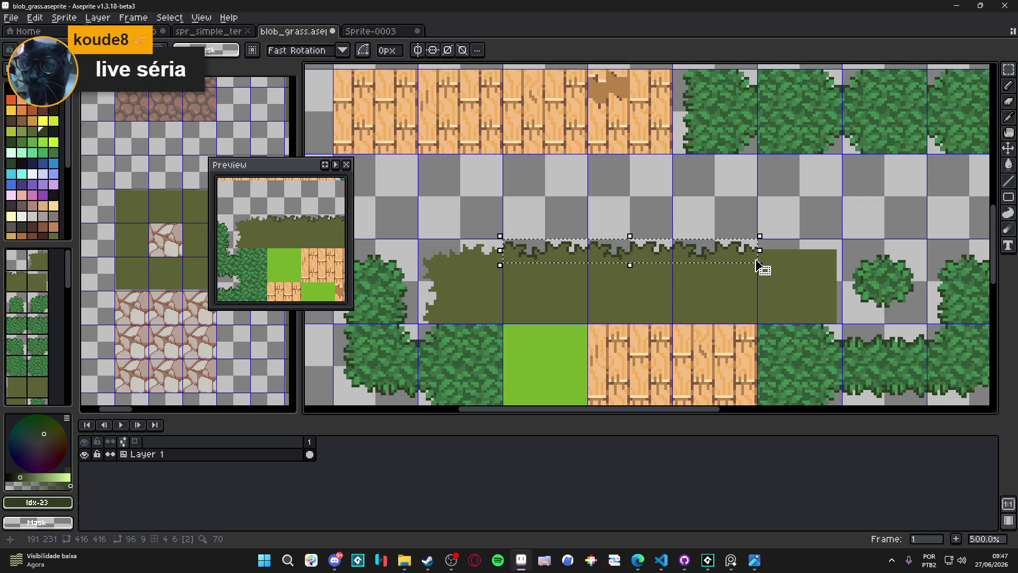
pyautogui.hotkey('shift', 'Down')
pyautogui.hotkey('shift', 'Up')
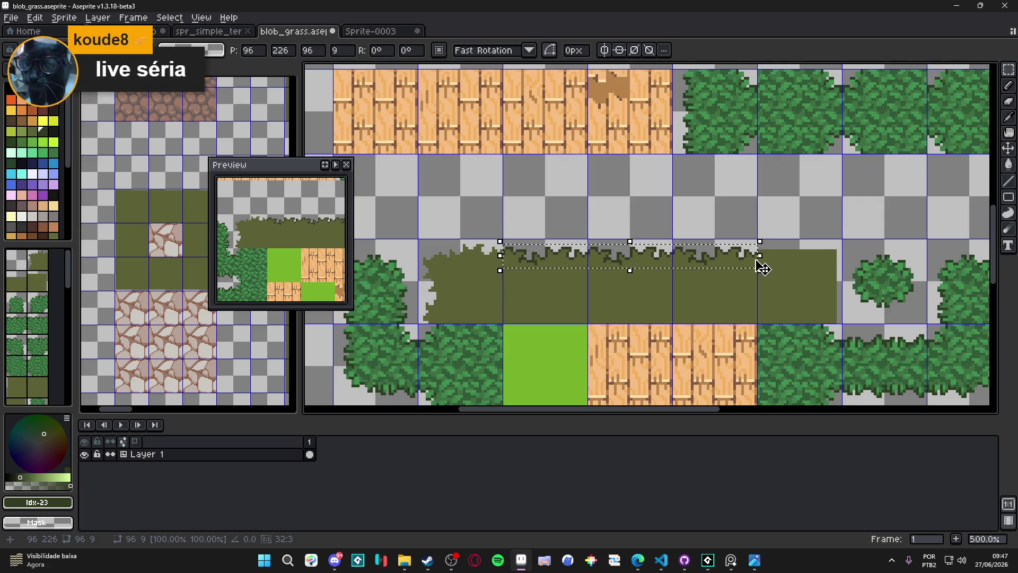
pyautogui.hotkey('ctrl', 'd')
# Nudge the grass block at the row's left end down three pixels and deselect
pyautogui.scroll(-2, 648, 184)
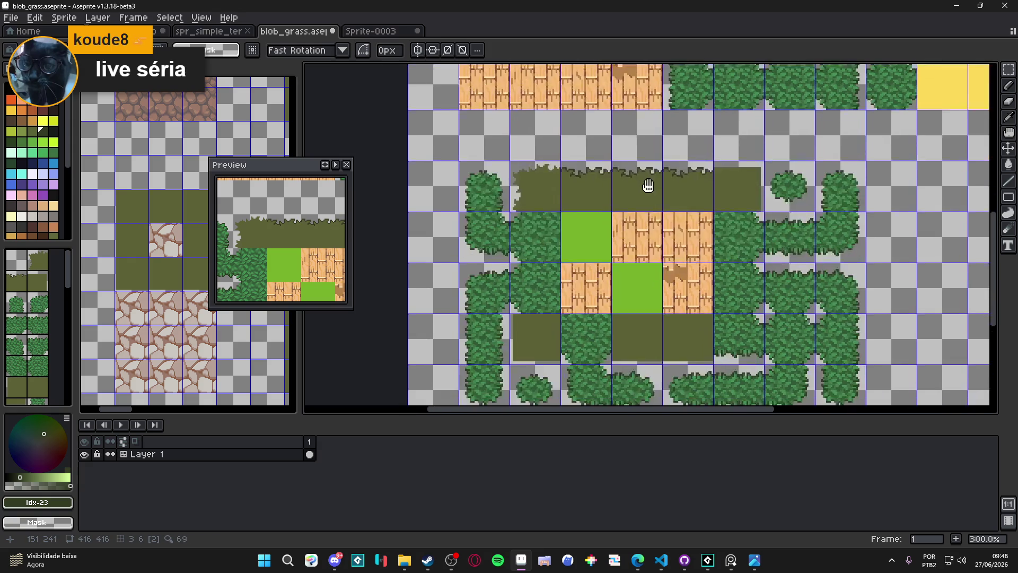
pyautogui.scroll(-1, 648, 184)
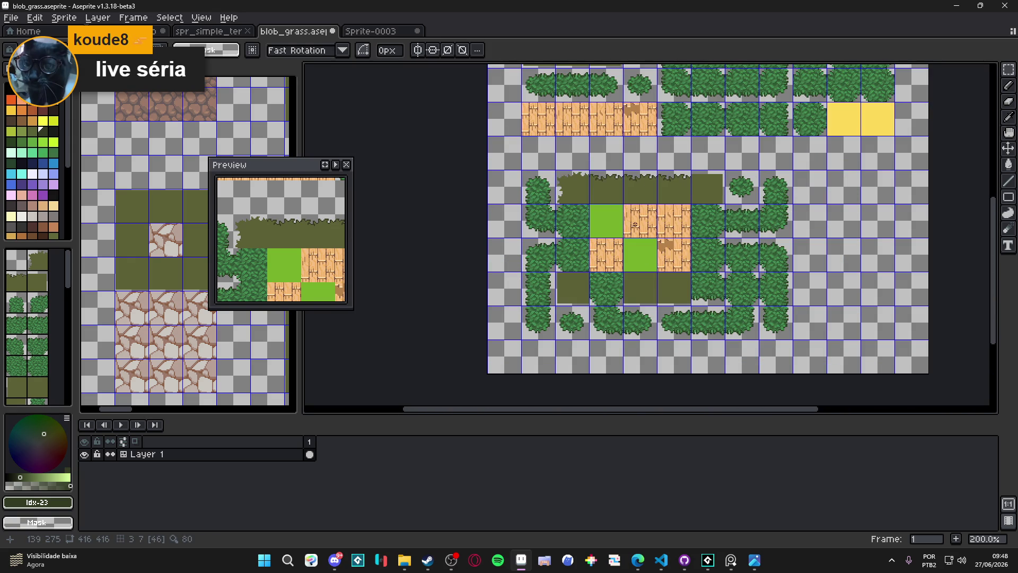
pyautogui.moveTo(614, 174)
pyautogui.mouseDown()
pyautogui.moveTo(625, 291)
pyautogui.moveTo(618, 256)
pyautogui.mouseUp()
pyautogui.scroll(4, 616, 234)
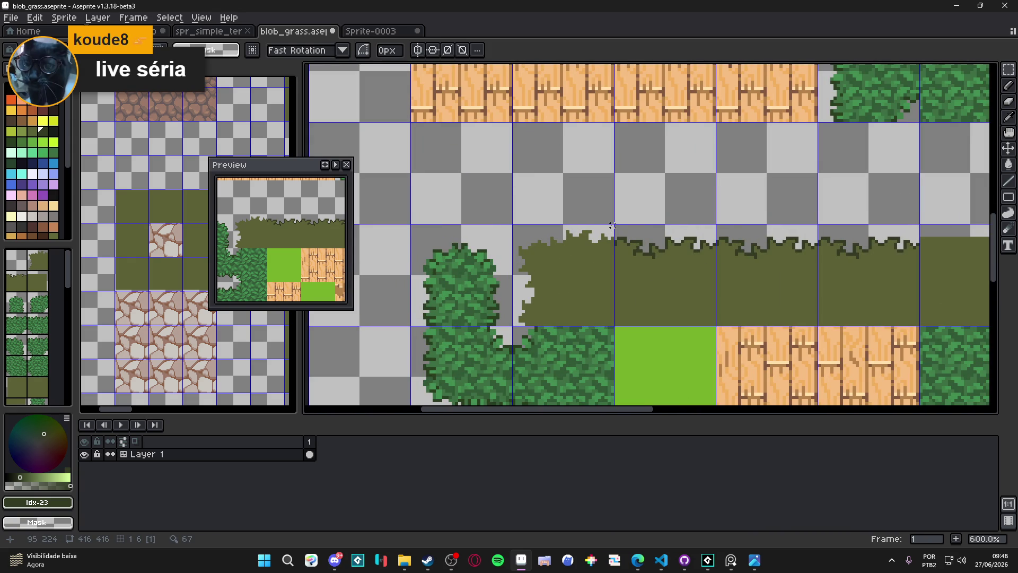
pyautogui.moveTo(614, 223); pyautogui.dragTo(519, 297)
pyautogui.press('Down')
pyautogui.press('Down')
pyautogui.press('Down')
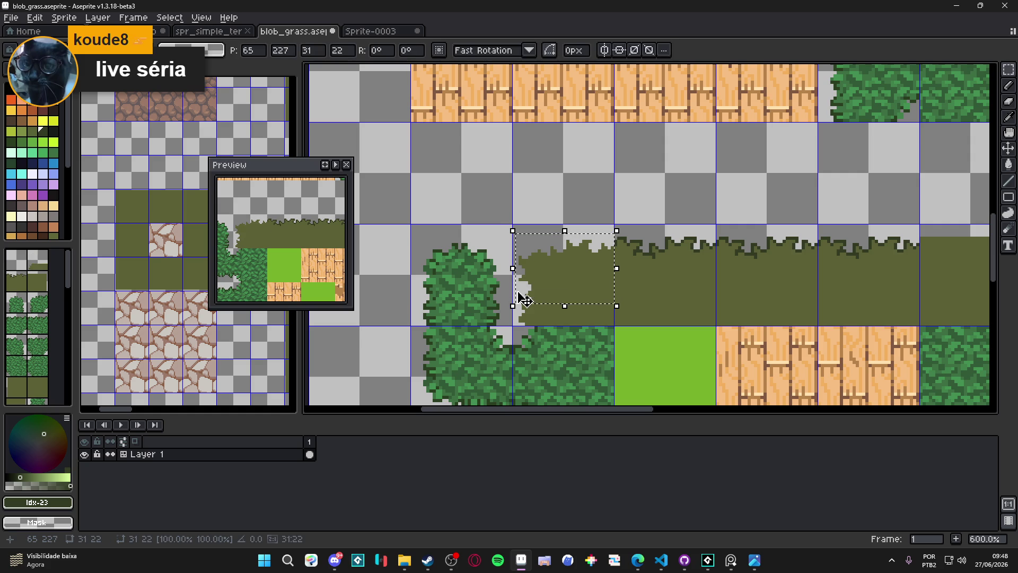
pyautogui.hotkey('ctrl', 'd')
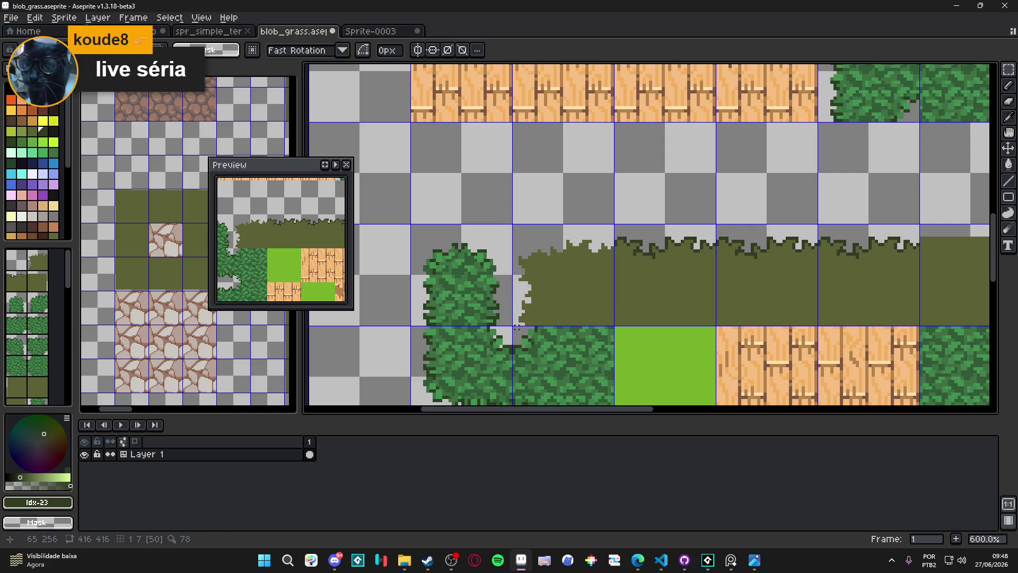
# Shift the jagged left grass edge four pixels right, then undo that shift
pyautogui.moveTo(513, 225); pyautogui.dragTo(543, 324)
pyautogui.press('Right')
pyautogui.press('Right')
pyautogui.press('Right')
pyautogui.hotkey('ctrl', 'd')
pyautogui.scroll(-1, 605, 302)
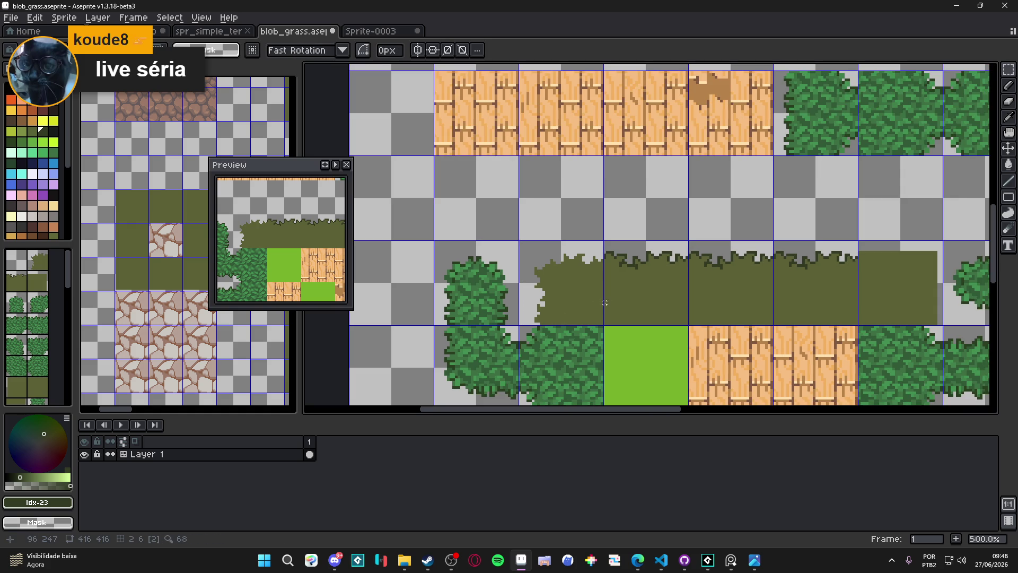
pyautogui.hotkey('ctrl', 'z')
pyautogui.hotkey('ctrl', 'z')
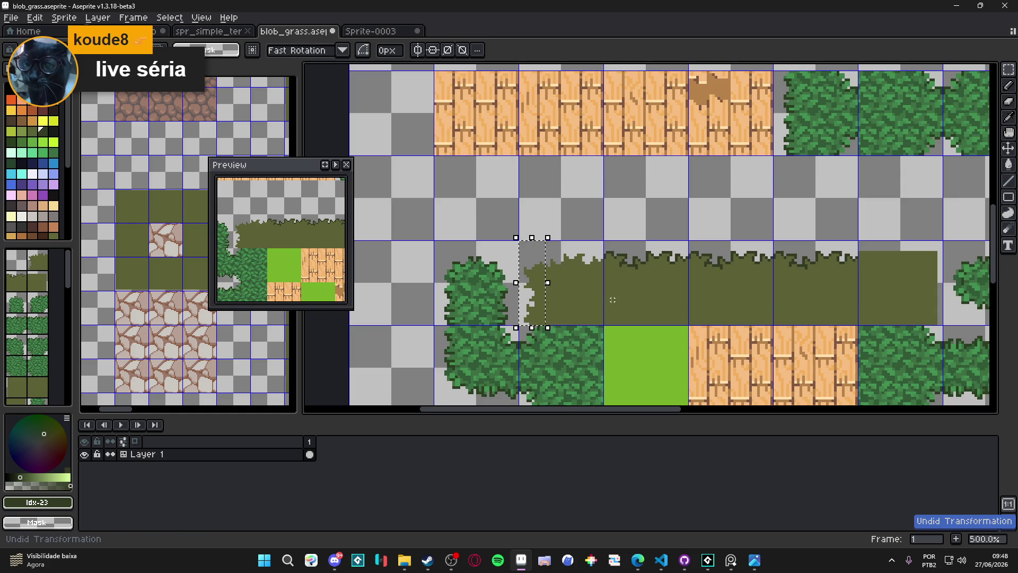
pyautogui.hotkey('ctrl', 'z')
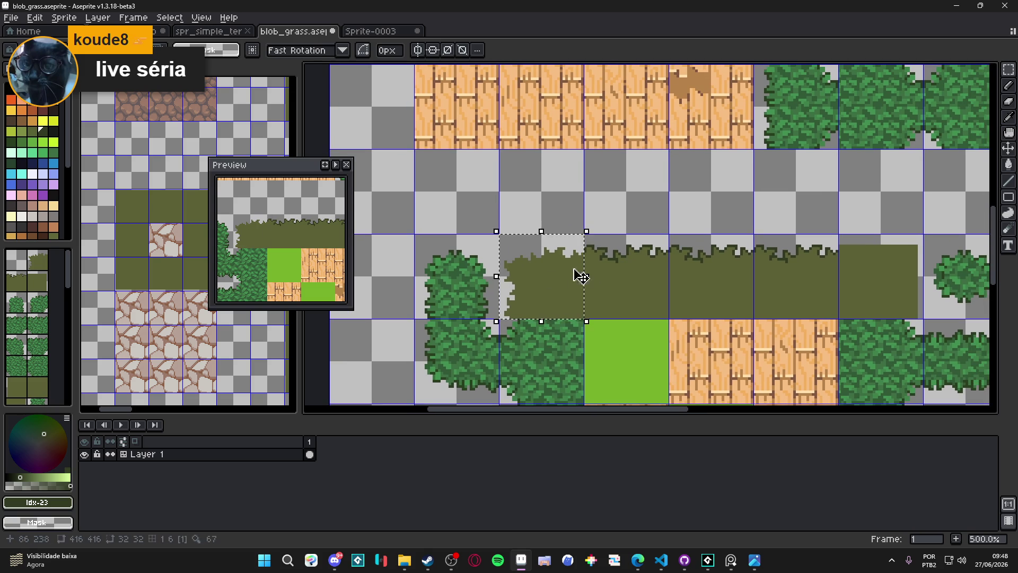
# Move the grass tile one tile right, then carry it left onto the empty cell
pyautogui.moveTo(555, 281); pyautogui.dragTo(642, 273)
pyautogui.hscroll(1, 644, 270)
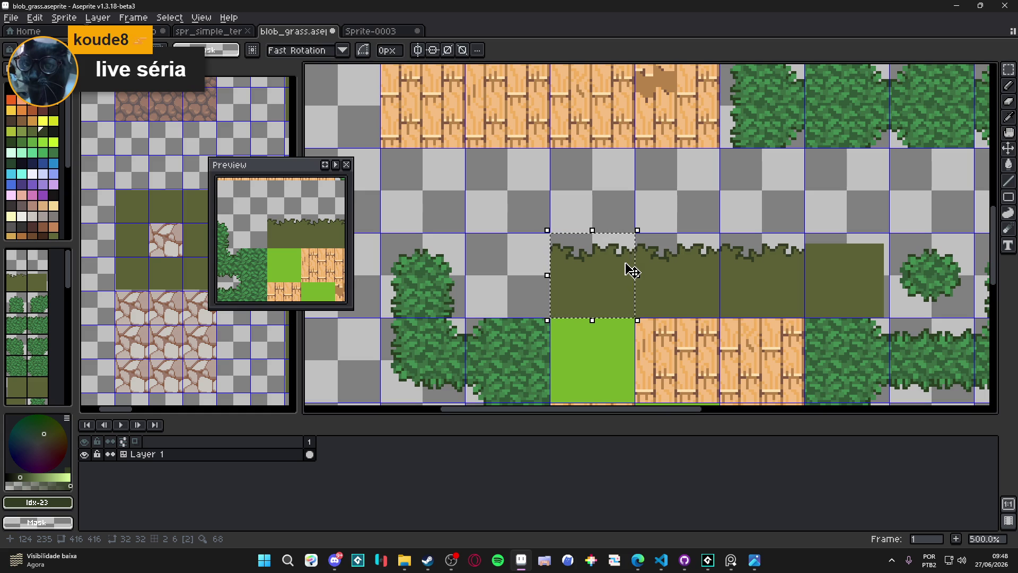
pyautogui.moveTo(591, 256); pyautogui.dragTo(509, 260)
pyautogui.hotkey('ctrl', 'd')
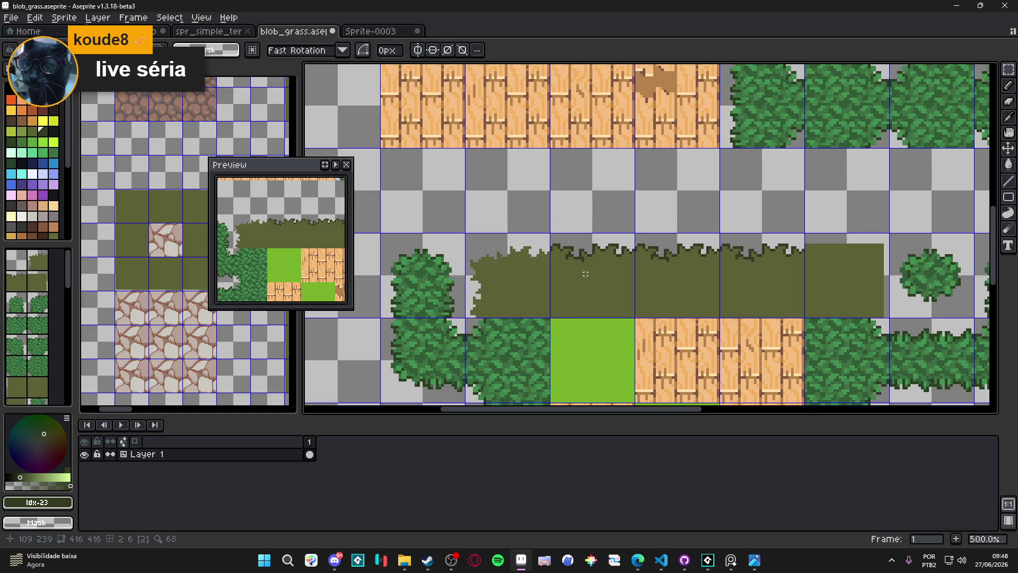
pyautogui.scroll(5, 586, 274)
# Switch to the pencil with a lighter green and paint the first blade pixels on the grass top
pyautogui.press('b')
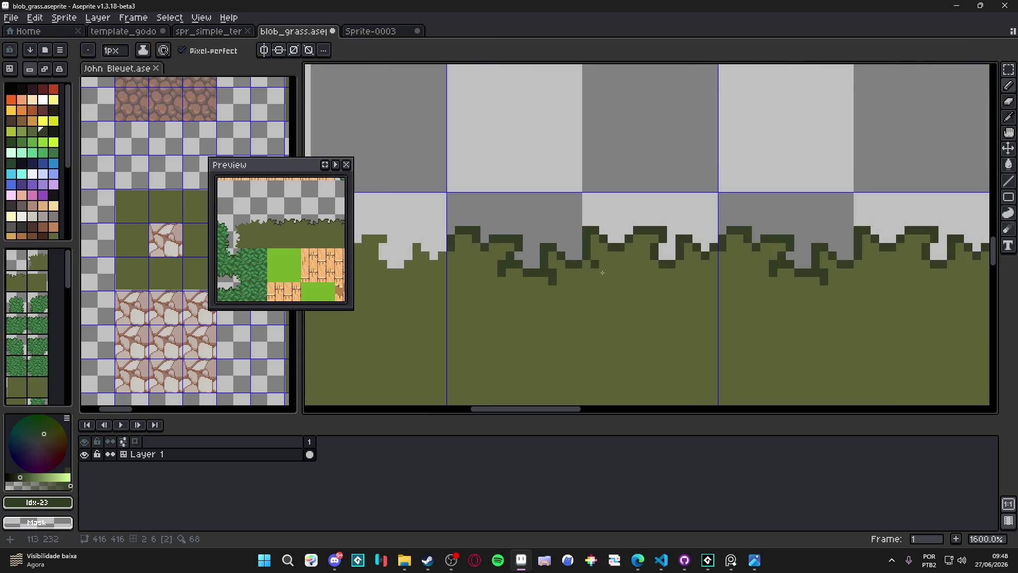
pyautogui.keyDown('alt'); pyautogui.click(594, 254); pyautogui.keyUp('alt')
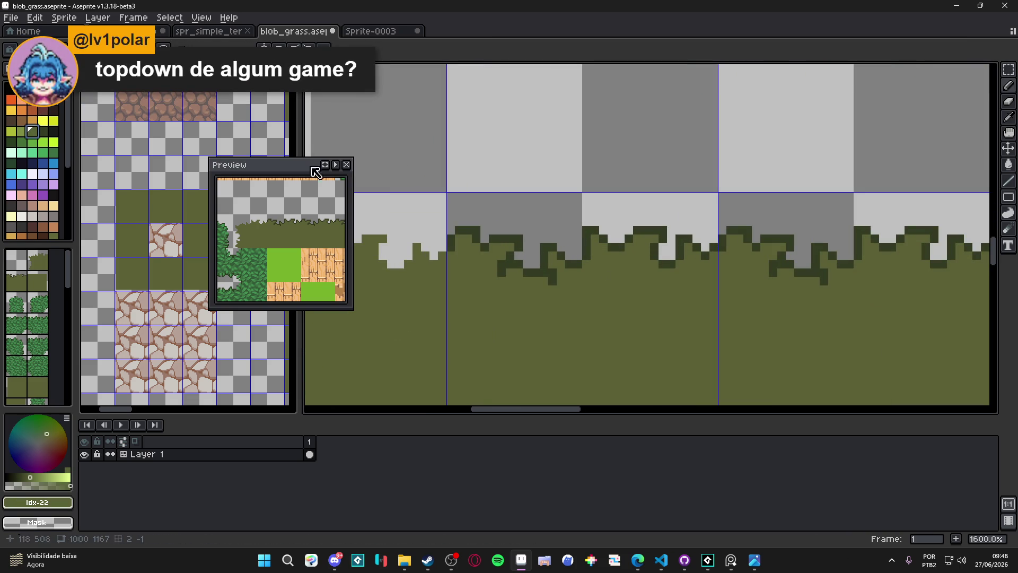
pyautogui.press('[')
pyautogui.click(595, 240)
pyautogui.moveTo(604, 265)
pyautogui.mouseDown()
pyautogui.moveTo(596, 250)
pyautogui.moveTo(656, 247)
pyautogui.moveTo(631, 256)
pyautogui.moveTo(638, 266)
pyautogui.mouseUp()
pyautogui.click(611, 255)
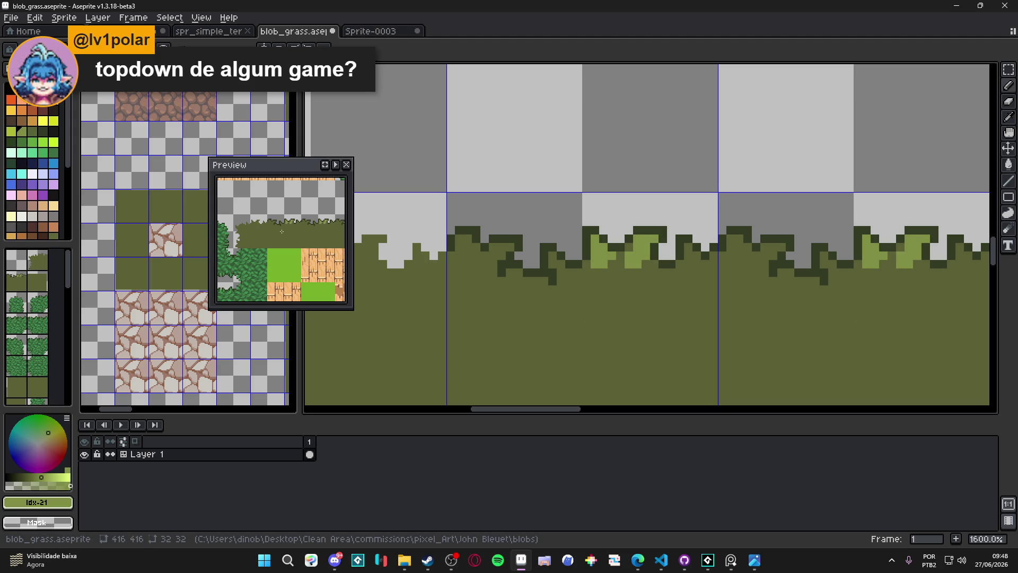
# Paint light green blade highlights along the next grass tops, removing a stray pixel
pyautogui.moveTo(548, 285); pyautogui.dragTo(583, 272)
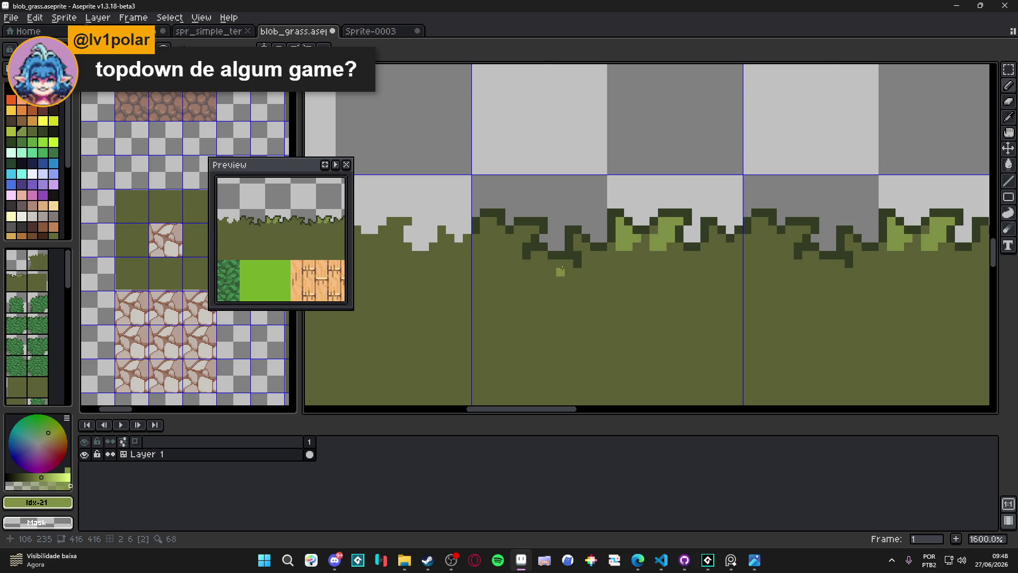
pyautogui.scroll(2, 585, 245)
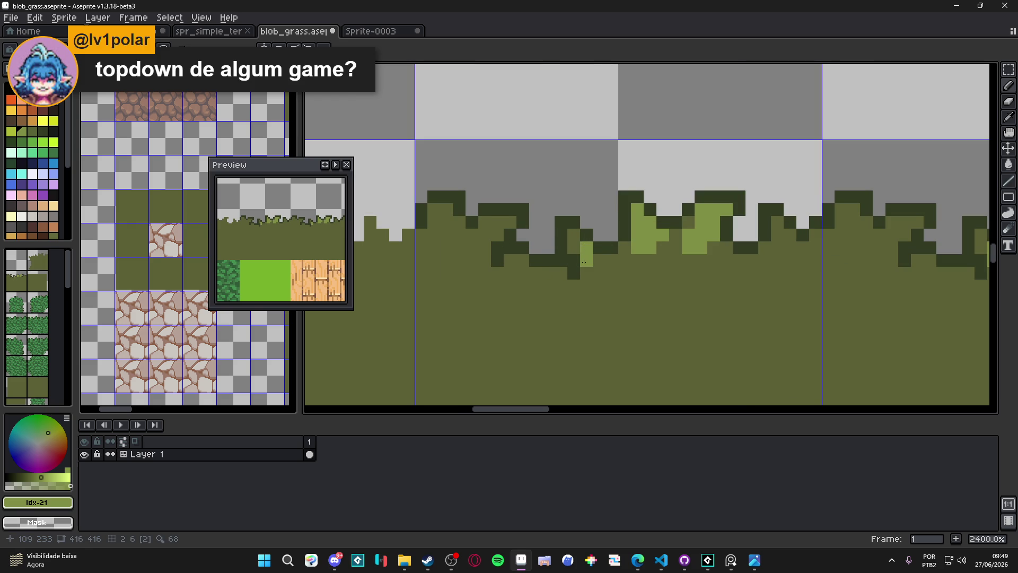
pyautogui.click(574, 247)
pyautogui.moveTo(587, 260); pyautogui.dragTo(599, 260)
pyautogui.click(586, 272)
pyautogui.hscroll(-1, 514, 232)
pyautogui.moveTo(509, 221)
pyautogui.mouseDown()
pyautogui.moveTo(497, 221)
pyautogui.moveTo(484, 247)
pyautogui.mouseUp()
pyautogui.click(496, 272)
pyautogui.hotkey('ctrl', 'z')
pyautogui.click(483, 260)
# Add light green blade tips on the left tiles, undoing misplaced pixels
pyautogui.click(459, 209)
pyautogui.moveTo(446, 209); pyautogui.dragTo(446, 234)
pyautogui.click(454, 234)
pyautogui.hotkey('ctrl', 'z')
pyautogui.click(523, 247)
pyautogui.hotkey('ctrl', 'z')
pyautogui.click(585, 234)
pyautogui.click(623, 260)
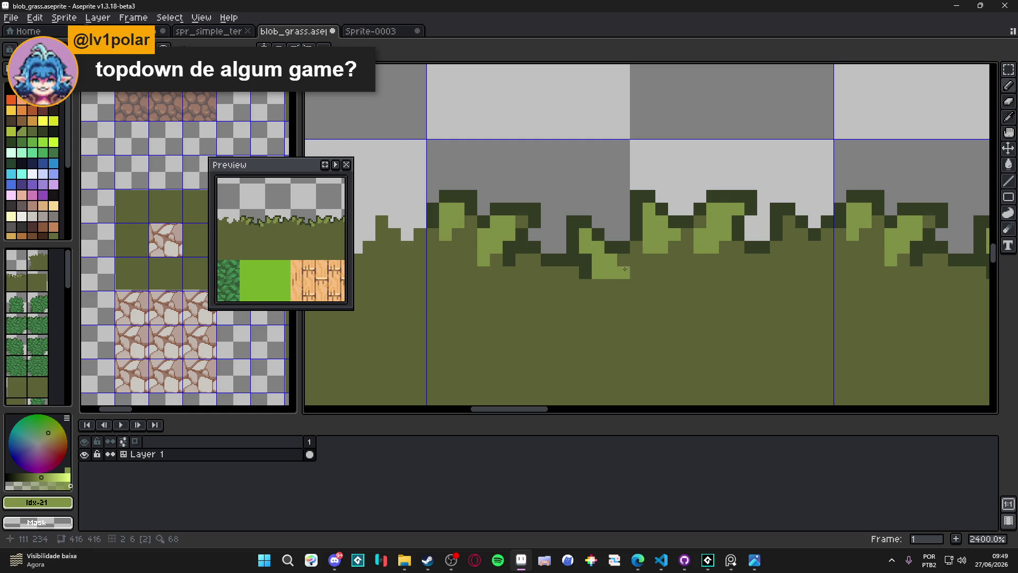
pyautogui.moveTo(611, 247); pyautogui.dragTo(611, 260)
pyautogui.hotkey('ctrl', 'z')
pyautogui.click(598, 272)
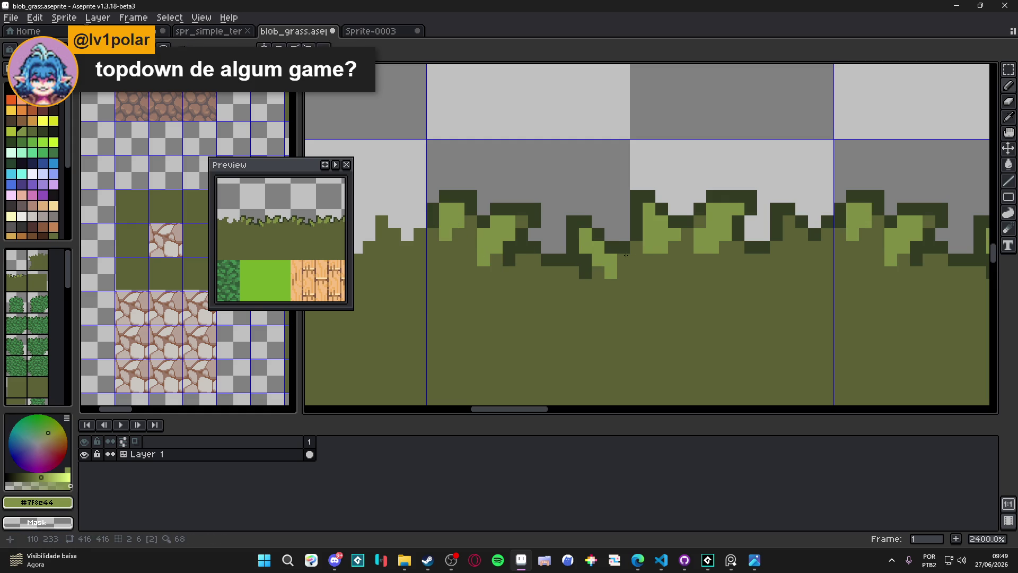
# Paint light green blade highlights on the next grass tile to the right
pyautogui.scroll(-3, 674, 264)
pyautogui.scroll(1, 675, 268)
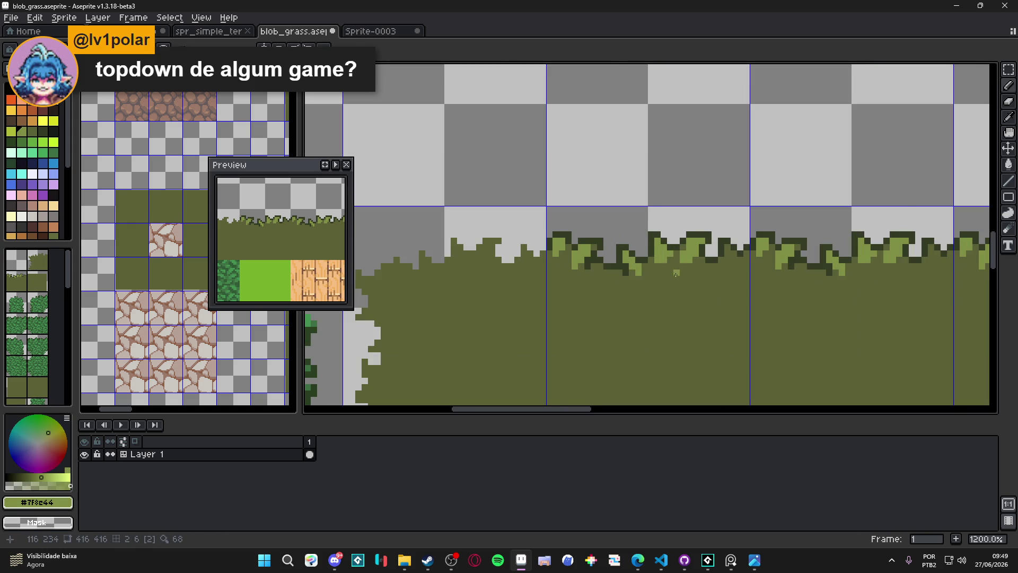
pyautogui.scroll(1, 676, 273)
pyautogui.click(666, 258)
pyautogui.moveTo(665, 270)
pyautogui.mouseDown()
pyautogui.moveTo(678, 271)
pyautogui.moveTo(681, 235)
pyautogui.mouseUp()
pyautogui.click(678, 283)
pyautogui.scroll(-1, 606, 289)
pyautogui.scroll(1, 607, 288)
pyautogui.click(689, 261)
pyautogui.click(694, 274)
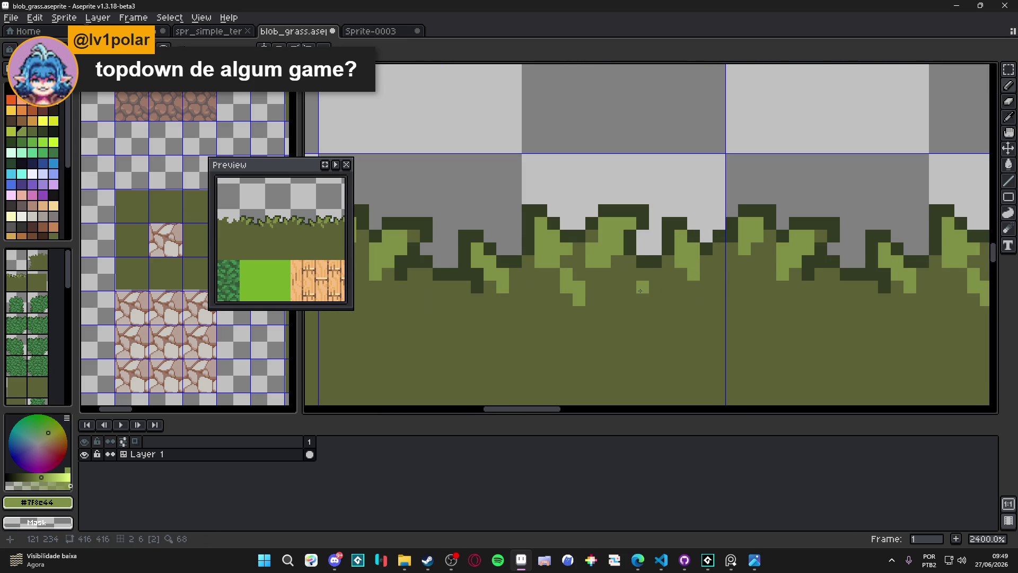
# Extend a small light-green blade upward, undoing and redrawing the last stroke
pyautogui.scroll(-4, 640, 291)
pyautogui.scroll(3, 663, 279)
pyautogui.moveTo(663, 278); pyautogui.dragTo(659, 271)
pyautogui.click(659, 290)
pyautogui.click(668, 265)
pyautogui.scroll(-3, 629, 317)
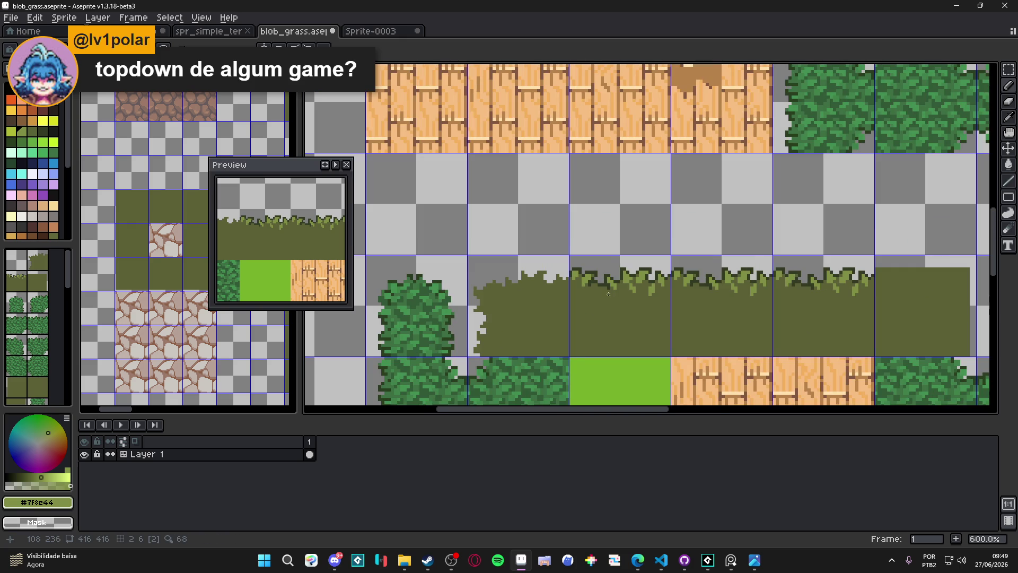
pyautogui.scroll(-2, 609, 293)
pyautogui.scroll(5, 601, 293)
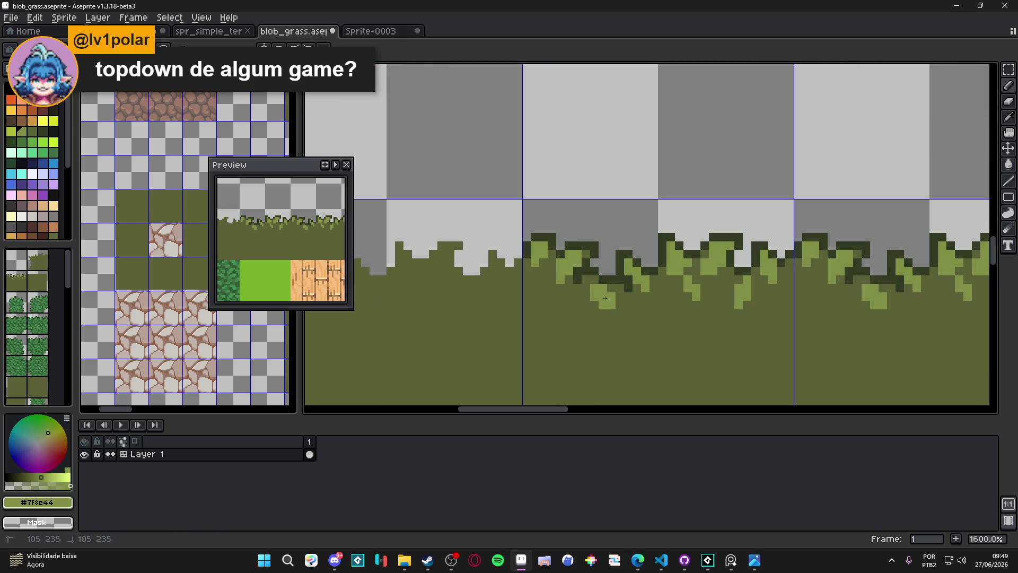
pyautogui.hotkey('ctrl', 'z')
pyautogui.moveTo(619, 298); pyautogui.dragTo(603, 305)
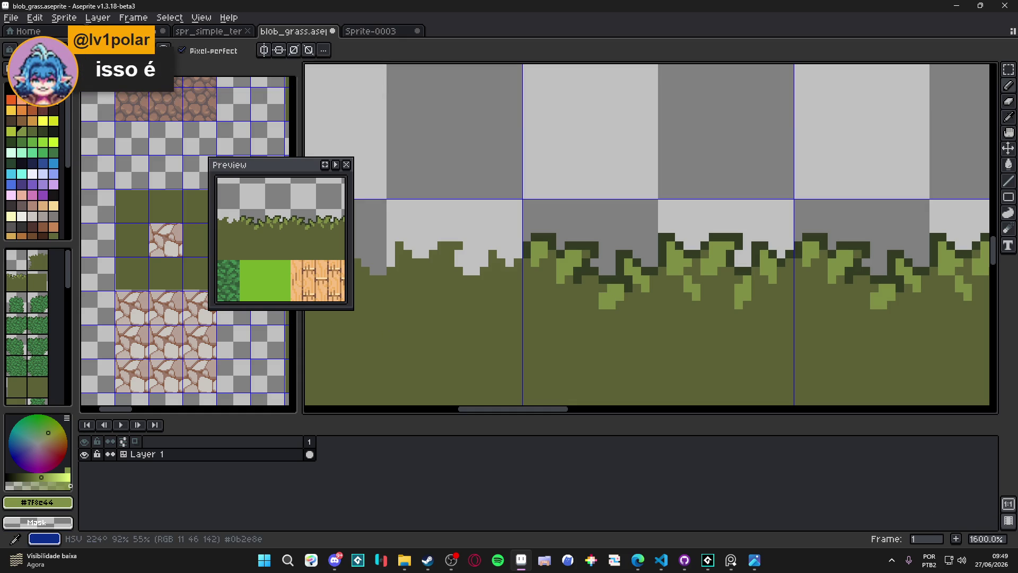
# Pick the dark outline green and raise a taller dark bump on the grass top
pyautogui.scroll(-3, 621, 287)
pyautogui.scroll(3, 622, 287)
pyautogui.keyDown('alt'); pyautogui.click(609, 268); pyautogui.keyUp('alt')
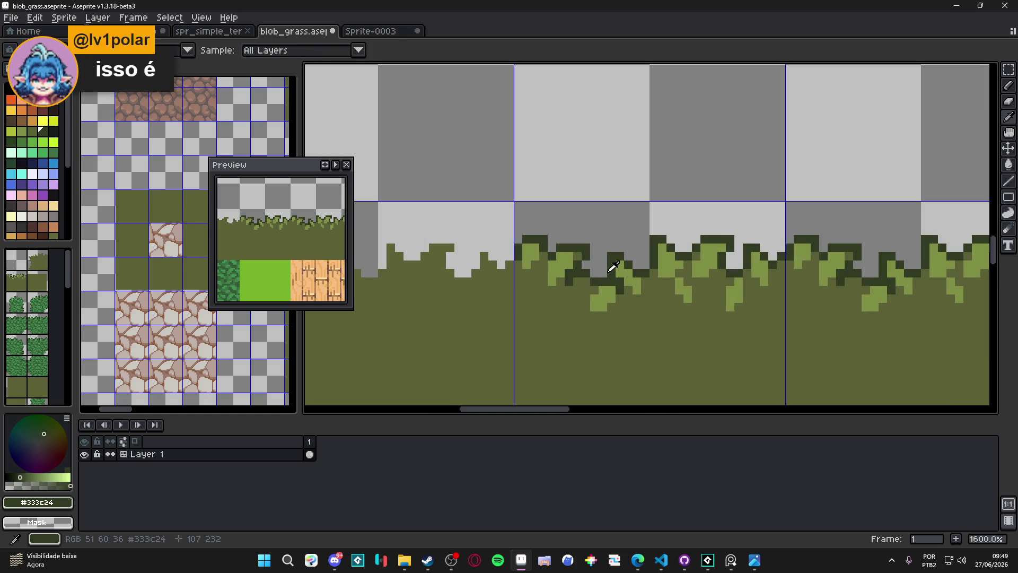
pyautogui.moveTo(555, 248); pyautogui.dragTo(569, 234)
pyautogui.click(569, 238)
pyautogui.click(552, 231)
pyautogui.click(569, 223)
# Add more dark outline tufts along the grass edge, then check the tile indices
pyautogui.click(617, 281)
pyautogui.click(603, 257)
pyautogui.click(636, 256)
pyautogui.click(642, 264)
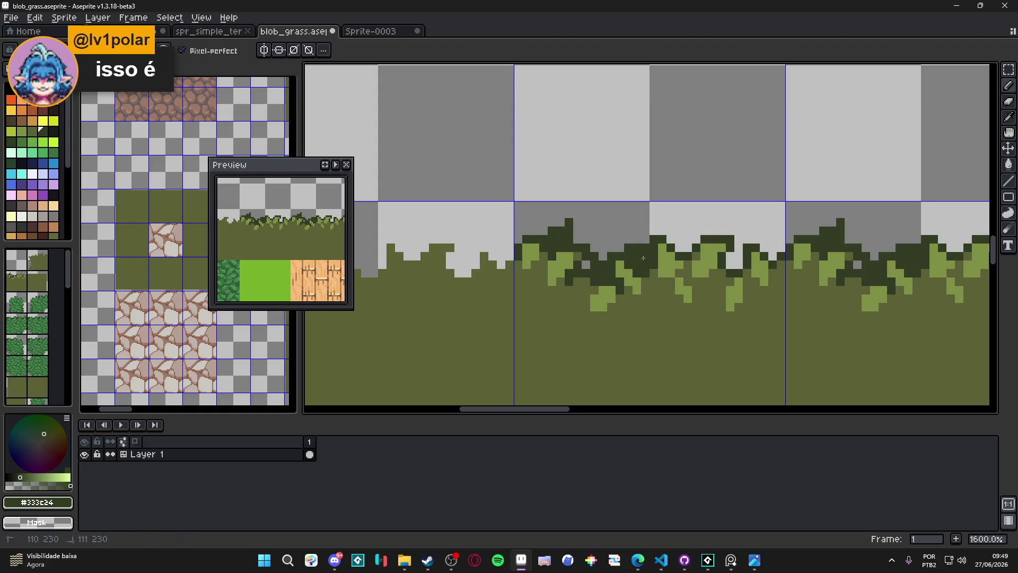
pyautogui.press('ctrl')
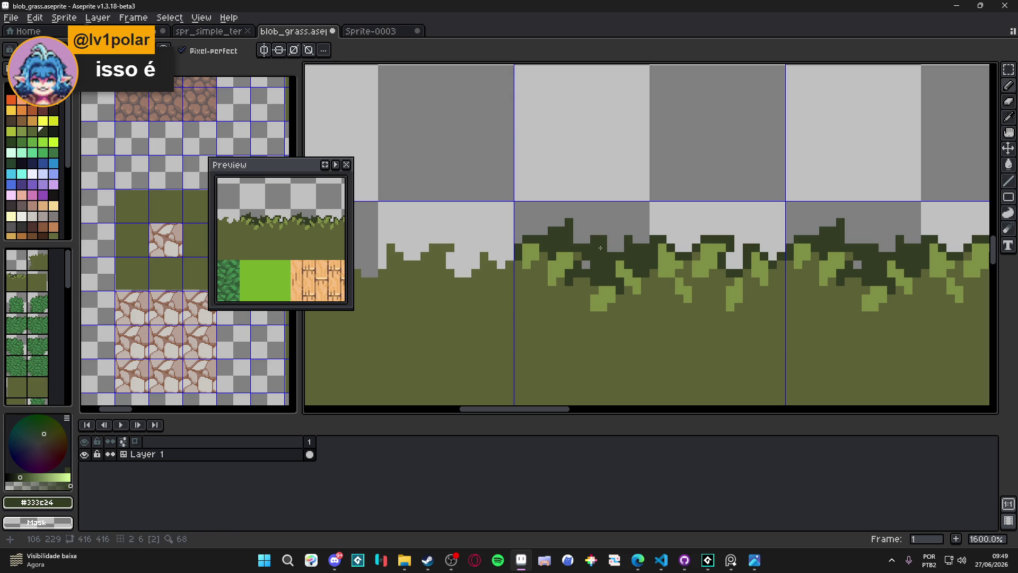
pyautogui.scroll(-3, 674, 257)
pyautogui.scroll(3, 674, 257)
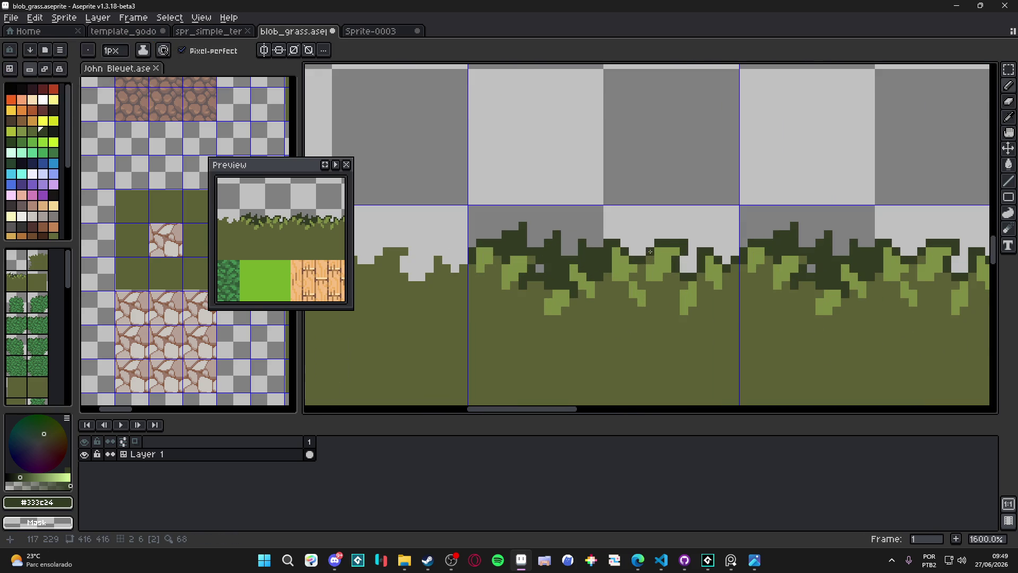
pyautogui.scroll(2, 632, 253)
pyautogui.scroll(2, 626, 270)
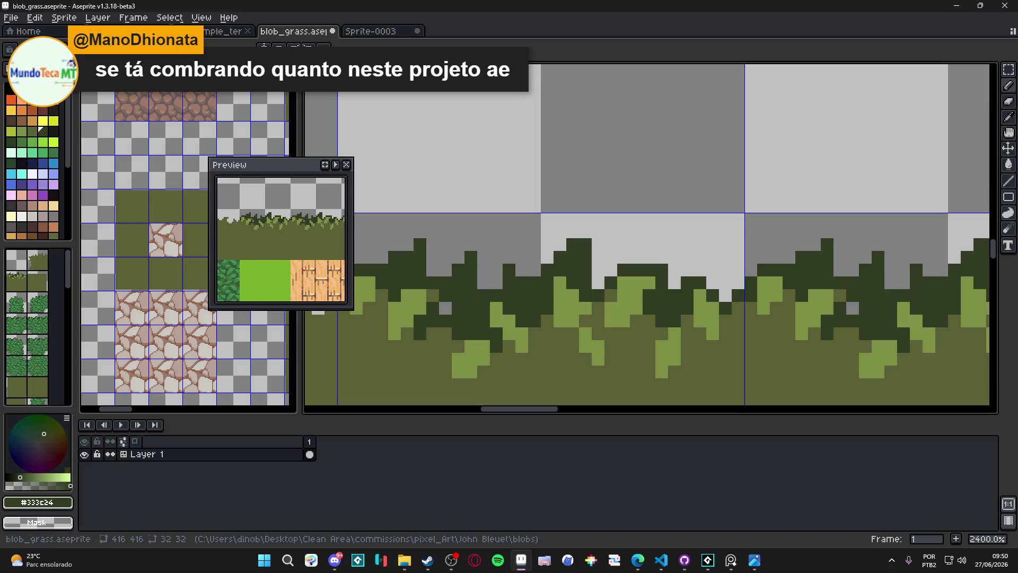
pyautogui.hotkey('alt', 'Tab')
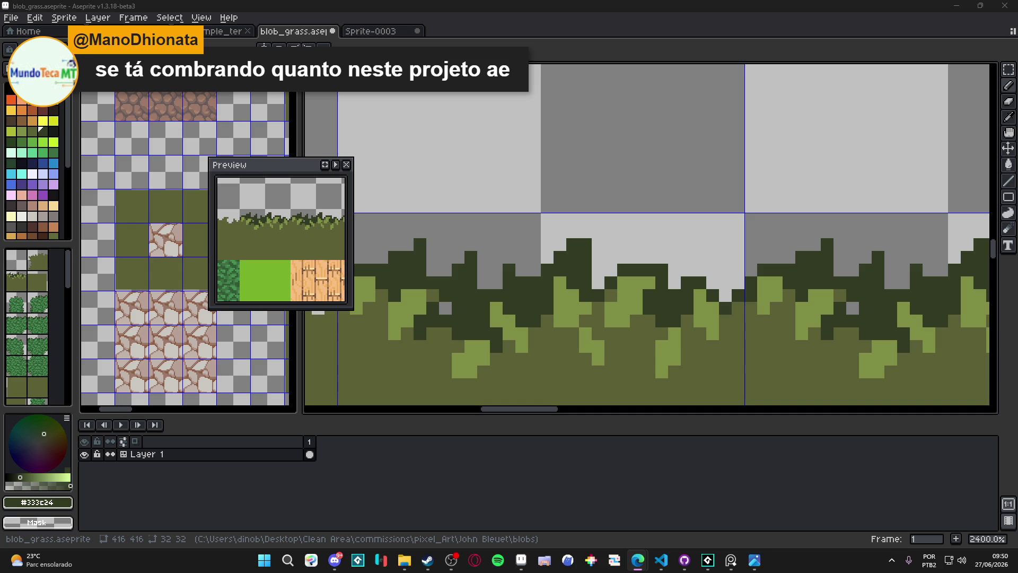
# Thicken a dark-green tuft on the grass edge and fill its enclosed light pixel
pyautogui.scroll(-1, 707, 304)
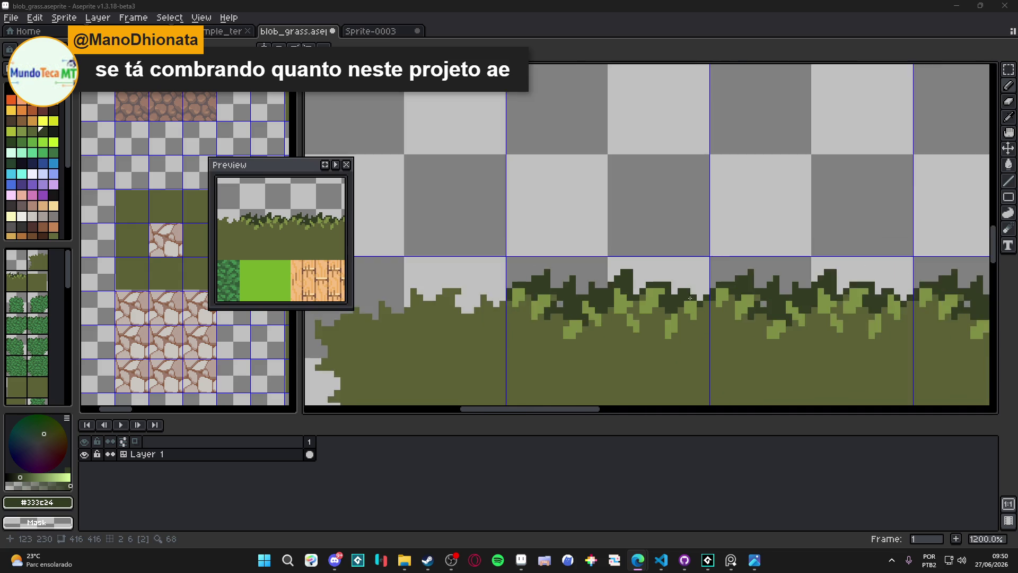
pyautogui.scroll(1, 707, 303)
pyautogui.moveTo(684, 291); pyautogui.dragTo(696, 279)
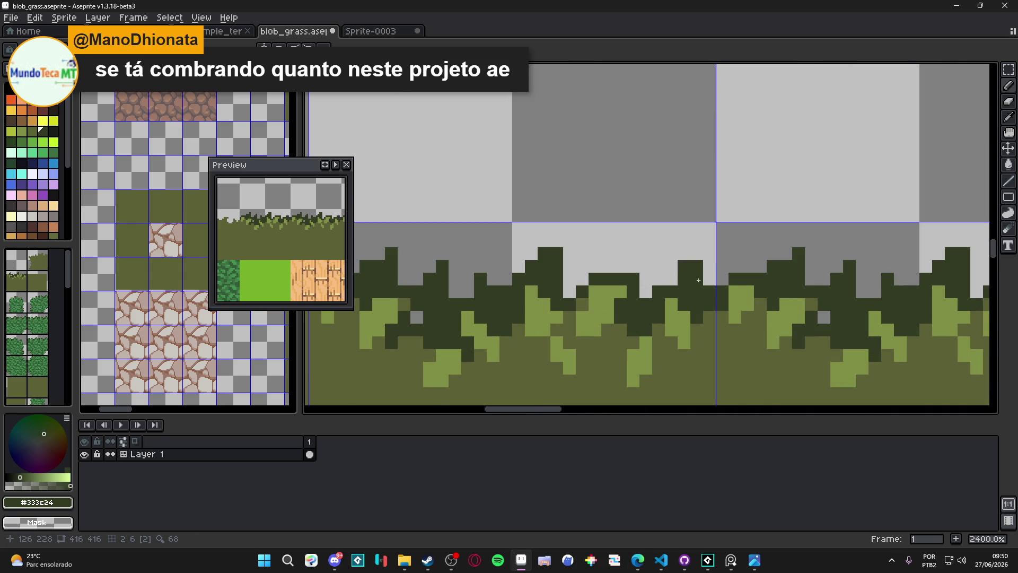
pyautogui.click(646, 278)
pyautogui.moveTo(646, 266); pyautogui.dragTo(658, 266)
pyautogui.click(646, 291)
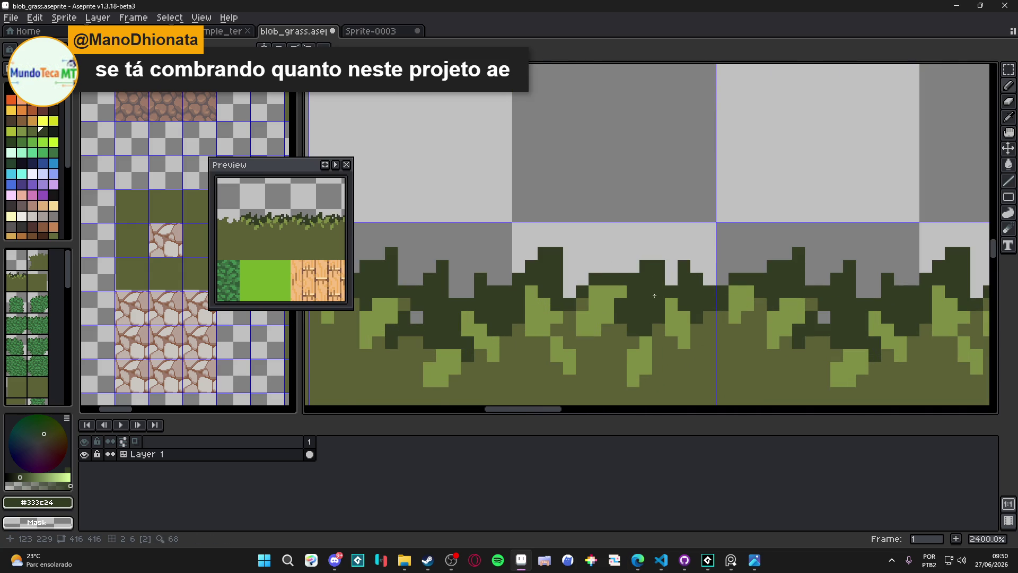
pyautogui.moveTo(652, 273); pyautogui.dragTo(659, 278)
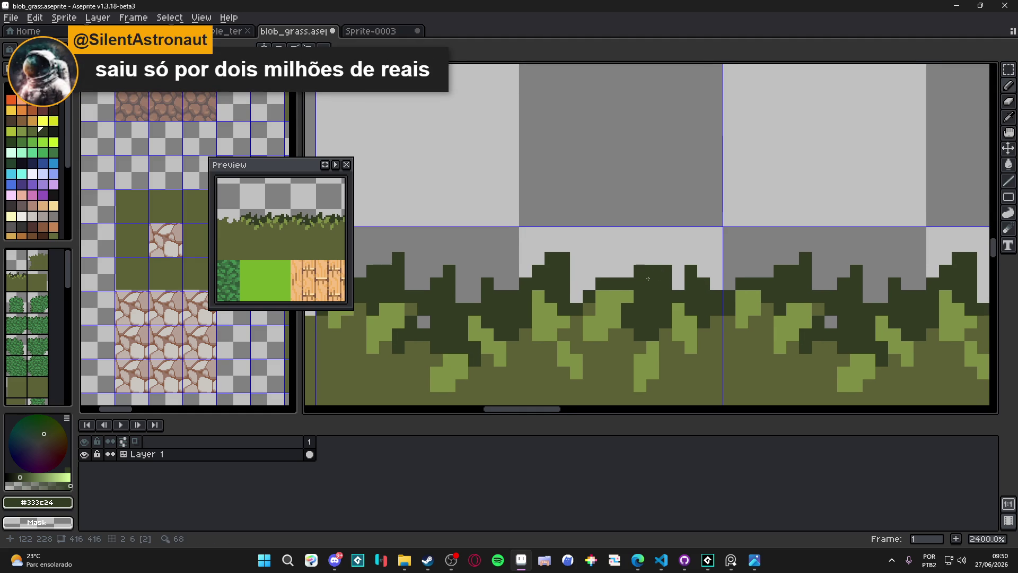
pyautogui.scroll(-6, 594, 323)
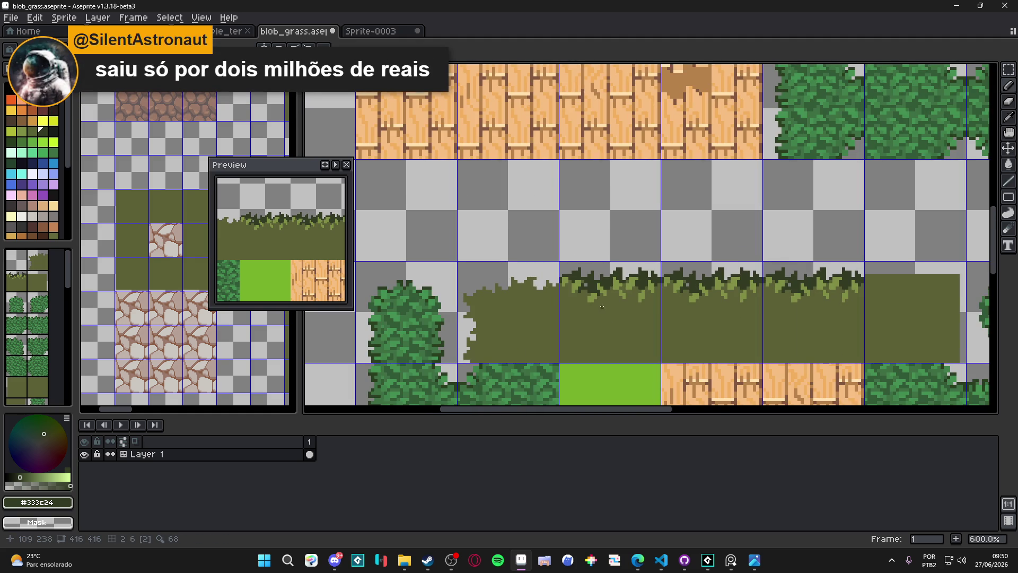
pyautogui.scroll(-2, 602, 307)
pyautogui.scroll(8, 596, 297)
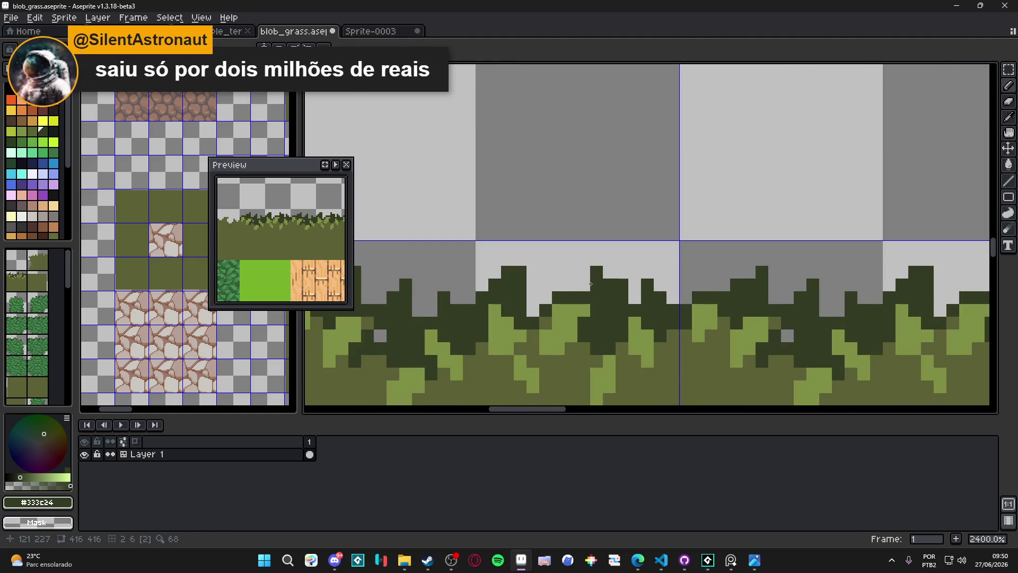
pyautogui.scroll(-5, 546, 324)
pyautogui.scroll(1, 536, 325)
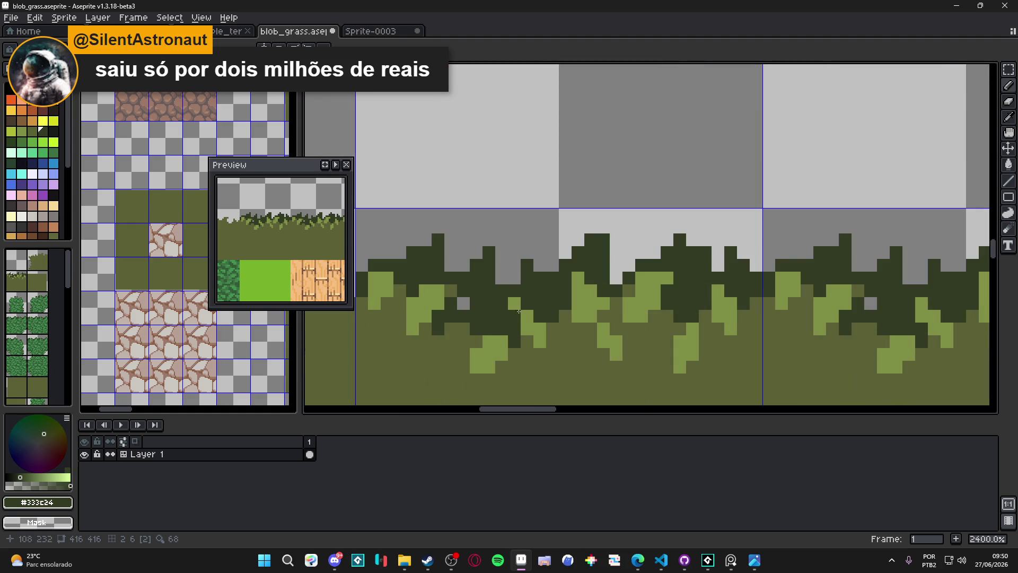
pyautogui.scroll(-2, 543, 314)
pyautogui.moveTo(543, 314); pyautogui.dragTo(557, 275)
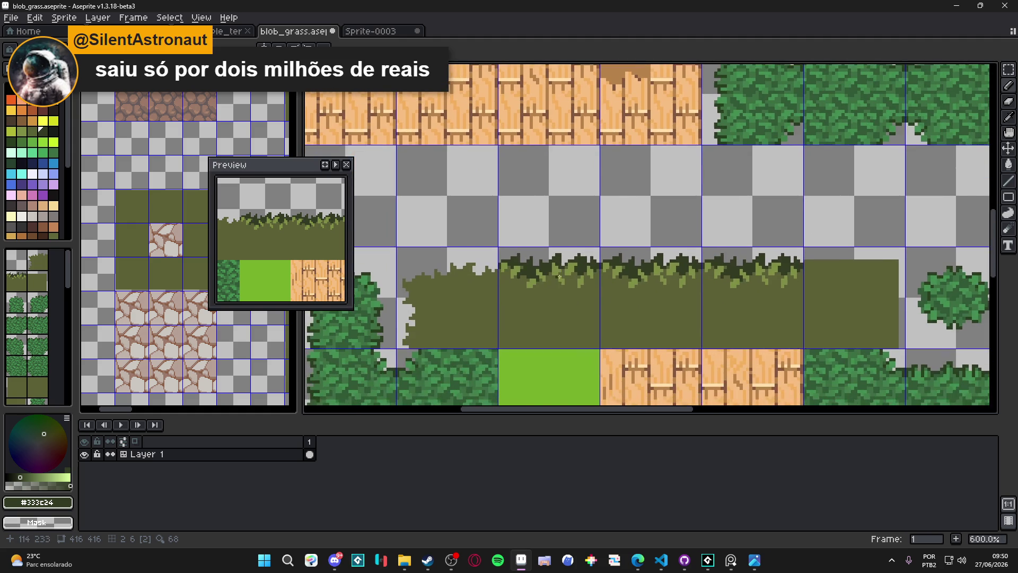
pyautogui.scroll(-2, 583, 291)
pyautogui.scroll(5, 573, 283)
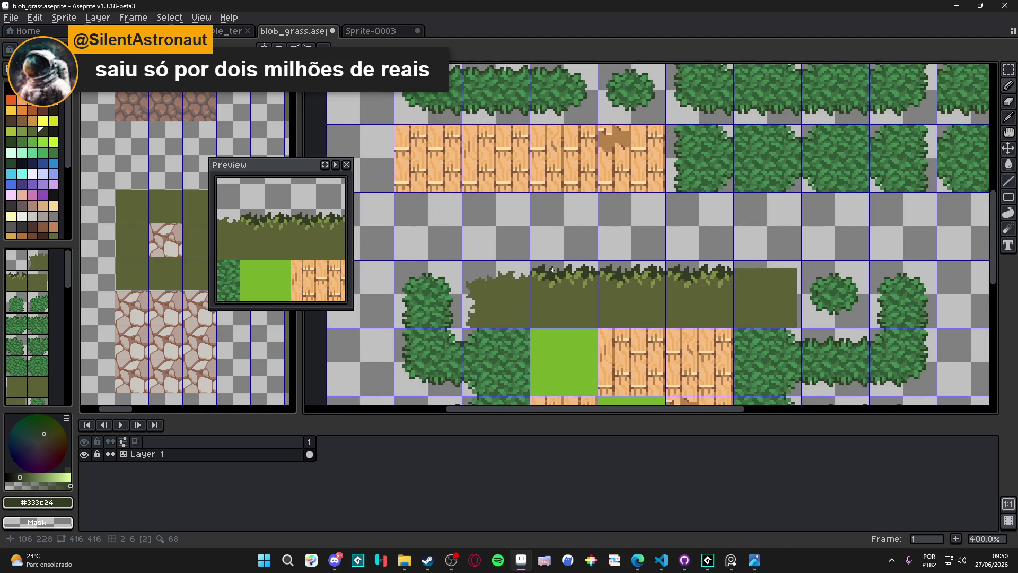
# Pick the light olive blade green back and save blob_grass.aseprite
pyautogui.keyDown('alt'); pyautogui.click(595, 291); pyautogui.keyUp('alt')
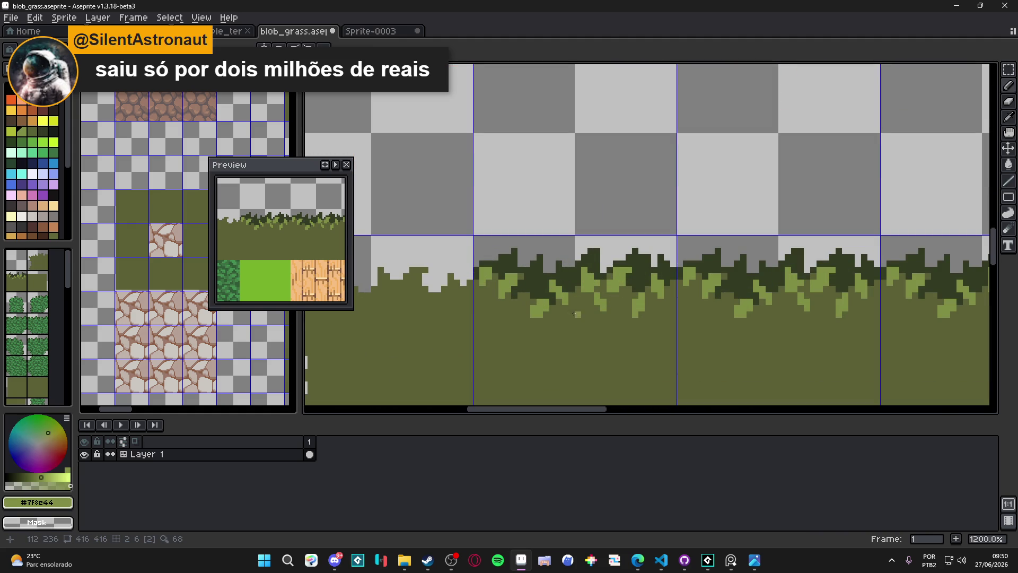
pyautogui.moveTo(581, 301); pyautogui.dragTo(579, 299)
pyautogui.hotkey('ctrl', 's')
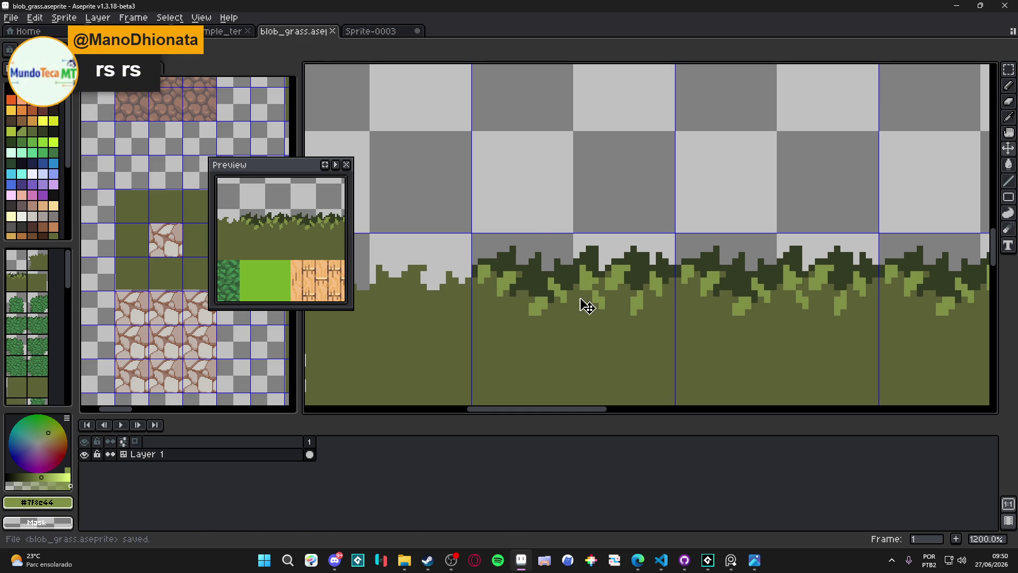
pyautogui.scroll(-4, 588, 302)
pyautogui.scroll(-3, 693, 285)
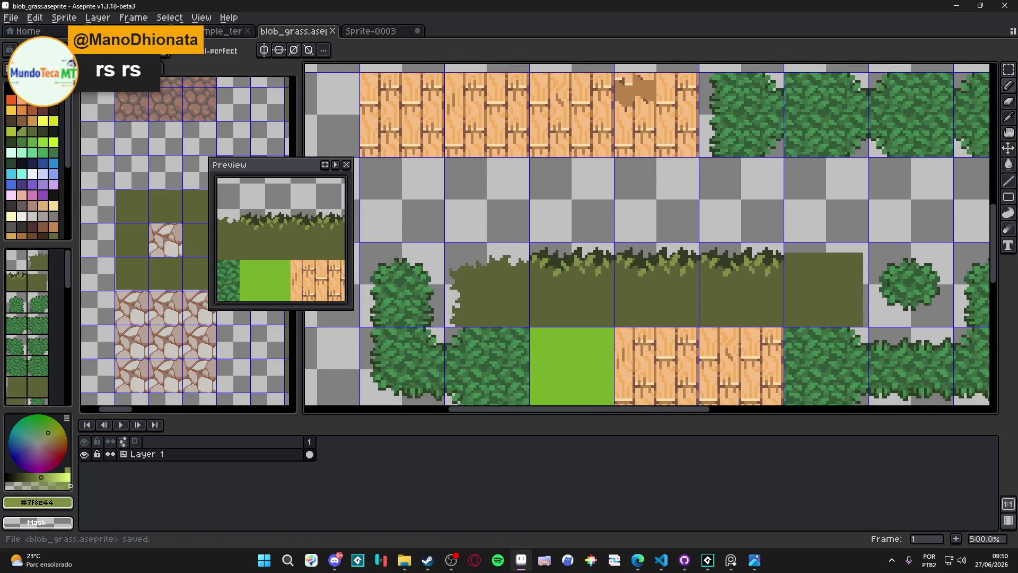
pyautogui.scroll(-2, 608, 256)
pyautogui.scroll(2, 607, 258)
pyautogui.scroll(4, 608, 260)
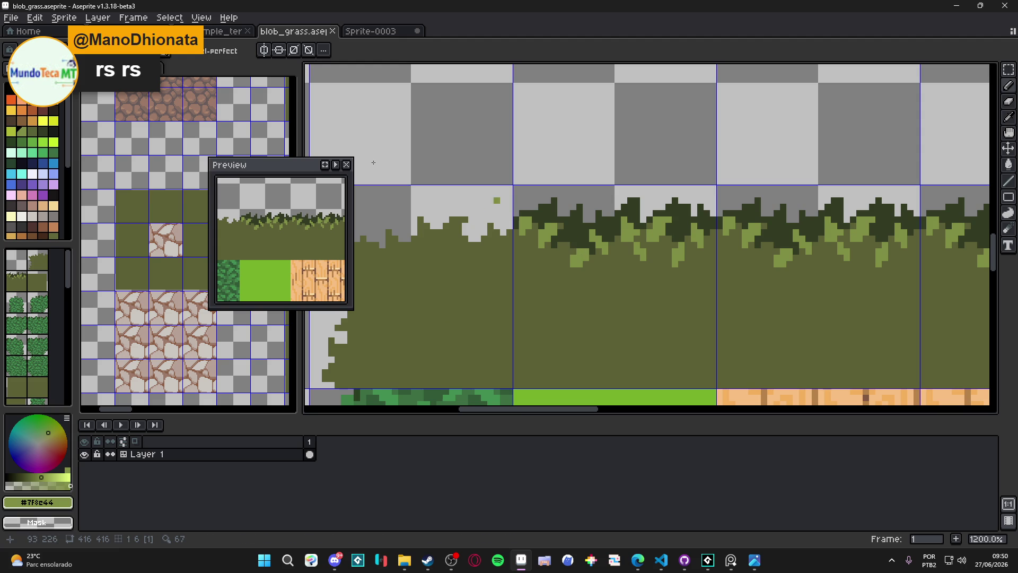
pyautogui.hotkey('alt', 'Tab')
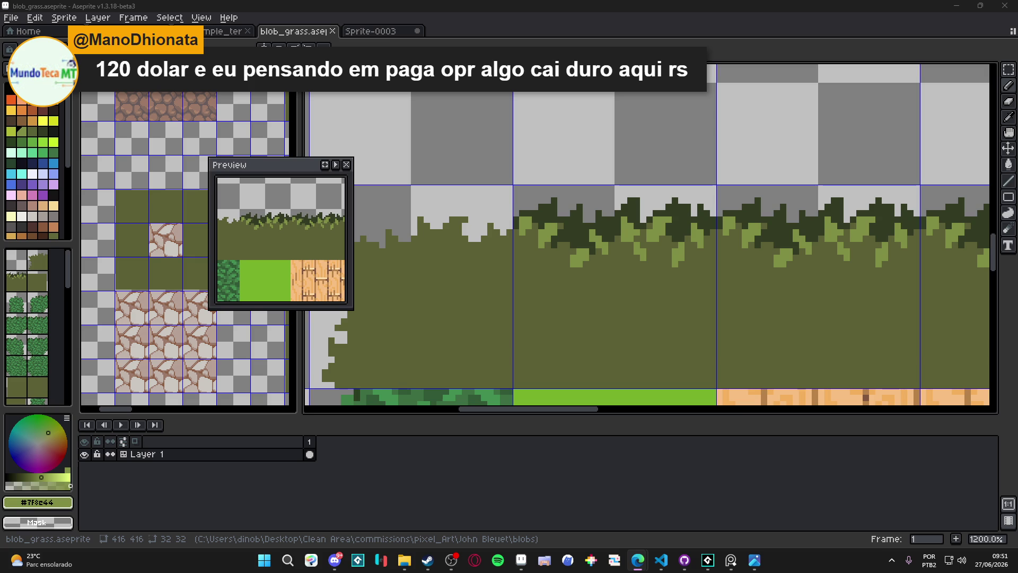
pyautogui.scroll(1, 614, 243)
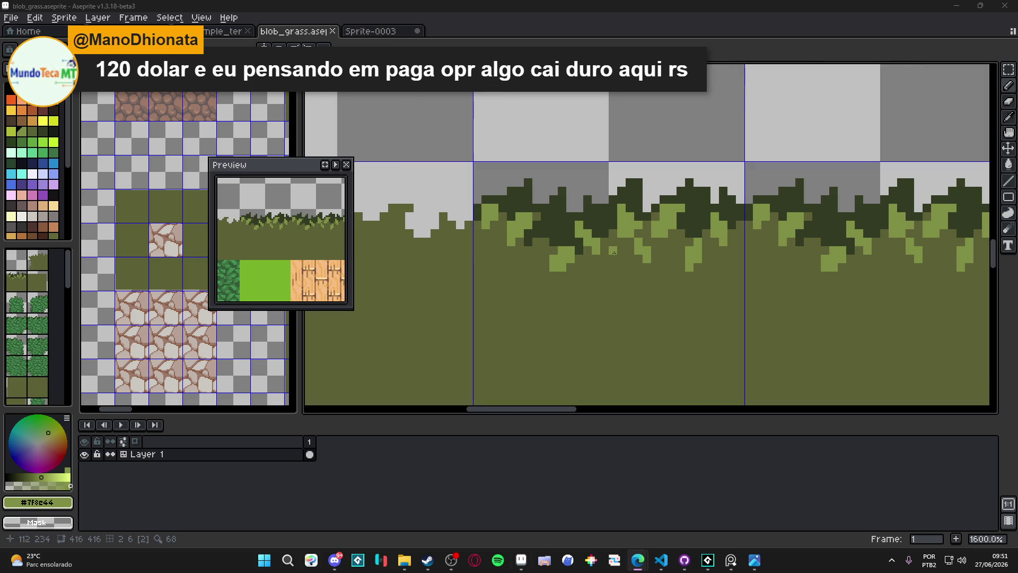
# Sample the olive base, light blade and dark outline greens, ending on the light olive blade green
pyautogui.keyDown('alt'); pyautogui.click(614, 244); pyautogui.keyUp('alt')
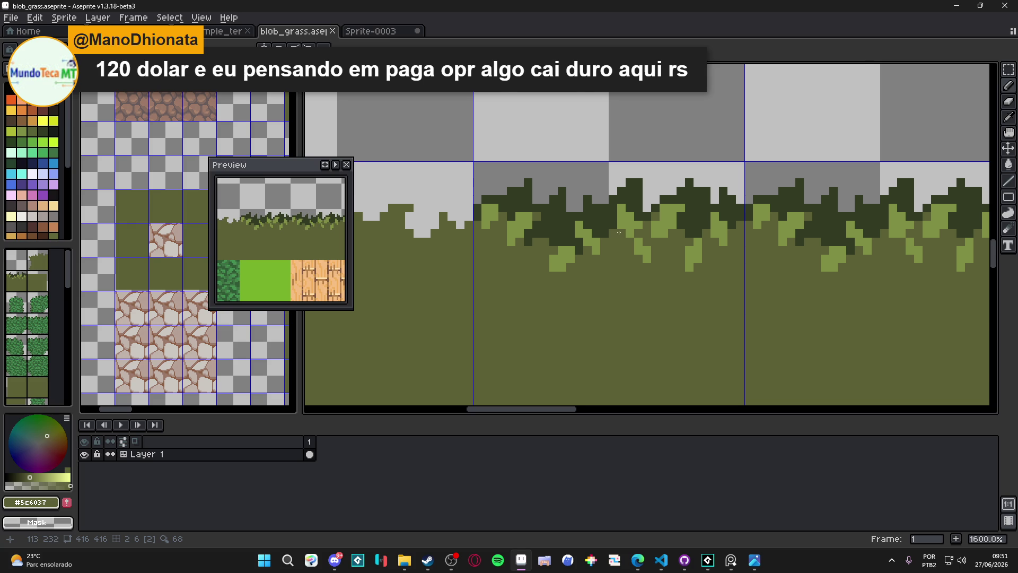
pyautogui.scroll(-4, 619, 232)
pyautogui.scroll(4, 618, 232)
pyautogui.keyDown('alt'); pyautogui.click(618, 234); pyautogui.keyUp('alt')
pyautogui.scroll(-4, 613, 273)
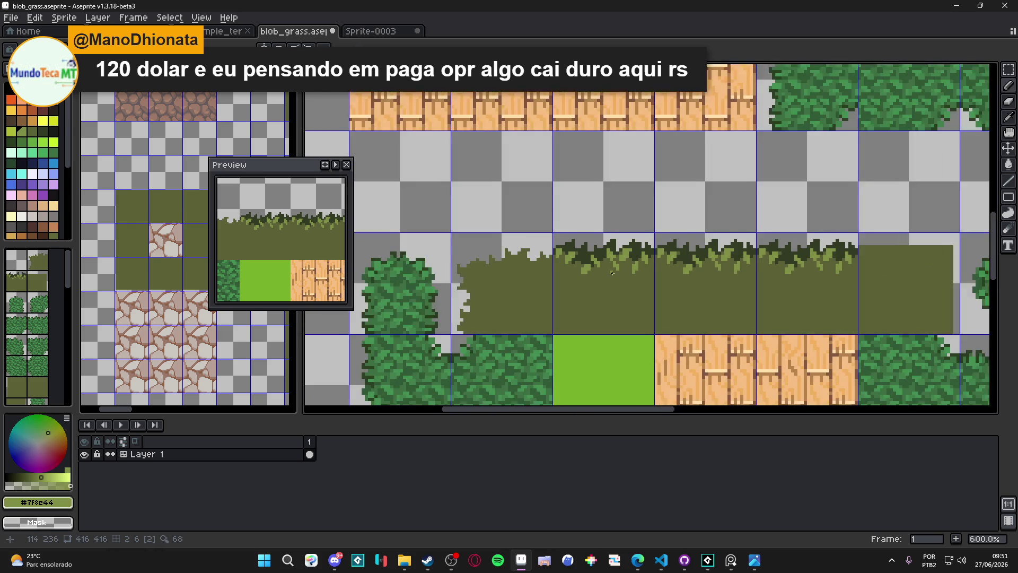
pyautogui.scroll(3, 581, 238)
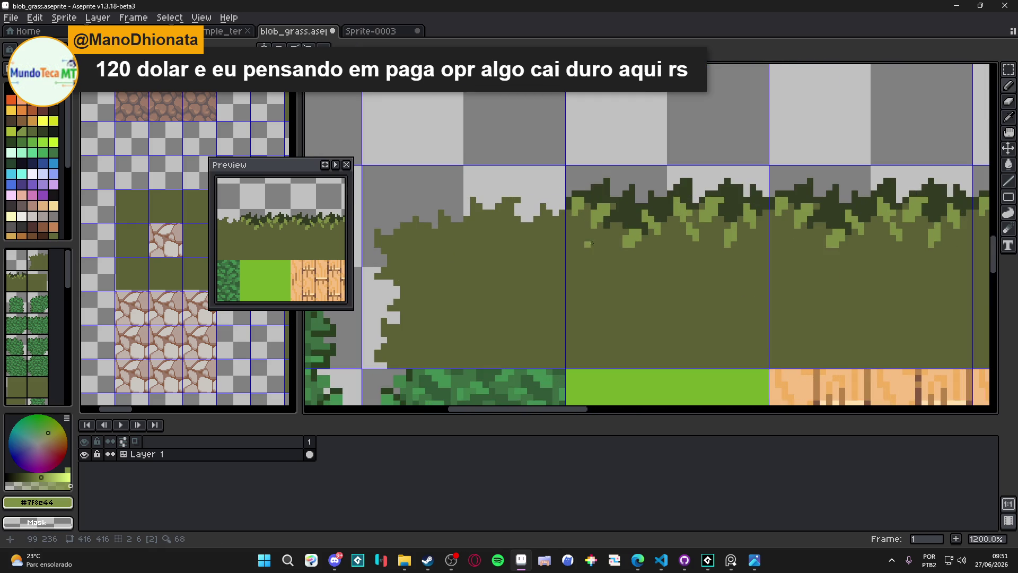
pyautogui.scroll(-5, 589, 244)
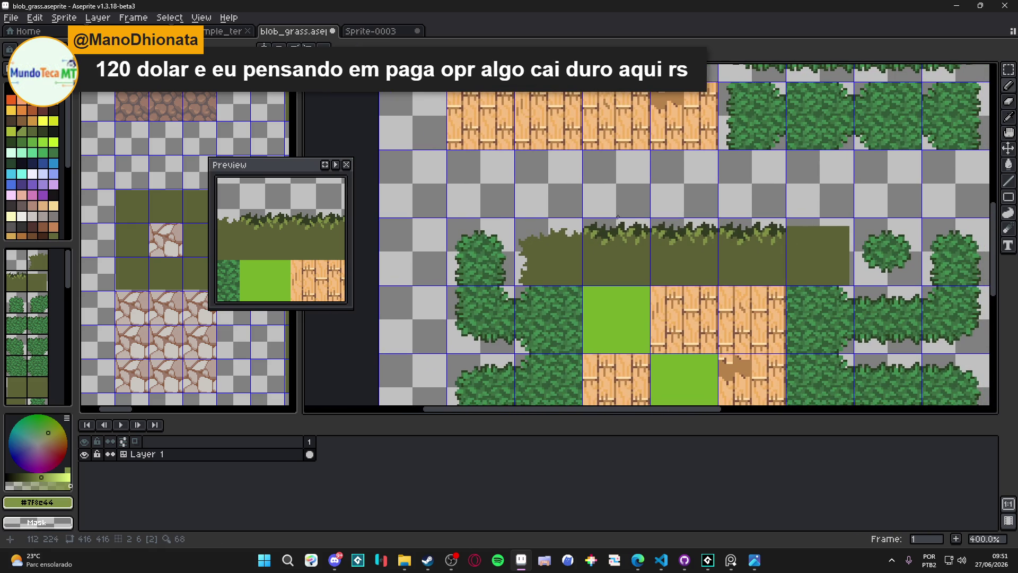
pyautogui.scroll(3, 616, 218)
pyautogui.keyDown('alt'); pyautogui.click(596, 246); pyautogui.keyUp('alt')
pyautogui.scroll(-4, 599, 238)
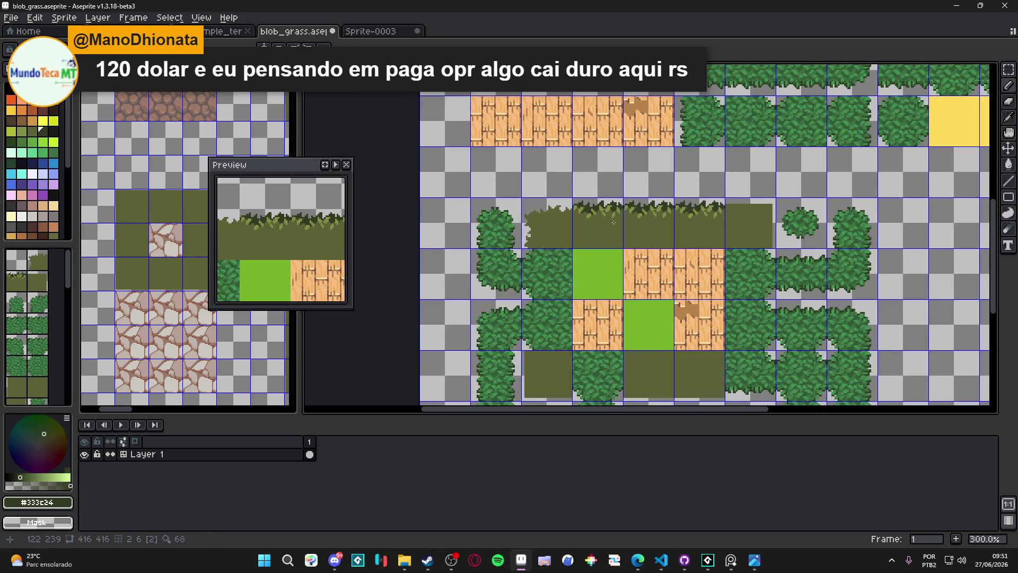
pyautogui.scroll(6, 614, 223)
pyautogui.press('x')
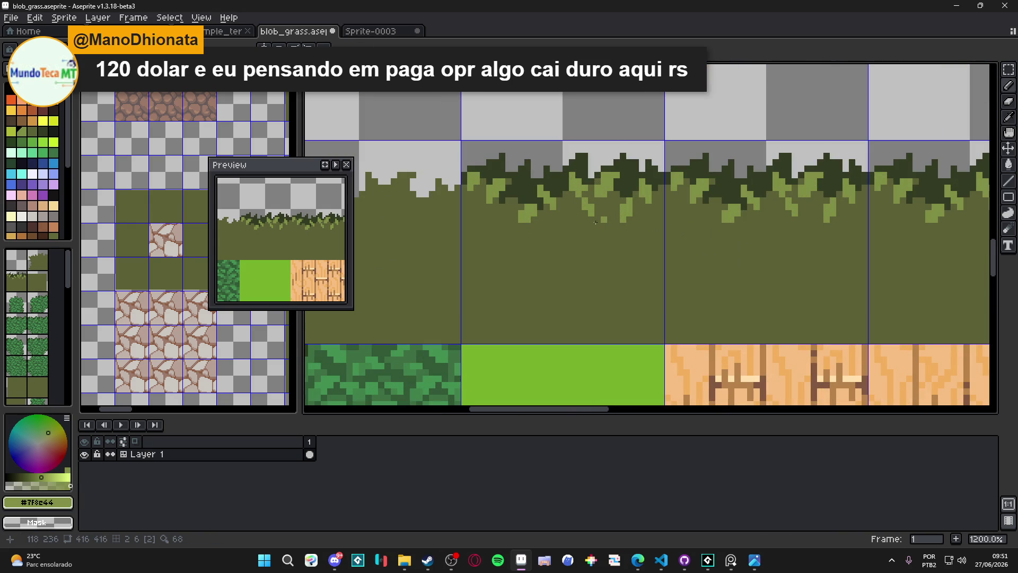
pyautogui.scroll(1, 535, 205)
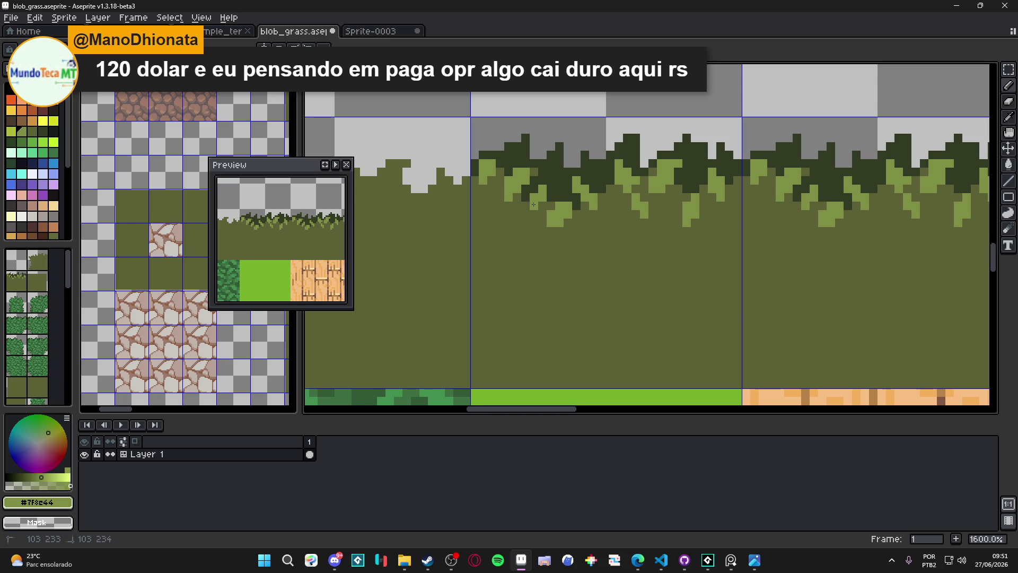
pyautogui.scroll(-1, 537, 212)
pyautogui.scroll(-4, 537, 214)
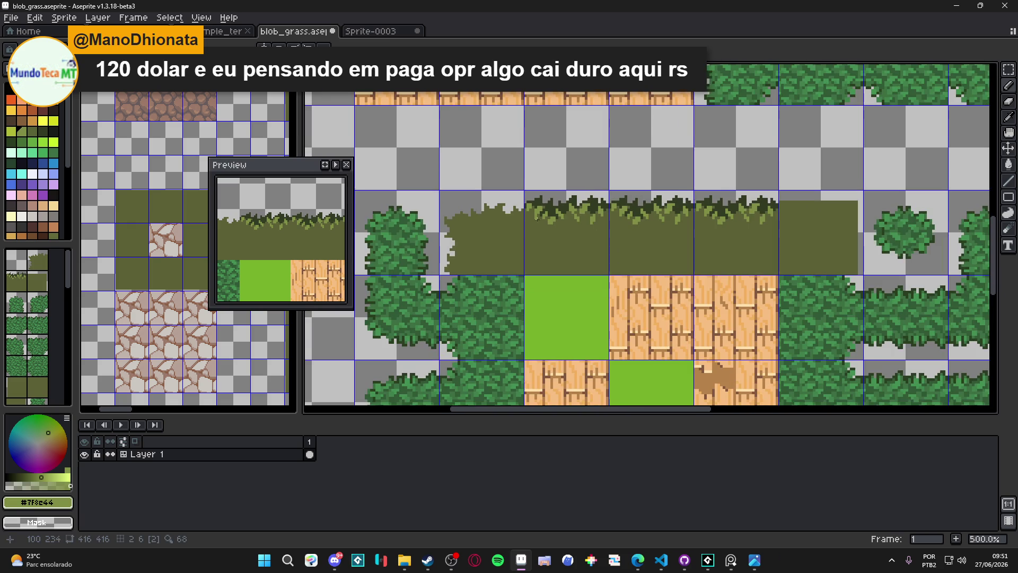
pyautogui.scroll(5, 521, 217)
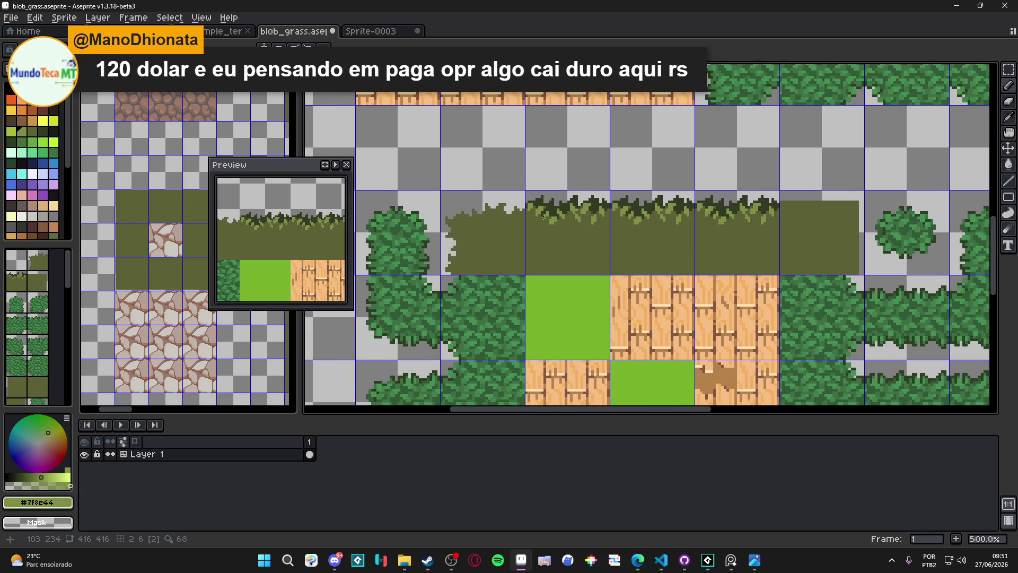
# Paint a few light-green blade pixels along the jagged grass top, undoing one stray pixel
pyautogui.click(524, 215)
pyautogui.click(533, 215)
pyautogui.click(532, 206)
pyautogui.hotkey('ctrl', 'z')
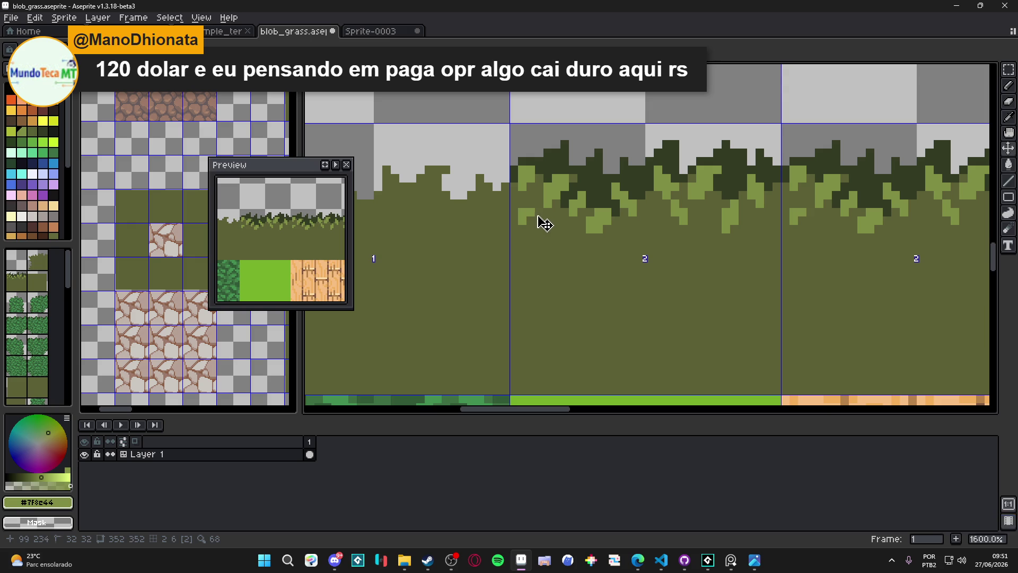
pyautogui.click(522, 208)
pyautogui.click(522, 205)
pyautogui.scroll(-4, 545, 238)
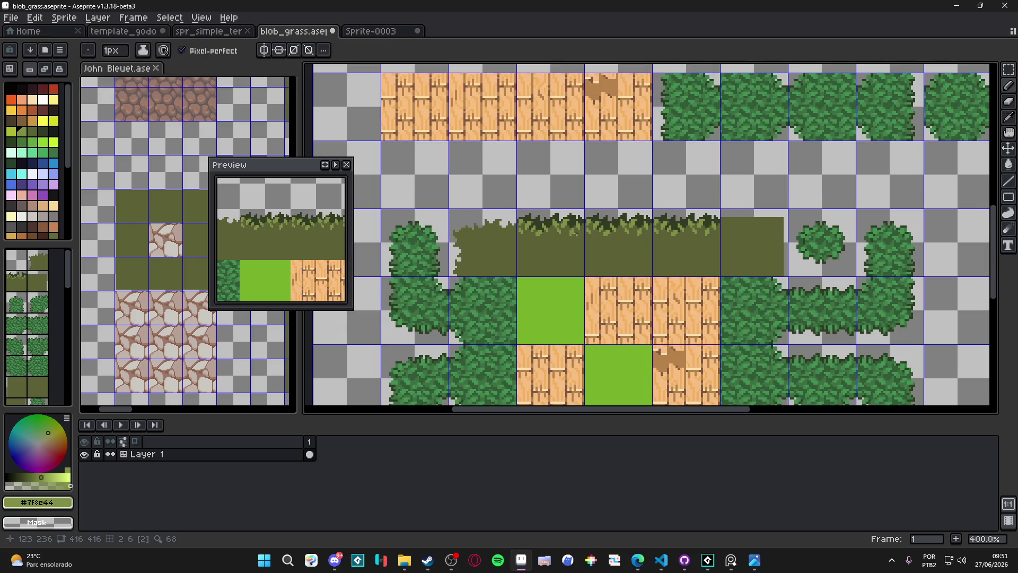
pyautogui.scroll(4, 575, 235)
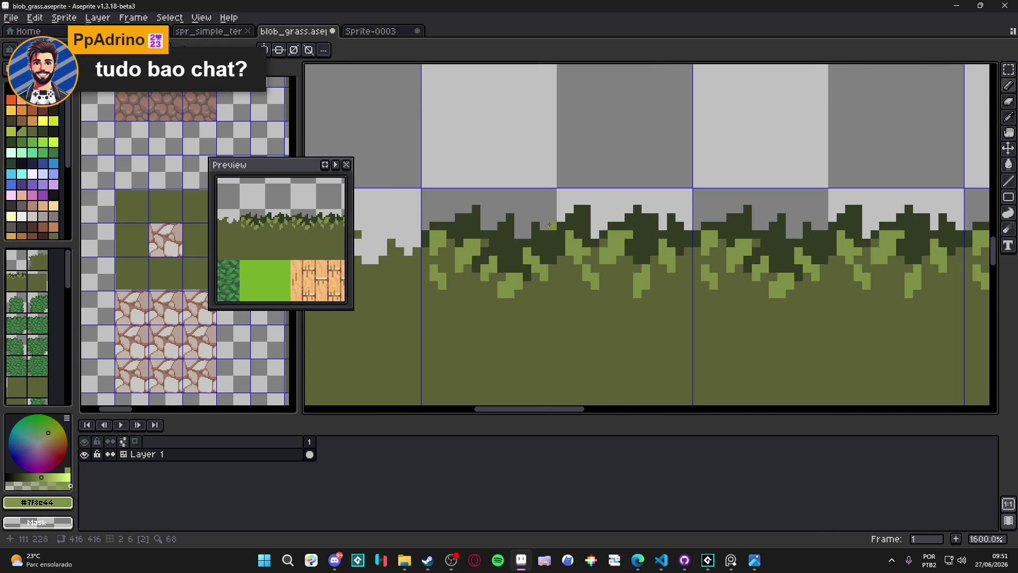
# Switch back to the Pencil and pick up the dark green #333c24 from the tile
pyautogui.press('b')
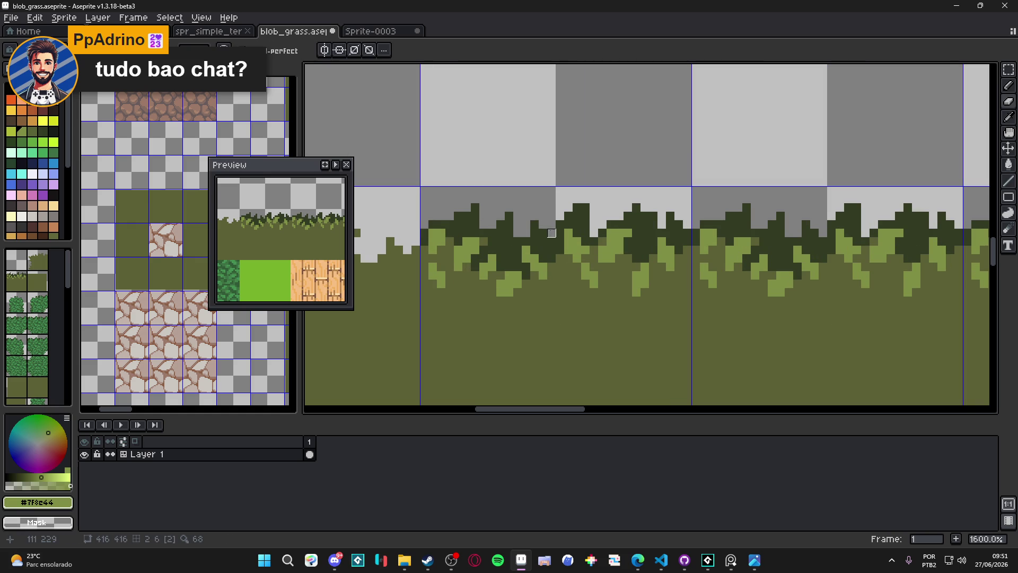
pyautogui.scroll(-2, 560, 224)
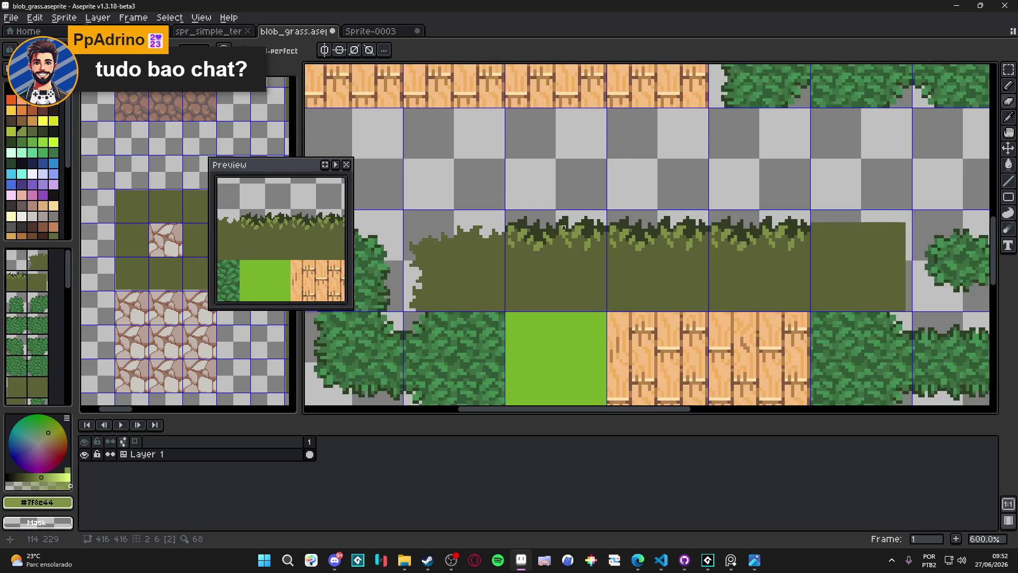
pyautogui.scroll(2, 552, 215)
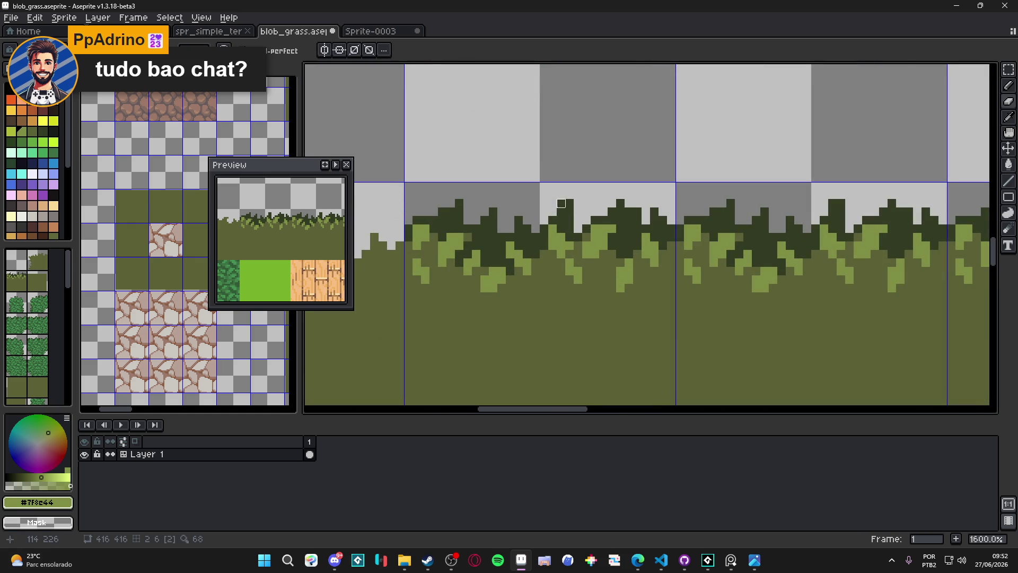
pyautogui.scroll(-4, 562, 203)
pyautogui.scroll(3, 570, 212)
pyautogui.keyDown('alt'); pyautogui.click(574, 214); pyautogui.keyUp('alt')
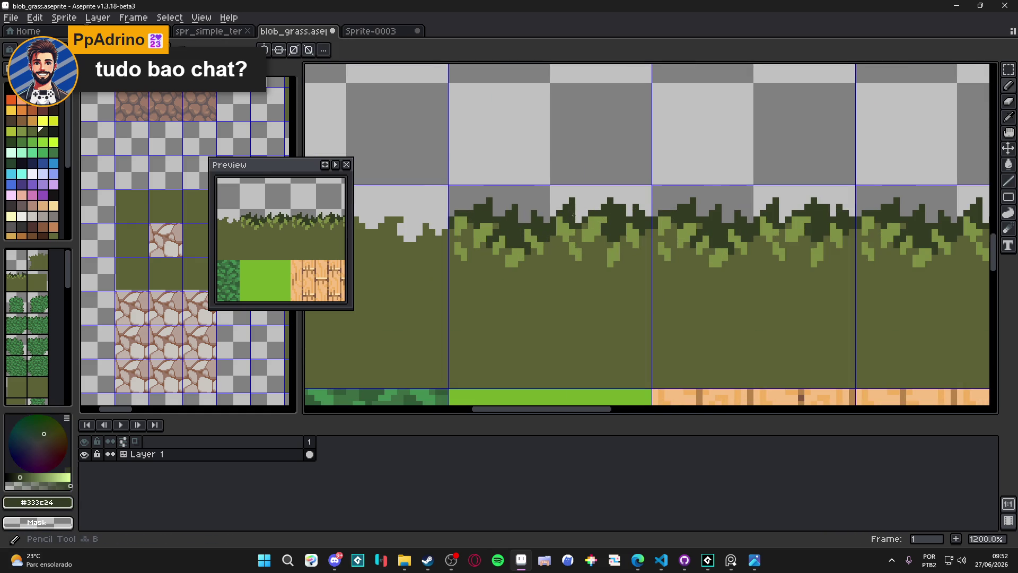
# Save blob_grass.aseprite and begin darkening a pixel on the grass edge
pyautogui.scroll(-3, 578, 223)
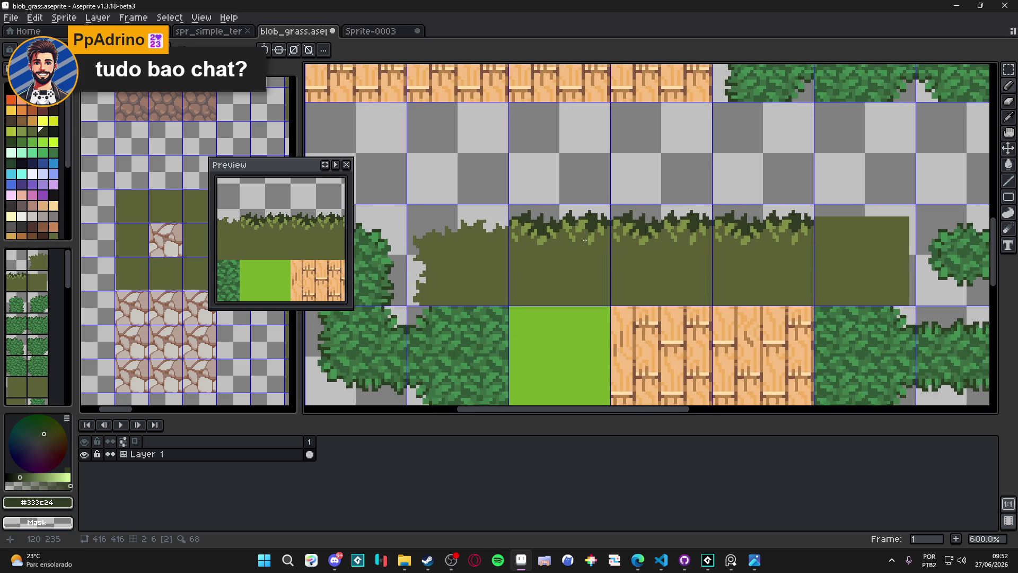
pyautogui.scroll(-3, 580, 237)
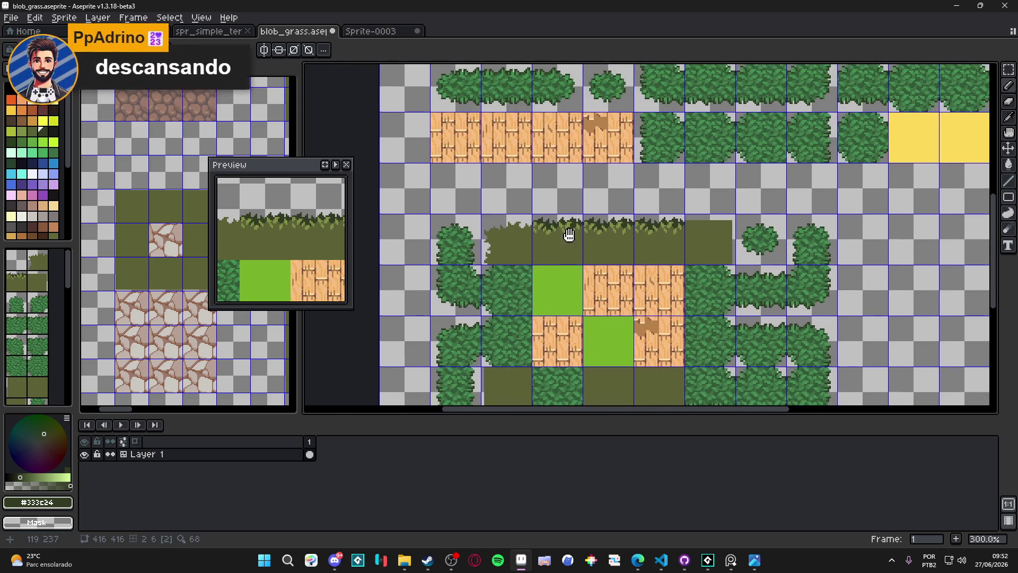
pyautogui.scroll(8, 572, 236)
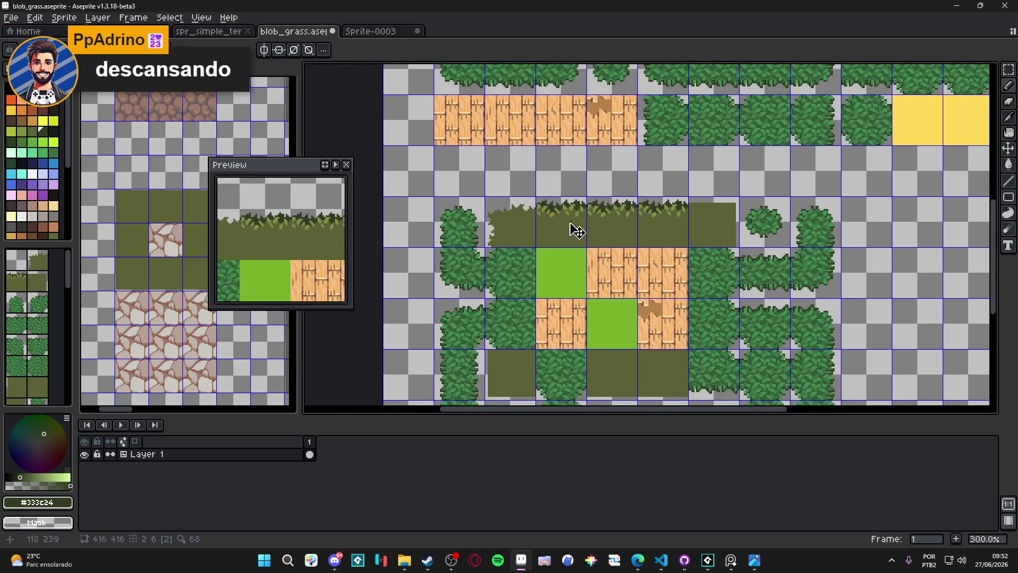
pyautogui.hotkey('ctrl', 's')
pyautogui.click(576, 172)
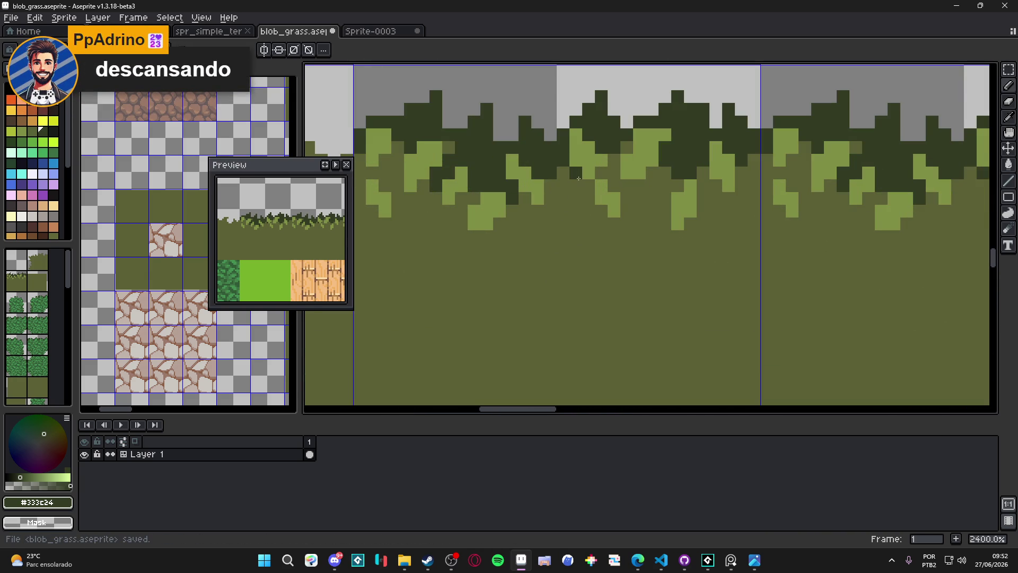
# Darken several grass-edge and below-blade pixels with dark green #333c24
pyautogui.click(627, 148)
pyautogui.click(652, 173)
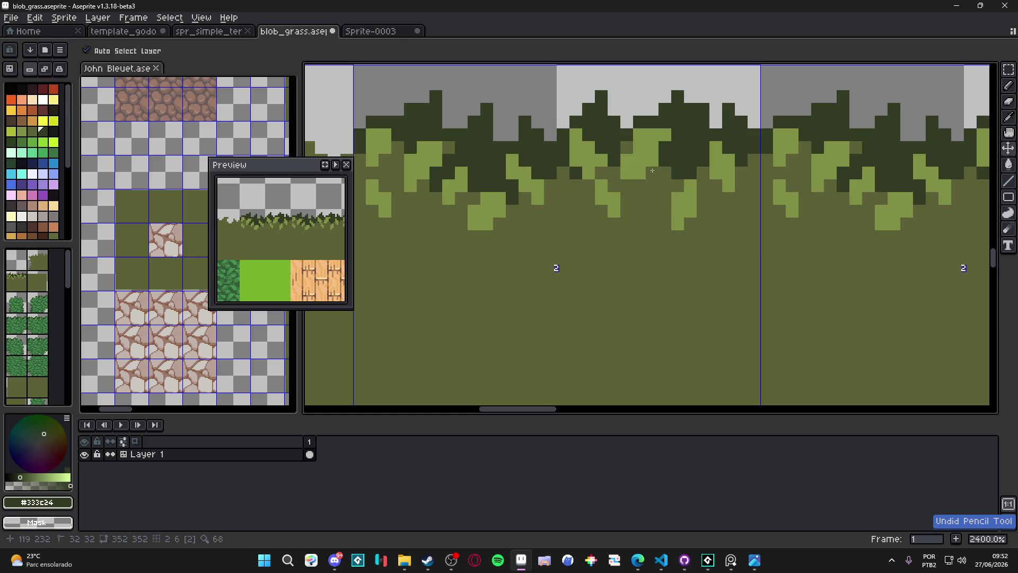
pyautogui.click(672, 191)
pyautogui.click(665, 197)
pyautogui.click(665, 210)
pyautogui.click(703, 173)
pyautogui.click(704, 198)
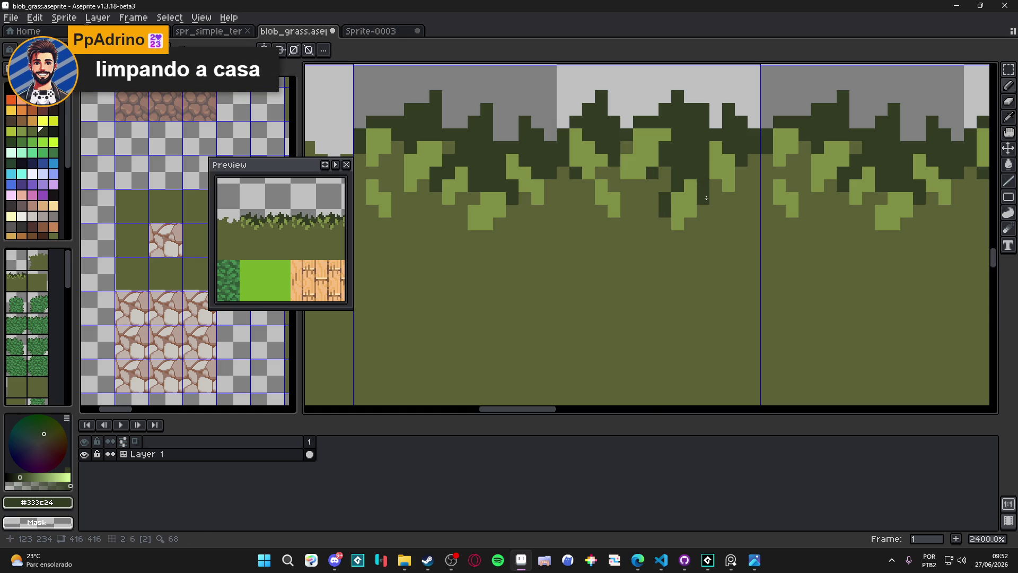
pyautogui.scroll(-5, 646, 221)
pyautogui.scroll(4, 631, 208)
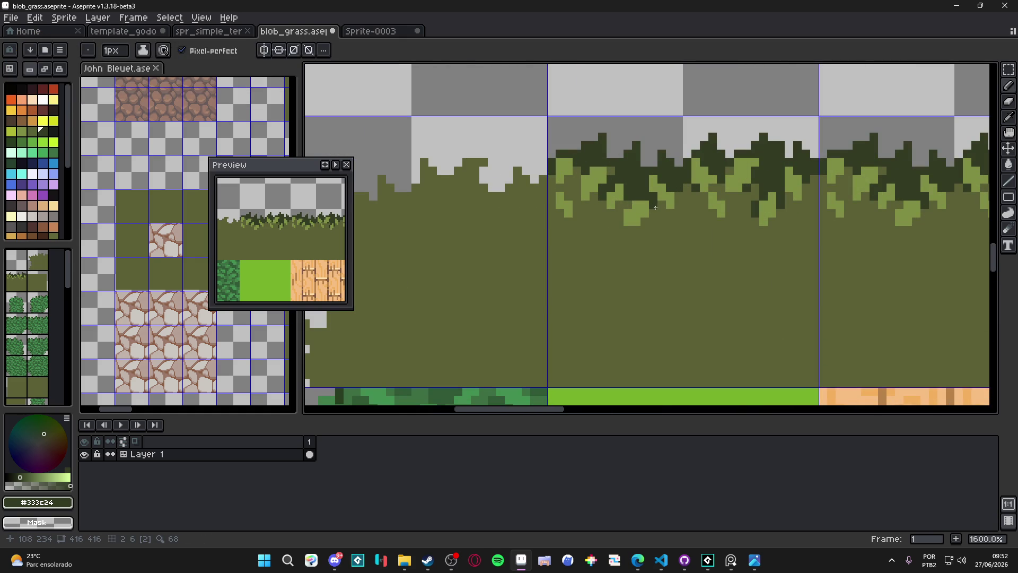
pyautogui.click(645, 221)
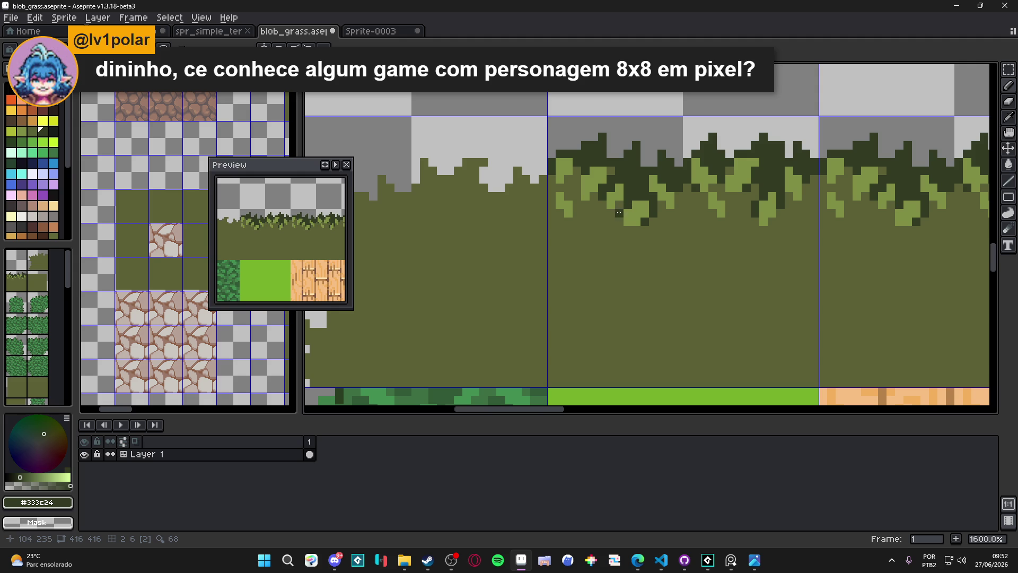
pyautogui.click(619, 214)
# Try a short dark stroke on a light-green blade, undo it, and switch to the Steam store
pyautogui.moveTo(622, 219); pyautogui.dragTo(604, 215)
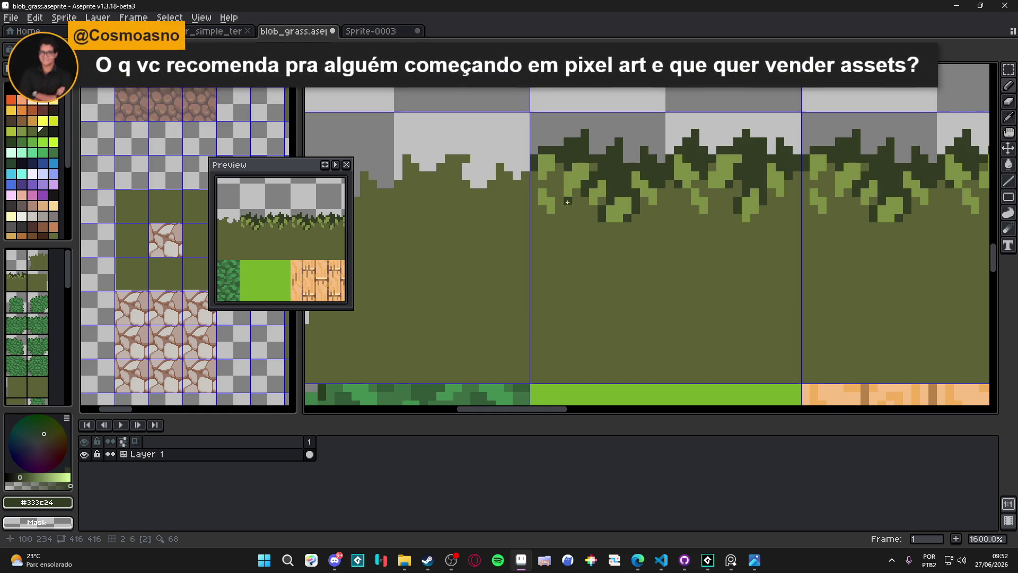
pyautogui.moveTo(560, 172); pyautogui.dragTo(560, 195)
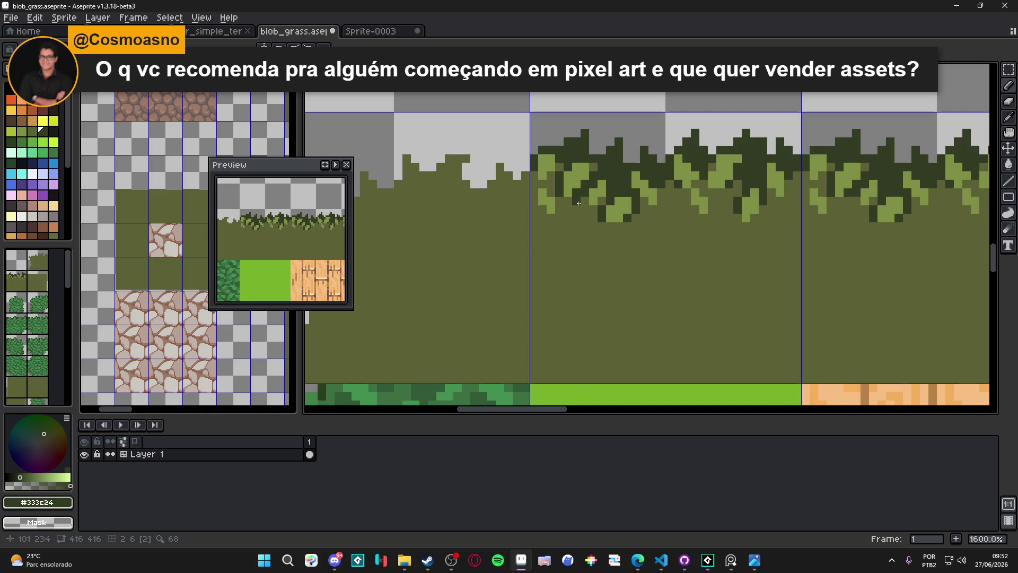
pyautogui.hotkey('ctrl', 'z')
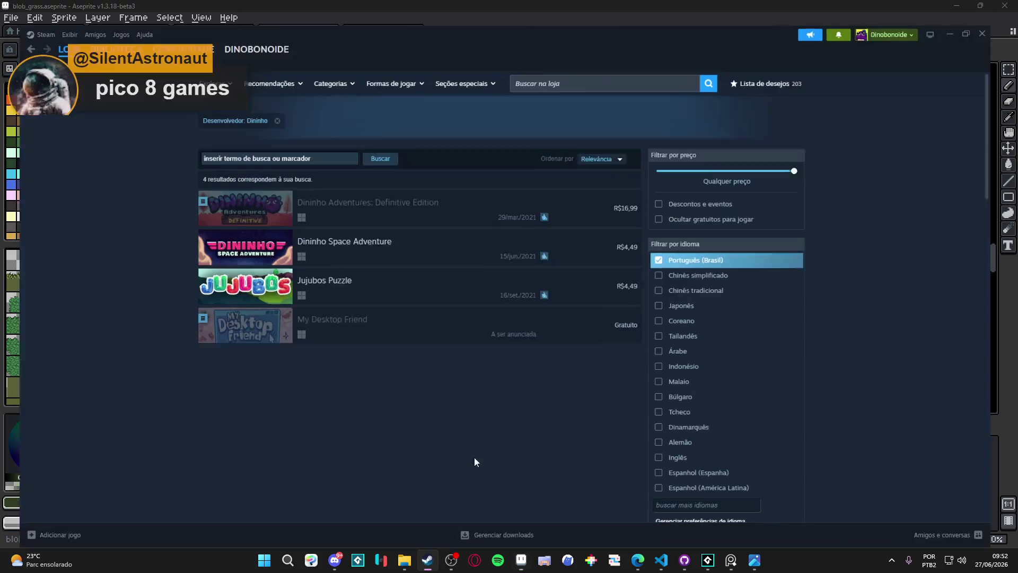
pyautogui.hotkey('alt', 'Tab')
pyautogui.click(584, 62)
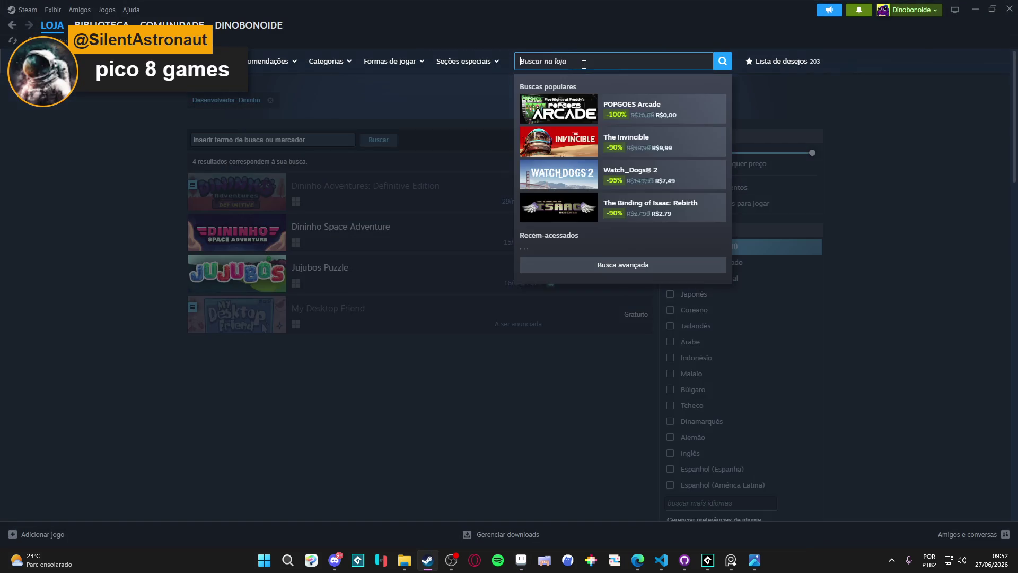
# Search the Steam store for 'micro mages', open its page and view a screenshot full size
pyautogui.write('microvolts')
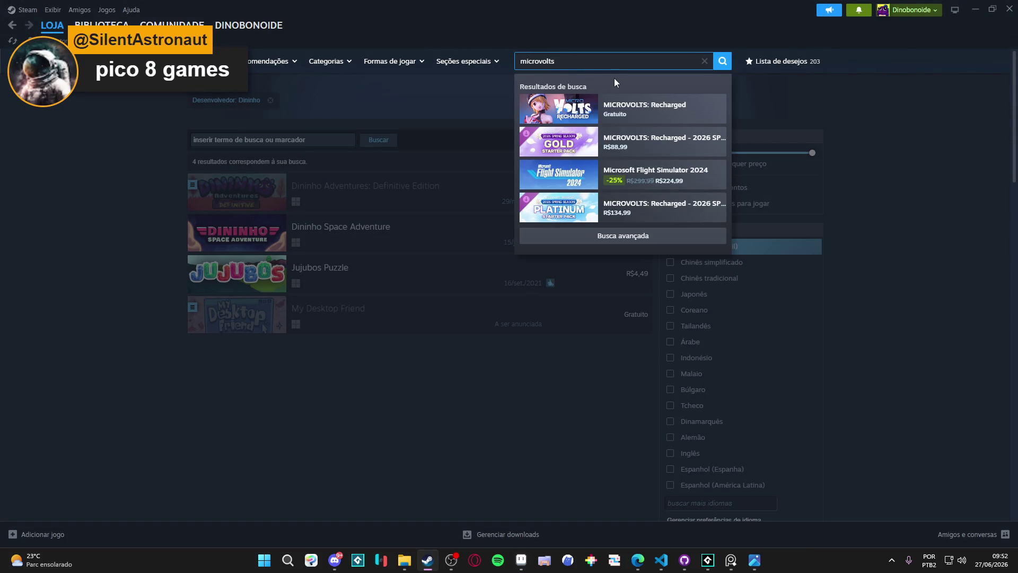
pyautogui.hotkey('ctrl', 'a')
pyautogui.press('BackSpace')
pyautogui.write('micro mage')
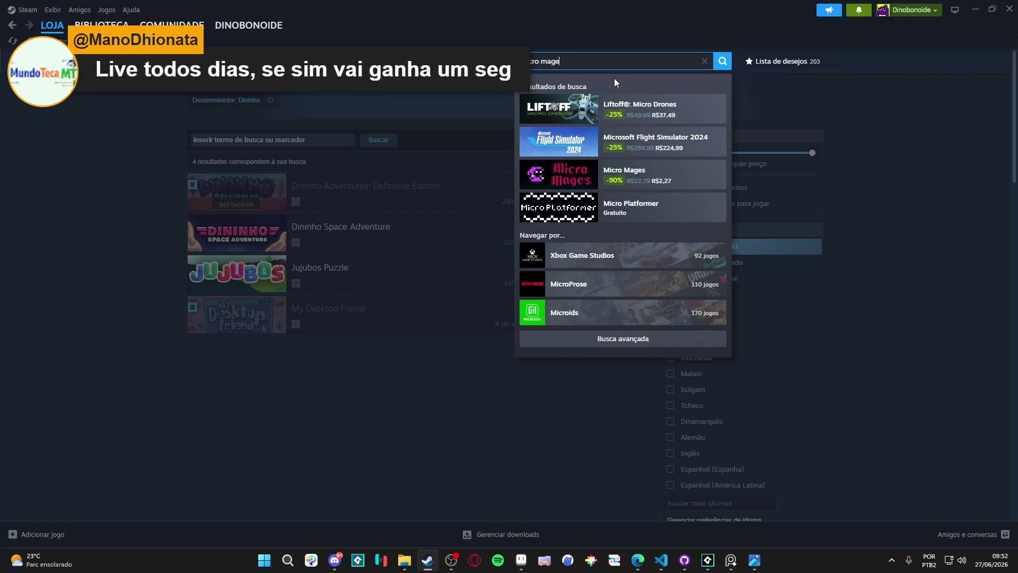
pyautogui.write('s')
pyautogui.click(673, 104)
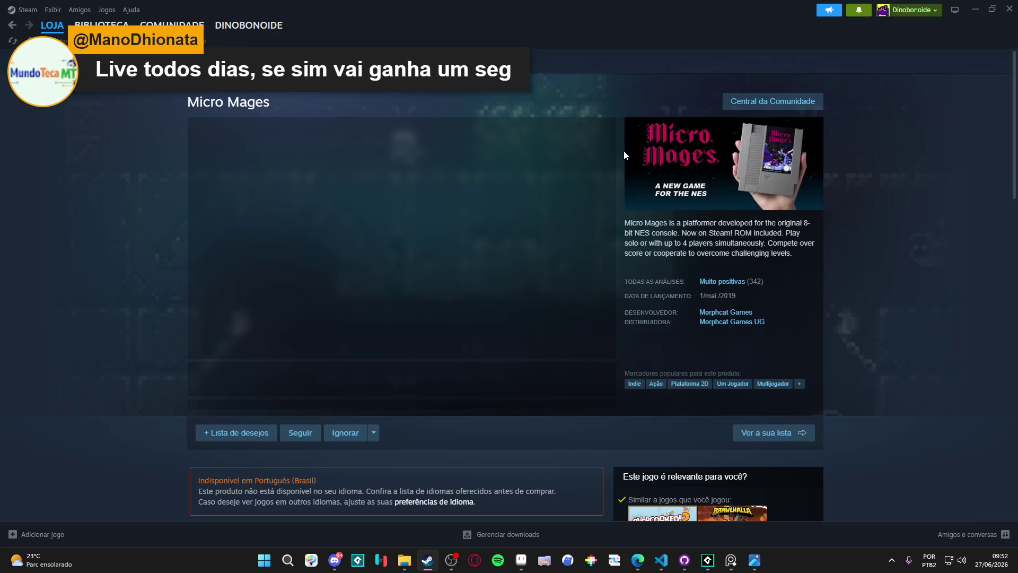
pyautogui.click(327, 307)
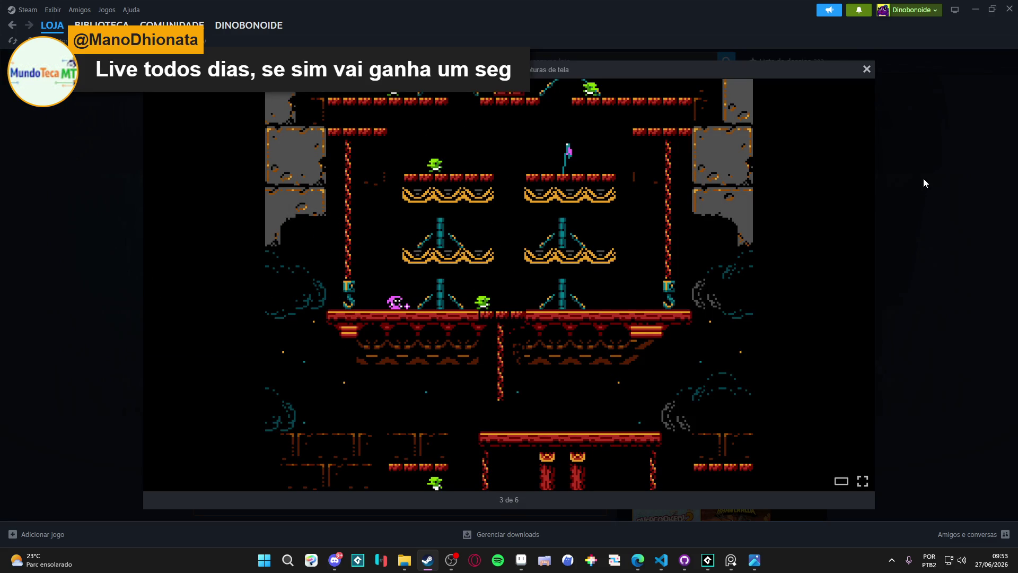
pyautogui.click(924, 183)
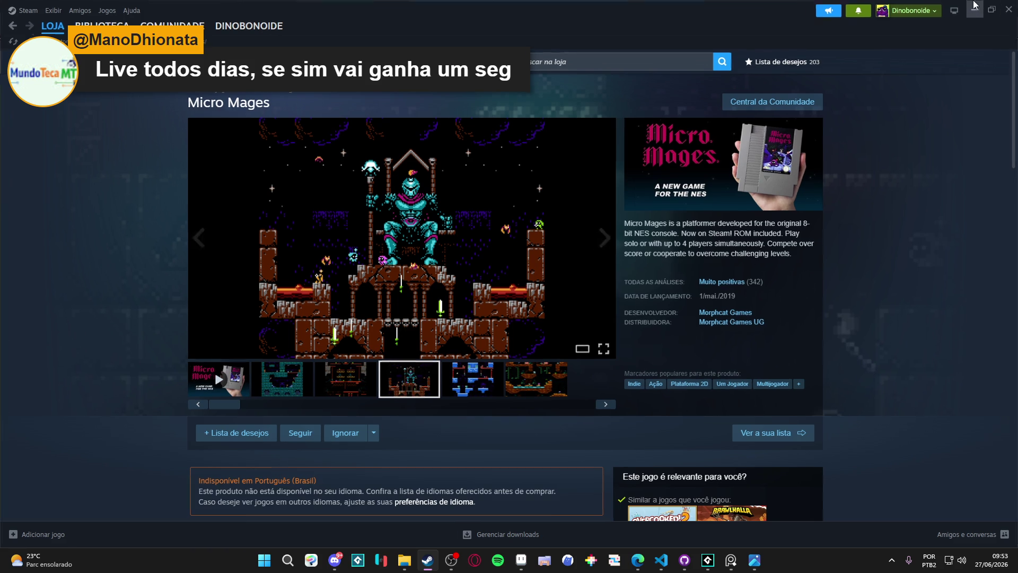
# Minimize Steam and save blob_grass.aseprite back in Aseprite
pyautogui.click(975, 6)
pyautogui.scroll(-3, 563, 236)
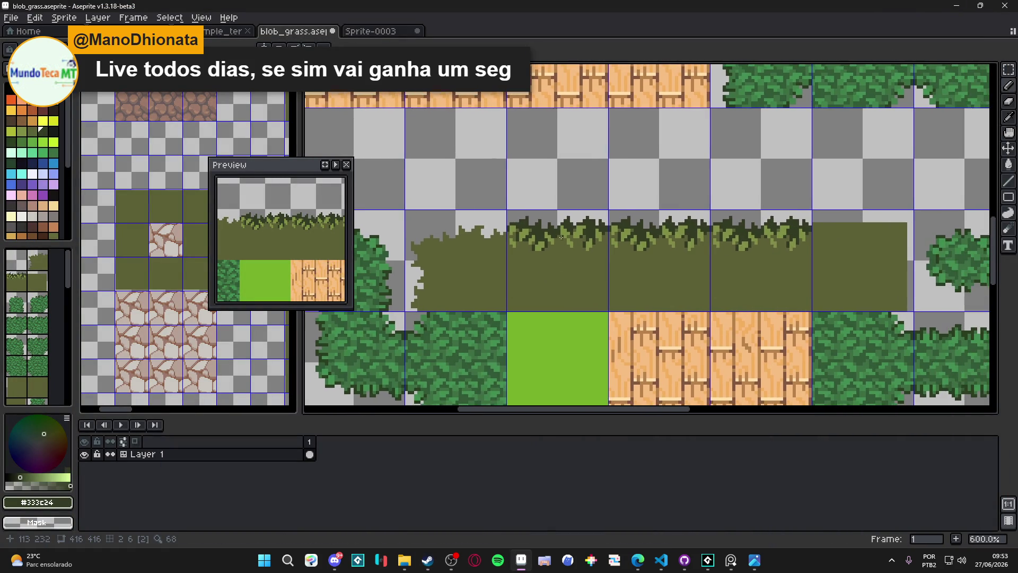
pyautogui.scroll(3, 561, 238)
pyautogui.hotkey('ctrl', 's')
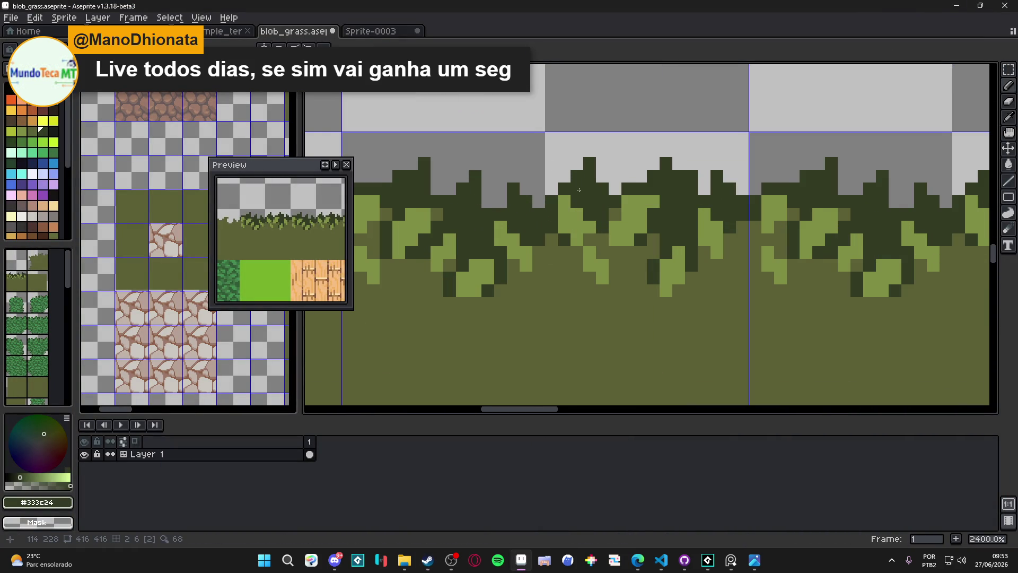
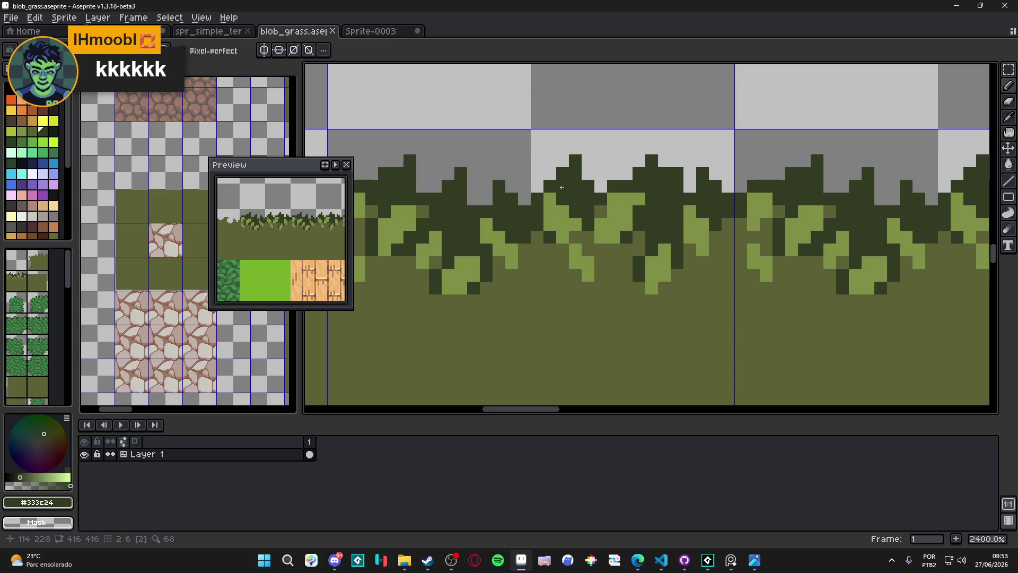
# Repaint a few grass tuft pixels in olive #5c6037
pyautogui.scroll(-5, 484, 235)
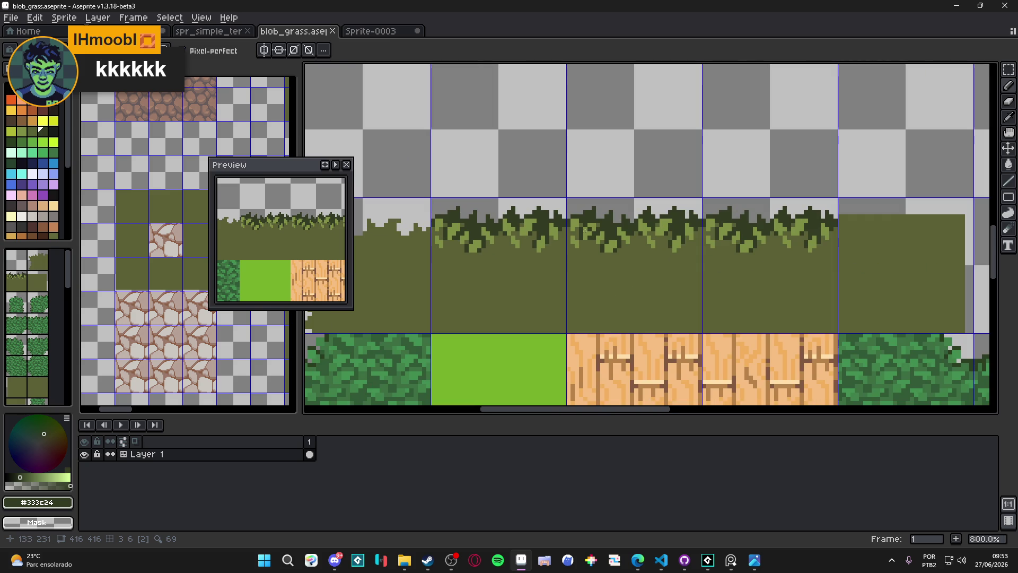
pyautogui.scroll(2, 590, 229)
pyautogui.keyDown('alt'); pyautogui.click(762, 261); pyautogui.keyUp('alt')
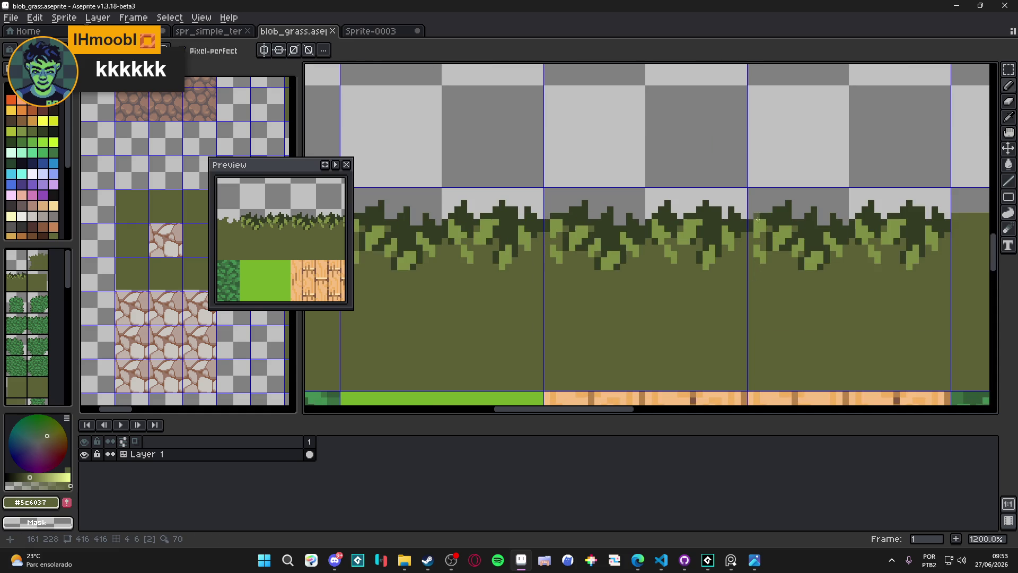
pyautogui.moveTo(757, 223); pyautogui.dragTo(756, 252)
# Pick the dark grass colour #333c24 and add a dark pixel to the tuft top
pyautogui.scroll(-2, 733, 287)
pyautogui.scroll(3, 721, 277)
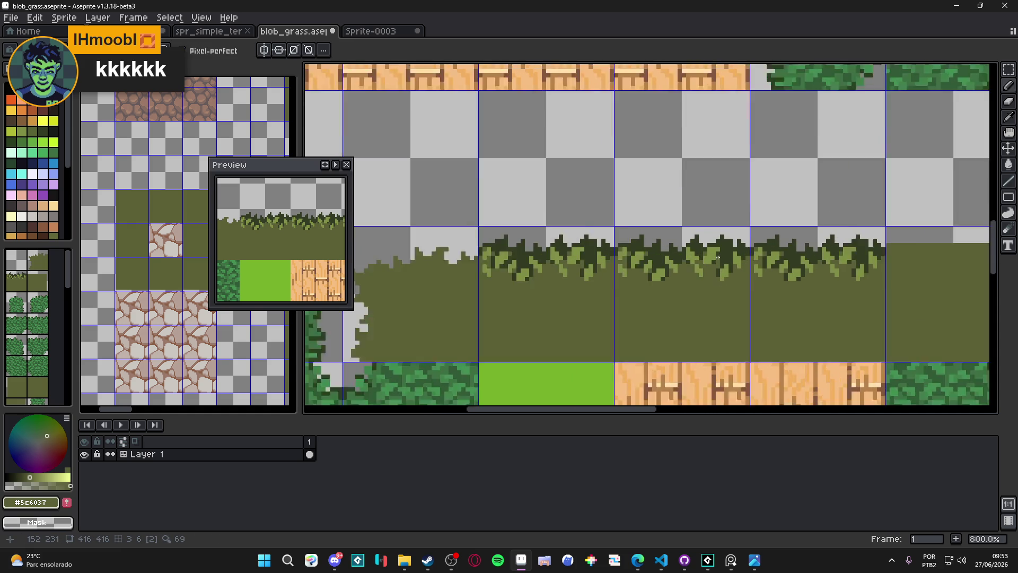
pyautogui.scroll(-2, 718, 290)
pyautogui.scroll(-3, 718, 289)
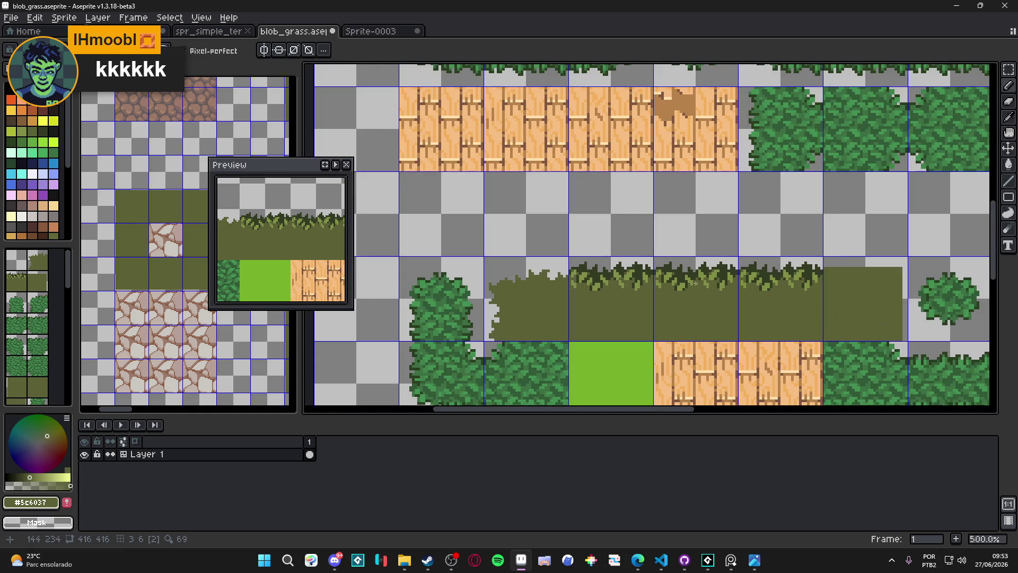
pyautogui.scroll(5, 673, 278)
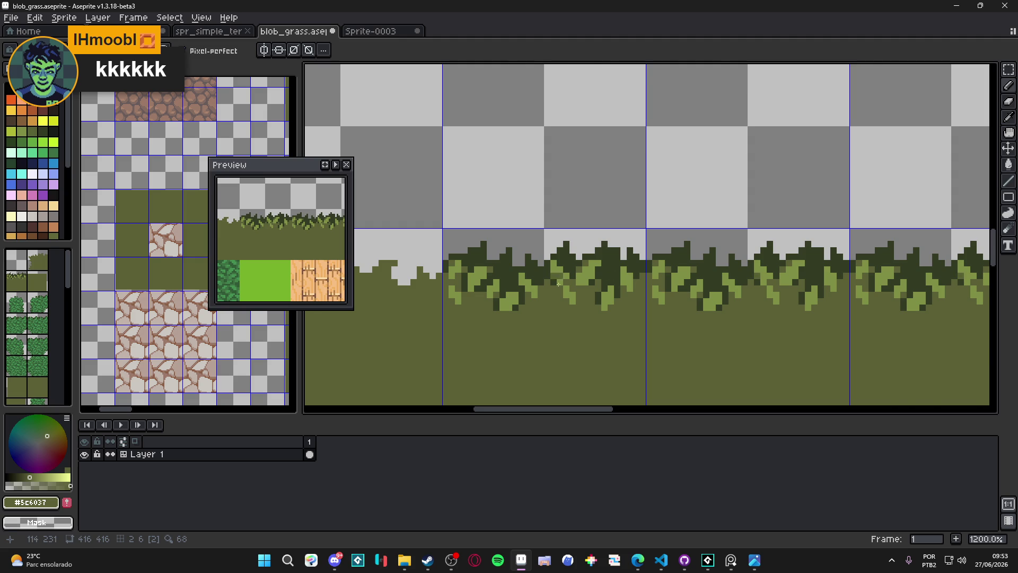
pyautogui.scroll(-2, 556, 278)
pyautogui.scroll(2, 583, 292)
pyautogui.press('alt')
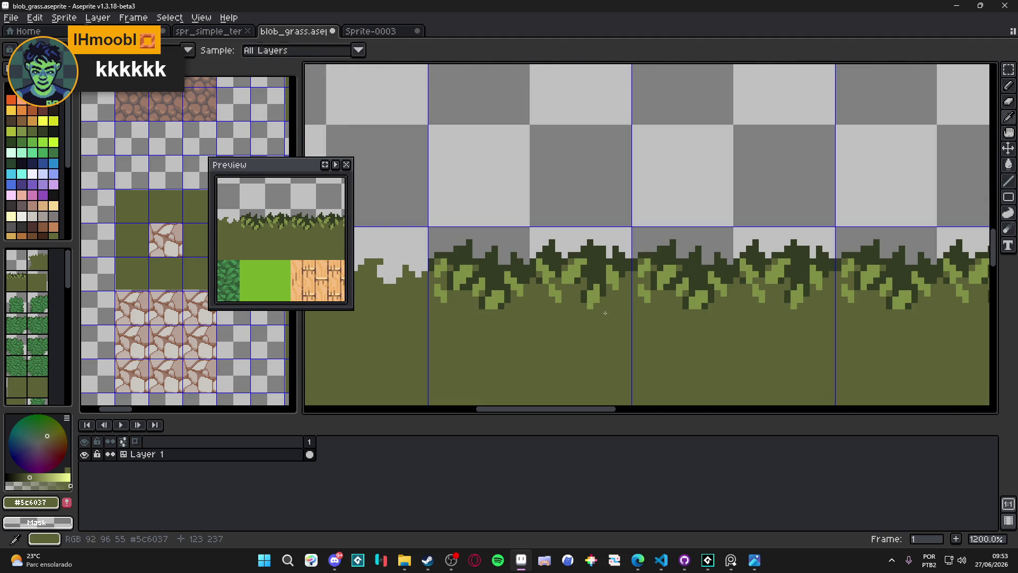
pyautogui.scroll(-4, 611, 302)
pyautogui.scroll(4, 677, 276)
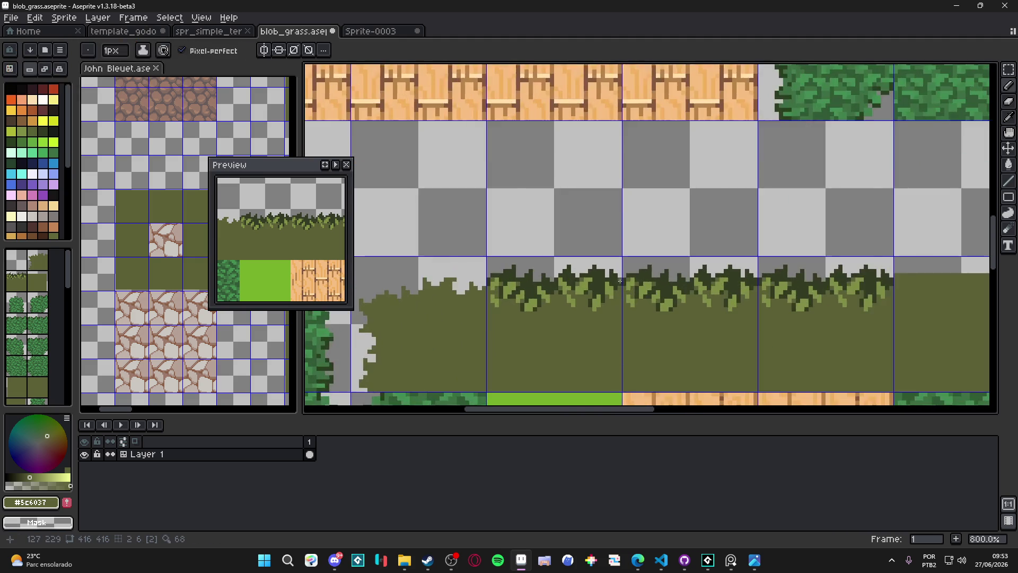
pyautogui.keyDown('alt'); pyautogui.click(627, 274); pyautogui.keyUp('alt')
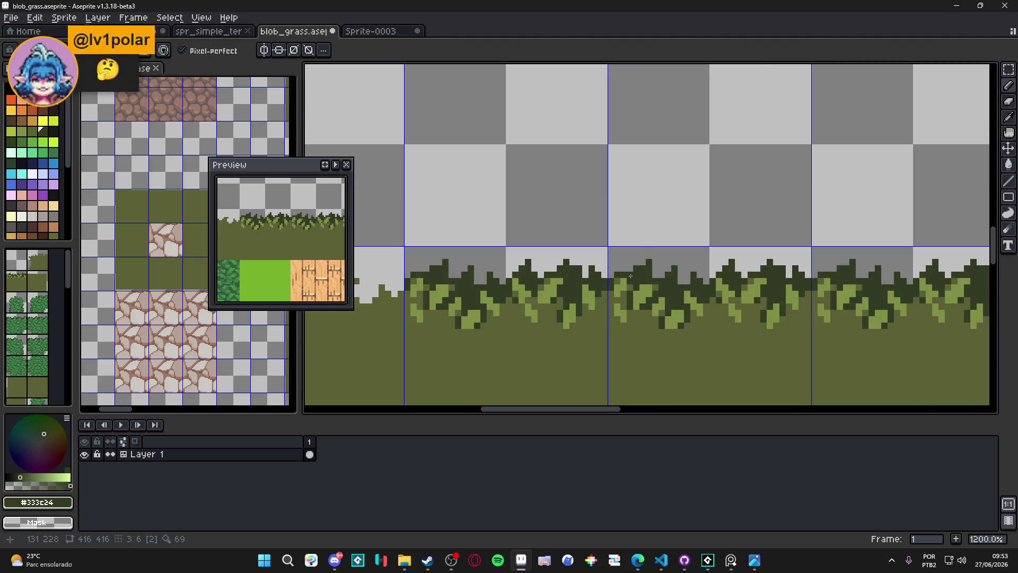
pyautogui.click(662, 269)
pyautogui.scroll(1, 663, 269)
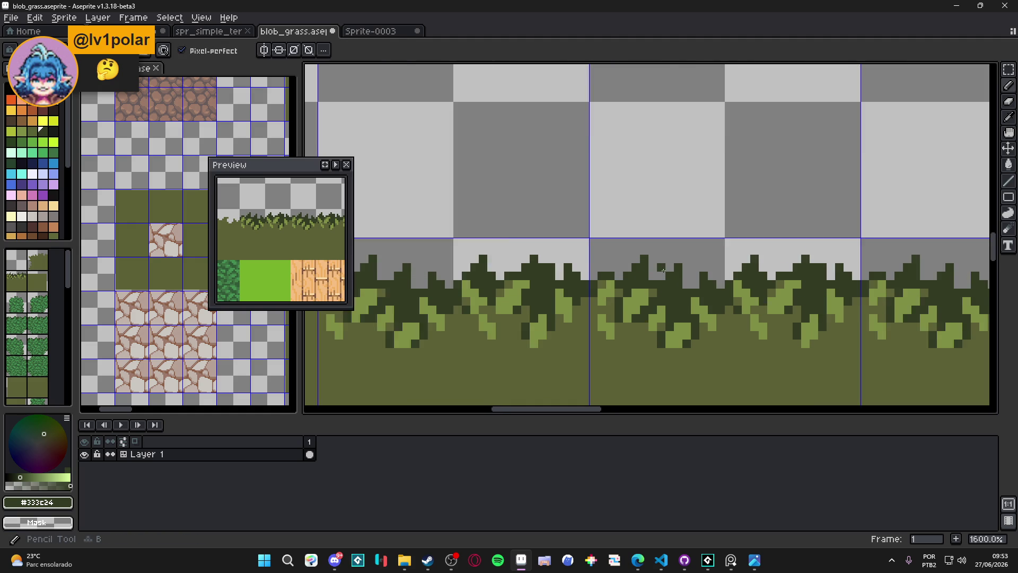
pyautogui.scroll(-6, 663, 270)
# Save blob_grass.aseprite, then marquee-select one tile-sized grid cell
pyautogui.hotkey('ctrl', 's')
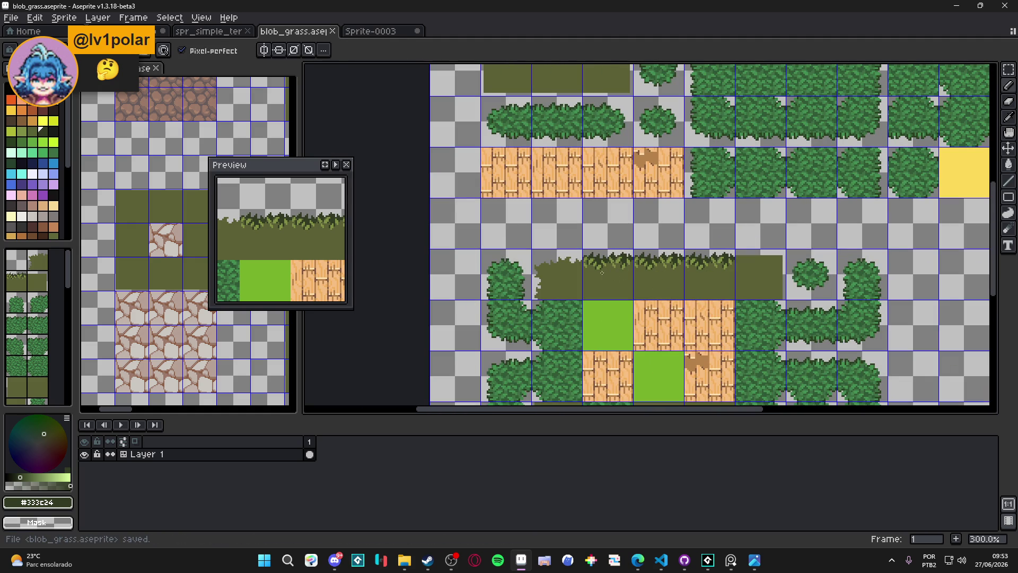
pyautogui.scroll(6, 628, 281)
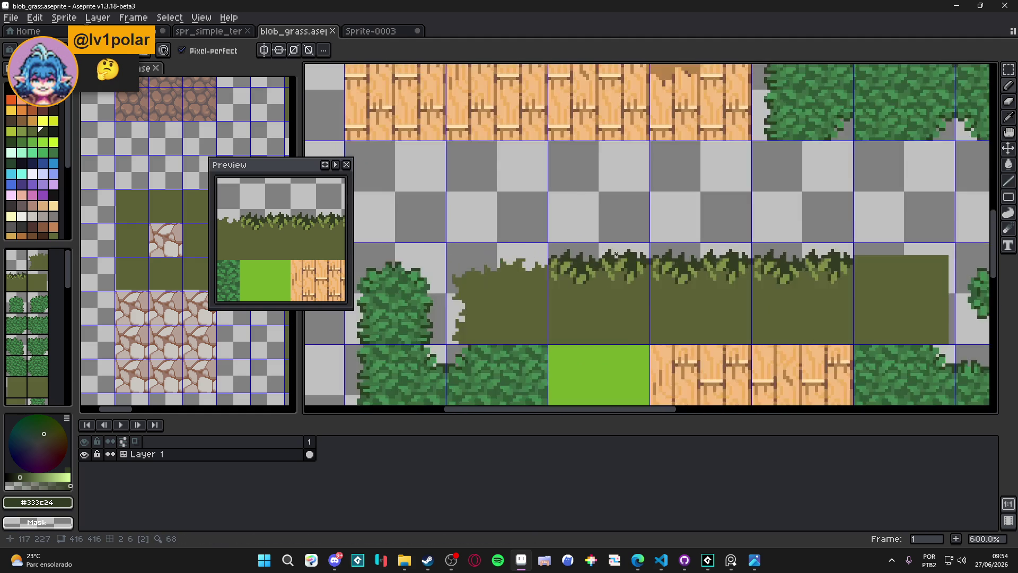
pyautogui.scroll(-5, 616, 270)
pyautogui.scroll(5, 609, 266)
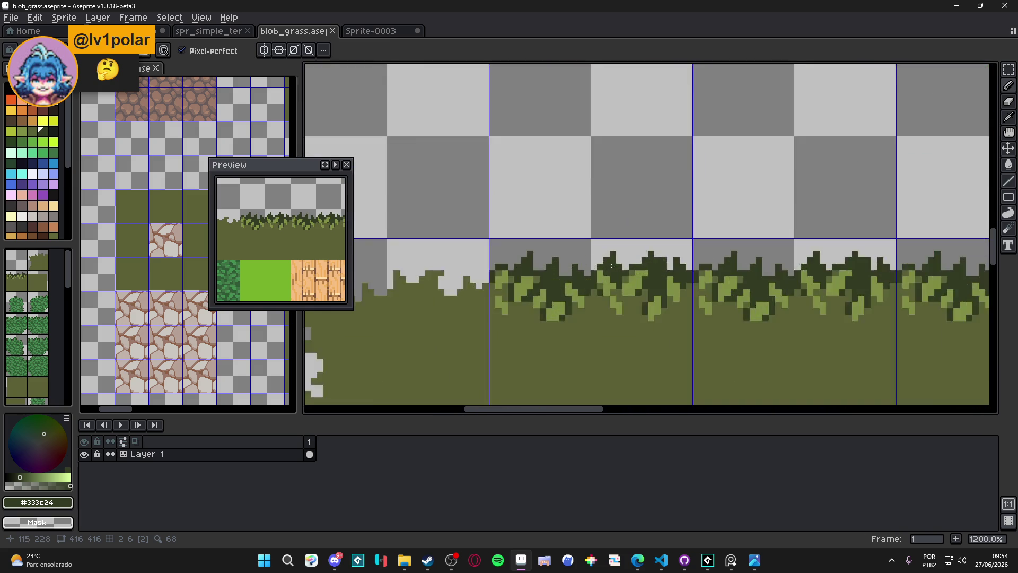
pyautogui.scroll(-2, 595, 256)
pyautogui.hotkey('ctrl', 's')
pyautogui.scroll(-3, 598, 265)
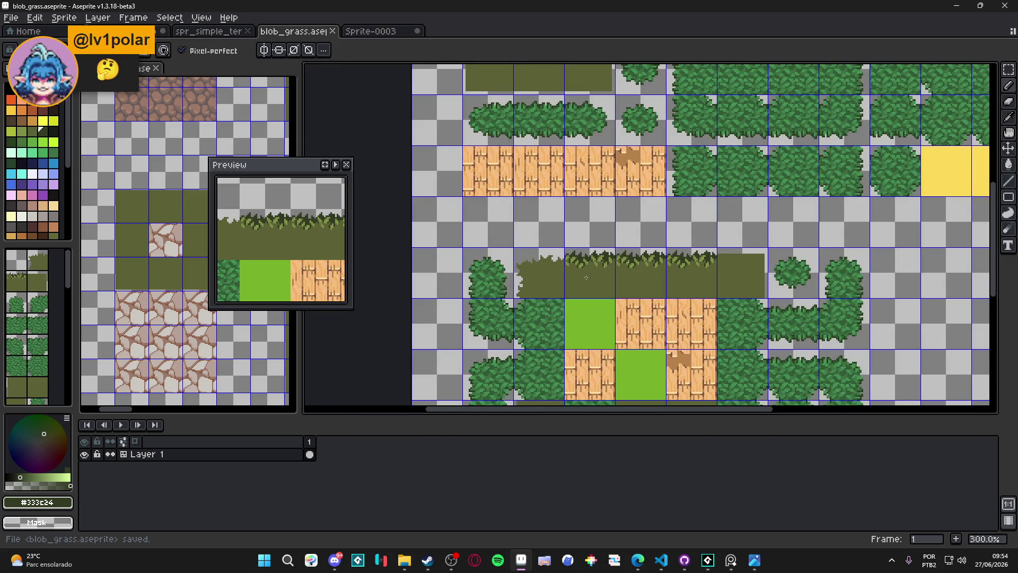
pyautogui.scroll(-1, 610, 278)
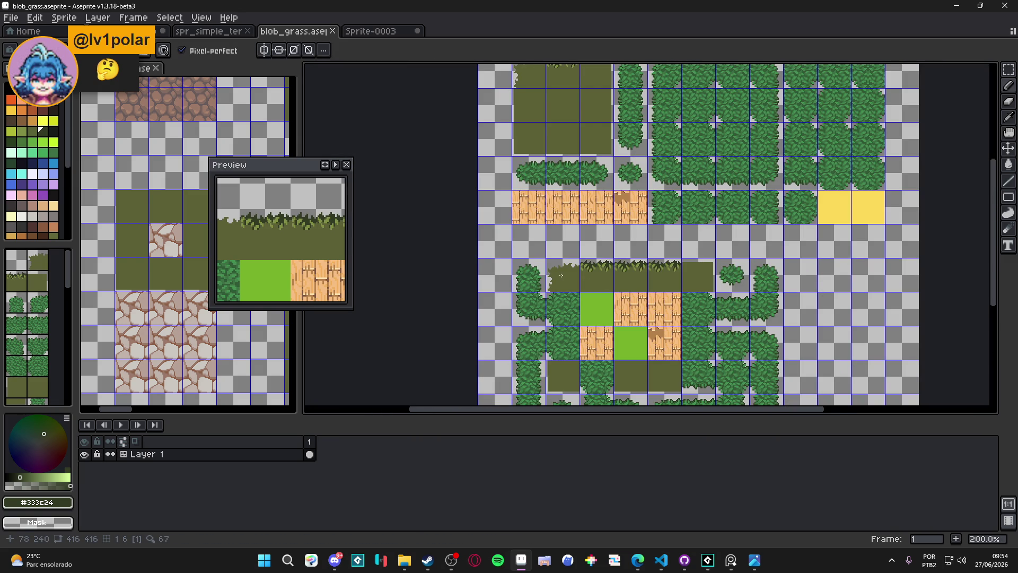
pyautogui.scroll(2, 561, 275)
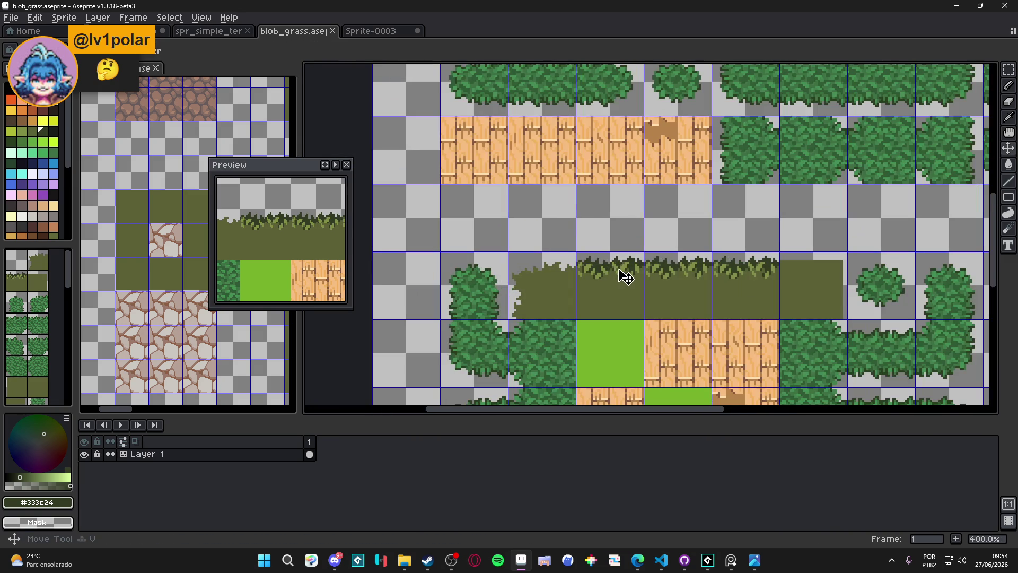
pyautogui.press('m')
pyautogui.click(535, 275)
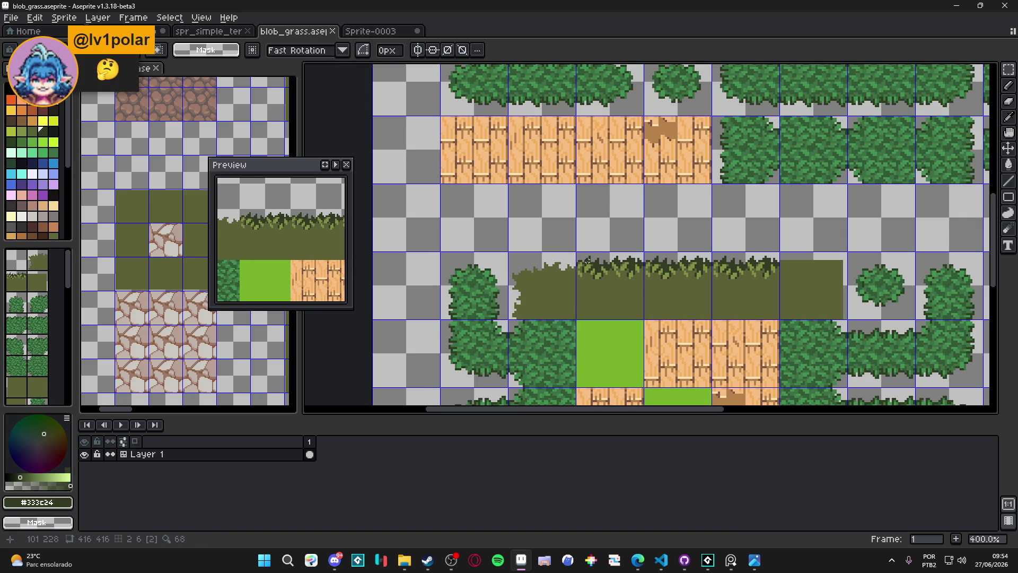
# Clear the left grass tile and paste a copy of the tufted grass top into it
pyautogui.press('Delete')
pyautogui.scroll(2, 583, 261)
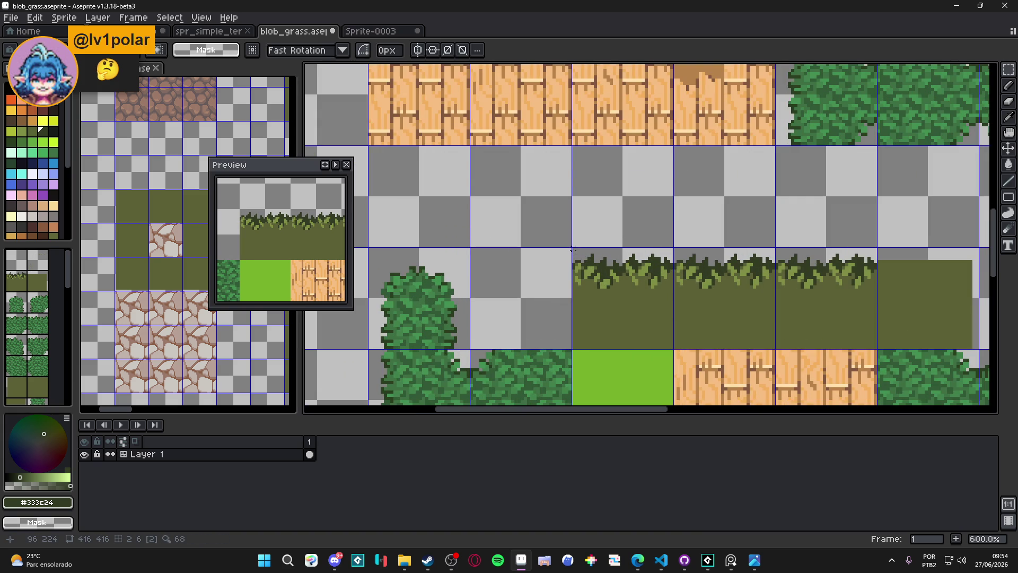
pyautogui.moveTo(573, 249); pyautogui.dragTo(672, 293)
pyautogui.hotkey('ctrl', 'c')
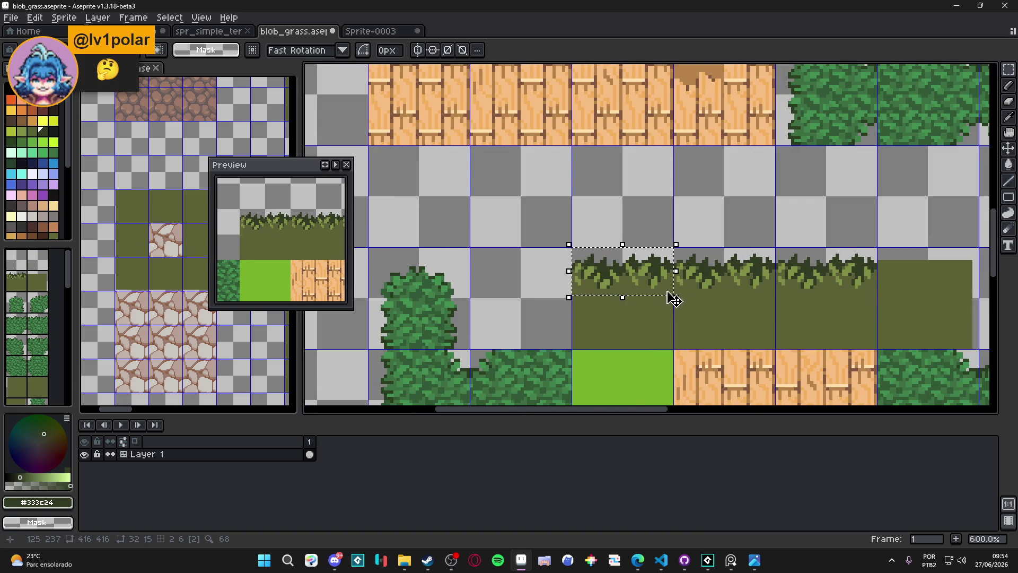
pyautogui.hotkey('ctrl', 'v')
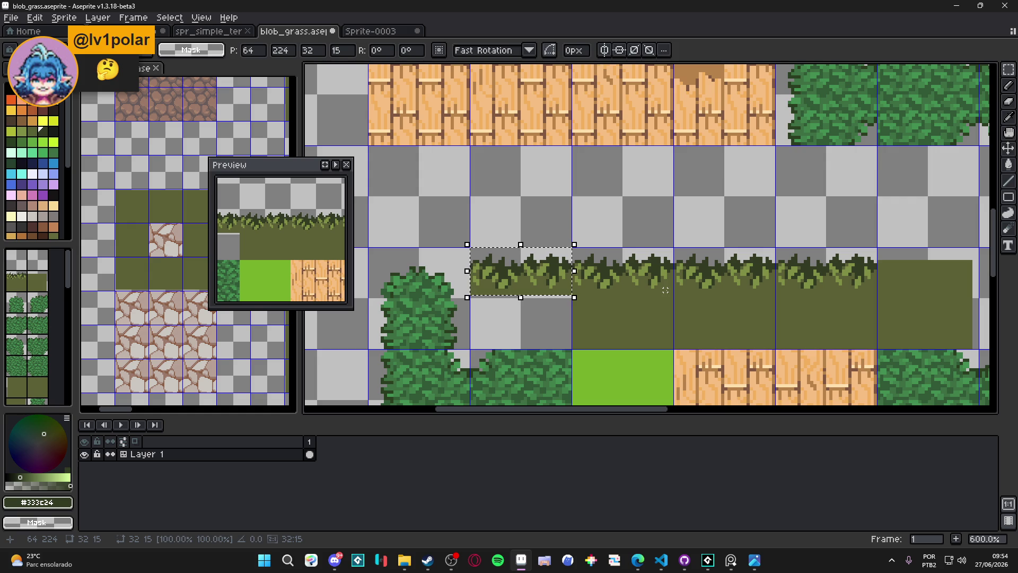
pyautogui.click(458, 255)
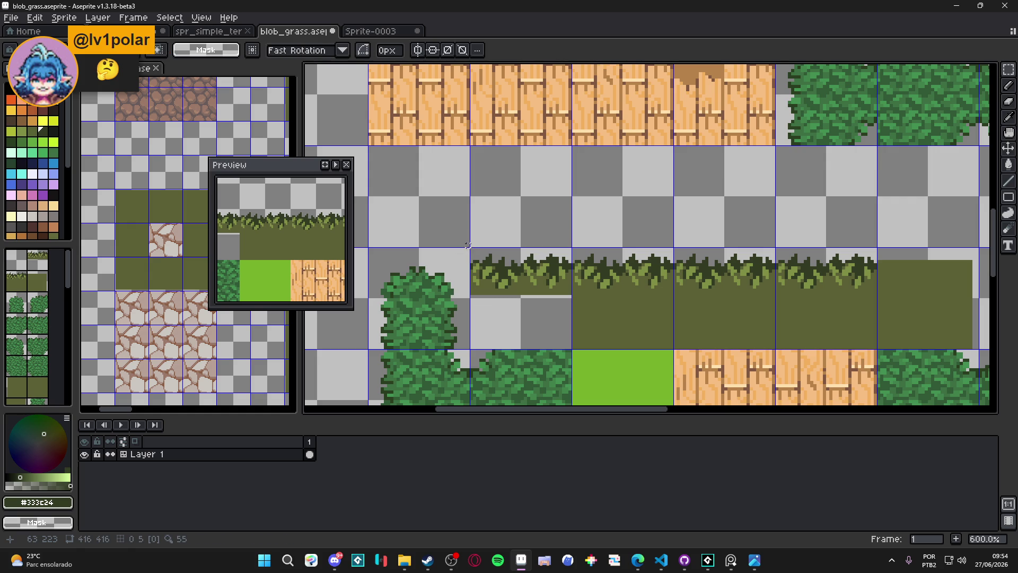
# Rotate the pasted tufts 90° and move them to form the strip's left edge
pyautogui.moveTo(472, 249)
pyautogui.mouseDown()
pyautogui.moveTo(498, 304)
pyautogui.moveTo(506, 338)
pyautogui.moveTo(496, 337)
pyautogui.mouseUp()
pyautogui.hotkey('ctrl', 'd')
pyautogui.moveTo(570, 249)
pyautogui.mouseDown()
pyautogui.moveTo(518, 291)
pyautogui.moveTo(471, 295)
pyautogui.mouseUp()
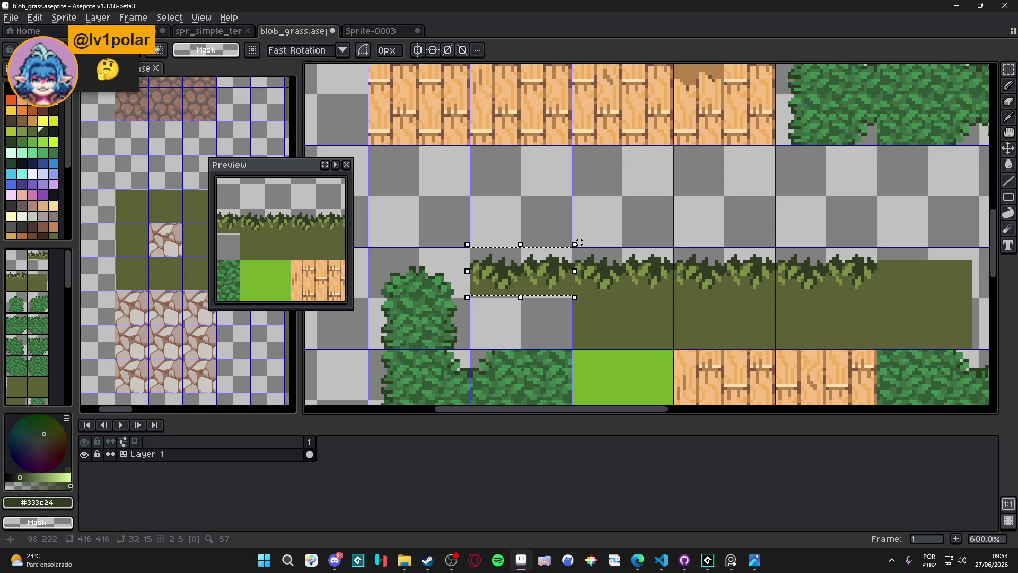
pyautogui.click(583, 235)
pyautogui.moveTo(583, 237); pyautogui.dragTo(493, 192)
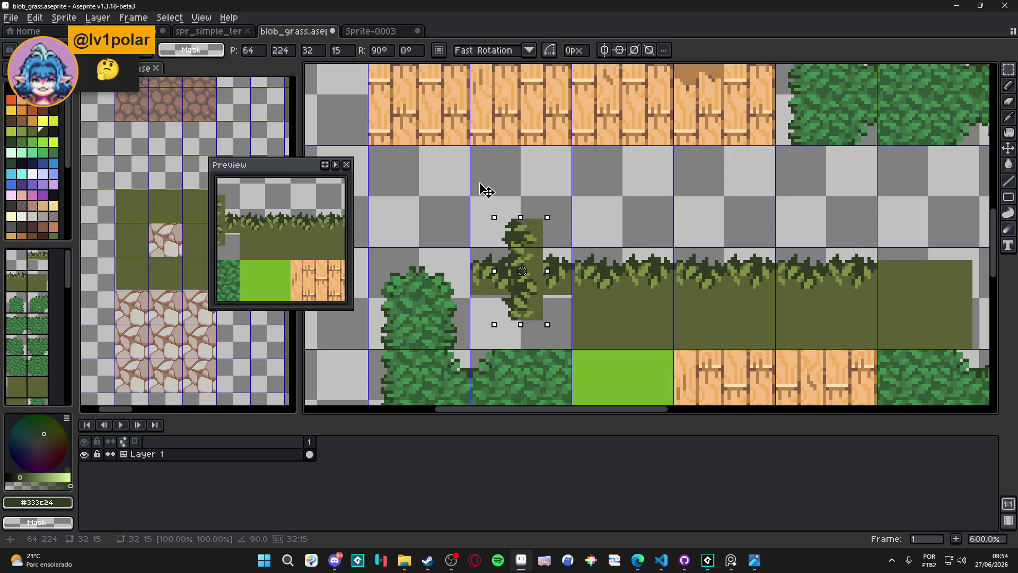
pyautogui.moveTo(532, 236)
pyautogui.mouseDown()
pyautogui.moveTo(491, 266)
pyautogui.moveTo(501, 269)
pyautogui.mouseUp()
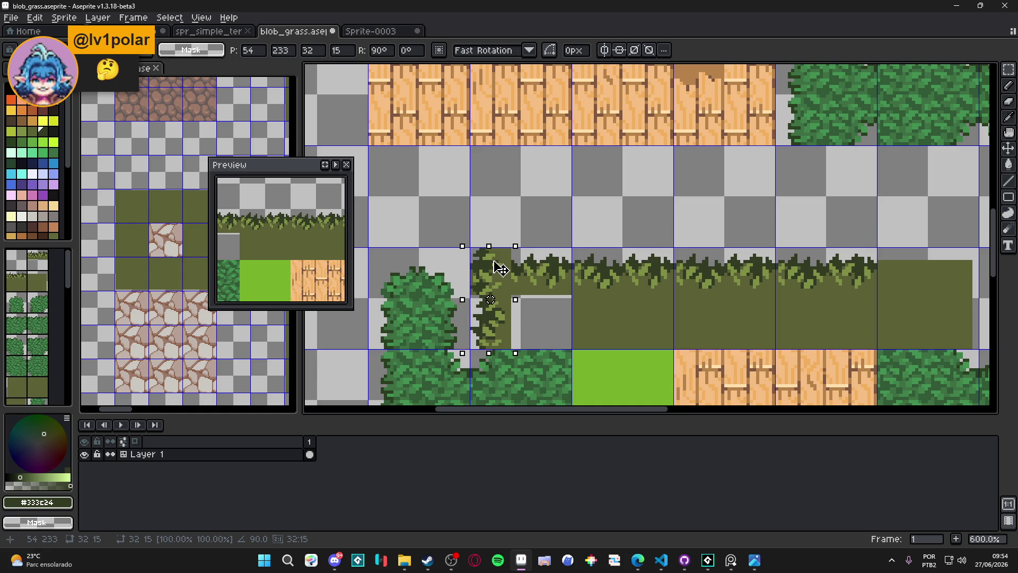
pyautogui.press('Return')
# Undo the last two edits to the new left-end corner tile
pyautogui.scroll(1, 503, 255)
pyautogui.press('b')
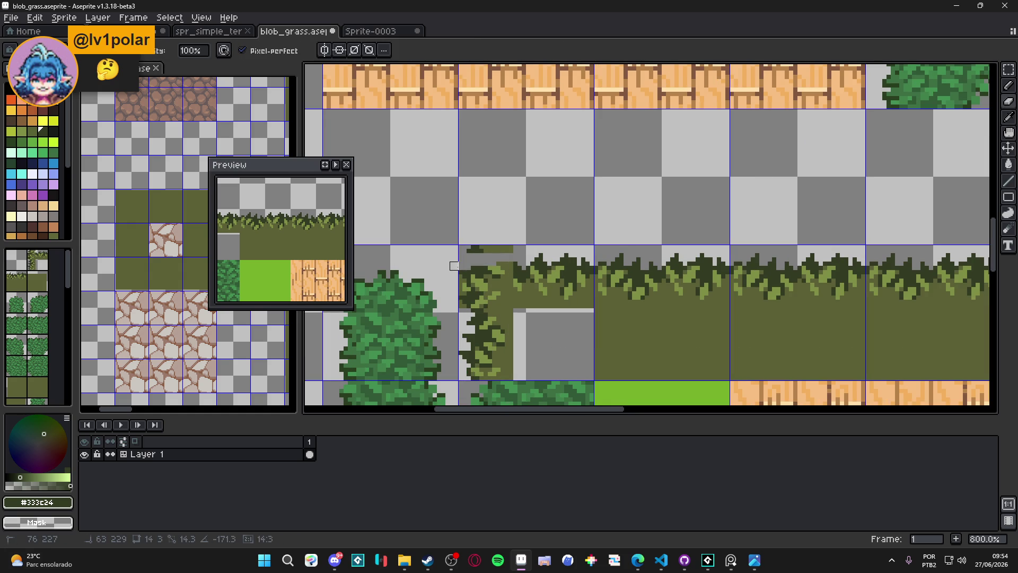
pyautogui.hotkey('ctrl', 'z')
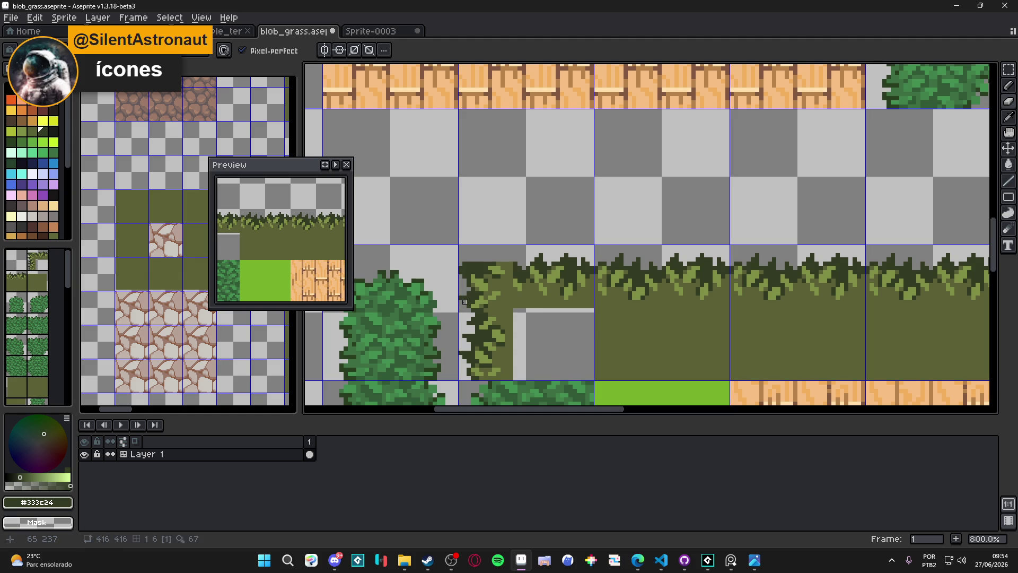
pyautogui.hotkey('ctrl', 'z')
# Round off the grass strip's top-left corner with a large round eraser
pyautogui.press('e')
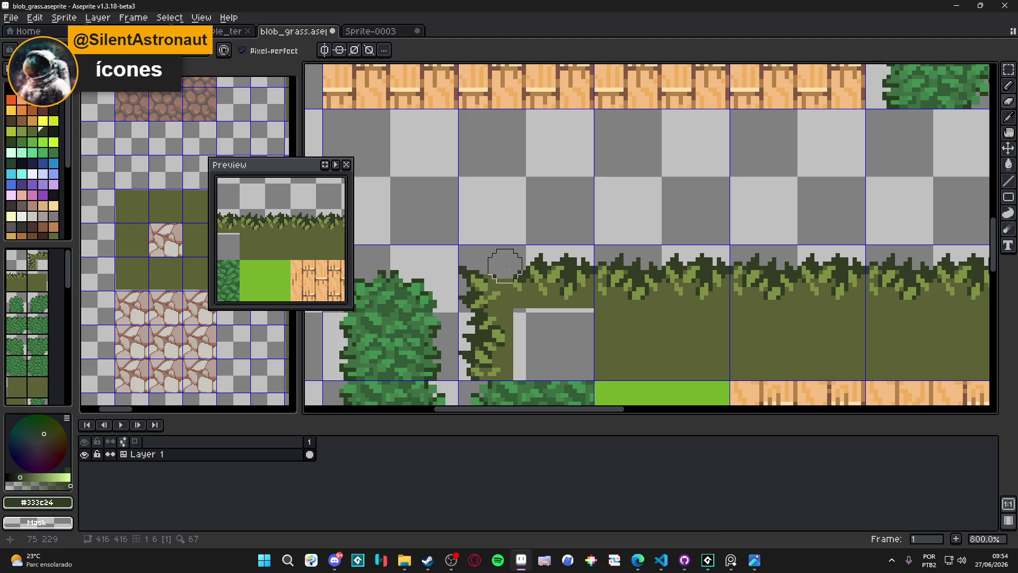
pyautogui.click(459, 270)
pyautogui.moveTo(458, 270); pyautogui.dragTo(475, 268)
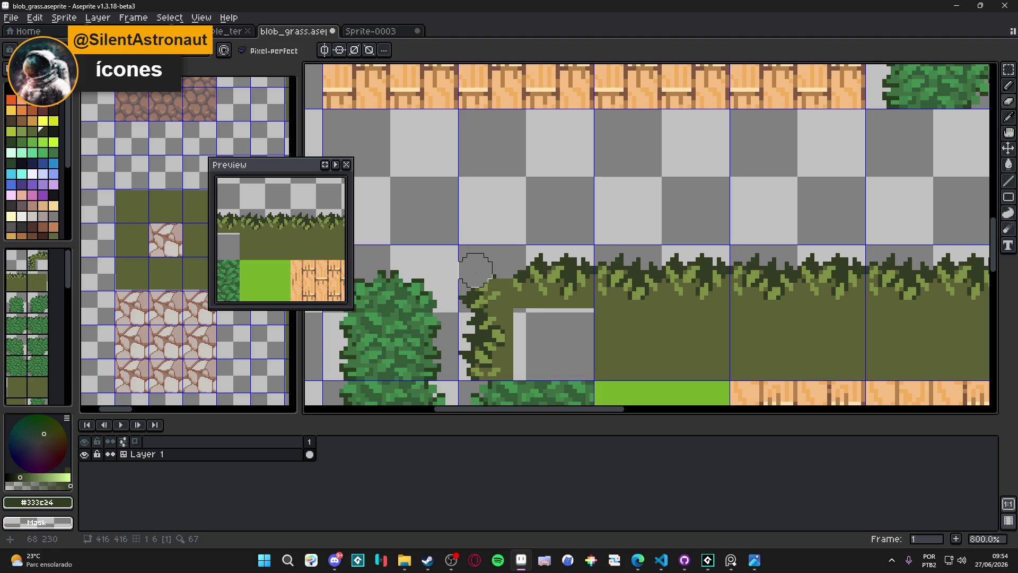
pyautogui.scroll(-1, 480, 292)
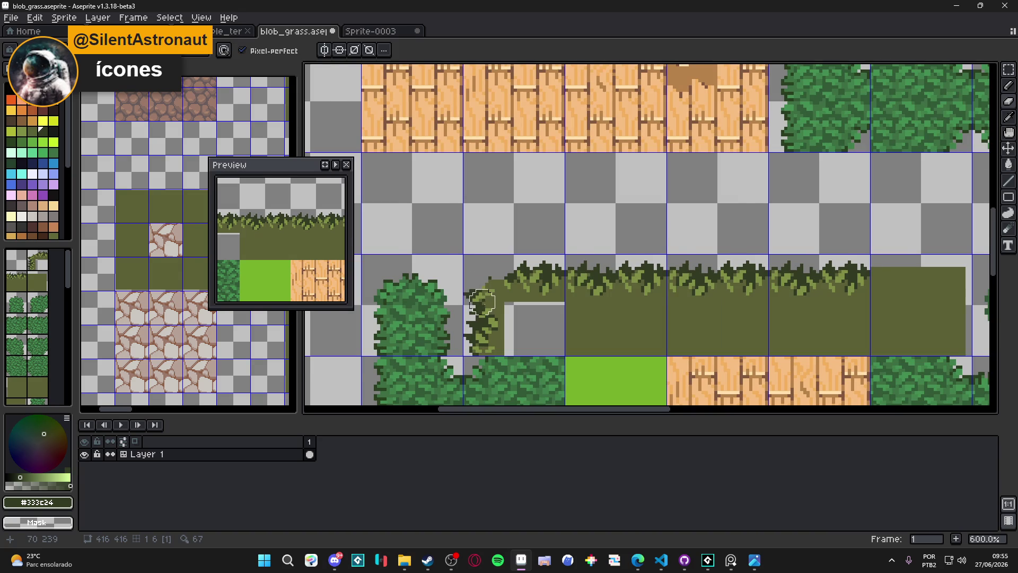
pyautogui.scroll(1, 483, 305)
# Switch to the Rectangular Marquee tool
pyautogui.press('v')
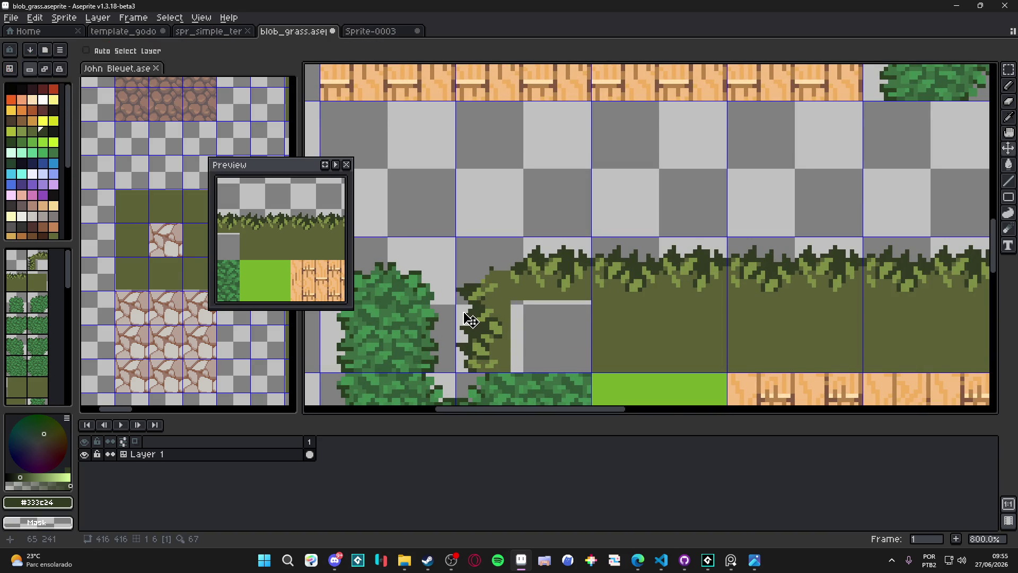
pyautogui.press('m')
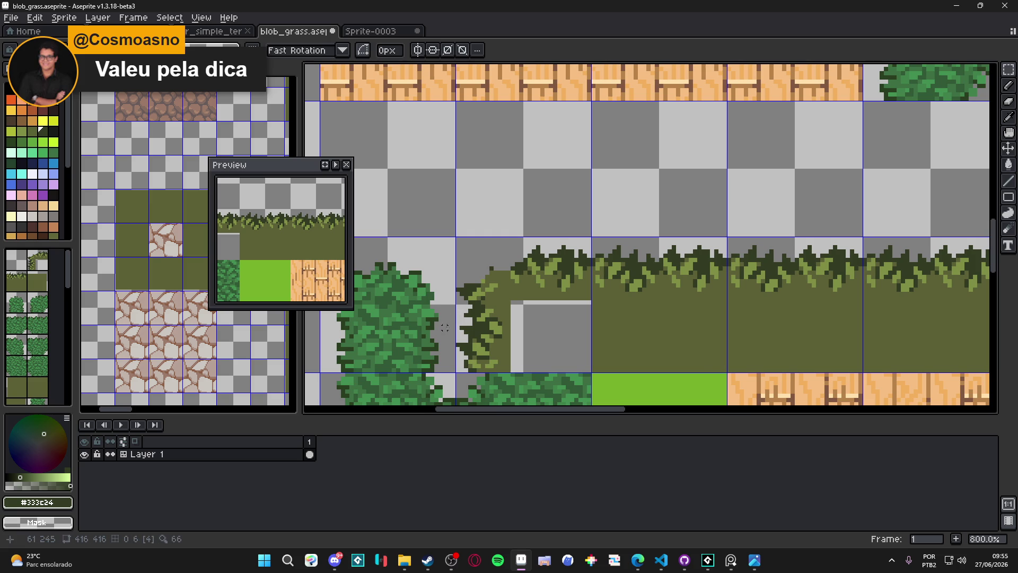
pyautogui.scroll(-1, 461, 319)
# Nudge the rounded left end of the grass strip into place
pyautogui.scroll(1, 459, 354)
pyautogui.moveTo(459, 354); pyautogui.dragTo(514, 239)
pyautogui.moveTo(501, 300); pyautogui.dragTo(492, 300)
pyautogui.scroll(-4, 501, 297)
pyautogui.press('Return')
pyautogui.scroll(1, 527, 295)
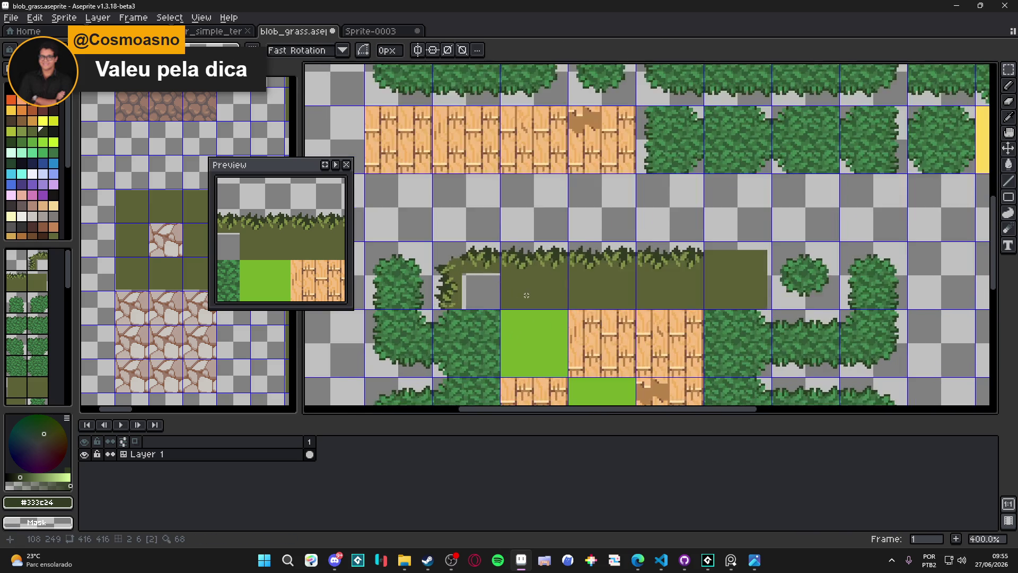
pyautogui.scroll(-3, 527, 295)
pyautogui.scroll(1, 523, 228)
pyautogui.scroll(1, 522, 228)
# Clear the left-middle tile of the olive grass block
pyautogui.moveTo(529, 228); pyautogui.dragTo(519, 213)
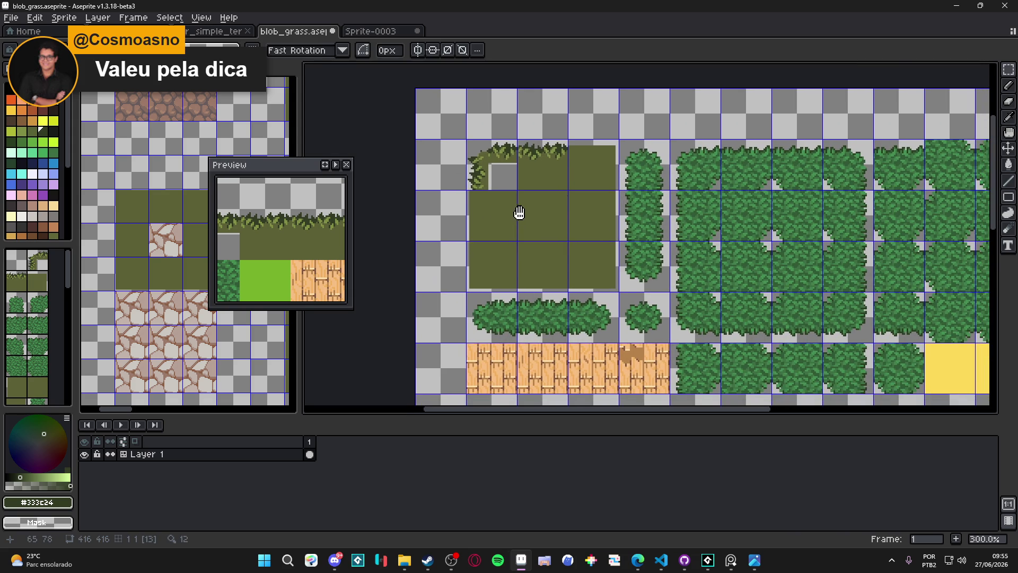
pyautogui.click(485, 220)
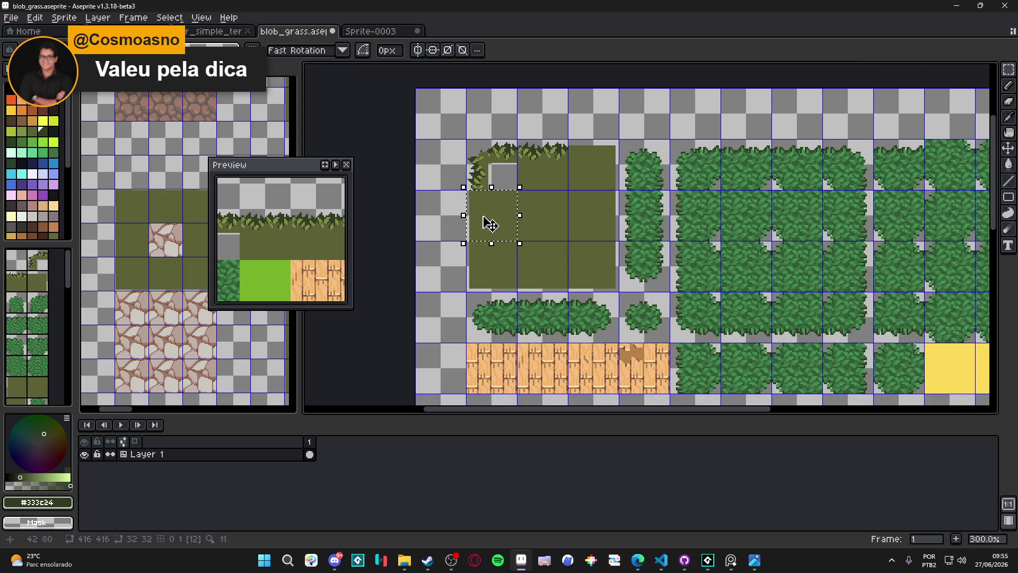
pyautogui.scroll(-1, 491, 224)
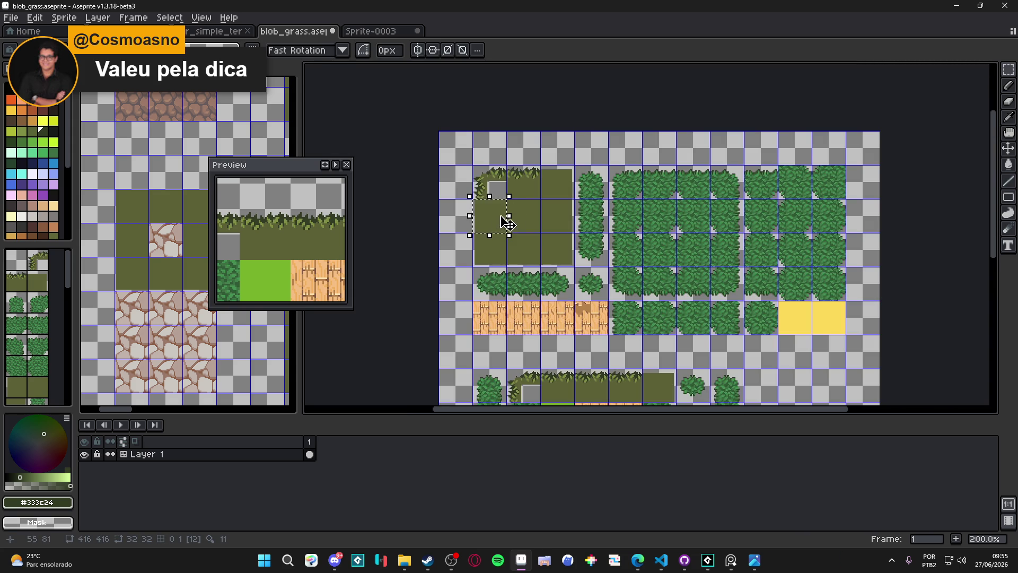
pyautogui.press('Delete')
pyautogui.scroll(3, 492, 223)
# Fill that tile with a rotated tufted grass edge snapped to the grid
pyautogui.hotkey('ctrl', 'v')
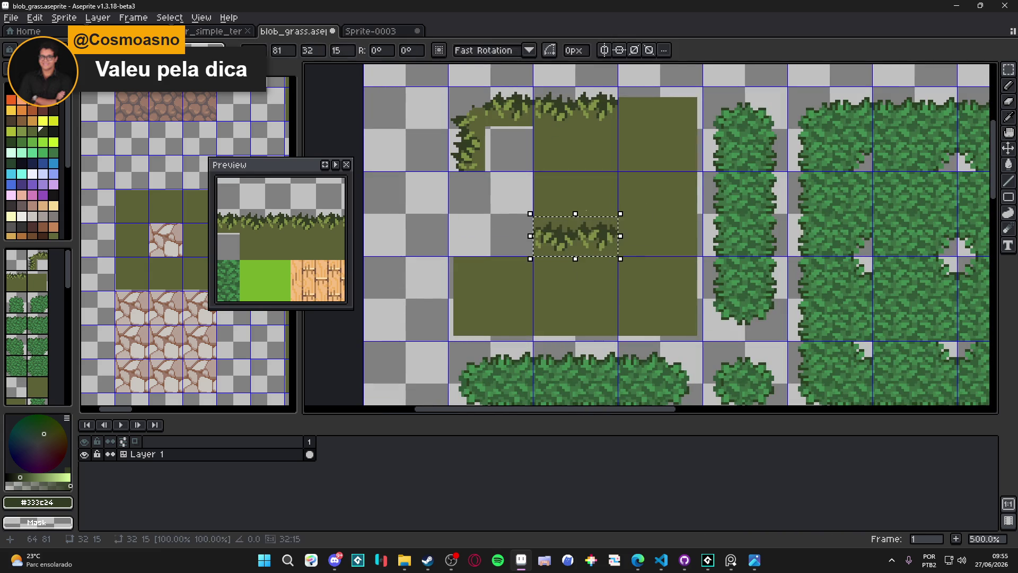
pyautogui.moveTo(629, 208); pyautogui.dragTo(461, 173)
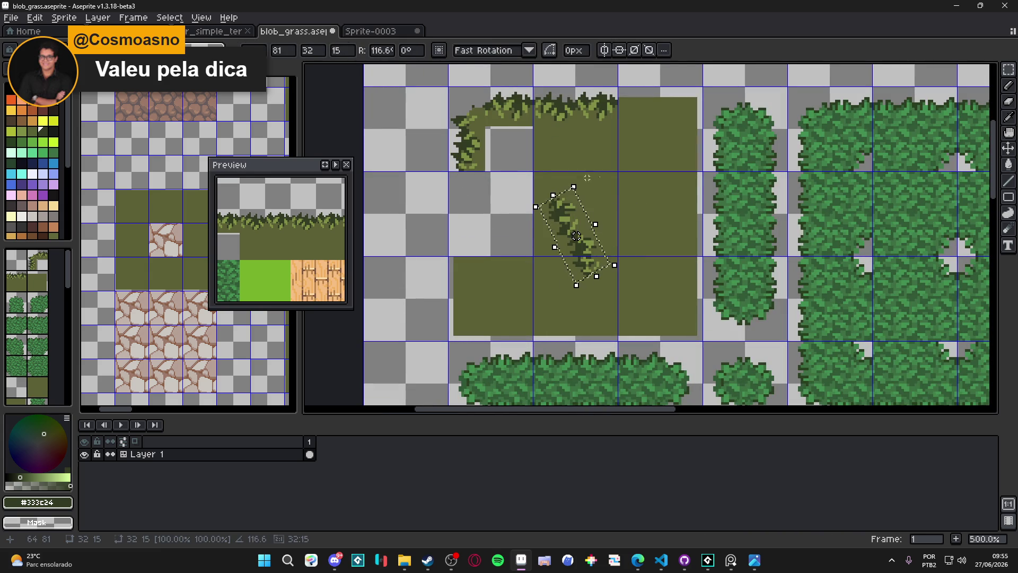
pyautogui.hotkey('ctrl', 'z')
pyautogui.hotkey('ctrl', 'shift', 'd')
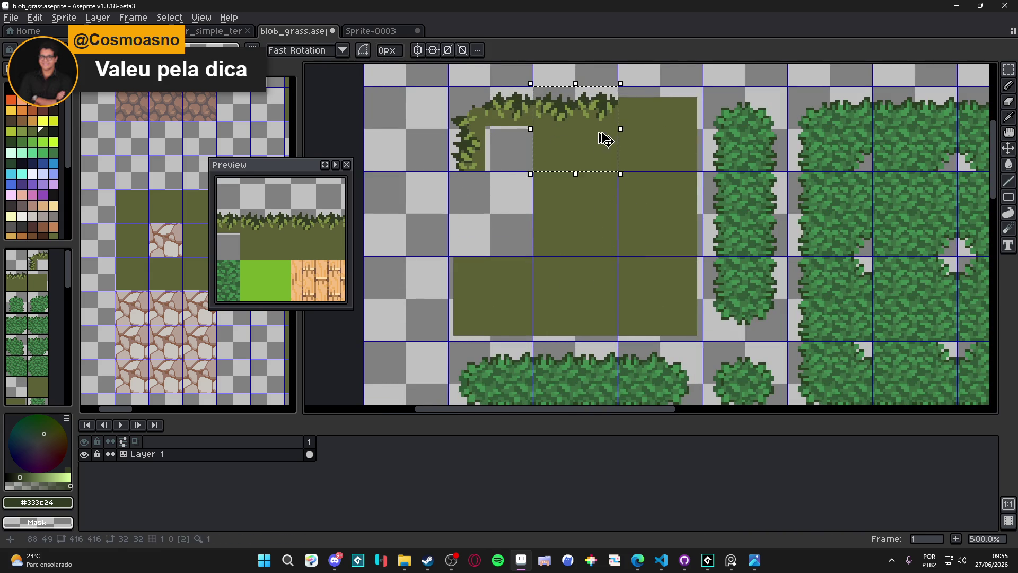
pyautogui.moveTo(629, 76); pyautogui.dragTo(475, 70)
pyautogui.moveTo(557, 128); pyautogui.dragTo(464, 210)
pyautogui.press('Right')
pyautogui.press('Right')
pyautogui.press('Right')
pyautogui.press('Down')
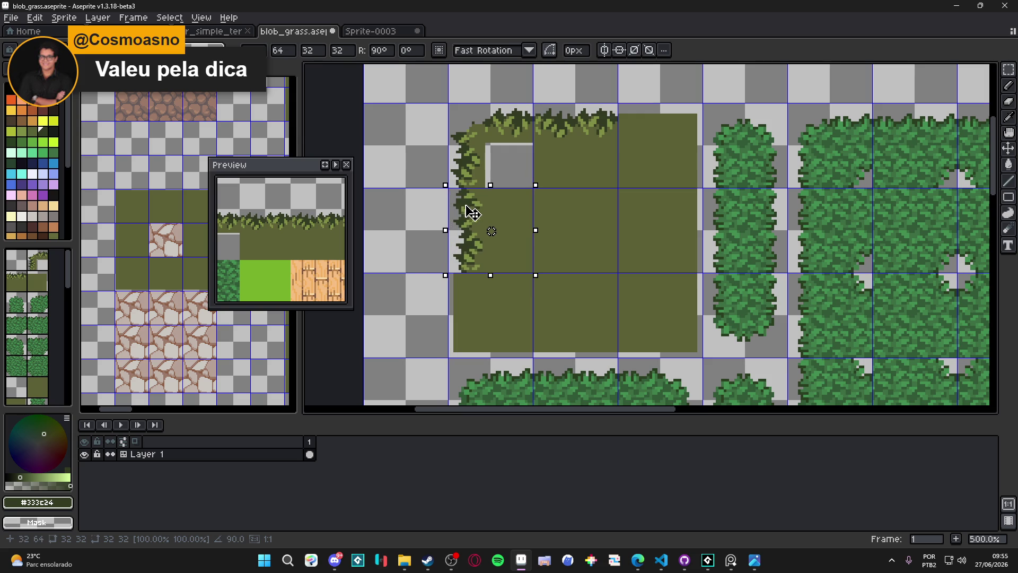
pyautogui.press('Return')
# Mirror the left tufted edge tile horizontally to form the block's right edge
pyautogui.moveTo(521, 277); pyautogui.dragTo(488, 277)
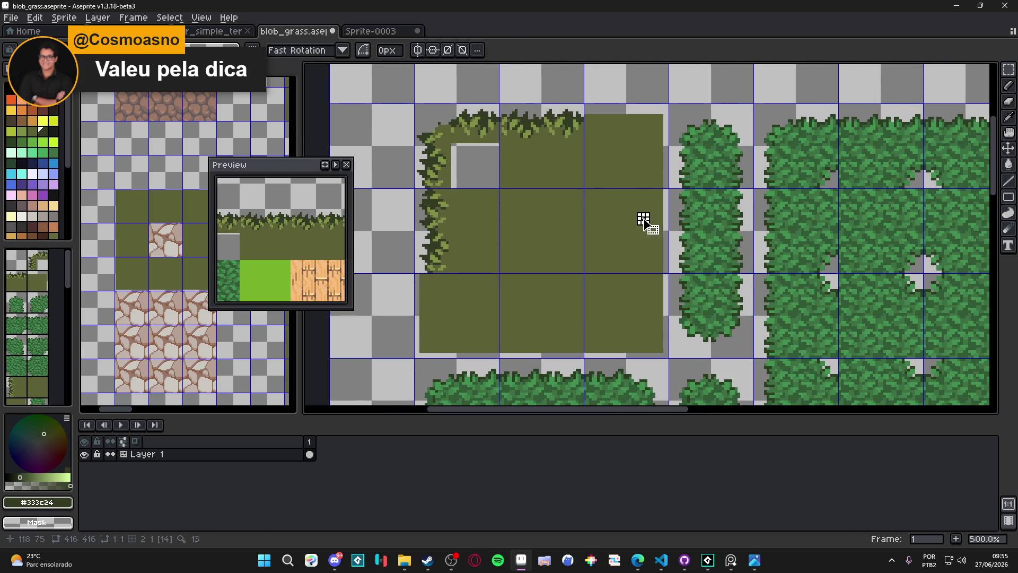
pyautogui.click(639, 218)
pyautogui.click(458, 222)
pyautogui.hotkey('ctrl', 'c')
pyautogui.hotkey('ctrl', 'v')
pyautogui.hotkey('shift', 'h')
pyautogui.press('Right')
pyautogui.press('Right')
pyautogui.press('Return')
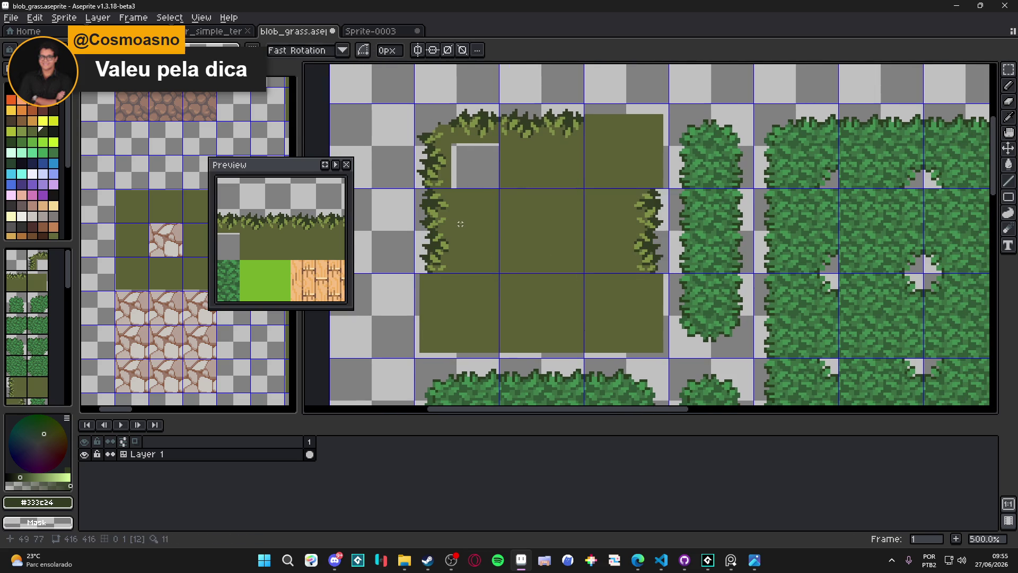
# Replace the bottom-middle tile with a copy of the tufted top-middle tile
pyautogui.scroll(-1, 585, 190)
pyautogui.click(538, 129)
pyautogui.click(536, 270)
pyautogui.press('Delete')
pyautogui.click(554, 114)
pyautogui.click(557, 117)
pyautogui.moveTo(556, 118); pyautogui.dragTo(556, 254)
pyautogui.click(626, 173)
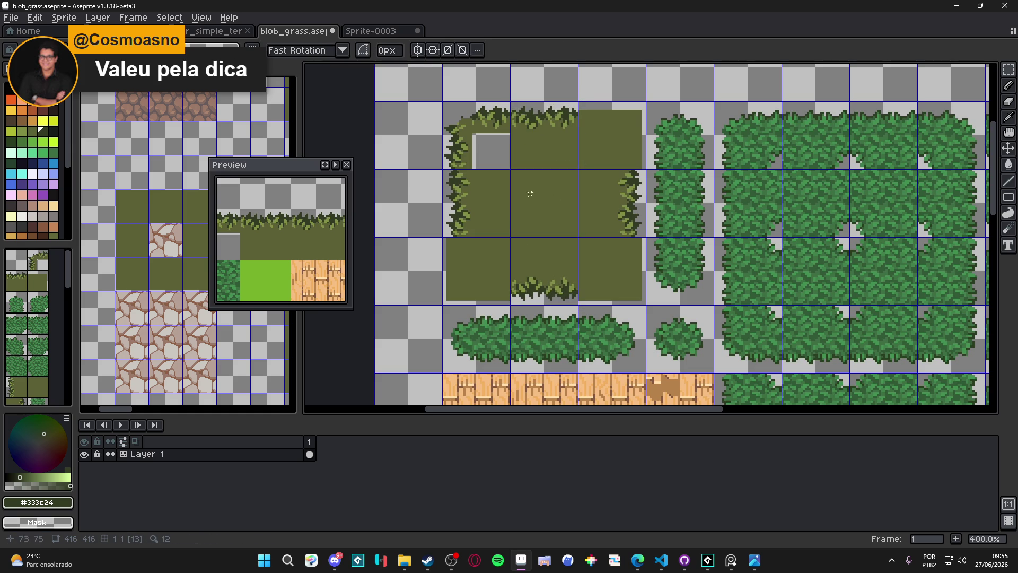
# Save the blob_grass tileset
pyautogui.scroll(-2, 519, 206)
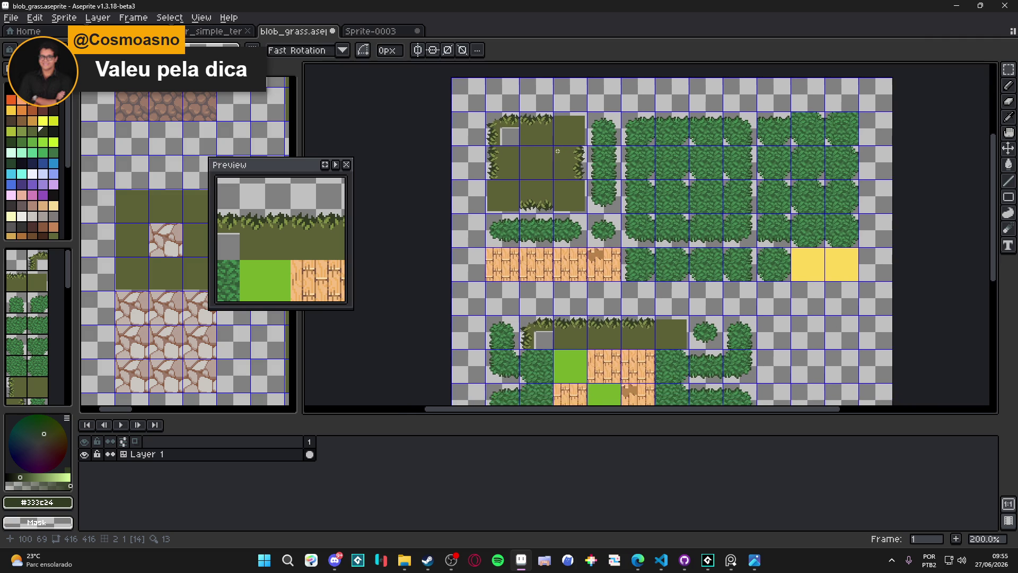
pyautogui.scroll(-2, 559, 152)
pyautogui.scroll(2, 562, 193)
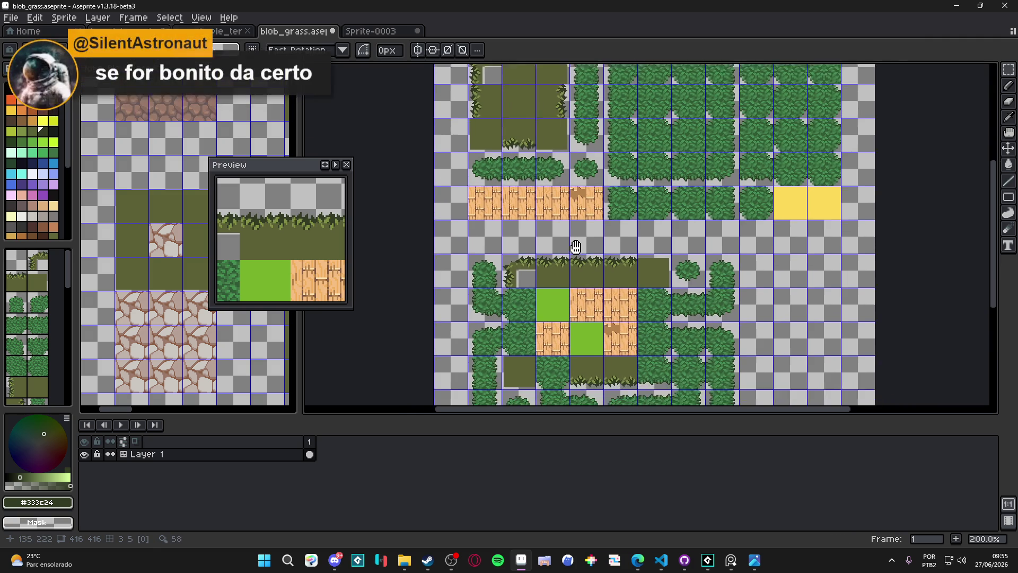
pyautogui.moveTo(527, 156); pyautogui.dragTo(540, 214)
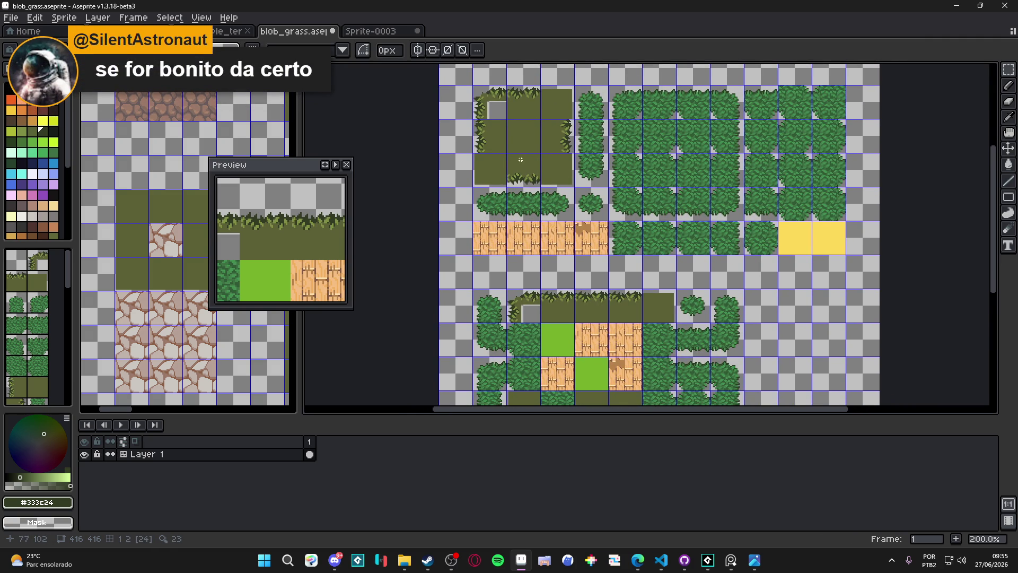
pyautogui.moveTo(520, 160); pyautogui.dragTo(519, 216)
pyautogui.scroll(1, 512, 191)
pyautogui.hotkey('ctrl', 's')
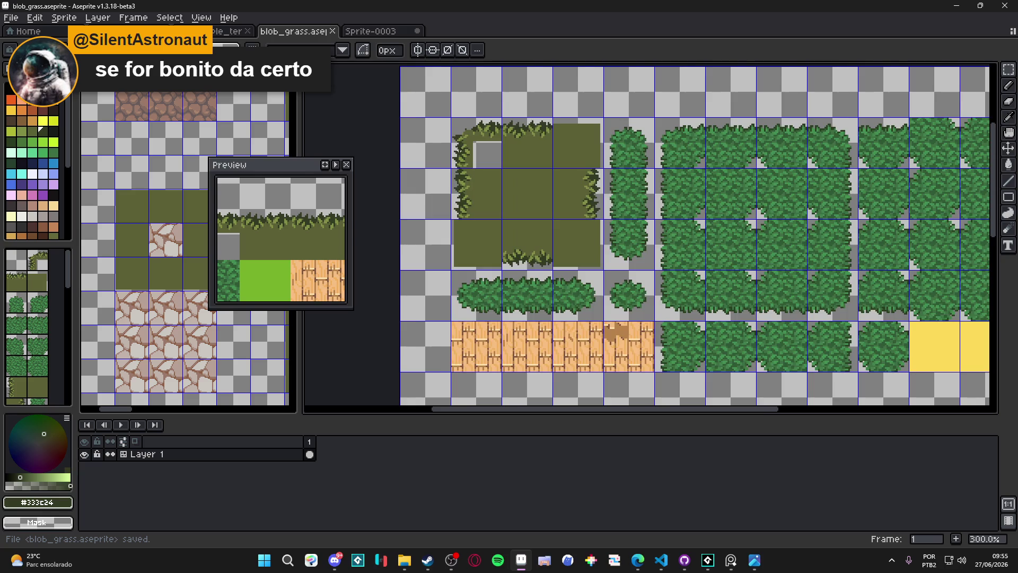
# Fill the grey notch in the grass block with olive
pyautogui.scroll(2, 462, 151)
pyautogui.keyDown('alt'); pyautogui.click(497, 159); pyautogui.keyUp('alt')
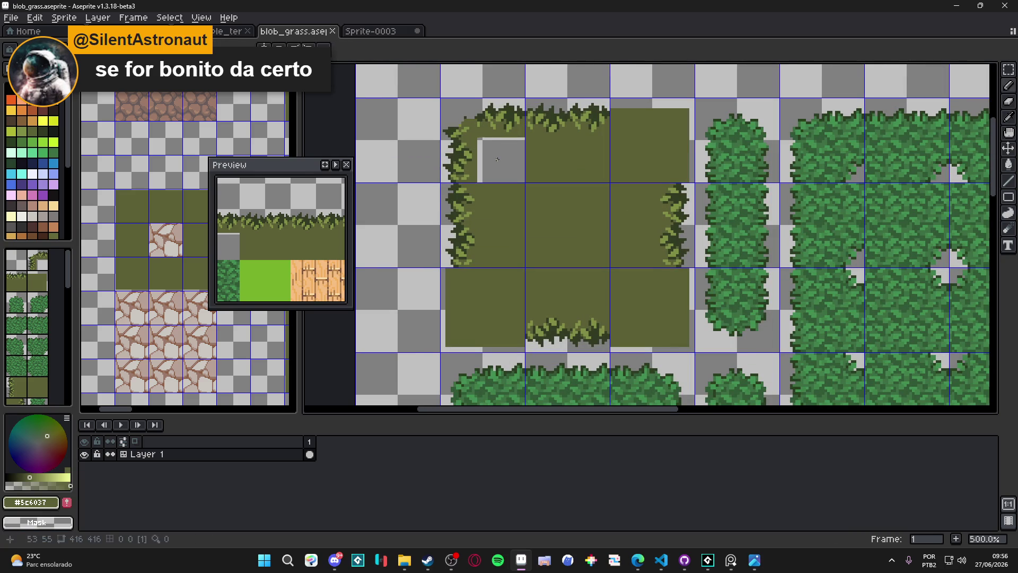
pyautogui.click(497, 159)
pyautogui.hotkey('ctrl', 'z')
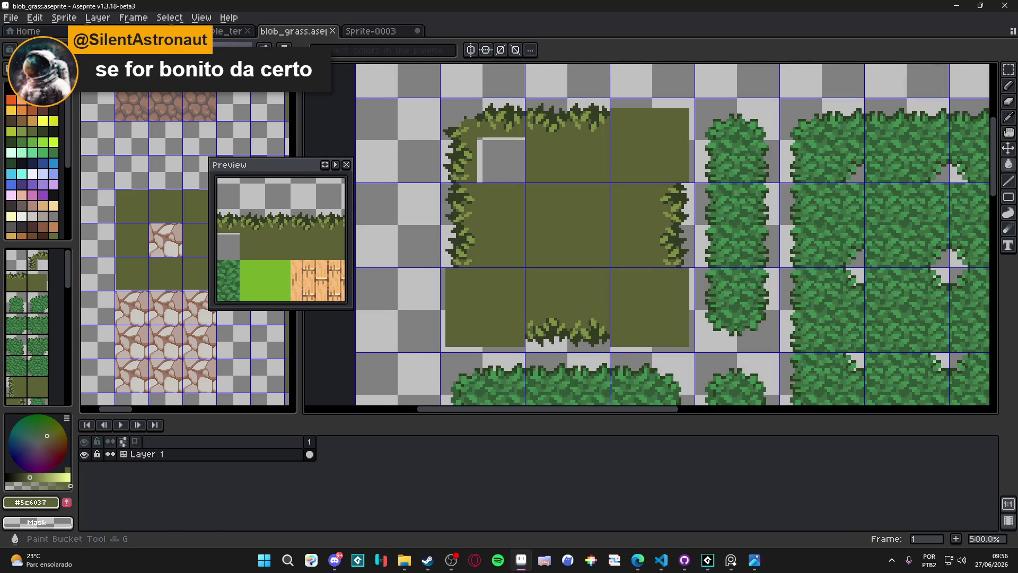
pyautogui.click(500, 155)
pyautogui.scroll(-1, 501, 155)
pyautogui.scroll(1, 501, 155)
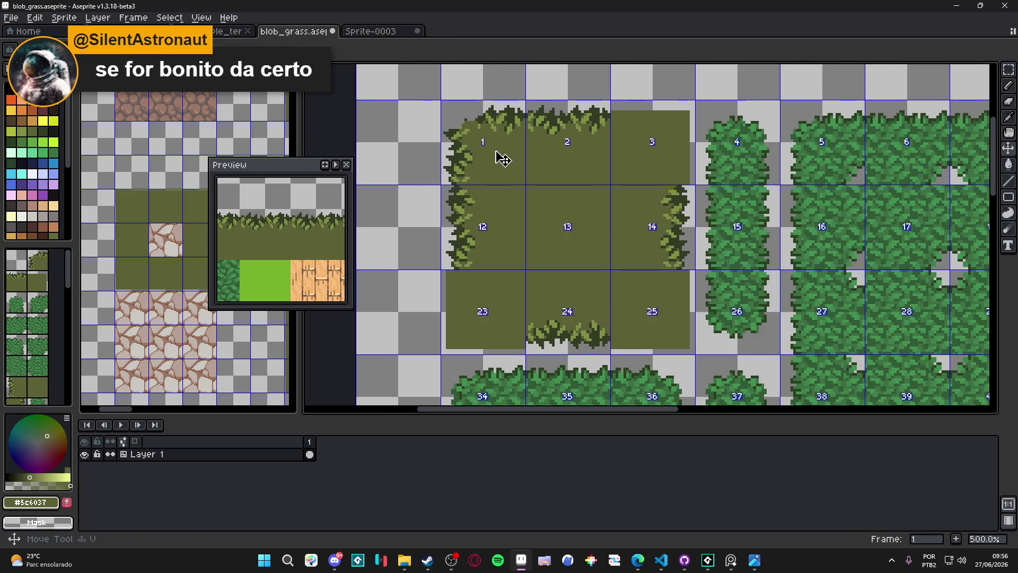
# Clear the top-left corner tile and copy the tufted top tile into it
pyautogui.click(500, 154)
pyautogui.press('Delete')
pyautogui.hotkey('ctrl', 'd')
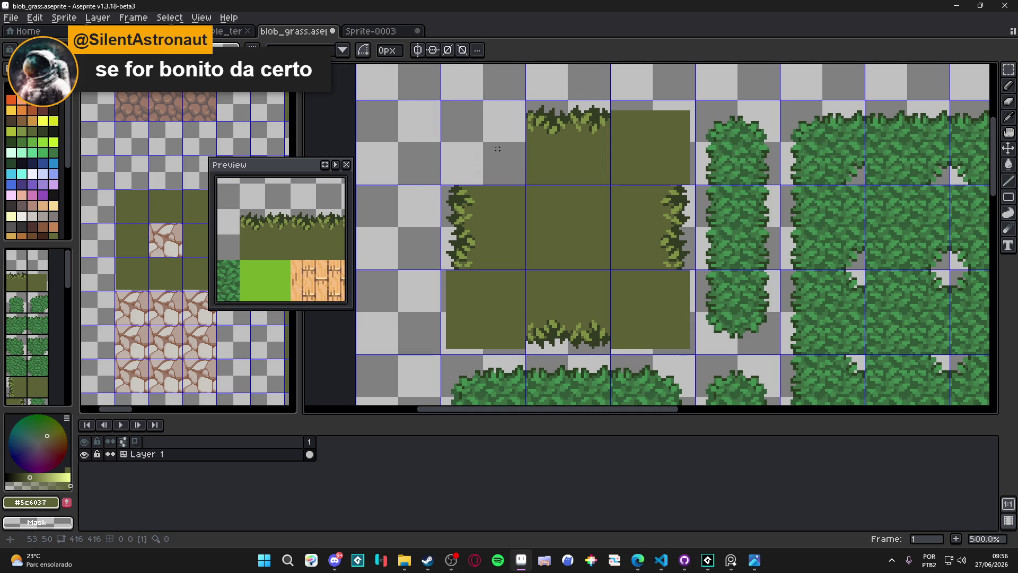
pyautogui.click(546, 149)
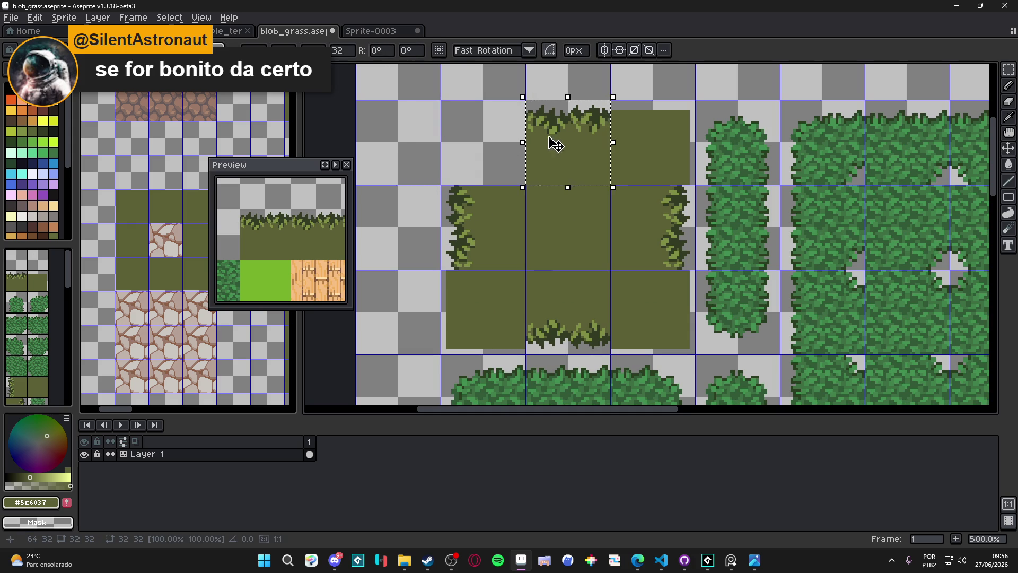
pyautogui.moveTo(566, 136); pyautogui.dragTo(481, 136)
pyautogui.hotkey('ctrl', 'd')
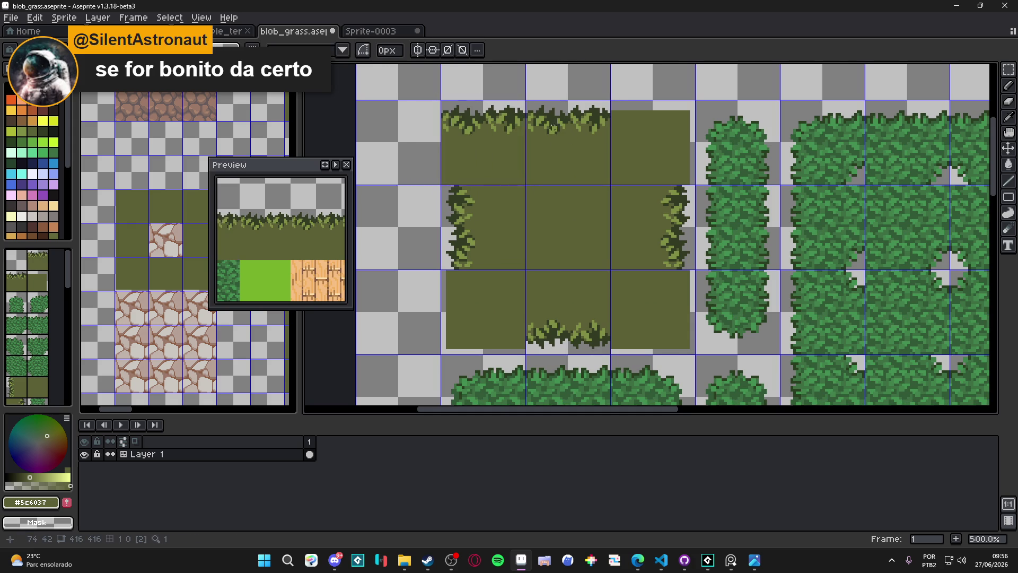
# Rotate the corner tile's tufts so they run down its left edge
pyautogui.scroll(2, 457, 101)
pyautogui.moveTo(434, 102); pyautogui.dragTo(482, 231)
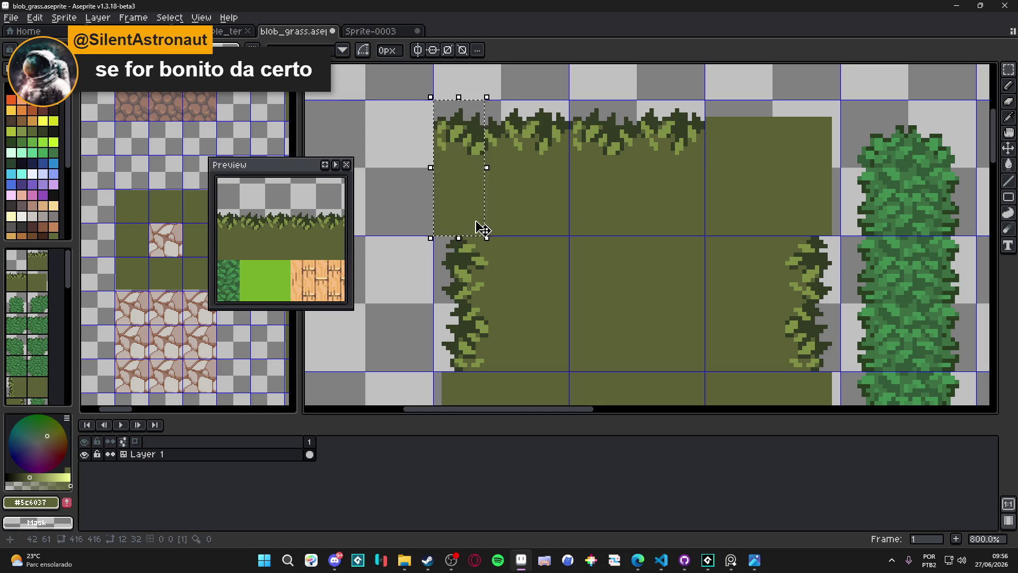
pyautogui.press('Delete')
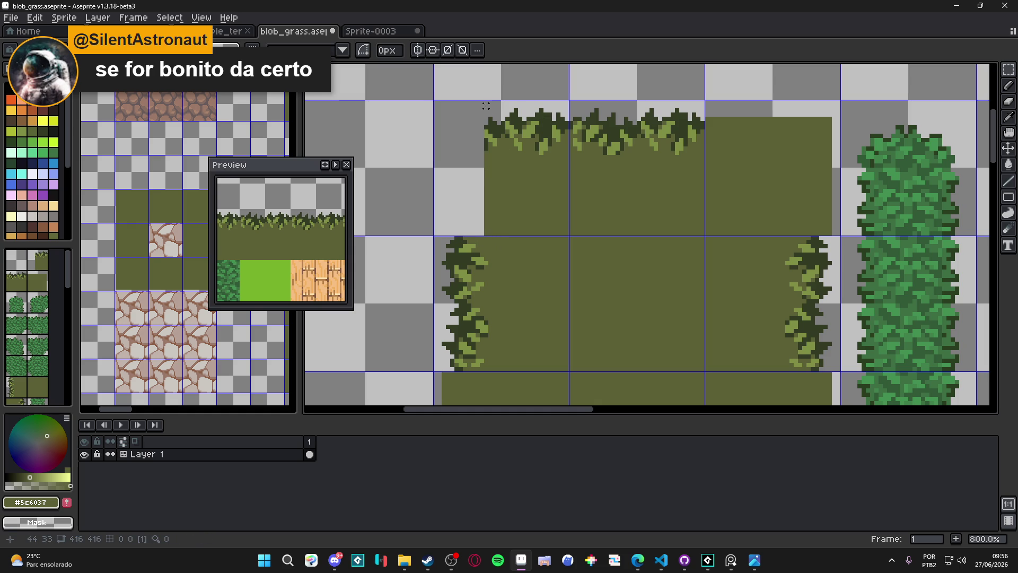
pyautogui.moveTo(486, 101); pyautogui.dragTo(571, 192)
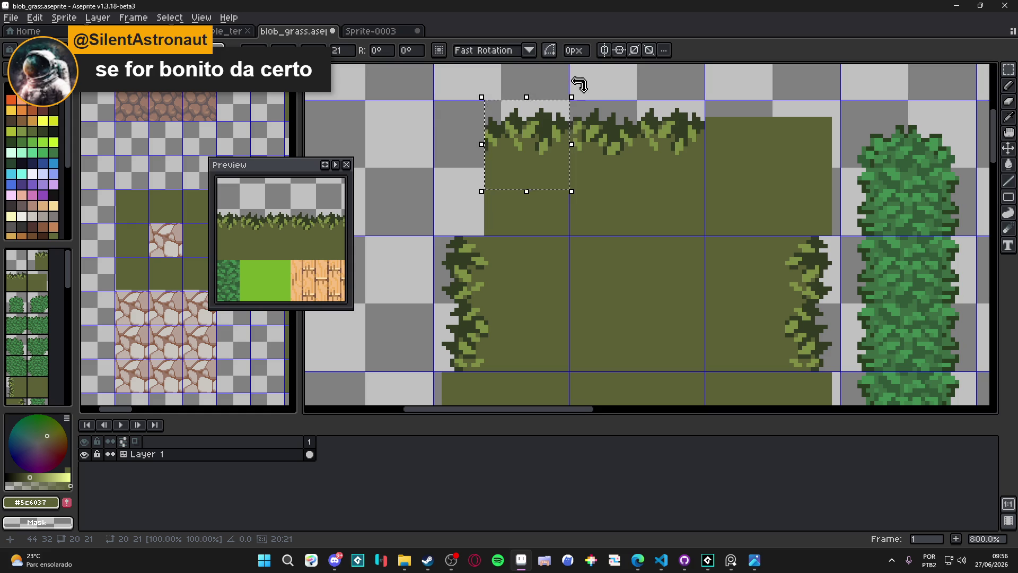
pyautogui.moveTo(580, 84); pyautogui.dragTo(454, 89)
pyautogui.moveTo(529, 144)
pyautogui.mouseDown()
pyautogui.moveTo(472, 226)
pyautogui.moveTo(460, 212)
pyautogui.moveTo(469, 215)
pyautogui.mouseUp()
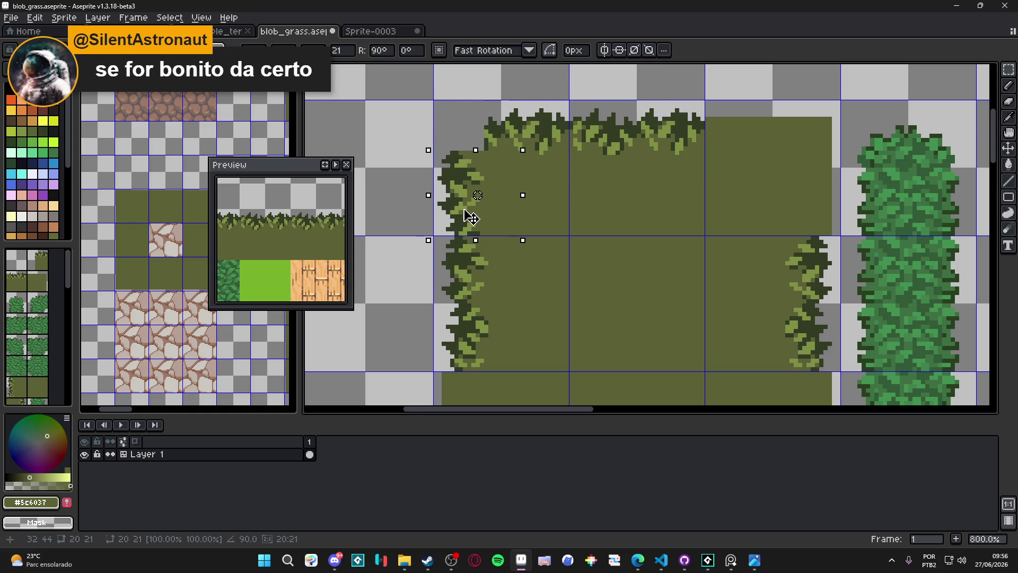
pyautogui.scroll(-4, 471, 217)
pyautogui.press('Return')
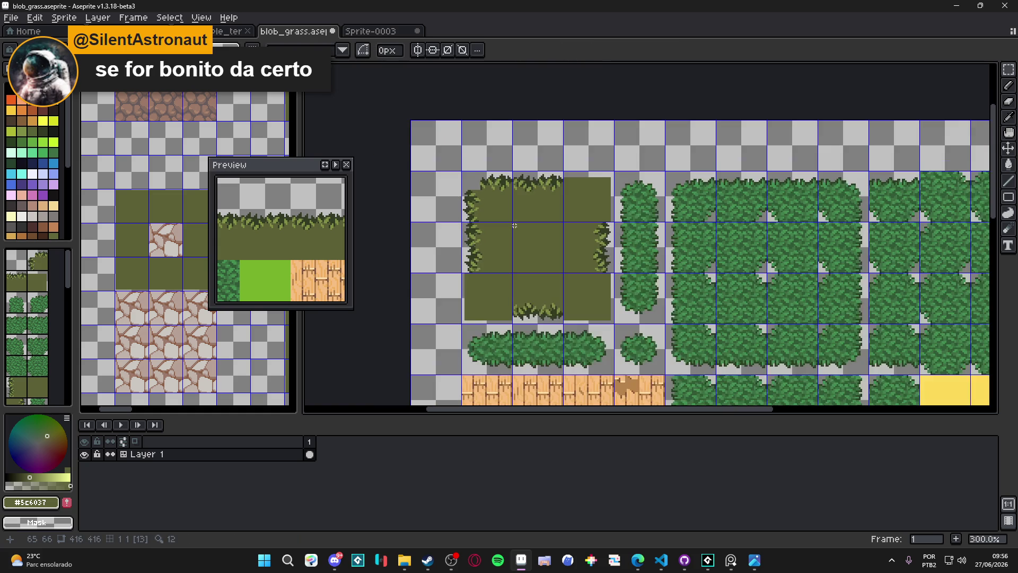
# Erase the top-right and bottom-right plain olive tiles to transparency
pyautogui.scroll(4, 472, 188)
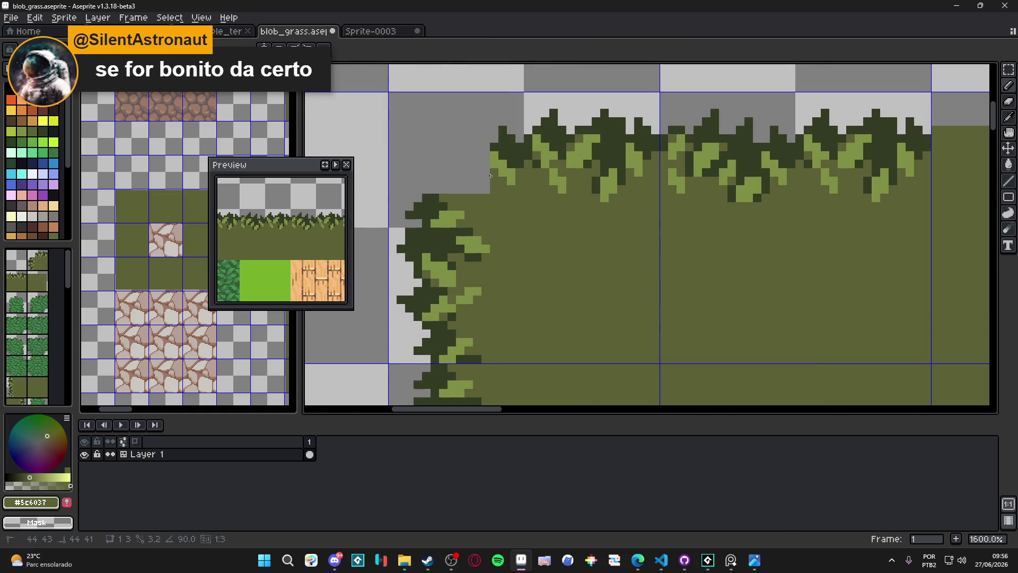
pyautogui.scroll(-3, 492, 177)
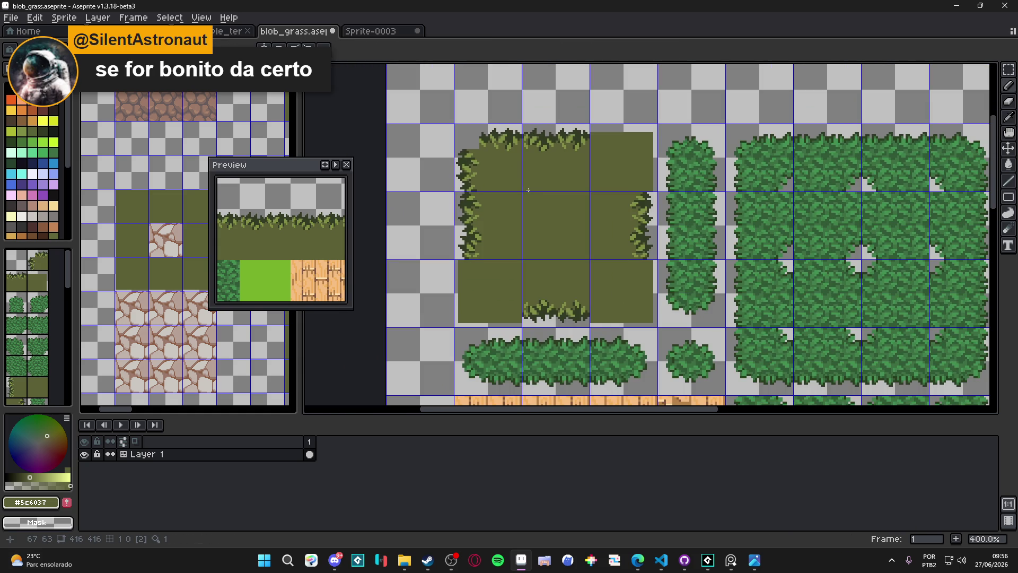
pyautogui.scroll(-1, 527, 189)
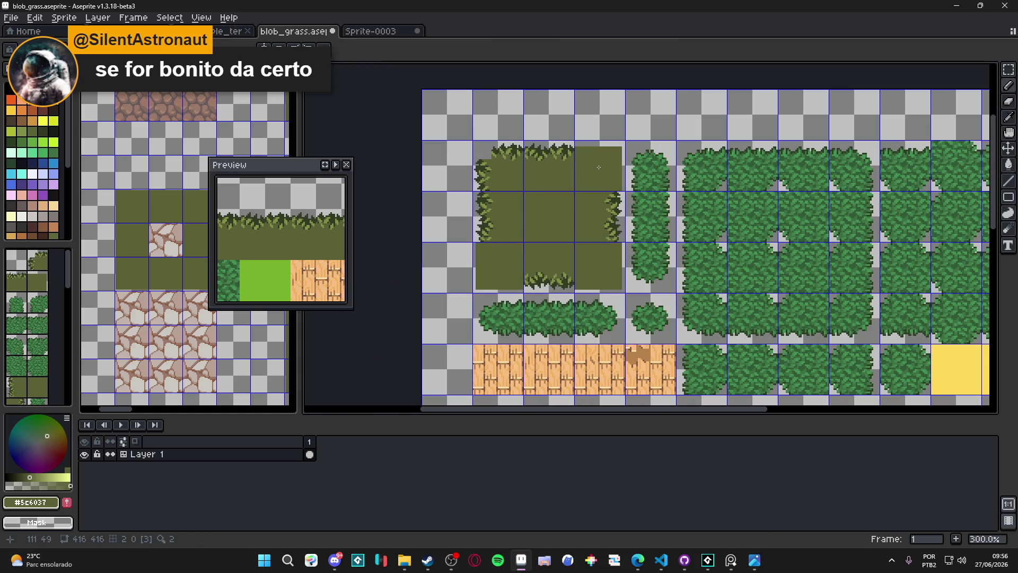
pyautogui.press('m')
pyautogui.click(599, 167)
pyautogui.press('Delete')
pyautogui.click(588, 272)
pyautogui.press('Delete')
# Delete the bottom-left olive corner tile to transparency and save blob_grass
pyautogui.click(493, 274)
pyautogui.press('Delete')
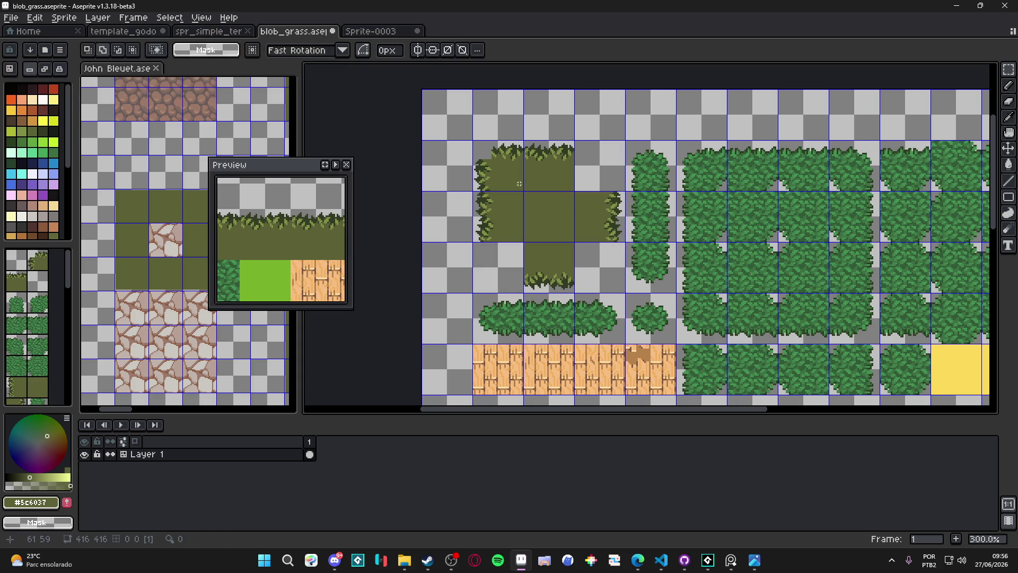
pyautogui.scroll(-1, 530, 196)
pyautogui.scroll(-1, 541, 212)
pyautogui.scroll(1, 542, 215)
pyautogui.scroll(1, 535, 315)
pyautogui.hotkey('ctrl', 's')
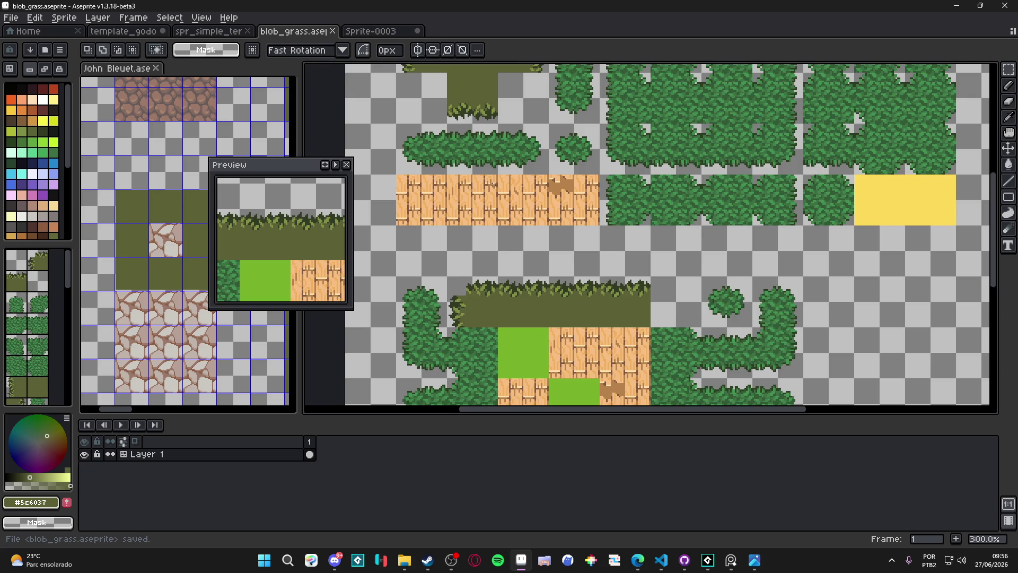
# Paint olive pixels to round the grass's top-left corner and left edge
pyautogui.scroll(4, 513, 215)
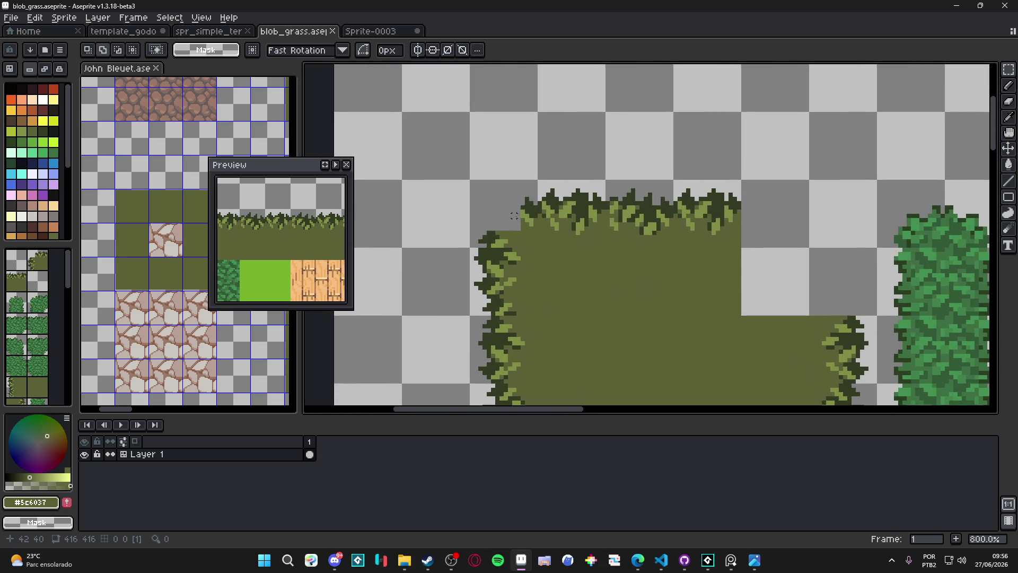
pyautogui.scroll(3, 517, 212)
pyautogui.press('i')
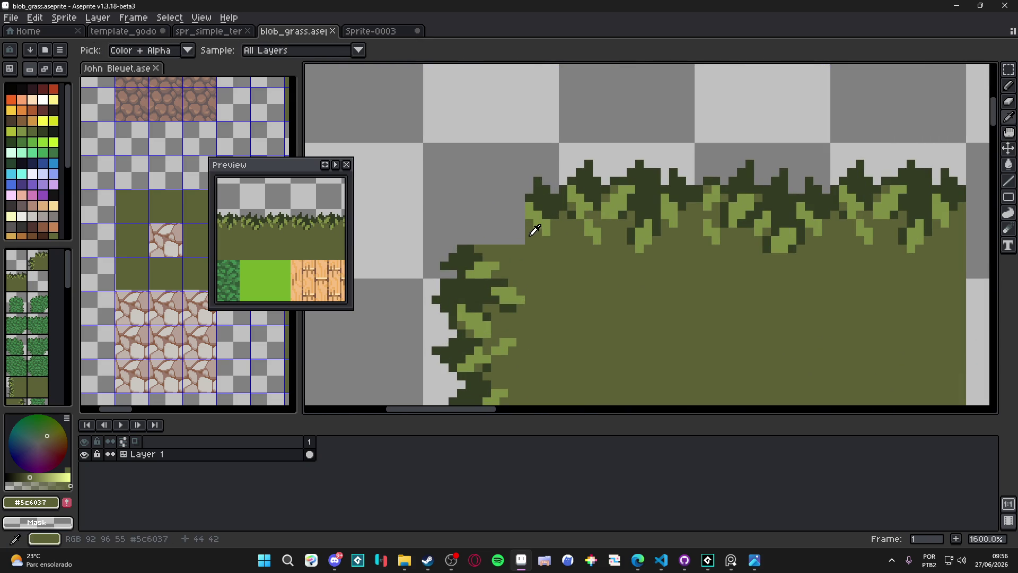
pyautogui.press('b')
pyautogui.click(512, 236)
pyautogui.click(517, 219)
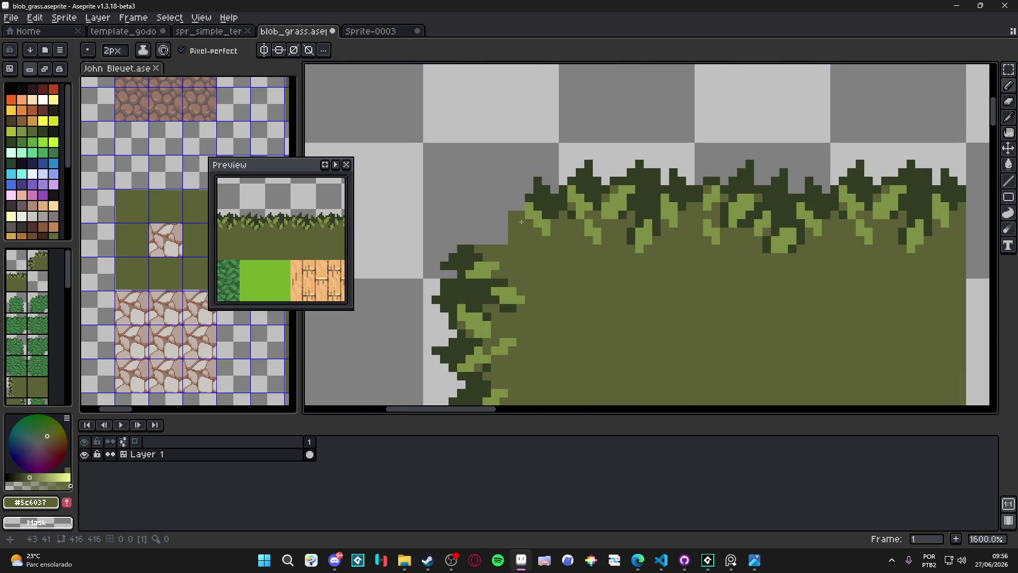
pyautogui.scroll(1, 513, 233)
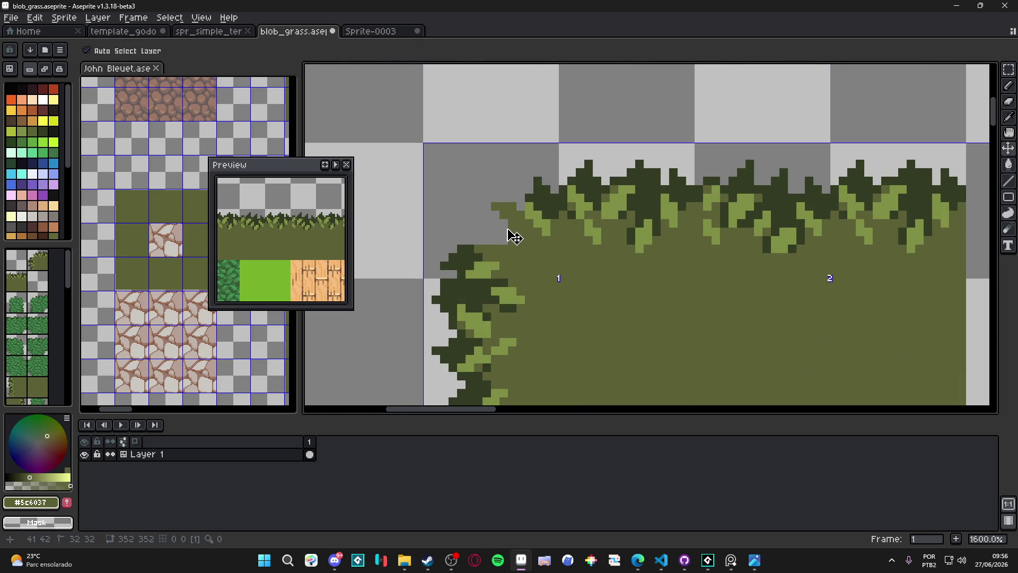
pyautogui.click(500, 241)
pyautogui.click(488, 236)
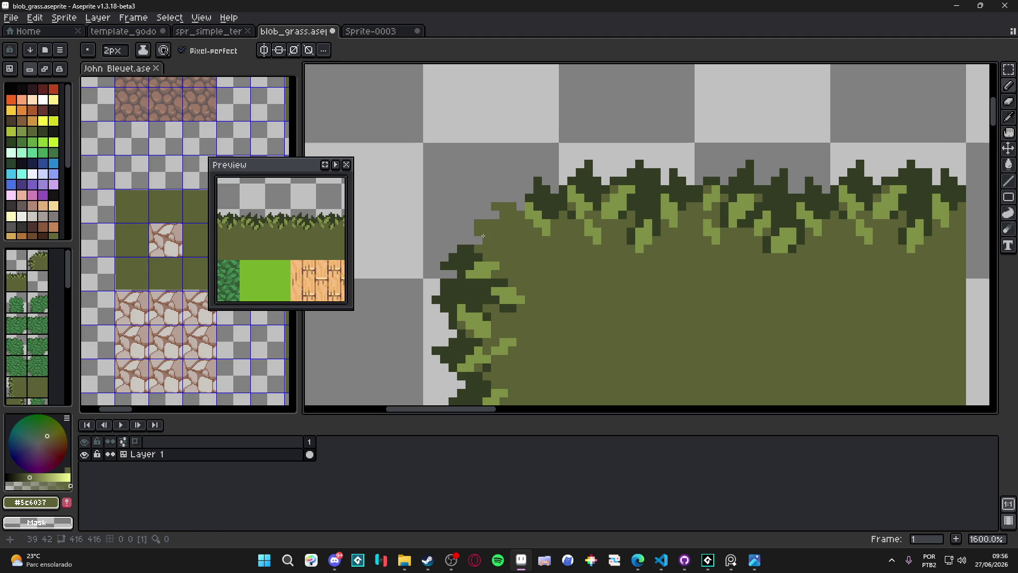
# With a one-pixel brush, add dark green tuft pixels along the top-left edge
pyautogui.press('-')
pyautogui.scroll(-5, 518, 225)
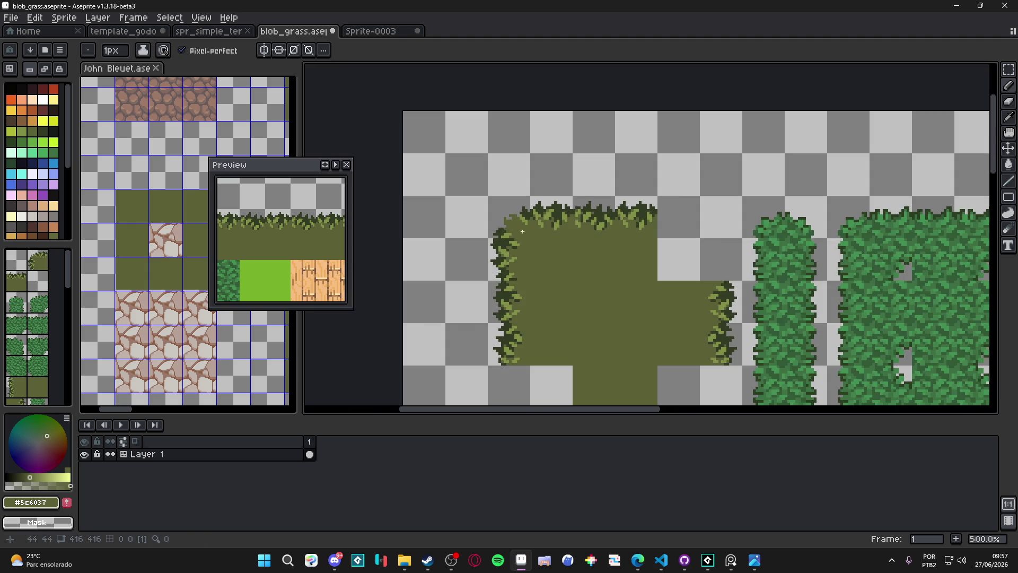
pyautogui.scroll(5, 514, 234)
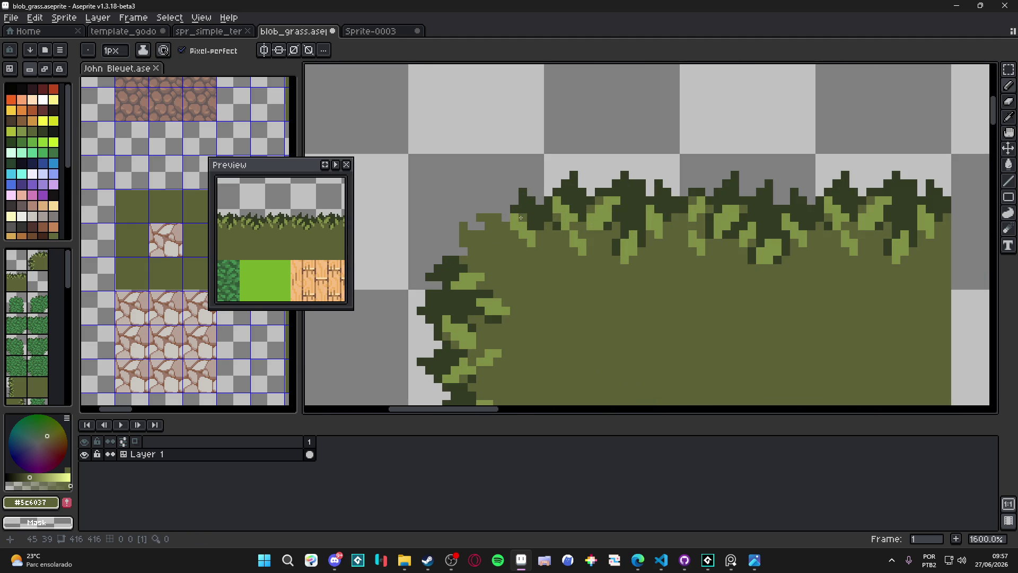
pyautogui.keyDown('alt'); pyautogui.click(537, 198); pyautogui.keyUp('alt')
pyautogui.click(519, 212)
pyautogui.click(498, 208)
pyautogui.click(483, 209)
# Fill the edge gap dark green and paint a dark green column down the left edge
pyautogui.scroll(-5, 482, 206)
pyautogui.scroll(5, 493, 223)
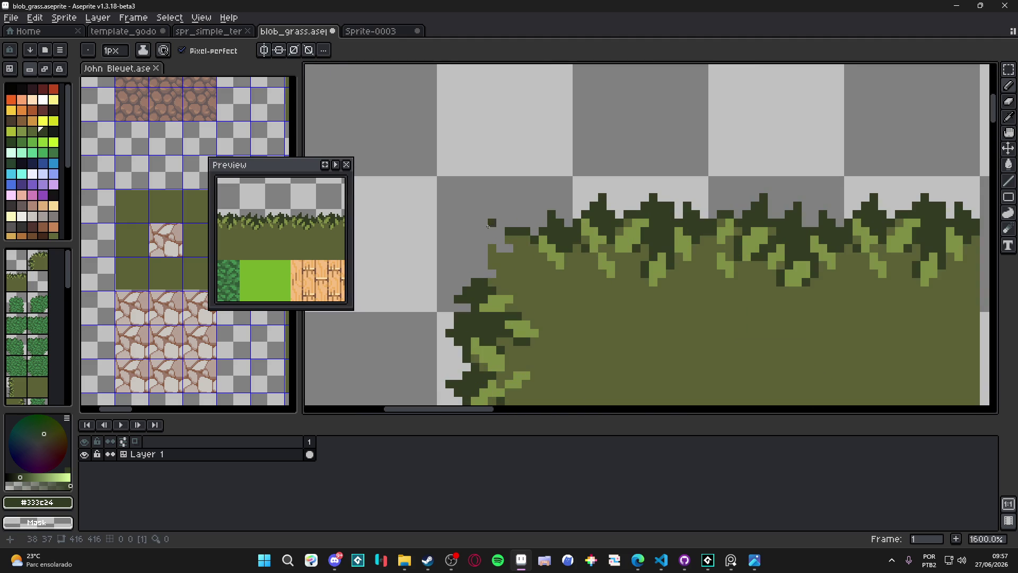
pyautogui.click(508, 248)
pyautogui.click(501, 248)
pyautogui.click(491, 240)
pyautogui.moveTo(484, 246); pyautogui.dragTo(484, 265)
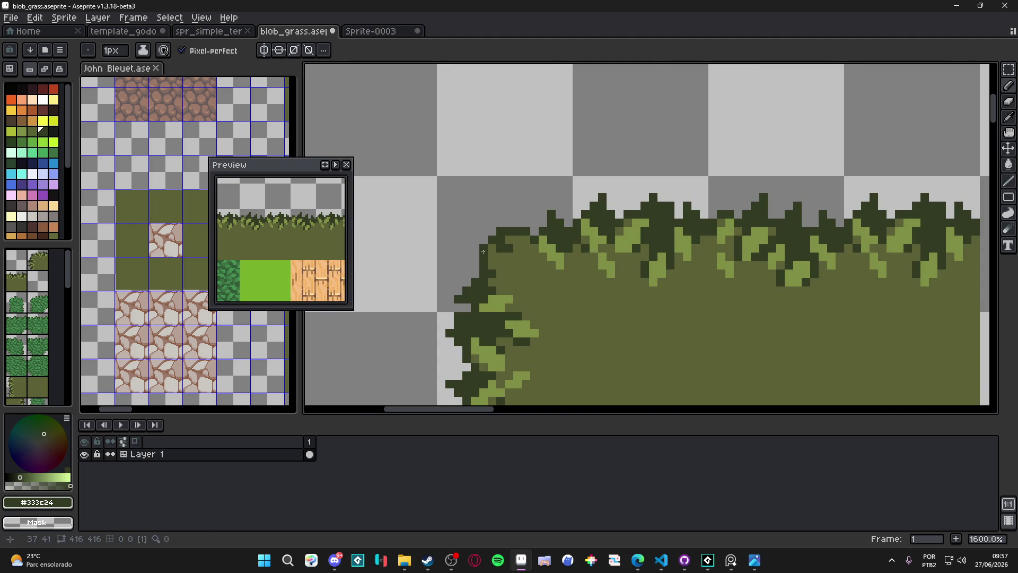
pyautogui.scroll(-4, 485, 240)
pyautogui.scroll(3, 530, 242)
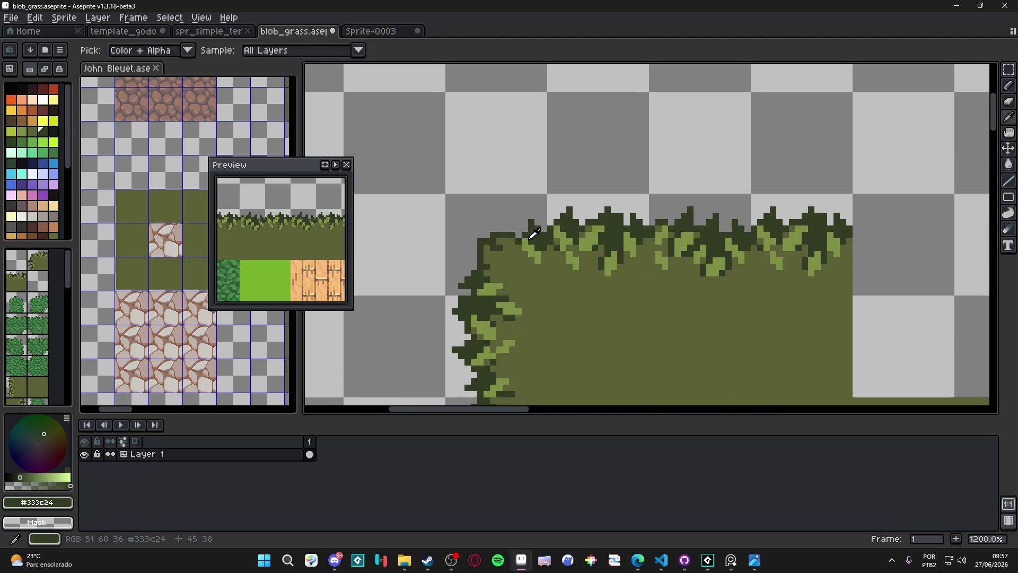
# Add light green highlight pixels along the rounded grass edge
pyautogui.keyDown('alt'); pyautogui.click(534, 241); pyautogui.keyUp('alt')
pyautogui.click(511, 246)
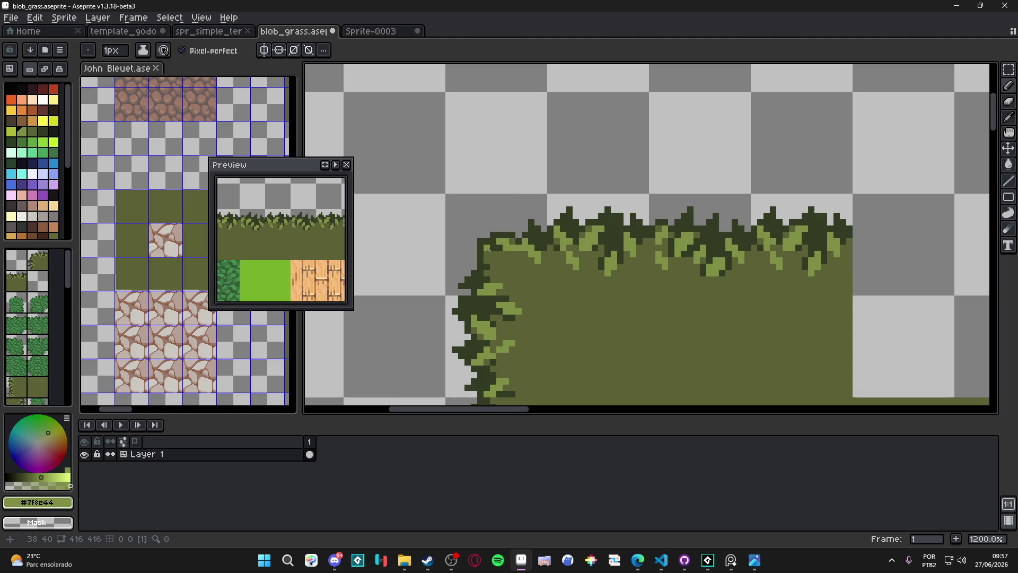
pyautogui.press('-')
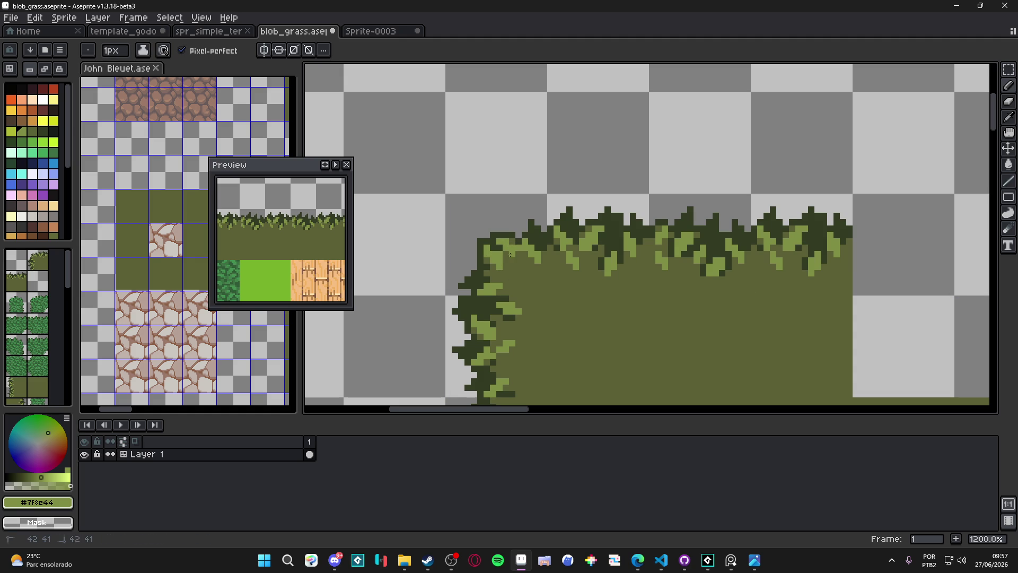
pyautogui.keyDown('alt'); pyautogui.click(516, 260); pyautogui.keyUp('alt')
pyautogui.scroll(-3, 517, 260)
pyautogui.scroll(1, 517, 261)
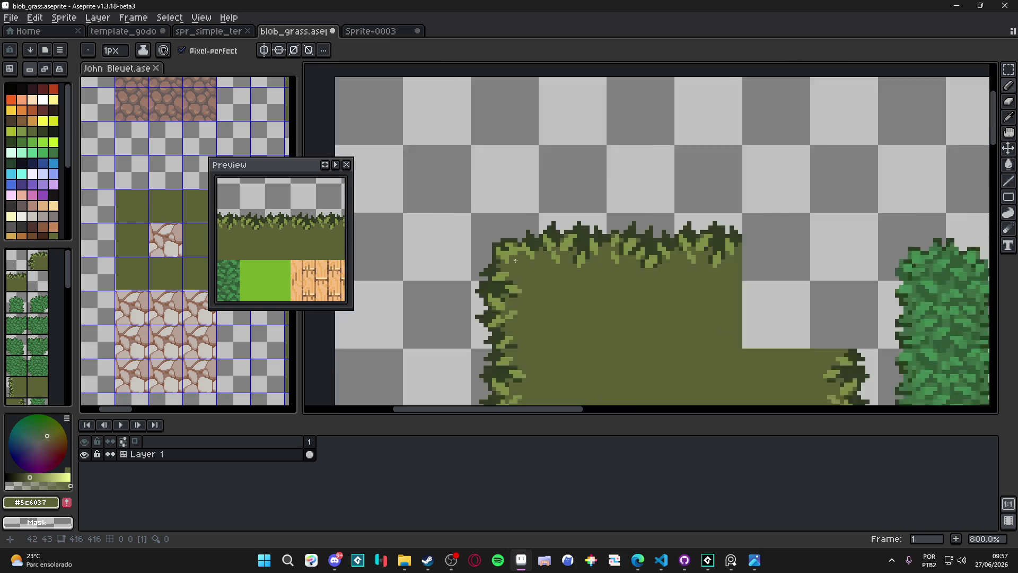
pyautogui.scroll(1, 517, 261)
pyautogui.keyDown('alt'); pyautogui.click(518, 242); pyautogui.keyUp('alt')
pyautogui.click(520, 269)
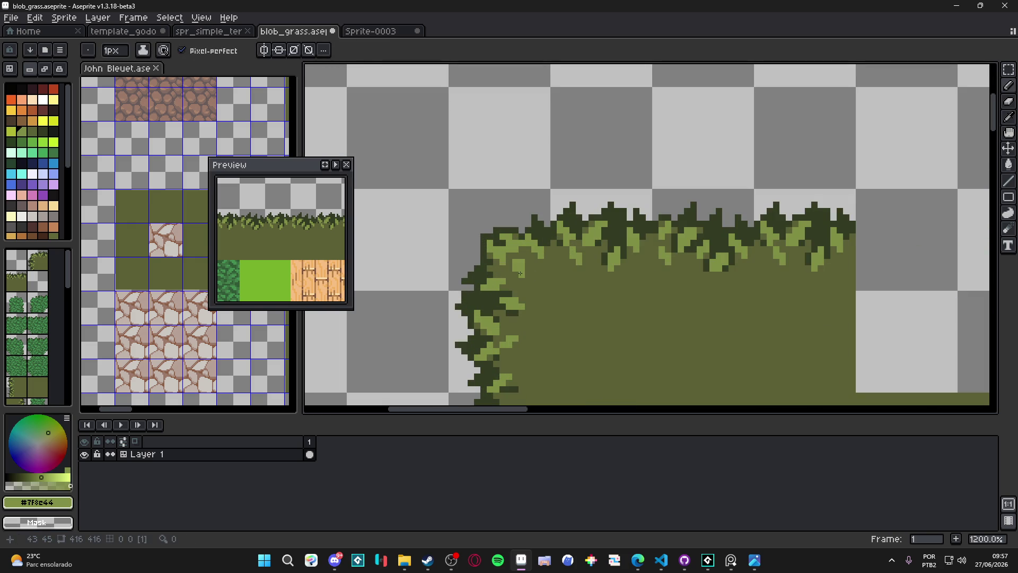
pyautogui.scroll(-3, 549, 297)
pyautogui.scroll(4, 526, 267)
# Extend the top-left edge with dark green pixels using a two-pixel brush
pyautogui.keyDown('alt'); pyautogui.click(487, 244); pyautogui.keyUp('alt')
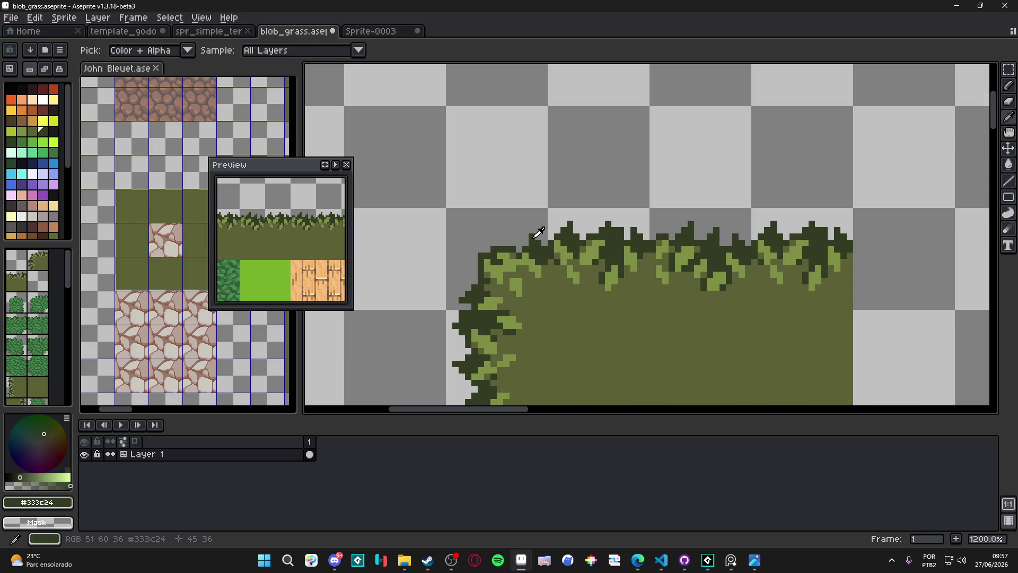
pyautogui.click(507, 237)
pyautogui.press('+')
pyautogui.click(487, 247)
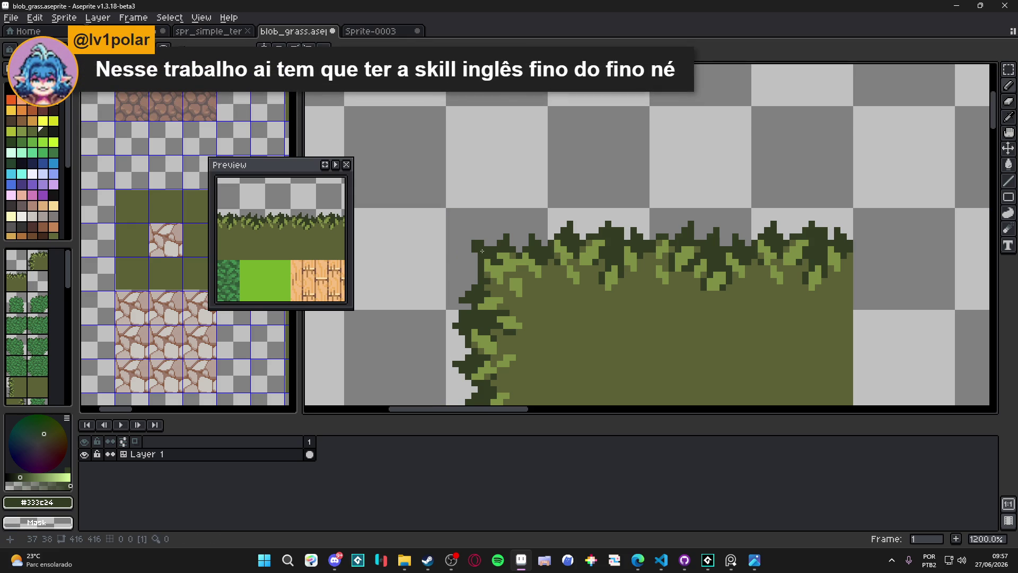
pyautogui.click(466, 243)
# Add a dark green pixel on the left edge and re-pick the olive and tuft colours
pyautogui.click(471, 275)
pyautogui.scroll(-3, 475, 263)
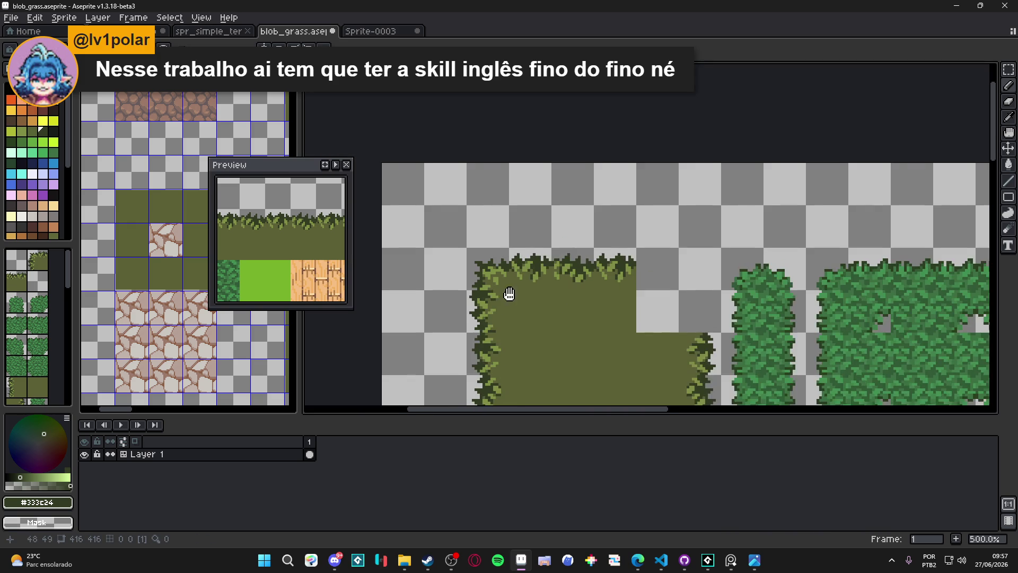
pyautogui.scroll(4, 476, 248)
pyautogui.scroll(-6, 480, 244)
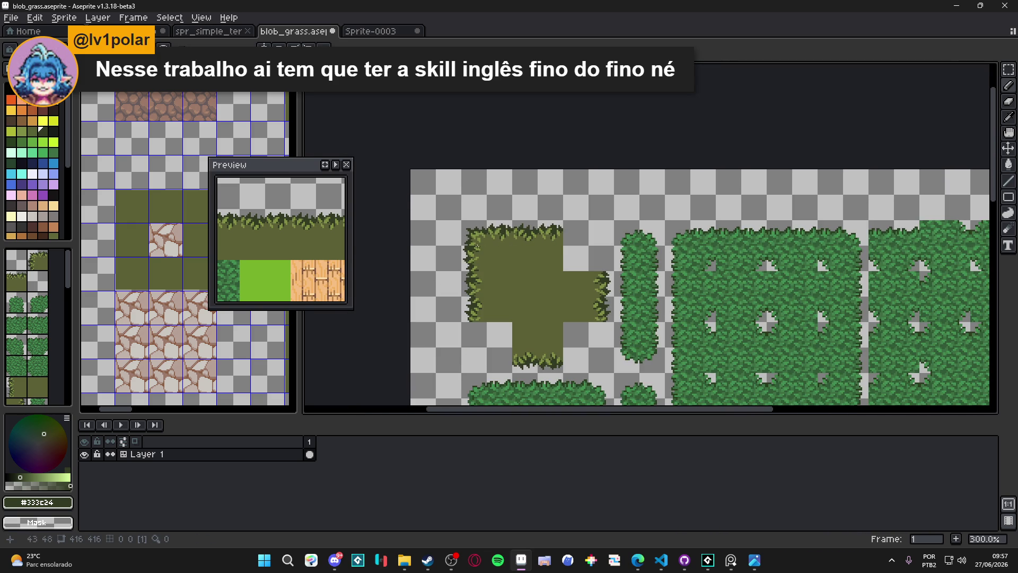
pyautogui.scroll(7, 480, 247)
pyautogui.keyDown('alt'); pyautogui.click(464, 225); pyautogui.keyUp('alt')
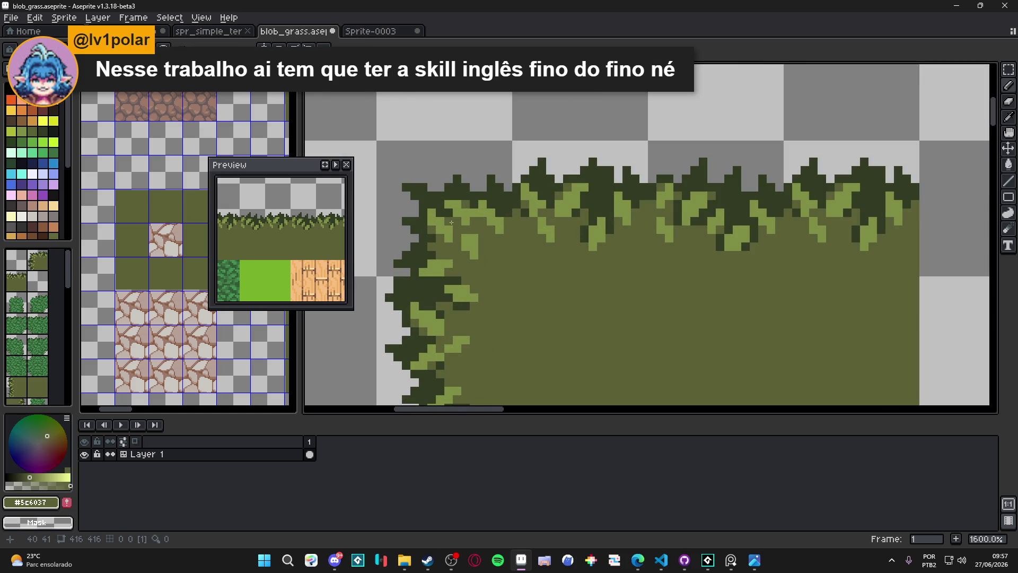
pyautogui.scroll(-3, 473, 265)
pyautogui.scroll(3, 470, 239)
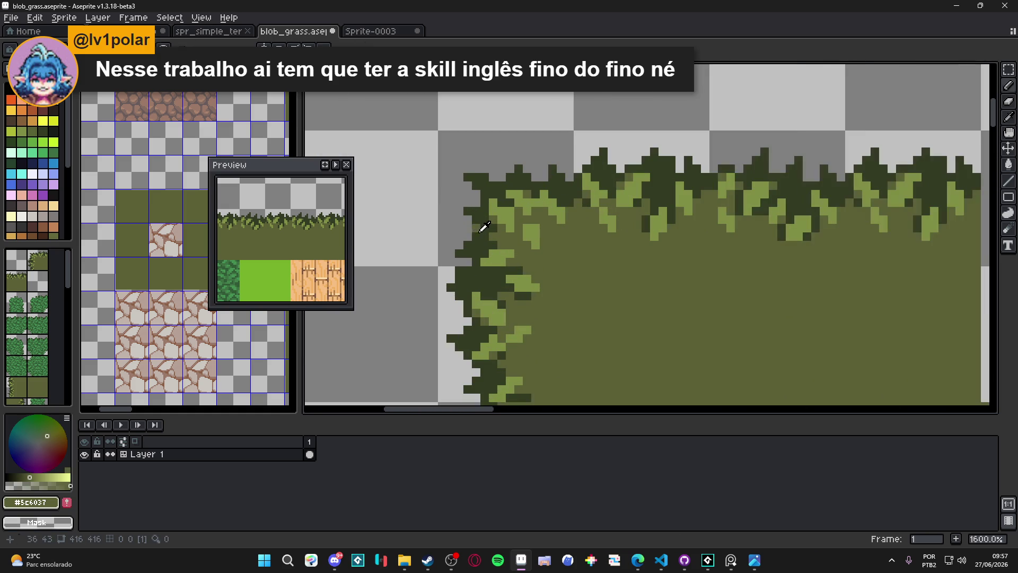
pyautogui.keyDown('alt'); pyautogui.click(469, 229); pyautogui.keyUp('alt')
pyautogui.scroll(-4, 468, 229)
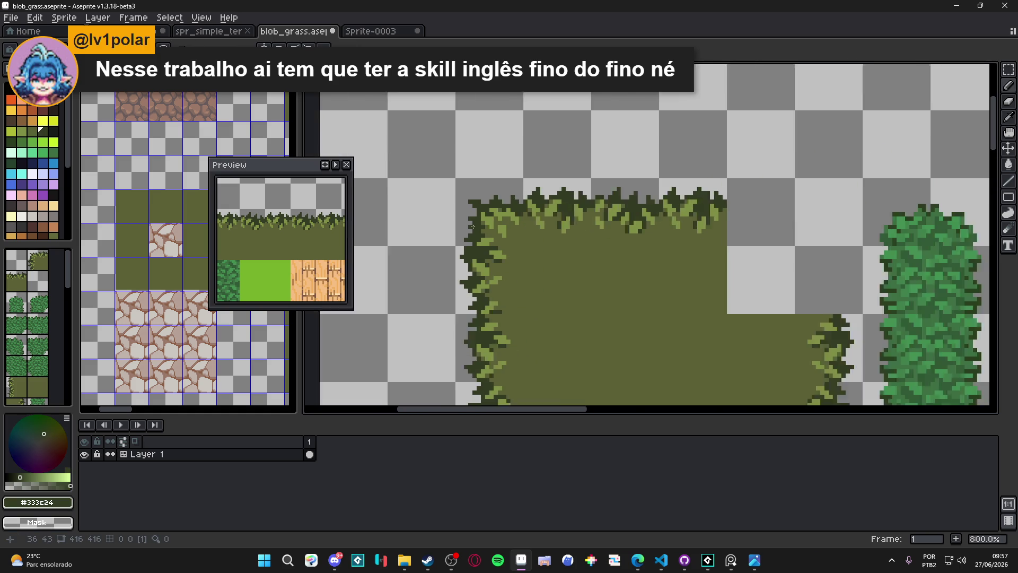
pyautogui.scroll(-2, 463, 202)
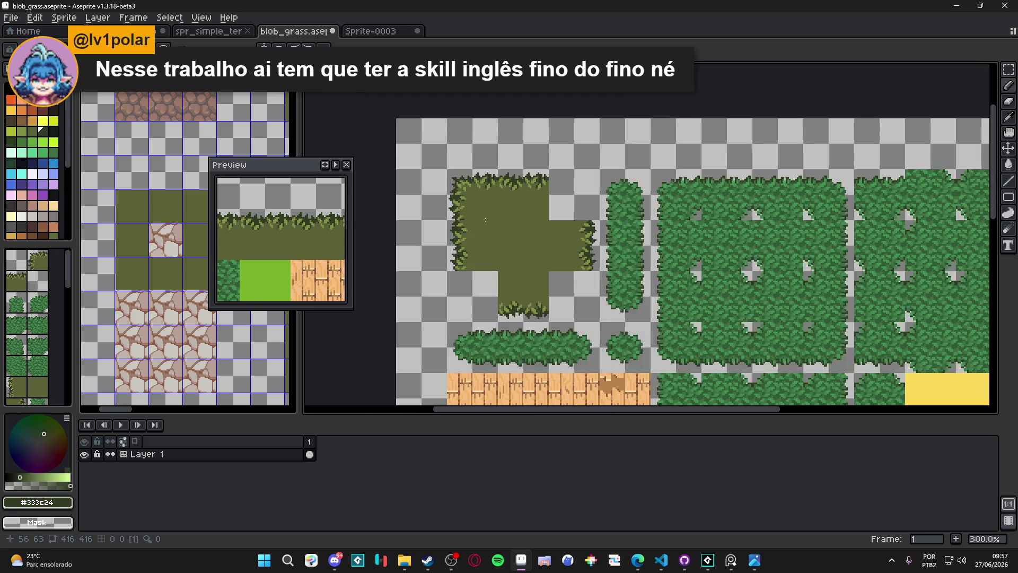
pyautogui.scroll(5, 469, 181)
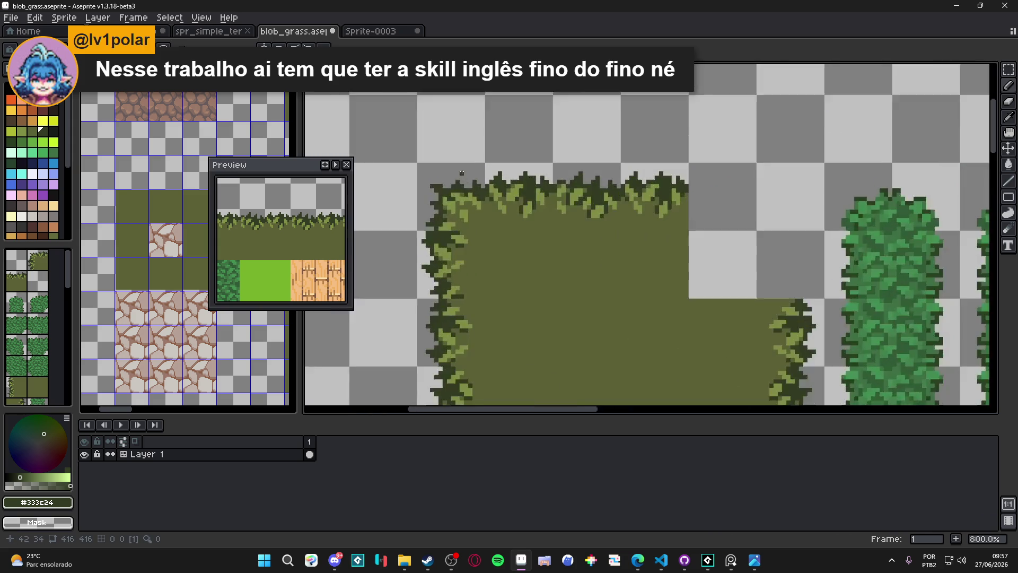
pyautogui.press('e')
pyautogui.press('b')
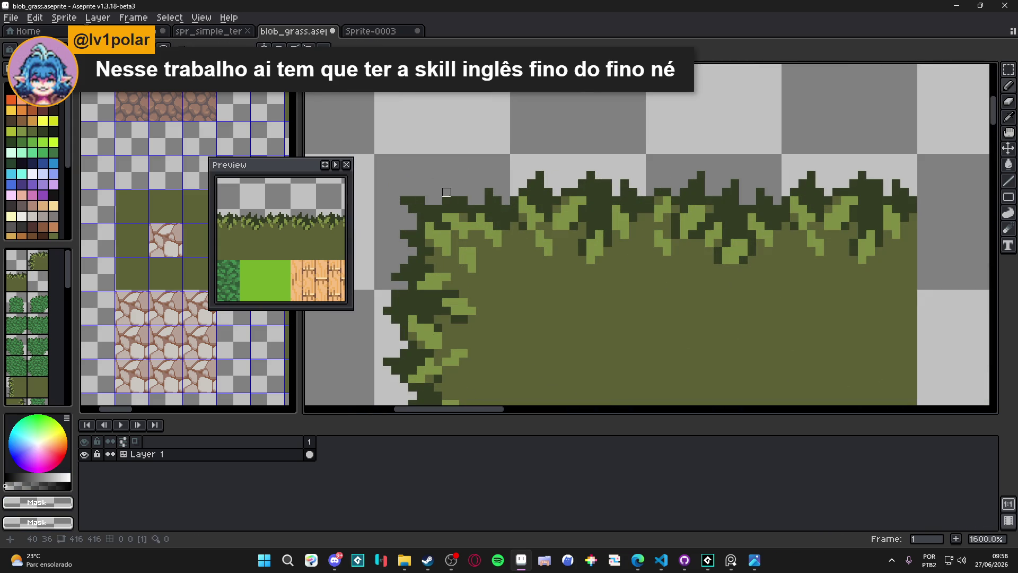
pyautogui.keyDown('alt'); pyautogui.click(446, 192); pyautogui.keyUp('alt')
# Zoom in on the tufted grass edges, zoom back out, and save blob_grass.aseprite
pyautogui.scroll(-5, 446, 191)
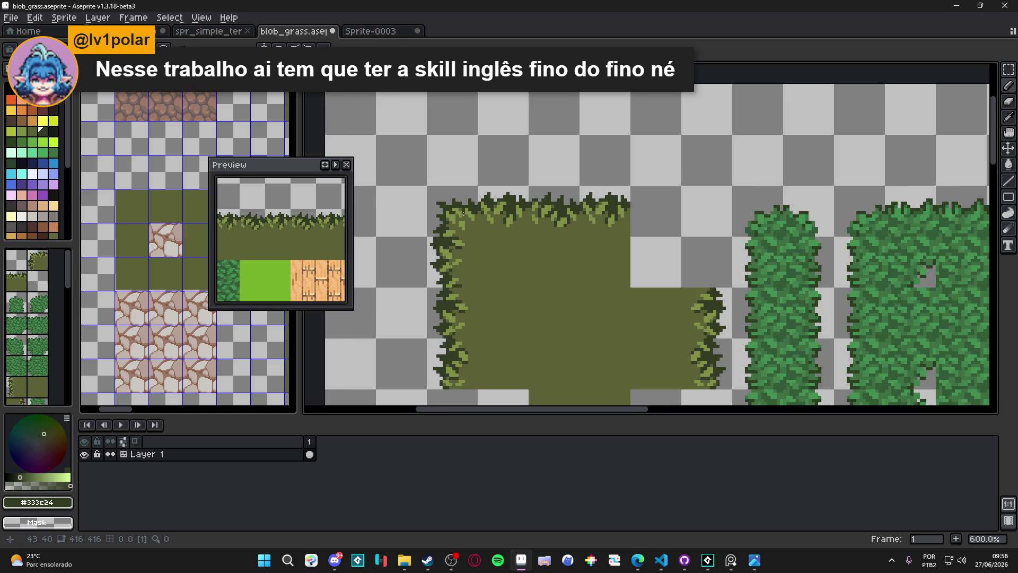
pyautogui.moveTo(483, 208); pyautogui.dragTo(483, 198)
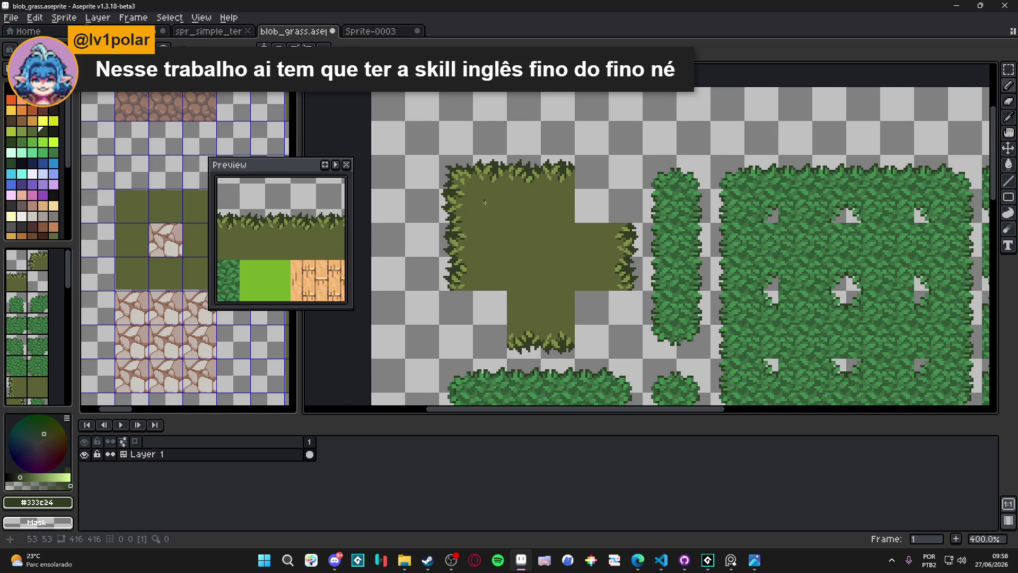
pyautogui.scroll(8, 489, 212)
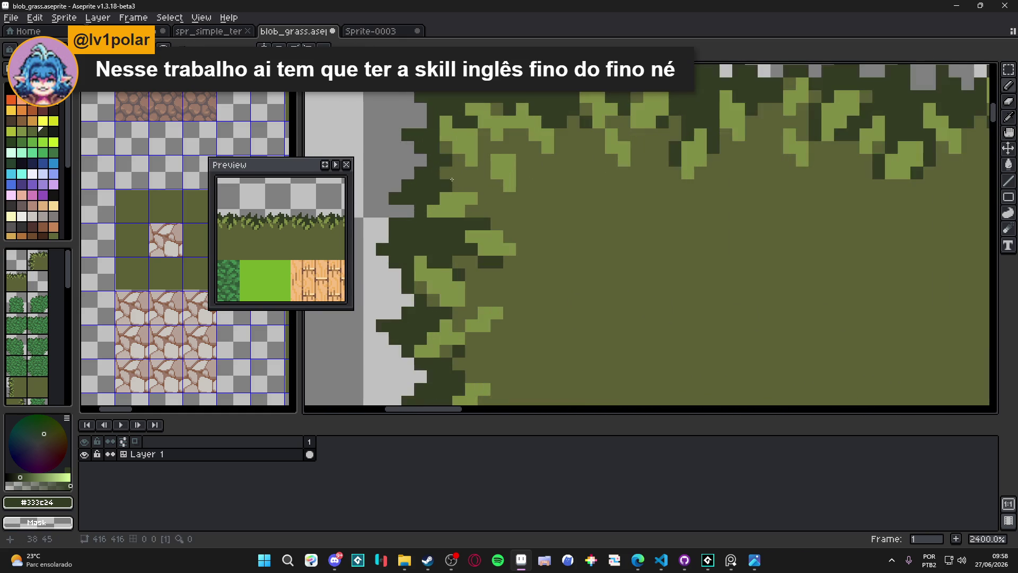
pyautogui.scroll(-2, 460, 180)
pyautogui.scroll(2, 461, 174)
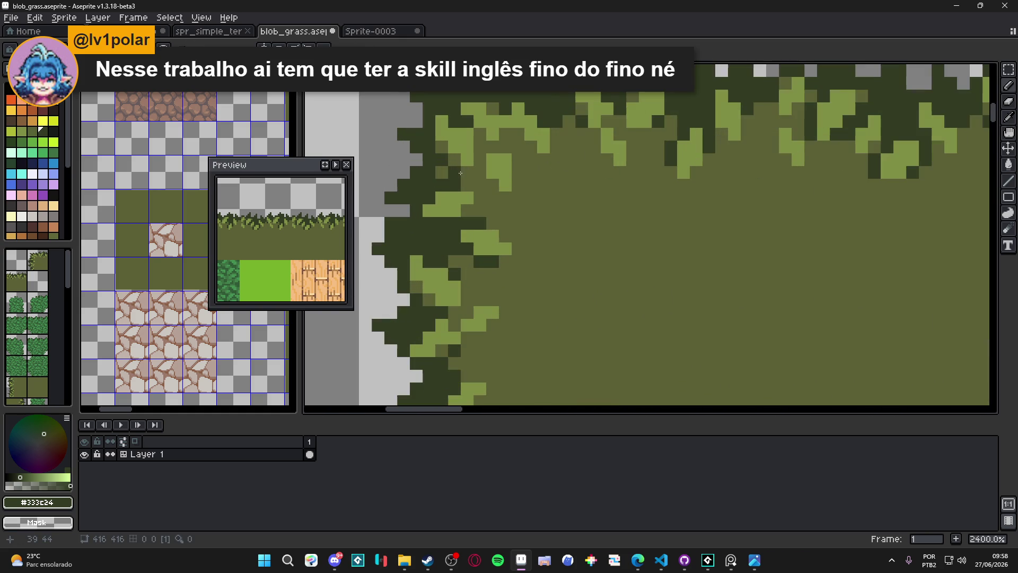
pyautogui.scroll(-2, 466, 172)
pyautogui.scroll(2, 477, 165)
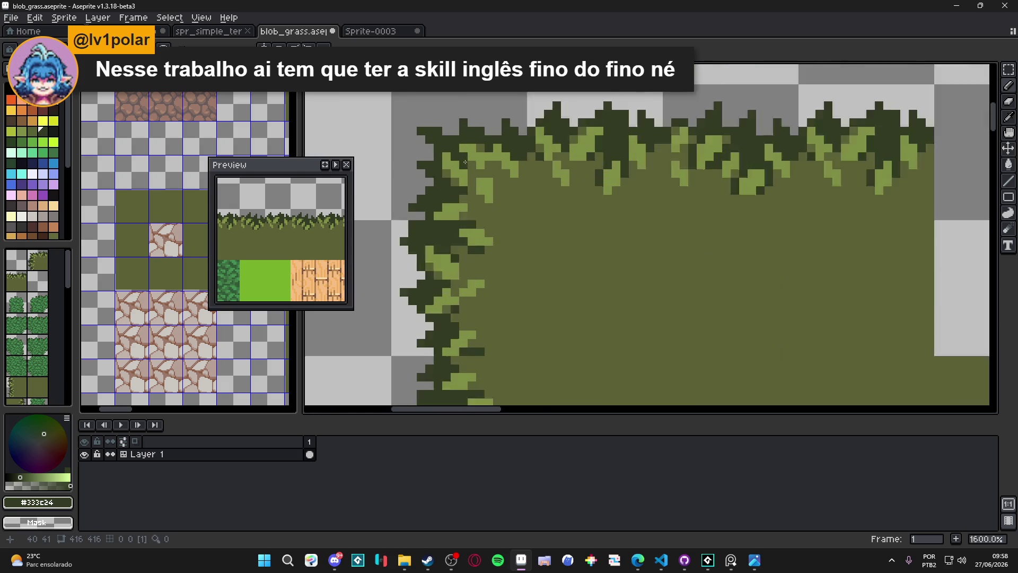
pyautogui.scroll(-7, 488, 170)
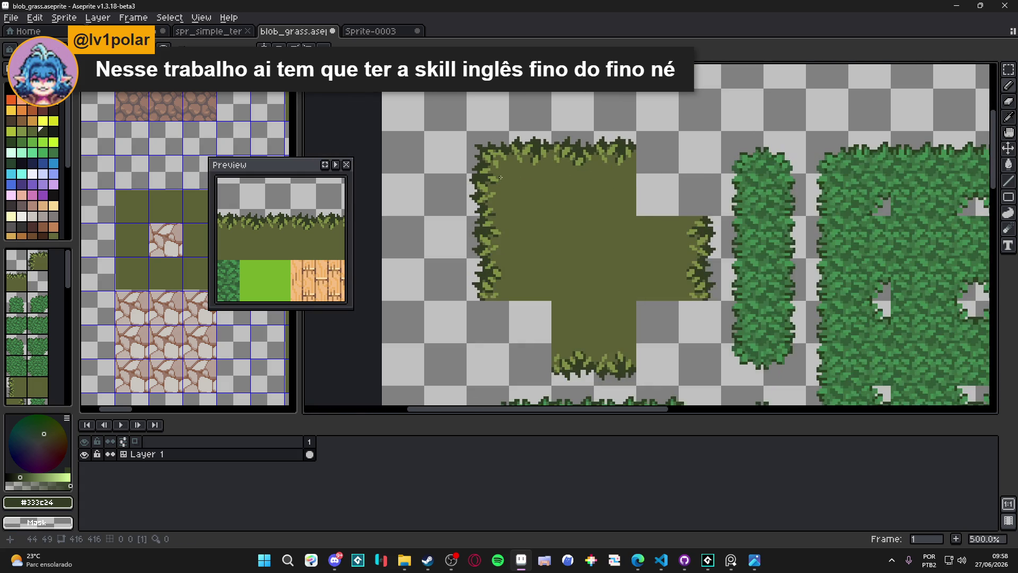
pyautogui.scroll(-2, 501, 178)
pyautogui.hotkey('ctrl', 's')
pyautogui.scroll(-2, 498, 181)
pyautogui.scroll(2, 508, 192)
pyautogui.scroll(2, 558, 213)
pyautogui.scroll(-2, 558, 214)
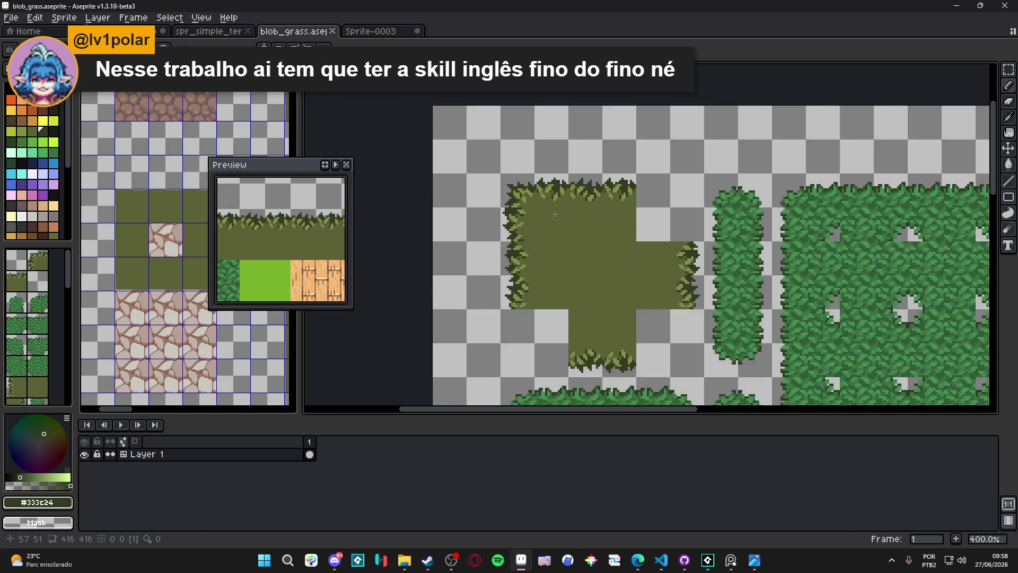
pyautogui.scroll(-1, 564, 210)
pyautogui.scroll(2, 546, 210)
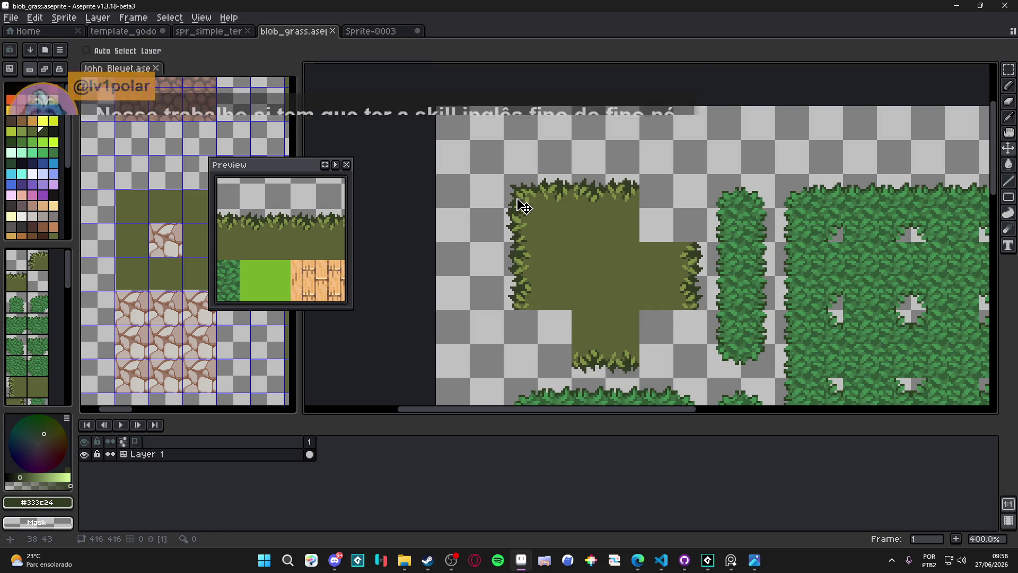
# Copy the top-left corner tile, flip it horizontally, and place it as the top-right corner
pyautogui.press('m')
pyautogui.click(524, 204)
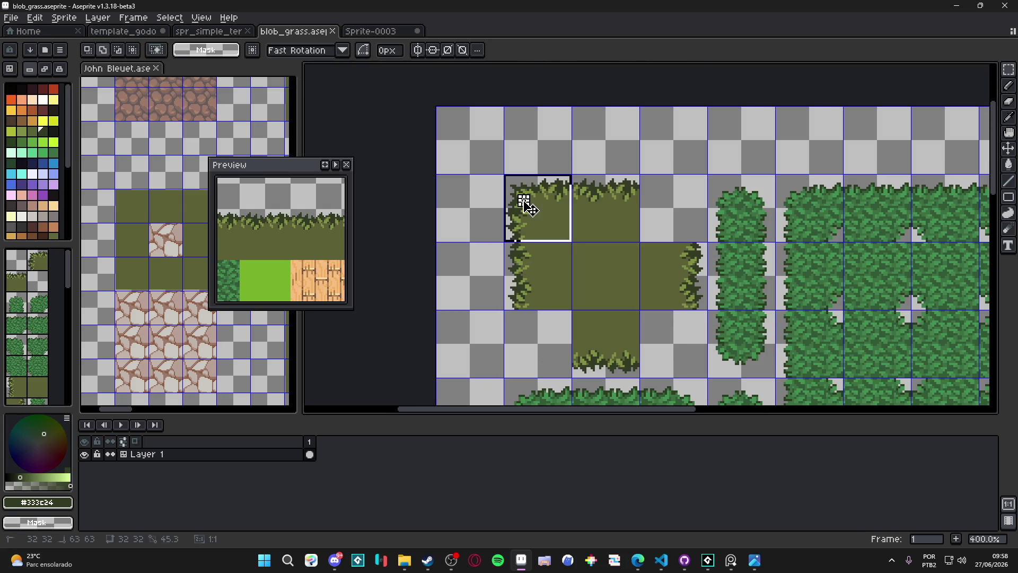
pyautogui.hotkey('ctrl', 'c')
pyautogui.hotkey('ctrl', 'v')
pyautogui.hotkey('shift', 'h')
pyautogui.press('Right')
pyautogui.press('Right')
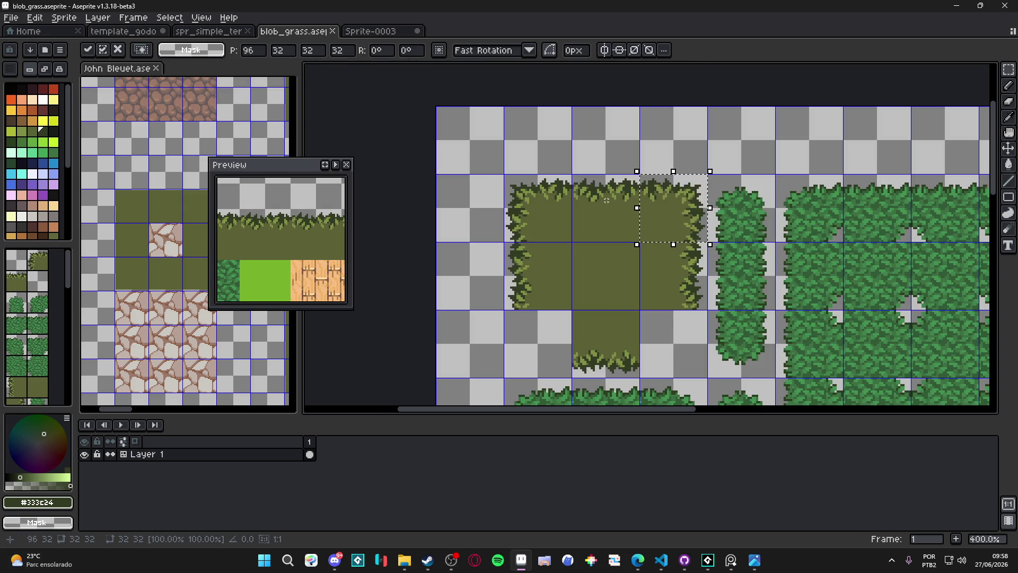
pyautogui.press('Return')
# Hide the tile grid and mirror both top corners vertically into the bottom corners
pyautogui.hotkey('ctrl', "'")
pyautogui.scroll(-2, 655, 242)
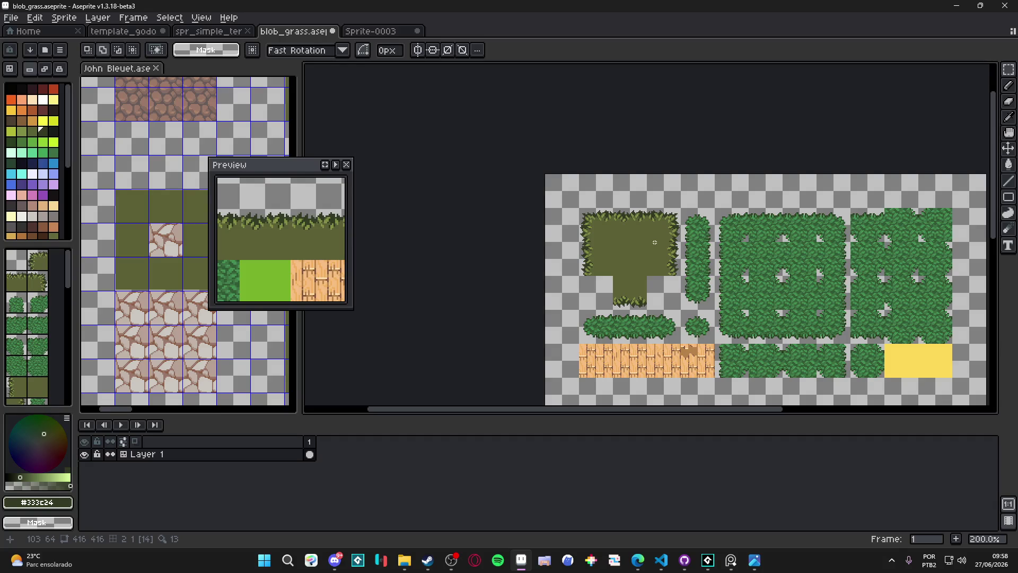
pyautogui.click(612, 222)
pyautogui.keyDown('shift'); pyautogui.click(676, 221); pyautogui.keyUp('shift')
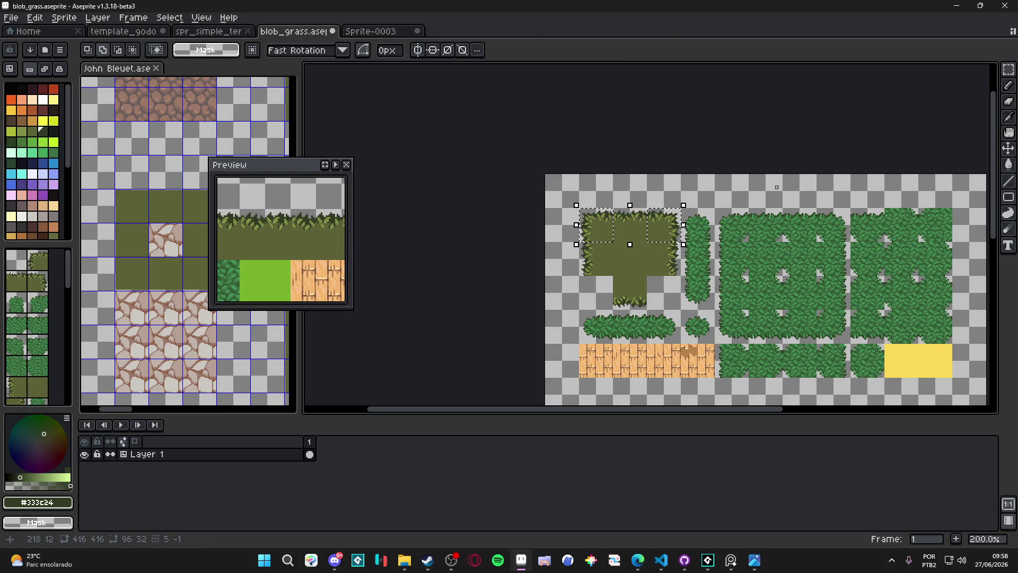
pyautogui.hotkey('ctrl', 'c')
pyautogui.hotkey('ctrl', 'v')
pyautogui.hotkey('shift', 'v')
pyautogui.press('Down')
pyautogui.press('Down')
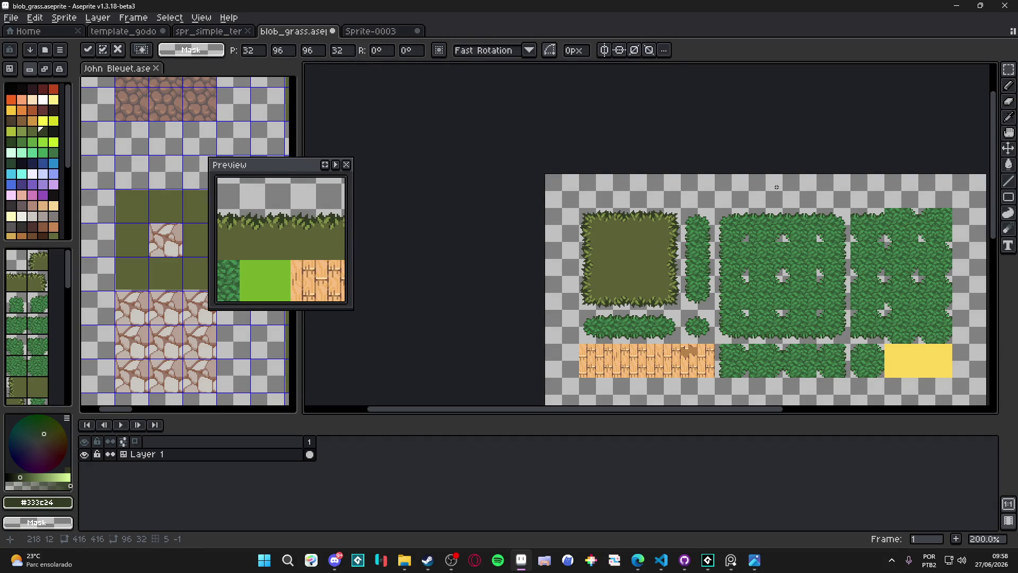
pyautogui.press('Return')
# Save the square tufted grass block to blob_grass.aseprite
pyautogui.scroll(-1, 776, 187)
pyautogui.scroll(-1, 660, 238)
pyautogui.scroll(1, 660, 238)
pyautogui.hotkey('ctrl', 's')
pyautogui.scroll(1, 586, 243)
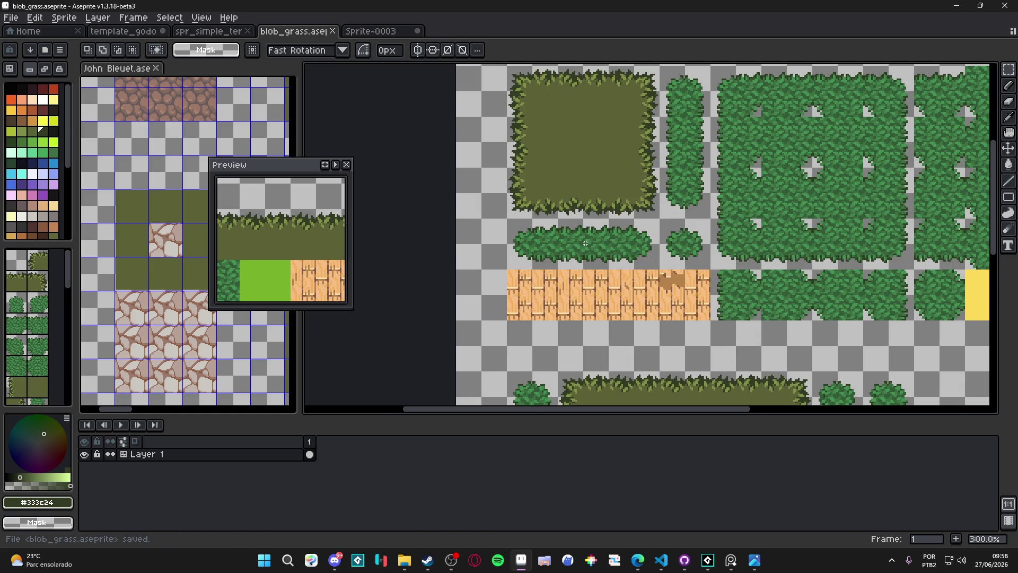
# Erase the middle bush tile in the row below the grass block
pyautogui.scroll(3, 518, 130)
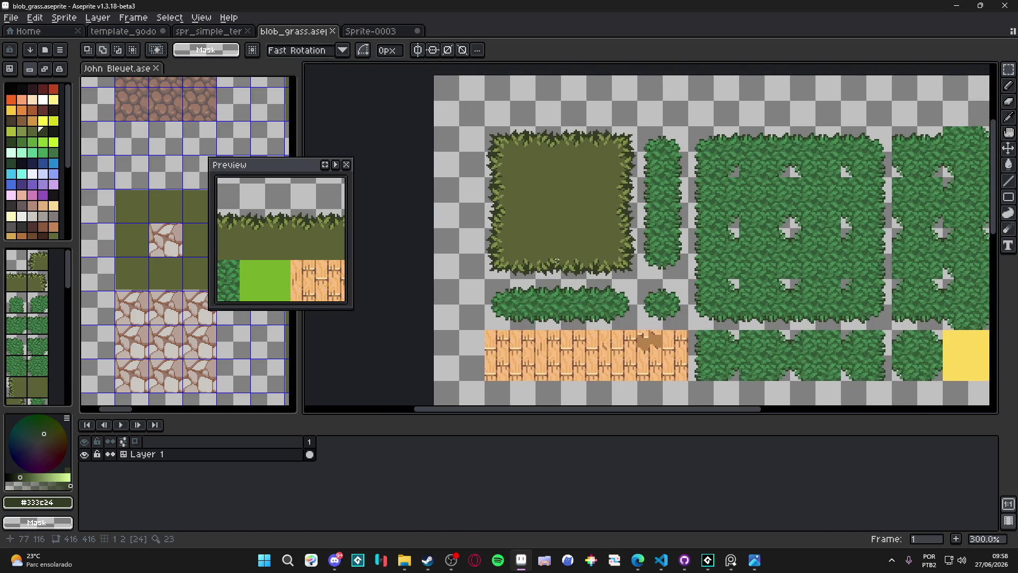
pyautogui.scroll(1, 518, 130)
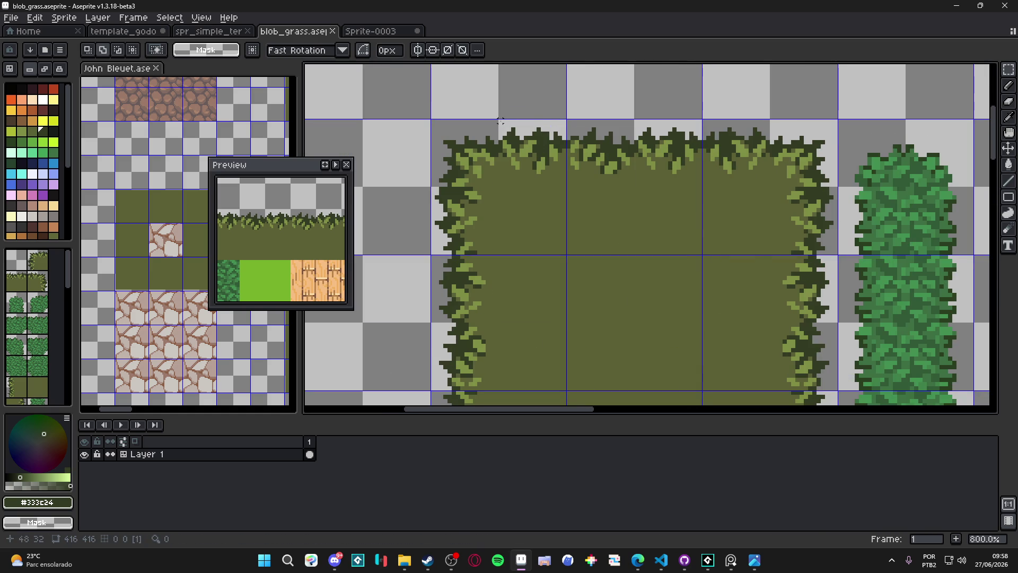
pyautogui.moveTo(500, 125)
pyautogui.mouseDown()
pyautogui.moveTo(749, 164)
pyautogui.moveTo(700, 171)
pyautogui.moveTo(727, 171)
pyautogui.mouseUp()
pyautogui.click(568, 170)
pyautogui.moveTo(568, 171)
pyautogui.mouseDown()
pyautogui.moveTo(714, 121)
pyautogui.moveTo(703, 125)
pyautogui.mouseUp()
pyautogui.scroll(-2, 703, 124)
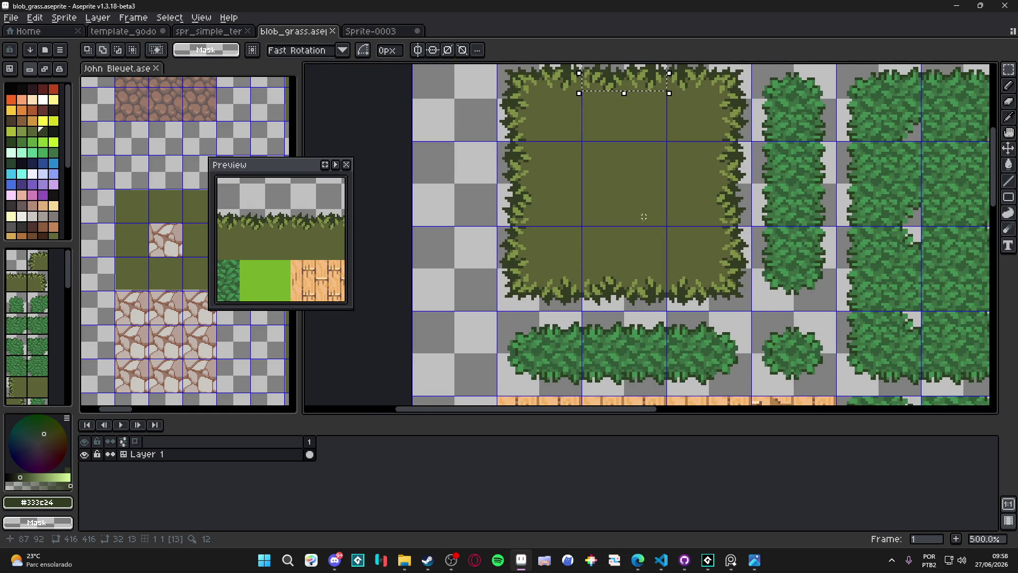
pyautogui.moveTo(604, 348); pyautogui.dragTo(615, 363)
pyautogui.press('Delete')
# Copy the block's tufted top-edge strip down into the emptied tile
pyautogui.moveTo(614, 108); pyautogui.dragTo(608, 97)
pyautogui.scroll(1, 641, 147)
pyautogui.moveTo(663, 129); pyautogui.dragTo(572, 167)
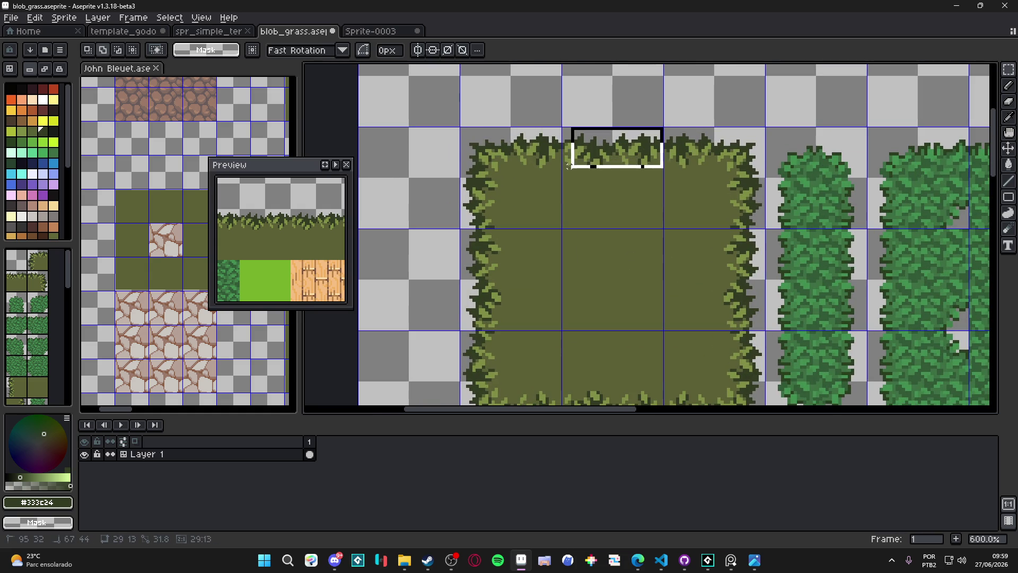
pyautogui.scroll(-2, 577, 171)
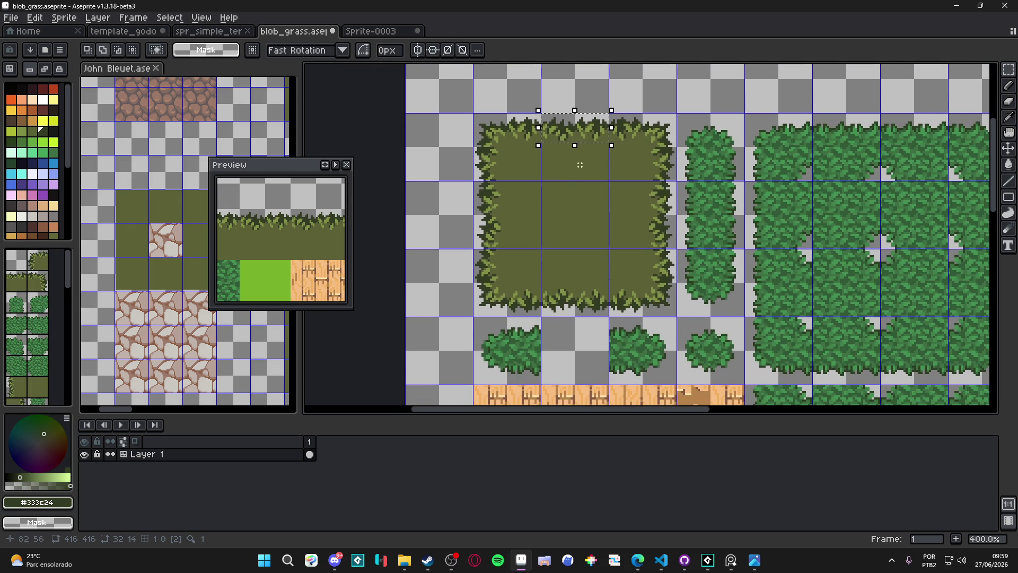
pyautogui.hotkey('ctrl', 'c')
pyautogui.hotkey('ctrl', 'v')
pyautogui.hotkey('shift', 'Down')
pyautogui.hotkey('shift', 'Down')
pyautogui.hotkey('shift', 'Down')
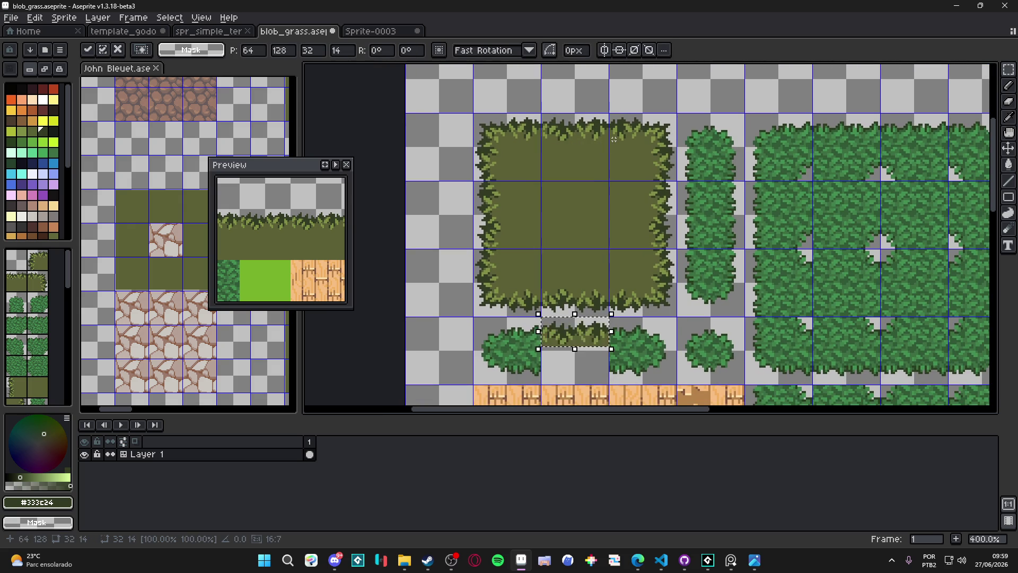
pyautogui.press('Return')
# Copy the bottom-edge tufts onto the new tile's lower edge and eyedrop olive #5c6037
pyautogui.scroll(2, 570, 307)
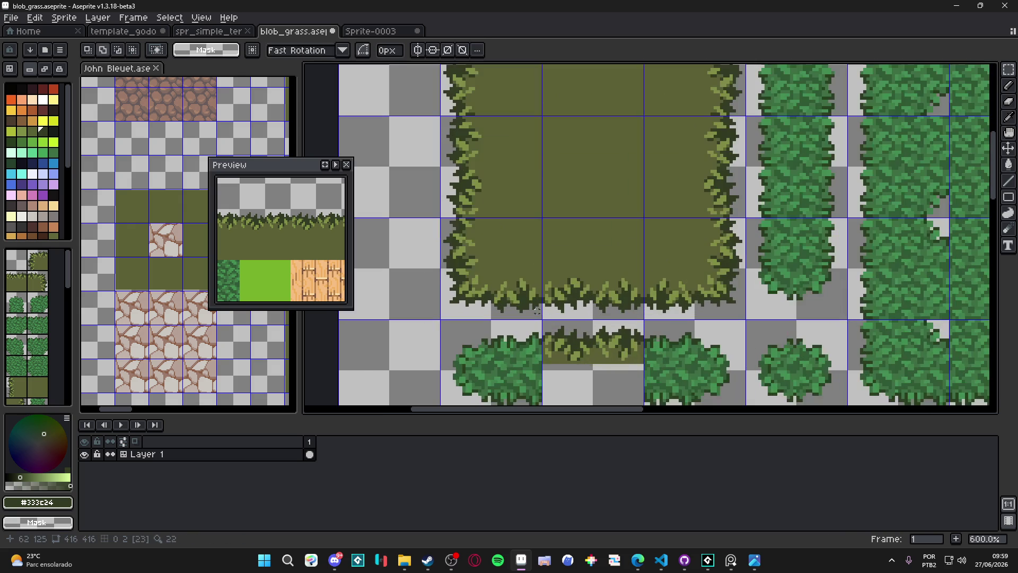
pyautogui.moveTo(543, 317)
pyautogui.mouseDown()
pyautogui.moveTo(646, 275)
pyautogui.moveTo(633, 203)
pyautogui.mouseUp()
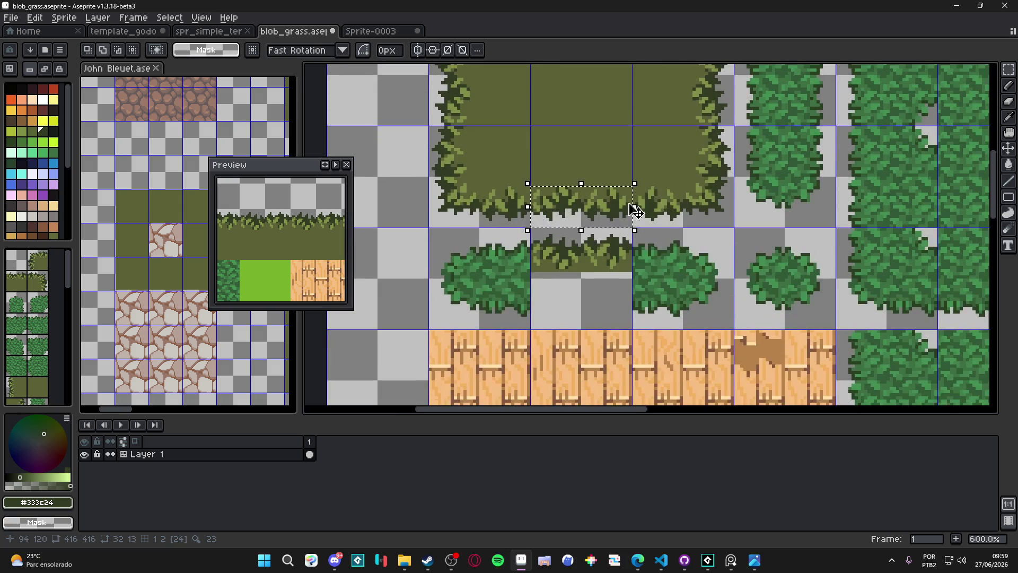
pyautogui.hotkey('shift', 'Down')
pyautogui.hotkey('shift', 'Down')
pyautogui.hotkey('shift', 'Up')
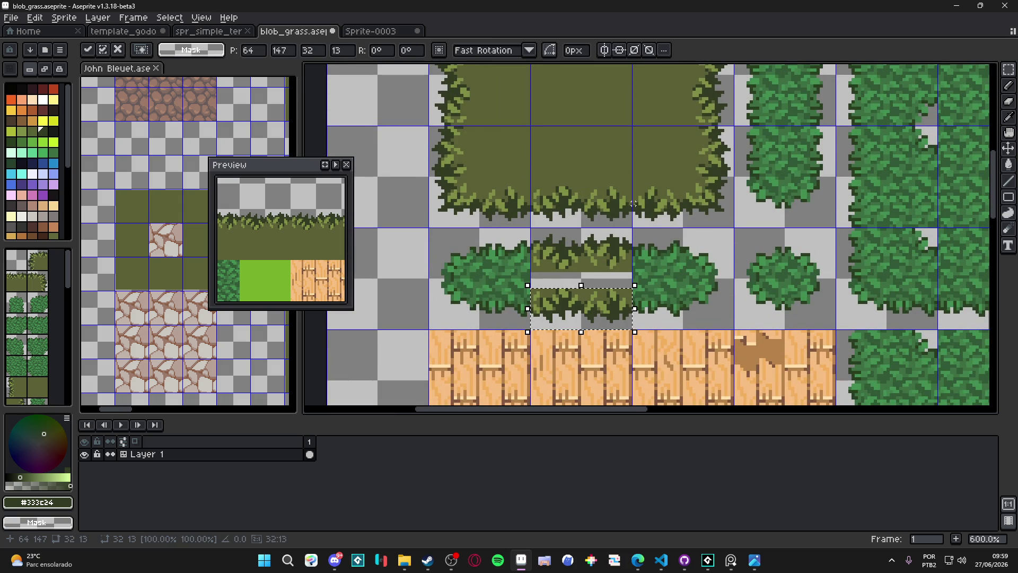
pyautogui.press('i')
pyautogui.scroll(1, 607, 275)
pyautogui.click(605, 262)
# Switch to the Magic Wand, zoom over the tile grid, and save blob_grass.aseprite
pyautogui.press('w')
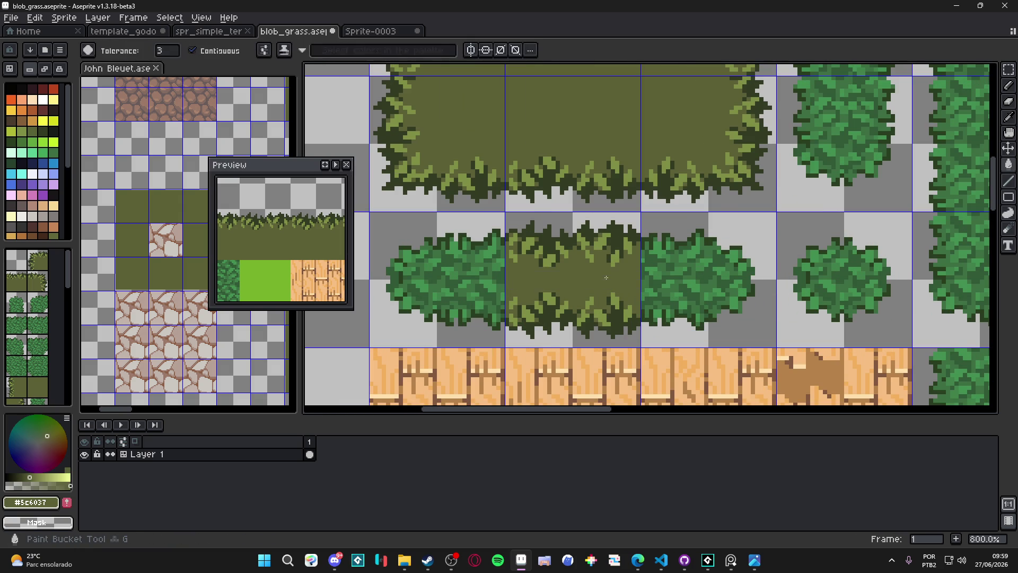
pyautogui.scroll(-5, 622, 282)
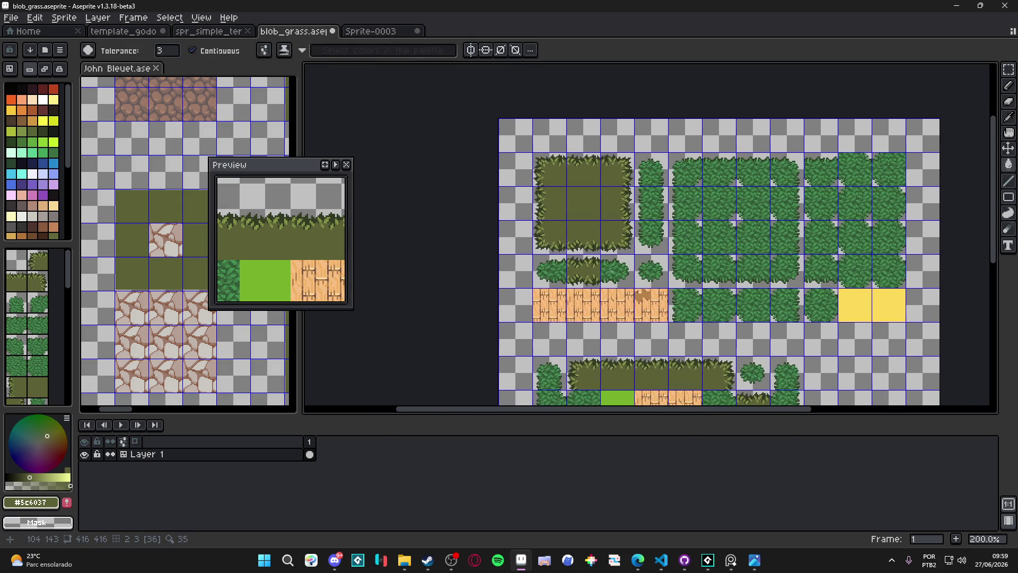
pyautogui.scroll(1, 592, 268)
pyautogui.scroll(-1, 583, 270)
pyautogui.scroll(1, 552, 274)
pyautogui.scroll(-1, 552, 274)
pyautogui.scroll(1, 546, 276)
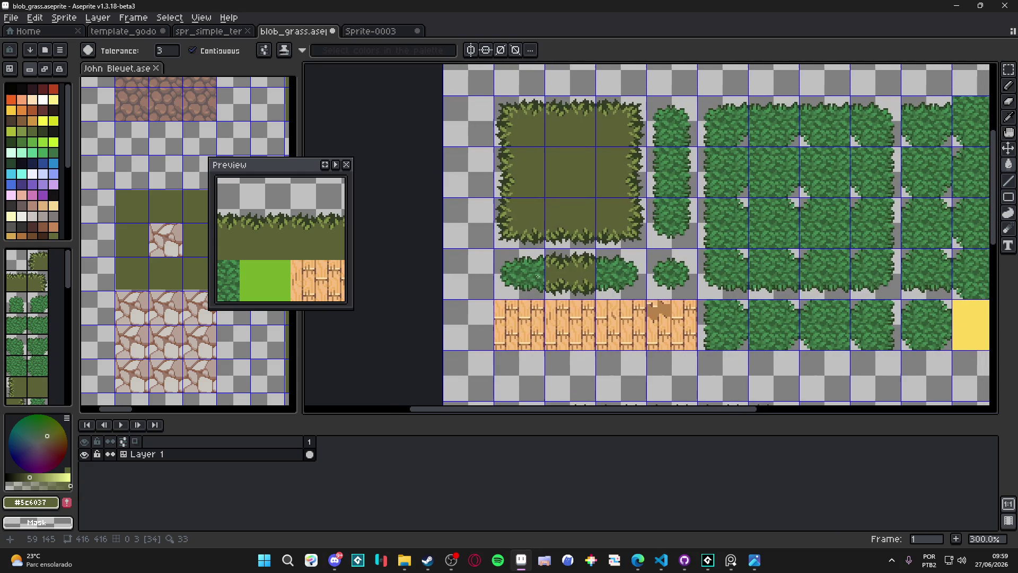
pyautogui.scroll(-1, 516, 286)
pyautogui.scroll(-1, 516, 287)
pyautogui.scroll(1, 531, 238)
pyautogui.scroll(-1, 539, 184)
pyautogui.hotkey('ctrl', 's')
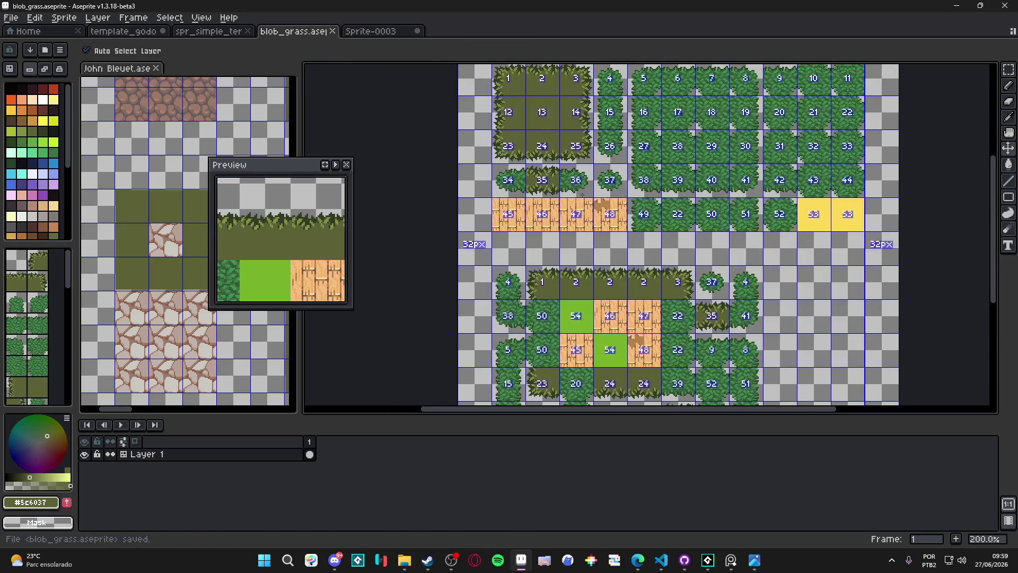
pyautogui.scroll(-1, 539, 184)
pyautogui.scroll(1, 556, 169)
pyautogui.scroll(1, 557, 169)
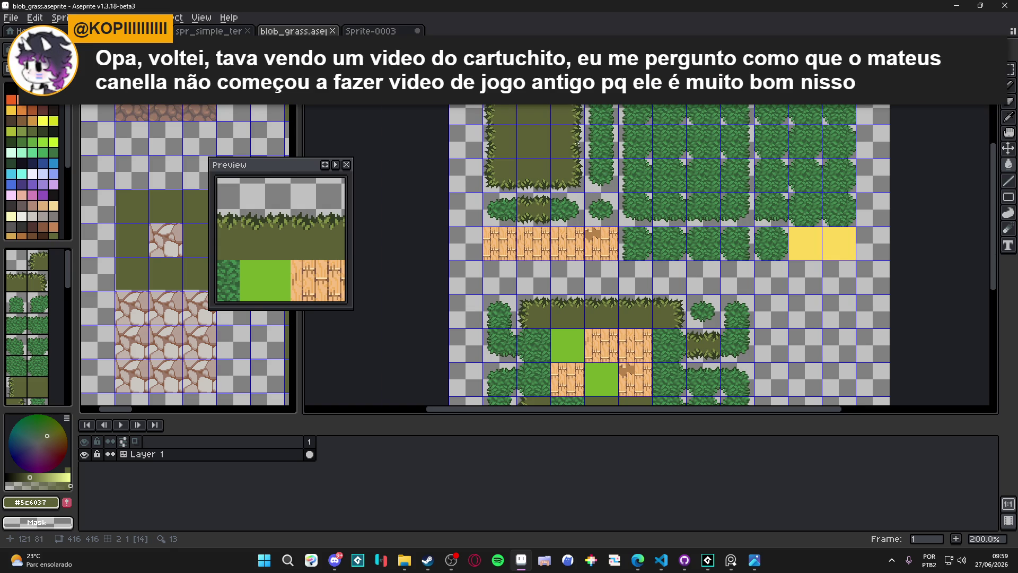
pyautogui.scroll(6, 554, 155)
pyautogui.moveTo(554, 155); pyautogui.dragTo(645, 177)
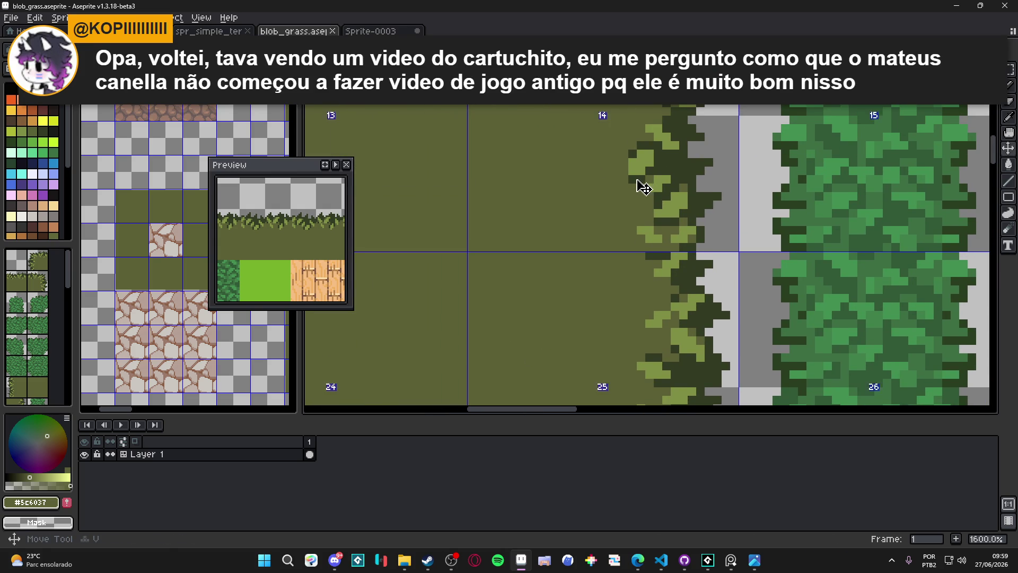
pyautogui.scroll(-5, 625, 186)
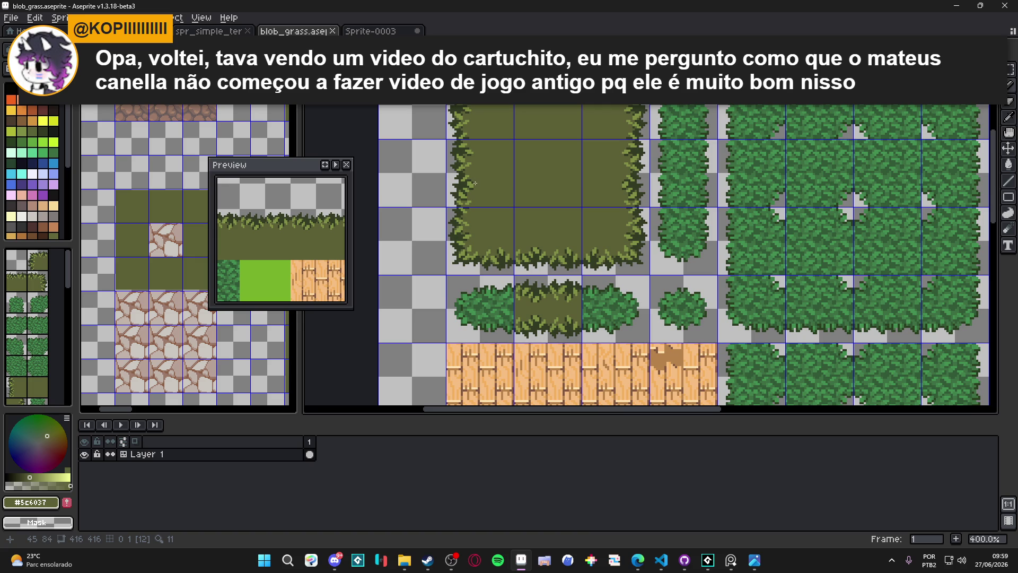
pyautogui.scroll(-1, 487, 181)
pyautogui.scroll(1, 533, 278)
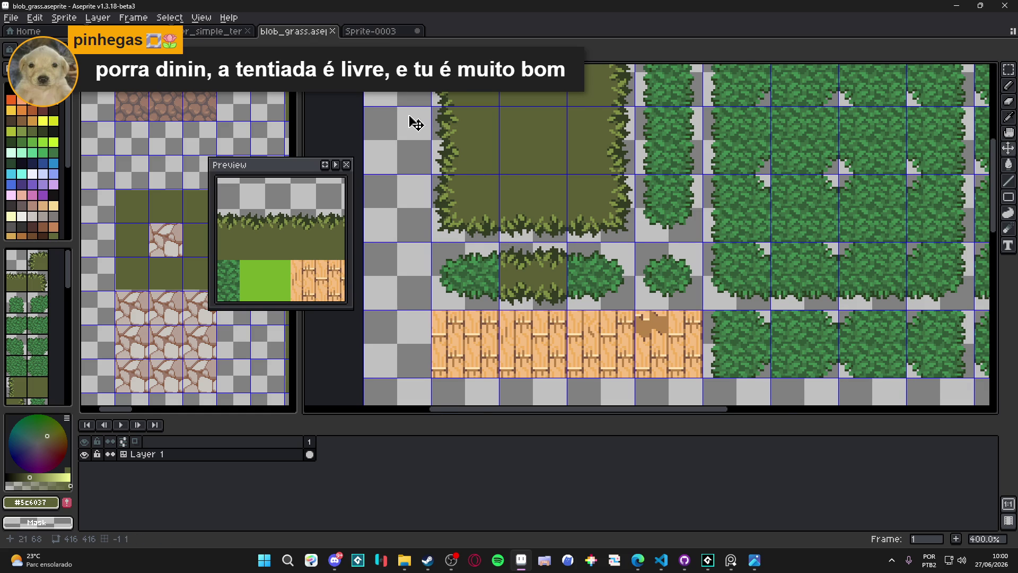
pyautogui.scroll(-1, 419, 125)
pyautogui.hscroll(1, 506, 186)
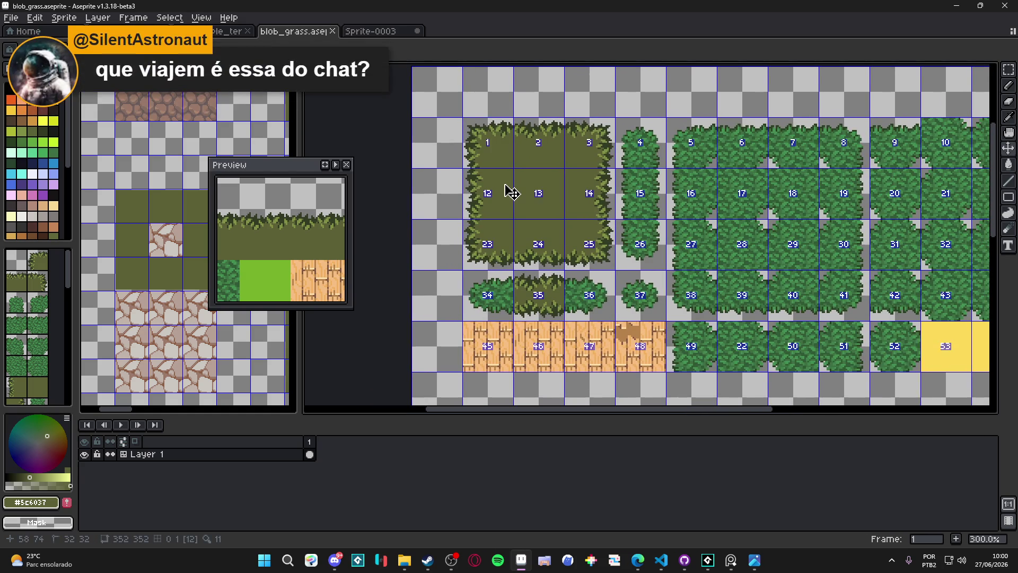
pyautogui.scroll(-1, 530, 189)
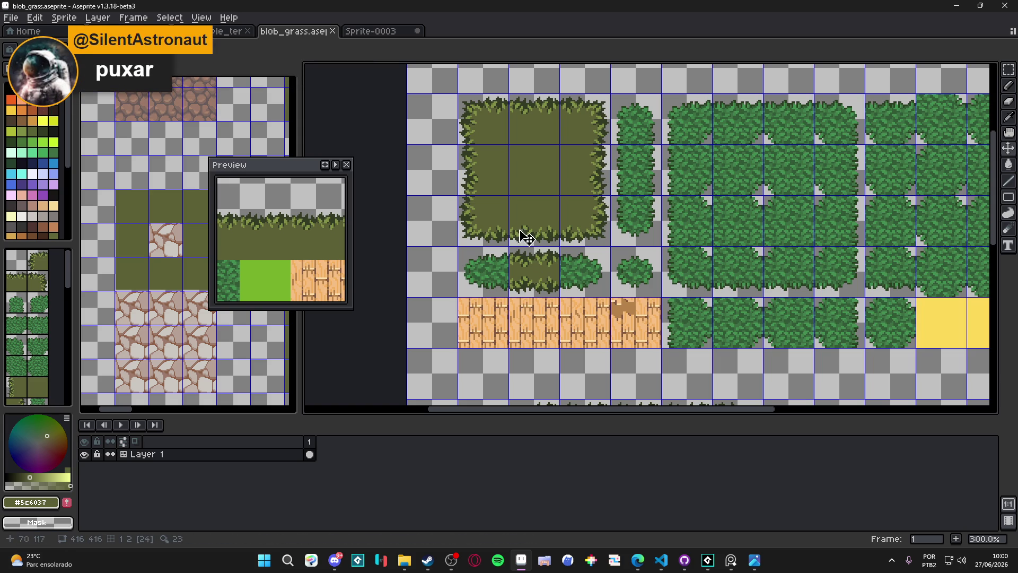
pyautogui.scroll(1, 514, 269)
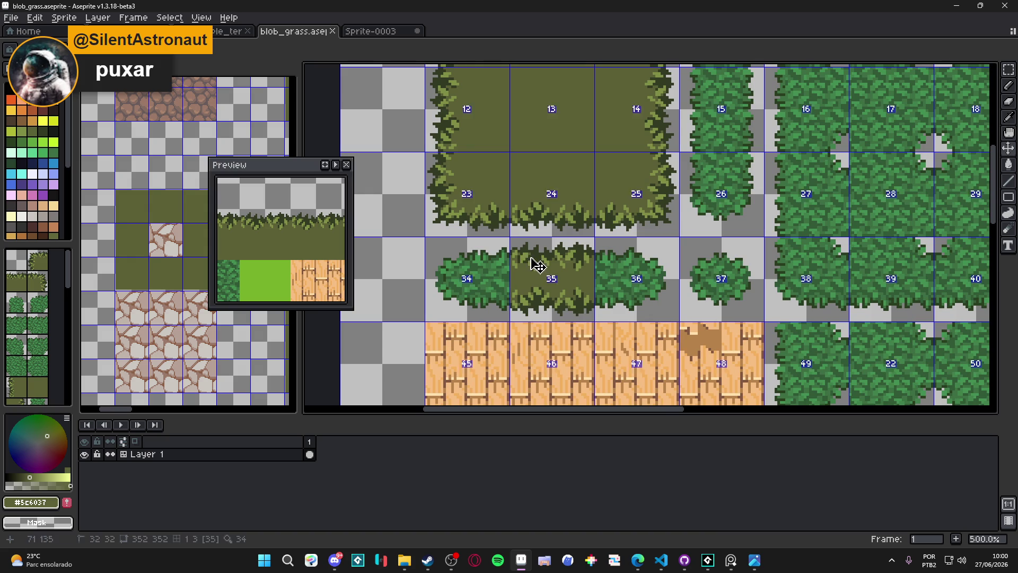
pyautogui.scroll(1, 512, 249)
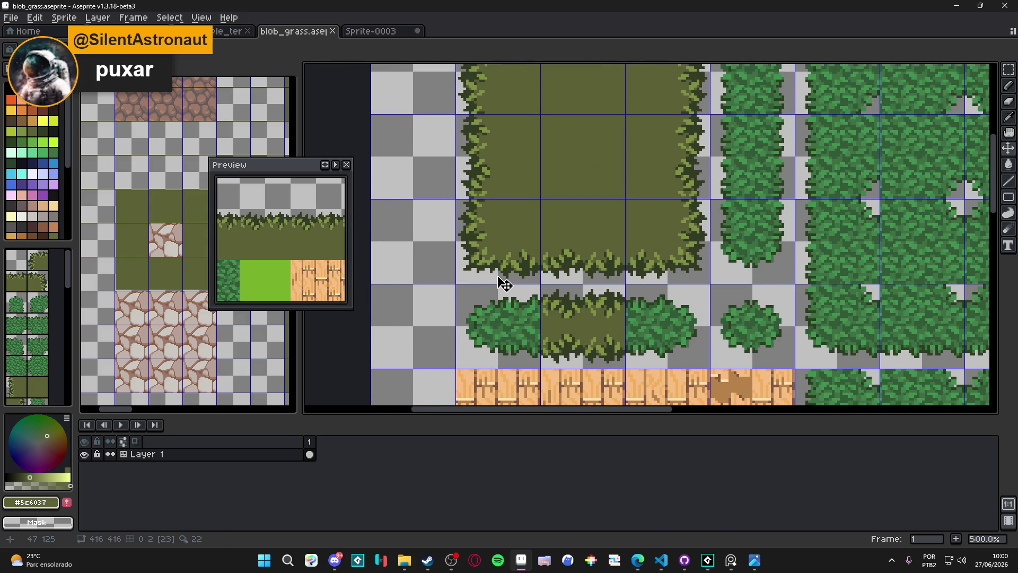
pyautogui.scroll(1, 523, 291)
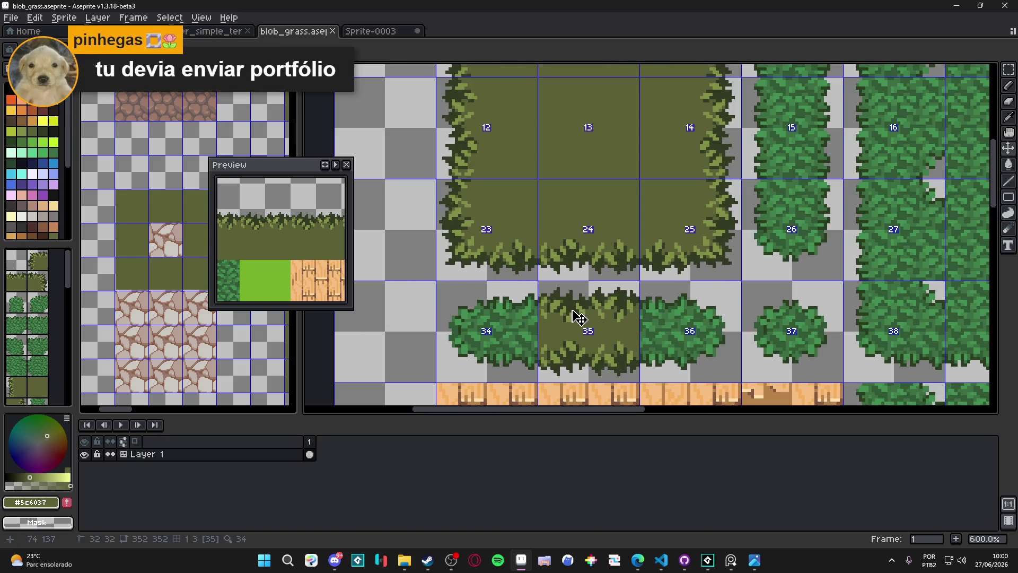
pyautogui.press('m')
pyautogui.scroll(1, 564, 298)
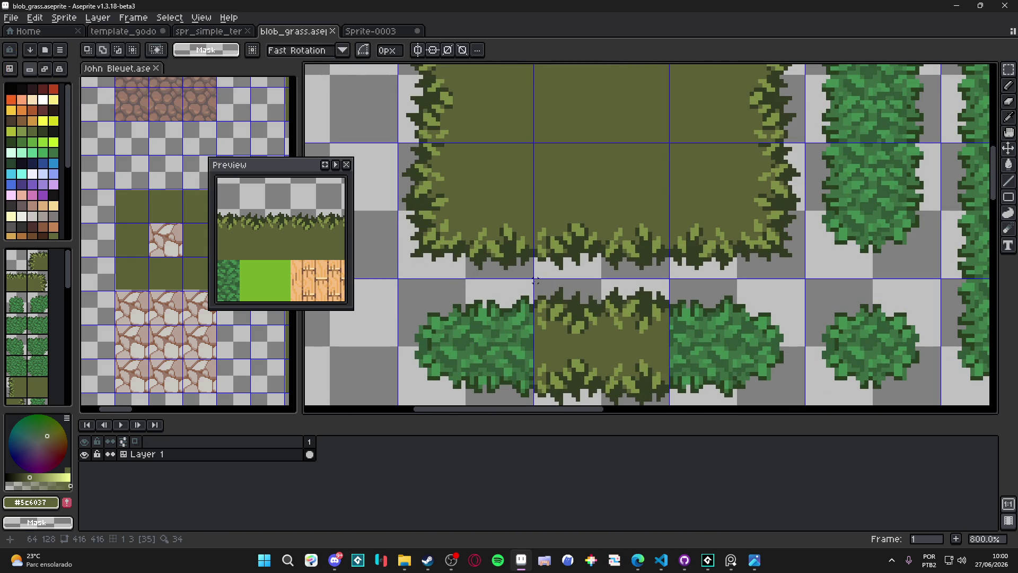
pyautogui.scroll(-2, 536, 281)
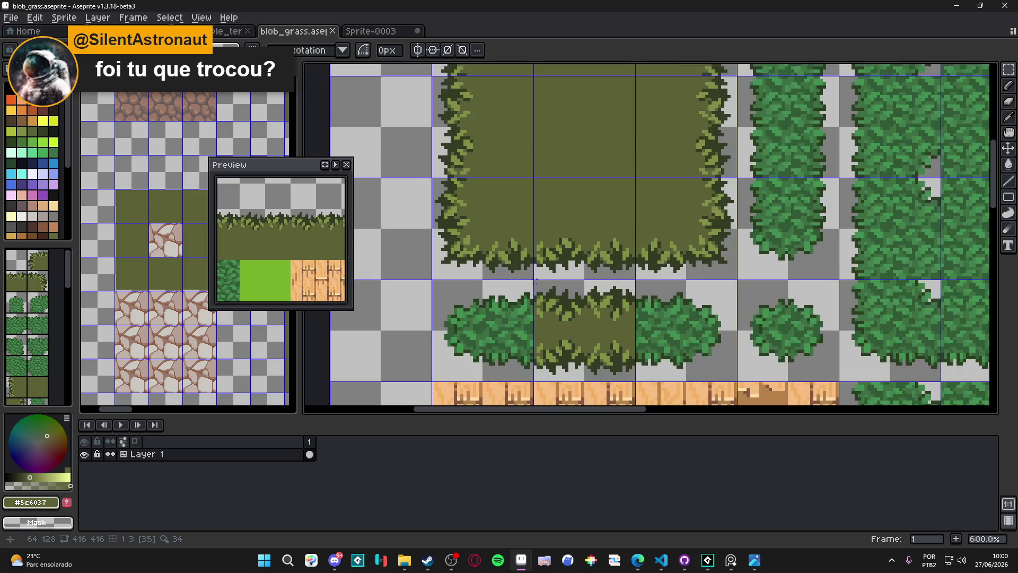
pyautogui.scroll(1, 538, 212)
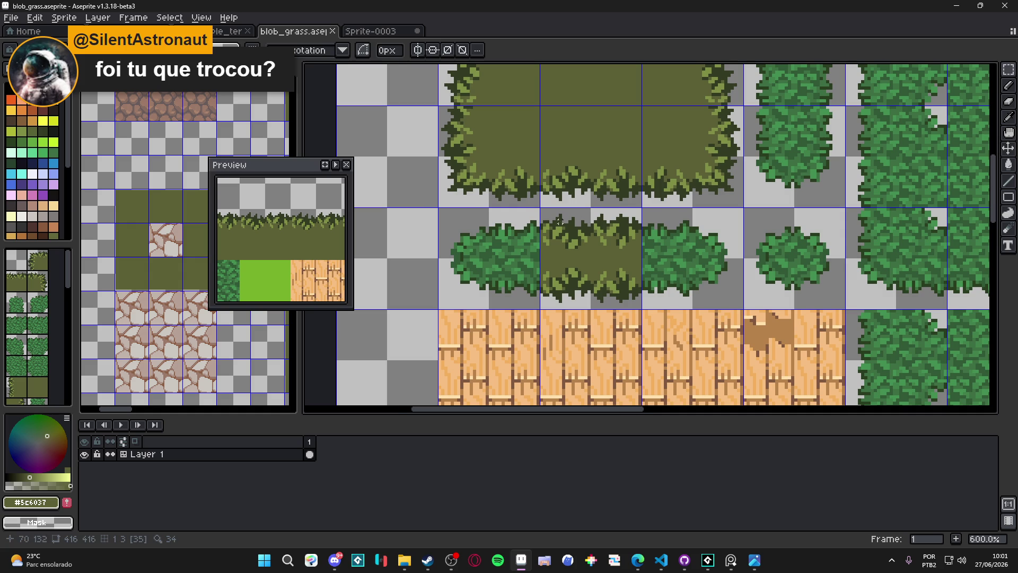
# Replace the bush tile left of the strip with a copy of the middle grass strip tile
pyautogui.scroll(1, 535, 209)
pyautogui.moveTo(535, 204)
pyautogui.mouseDown()
pyautogui.moveTo(625, 260)
pyautogui.moveTo(670, 339)
pyautogui.mouseUp()
pyautogui.hotkey('ctrl', 'd')
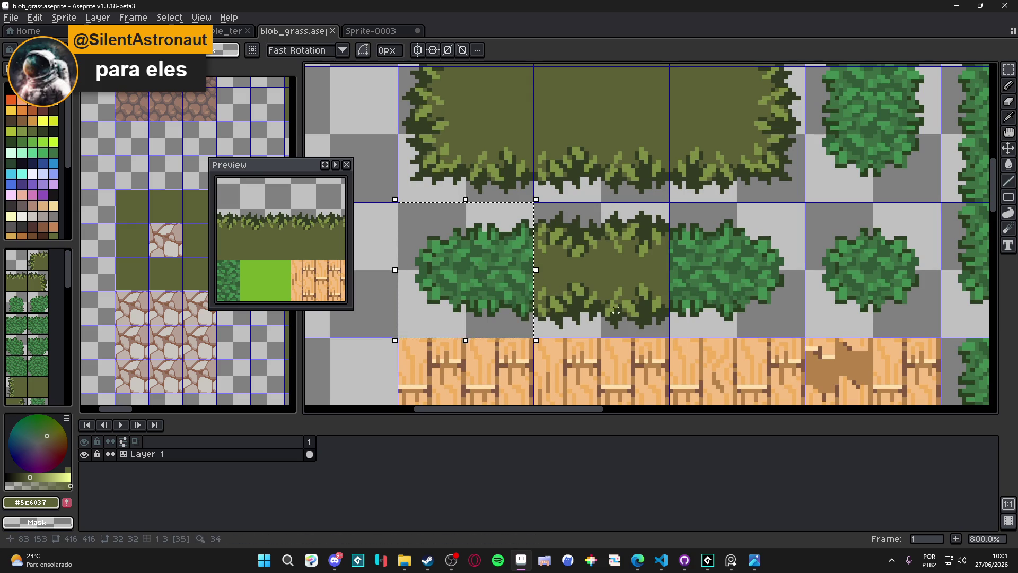
pyautogui.click(491, 278)
pyautogui.hotkey('ctrl', 'v')
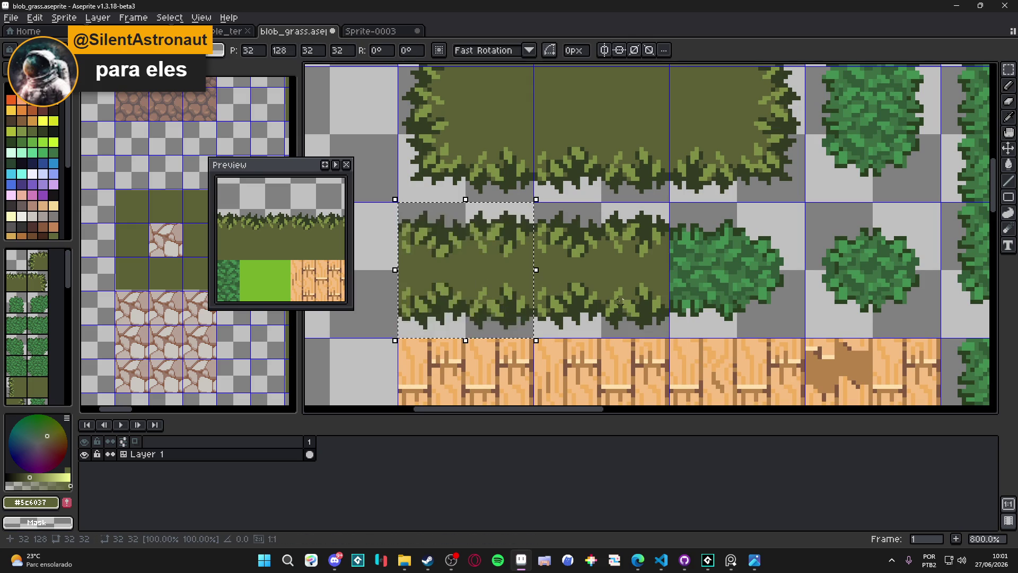
pyautogui.moveTo(536, 269); pyautogui.dragTo(574, 278)
pyautogui.press('Return')
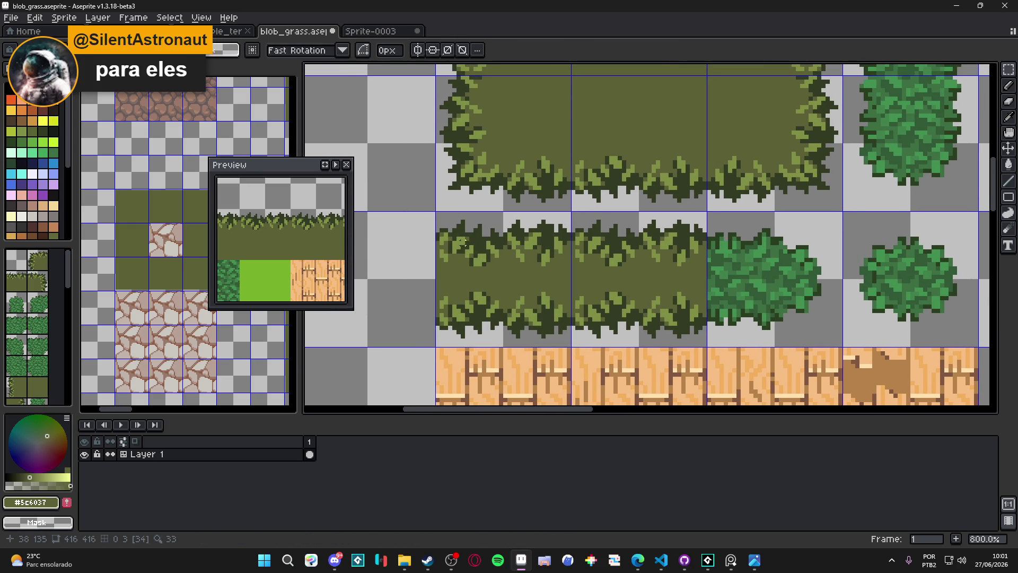
# Erase the edge columns and leftover grass at the new tile's left end
pyautogui.press('e')
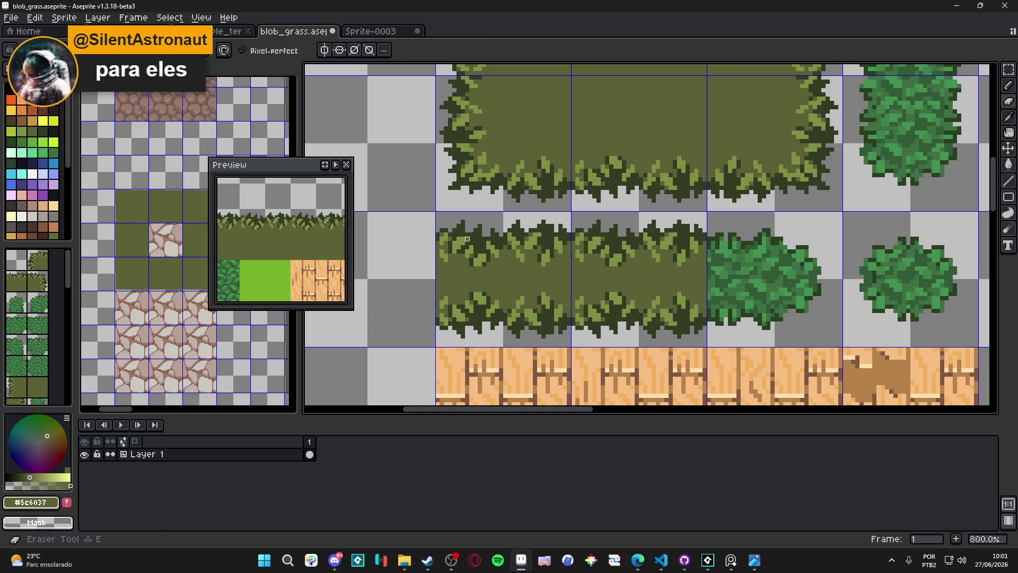
pyautogui.click(466, 238)
pyautogui.keyDown('shift'); pyautogui.click(465, 339); pyautogui.keyUp('shift')
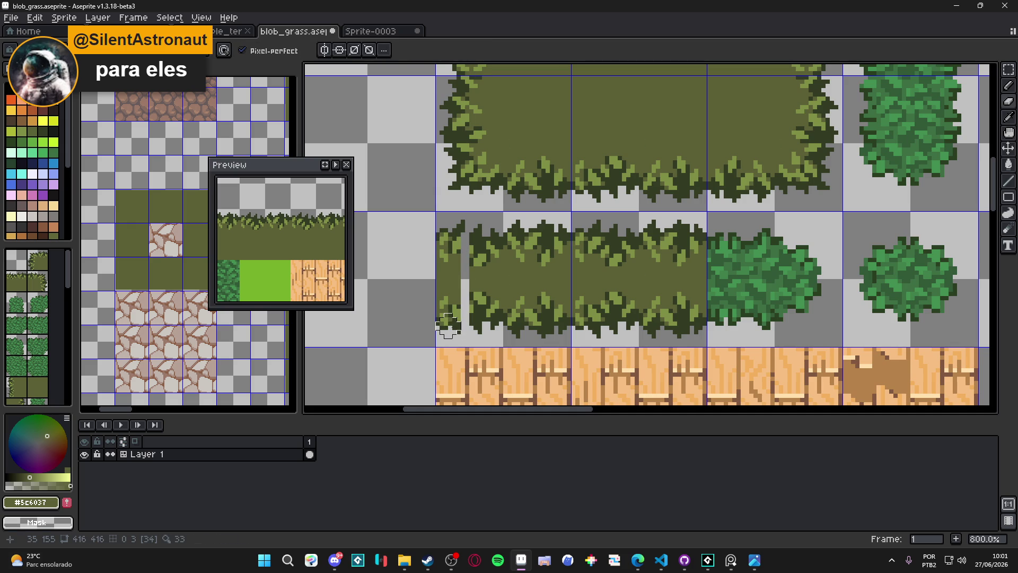
pyautogui.moveTo(448, 324); pyautogui.dragTo(450, 221)
# Pencil dark green tuft pixels along the left end, extending the tuft downward
pyautogui.press('b')
pyautogui.keyDown('alt'); pyautogui.click(485, 240); pyautogui.keyUp('alt')
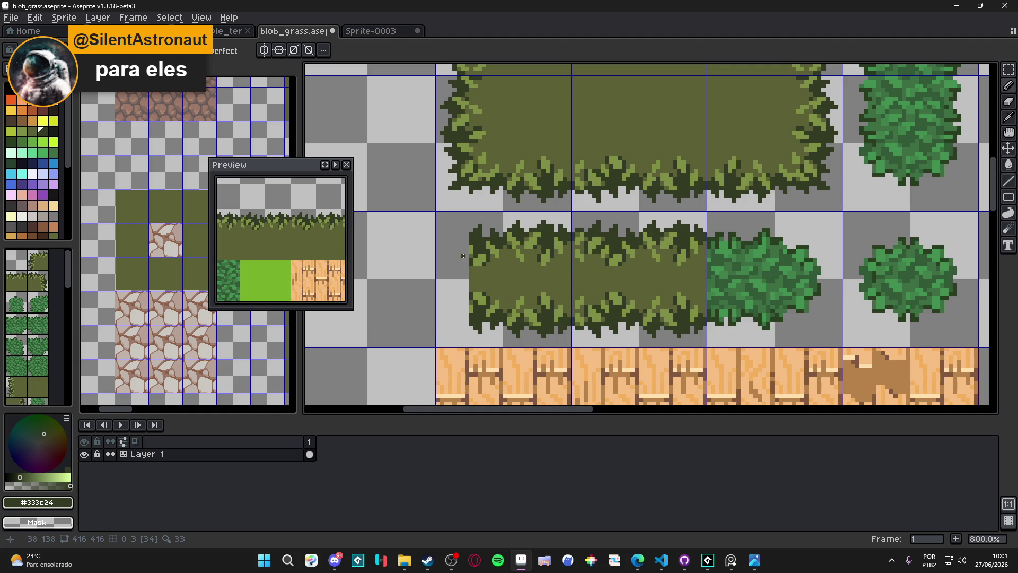
pyautogui.scroll(-2, 462, 256)
pyautogui.scroll(2, 461, 257)
pyautogui.scroll(-1, 462, 258)
pyautogui.scroll(-1, 462, 257)
pyautogui.scroll(3, 480, 252)
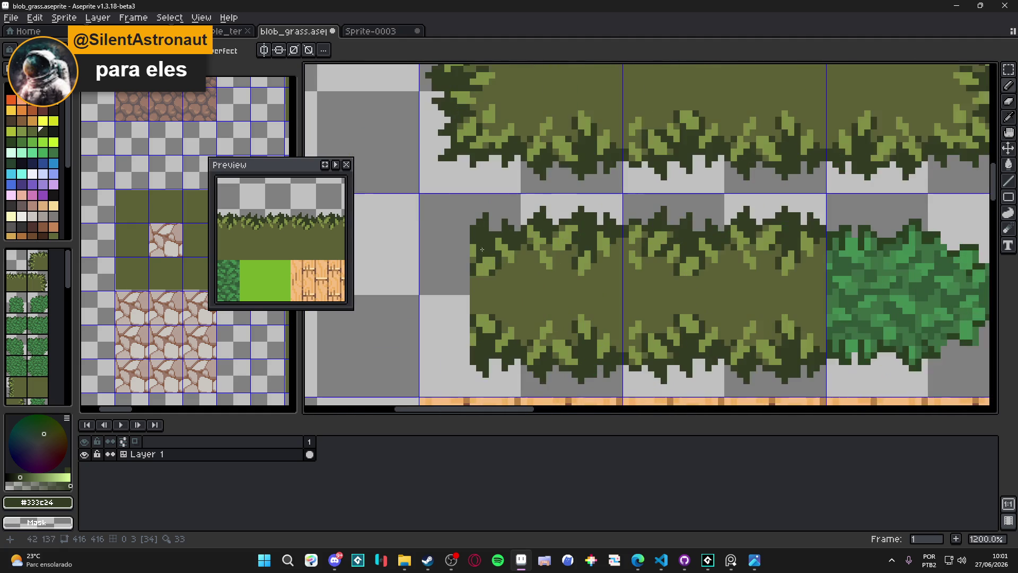
pyautogui.click(463, 250)
pyautogui.click(455, 242)
pyautogui.hotkey('ctrl', 'z')
pyautogui.hotkey('ctrl', 'z')
pyautogui.click(461, 266)
pyautogui.click(455, 265)
pyautogui.click(441, 265)
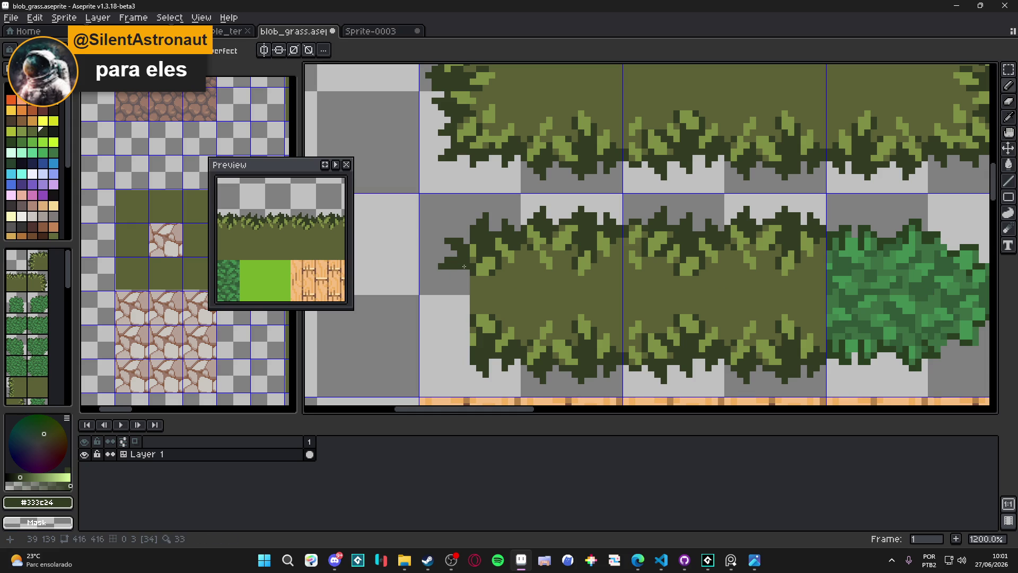
pyautogui.moveTo(441, 272); pyautogui.dragTo(448, 281)
pyautogui.click(446, 287)
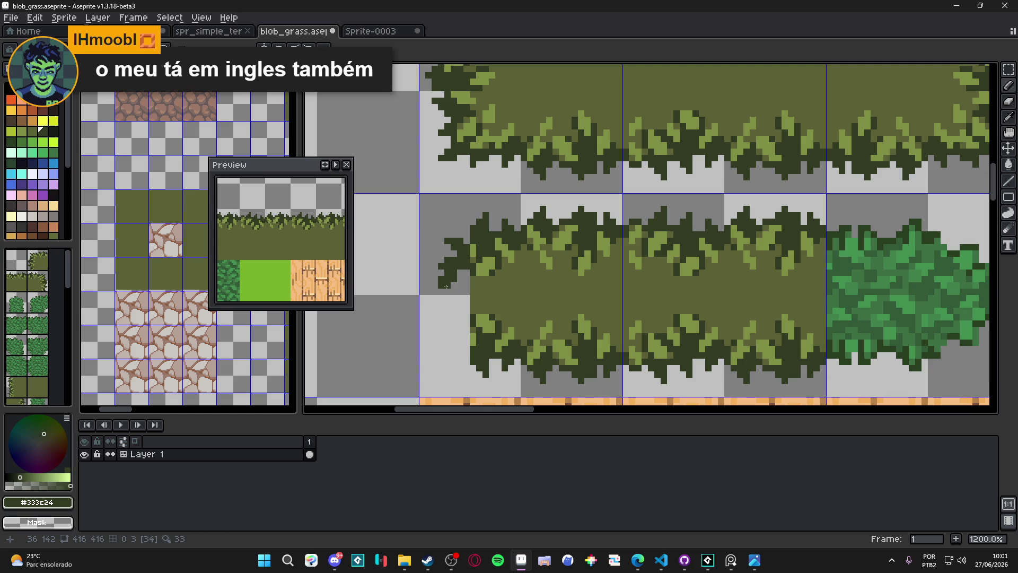
pyautogui.moveTo(446, 286); pyautogui.dragTo(455, 290)
pyautogui.scroll(-3, 461, 292)
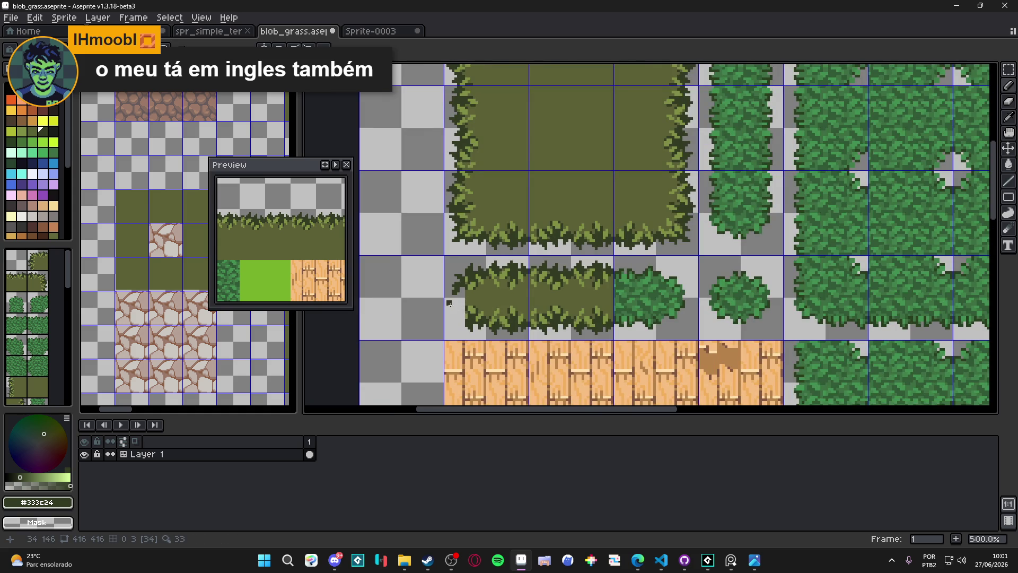
pyautogui.scroll(3, 453, 302)
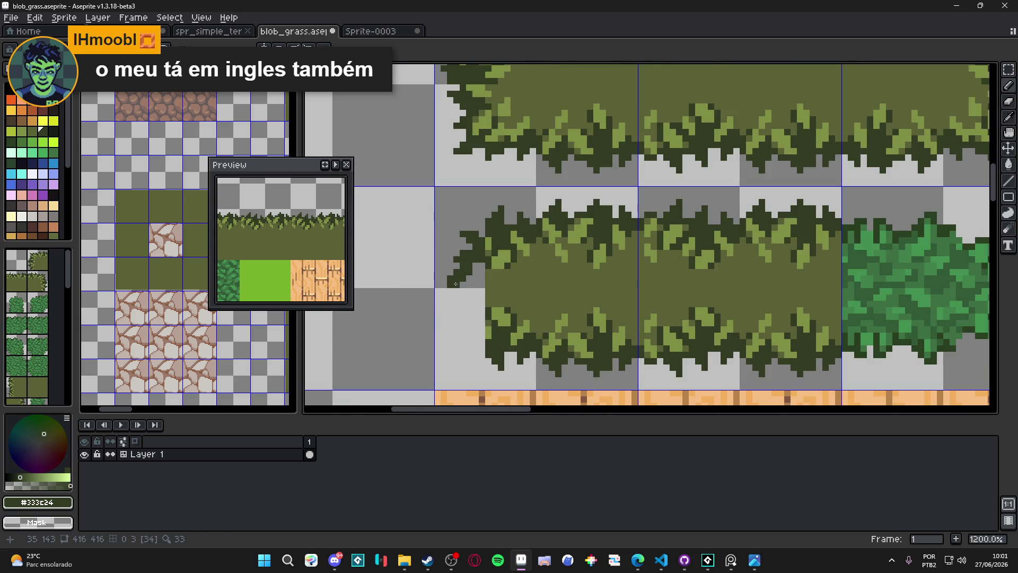
# Touch up the left end with olive and dark green pixels, undoing the stray dark ones
pyautogui.press('alt')
pyautogui.keyDown('alt'); pyautogui.click(501, 291); pyautogui.keyUp('alt')
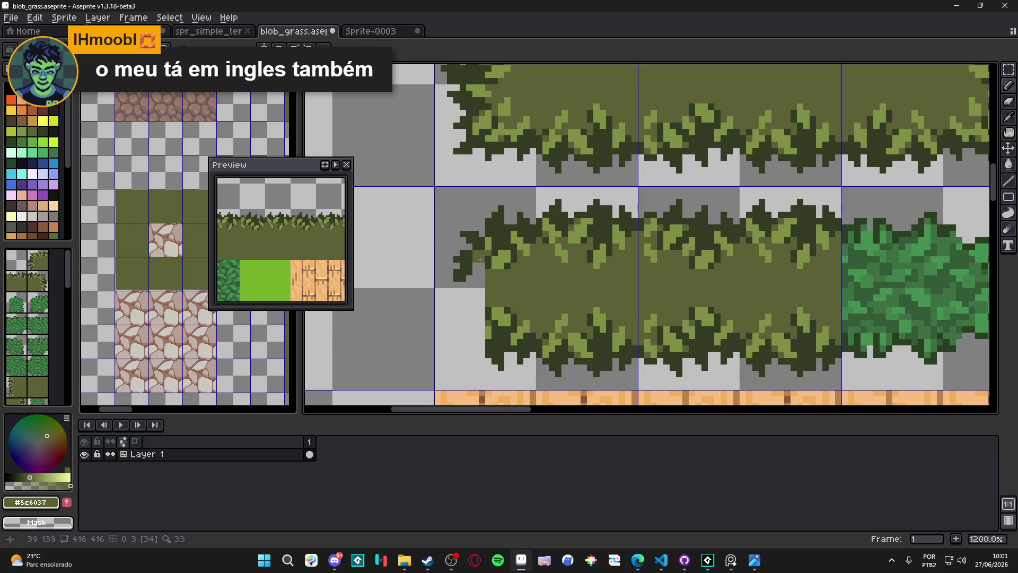
pyautogui.keyDown('alt'); pyautogui.click(460, 242); pyautogui.keyUp('alt')
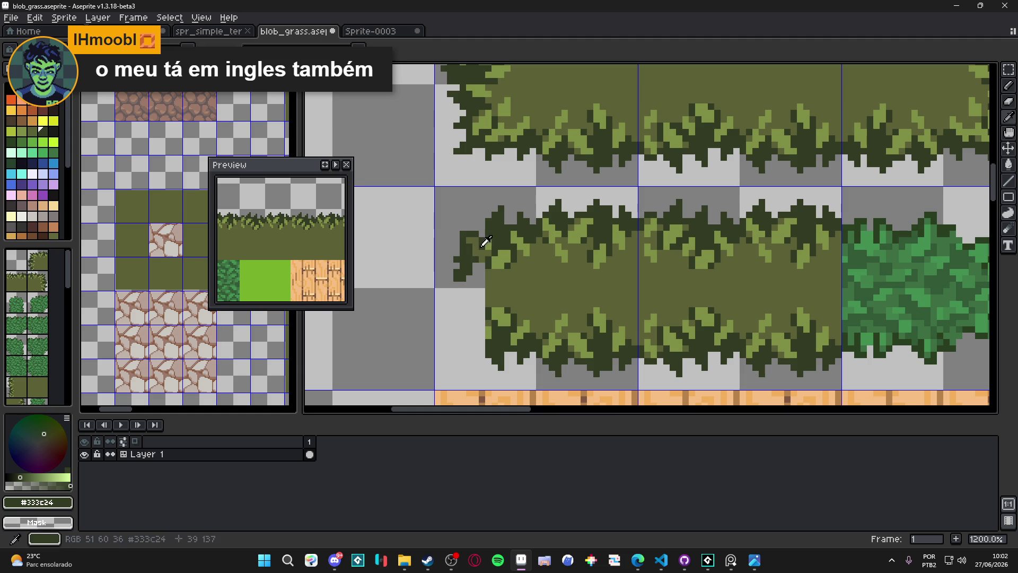
pyautogui.keyDown('alt'); pyautogui.click(479, 247); pyautogui.keyUp('alt')
pyautogui.click(475, 266)
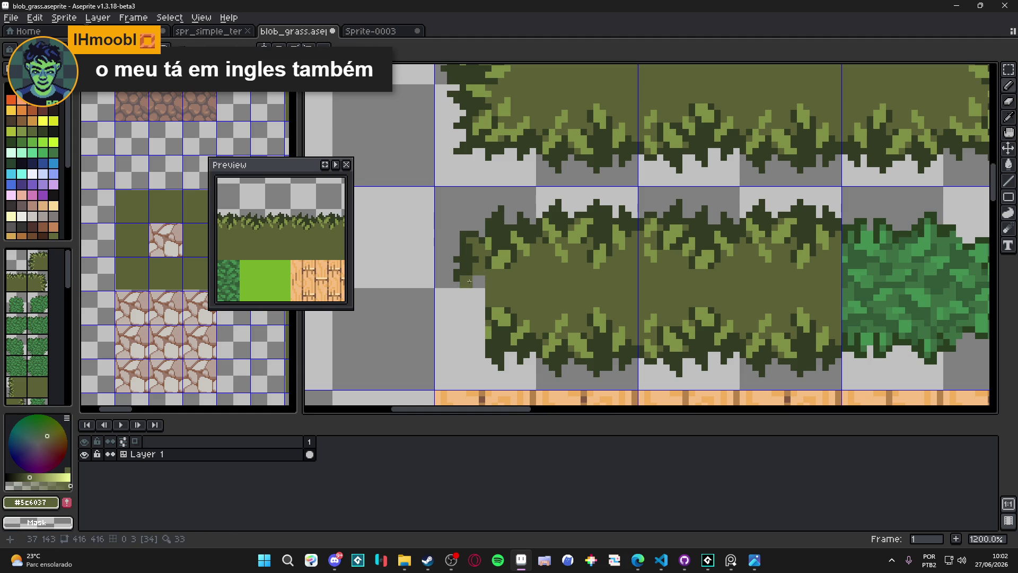
pyautogui.click(468, 282)
pyautogui.keyDown('alt'); pyautogui.click(481, 282); pyautogui.keyUp('alt')
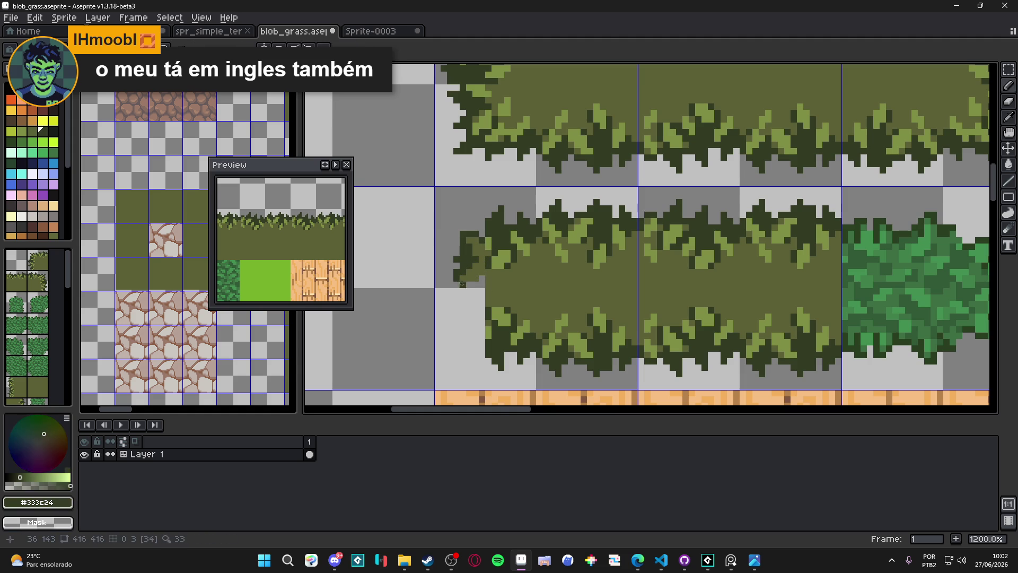
pyautogui.click(476, 290)
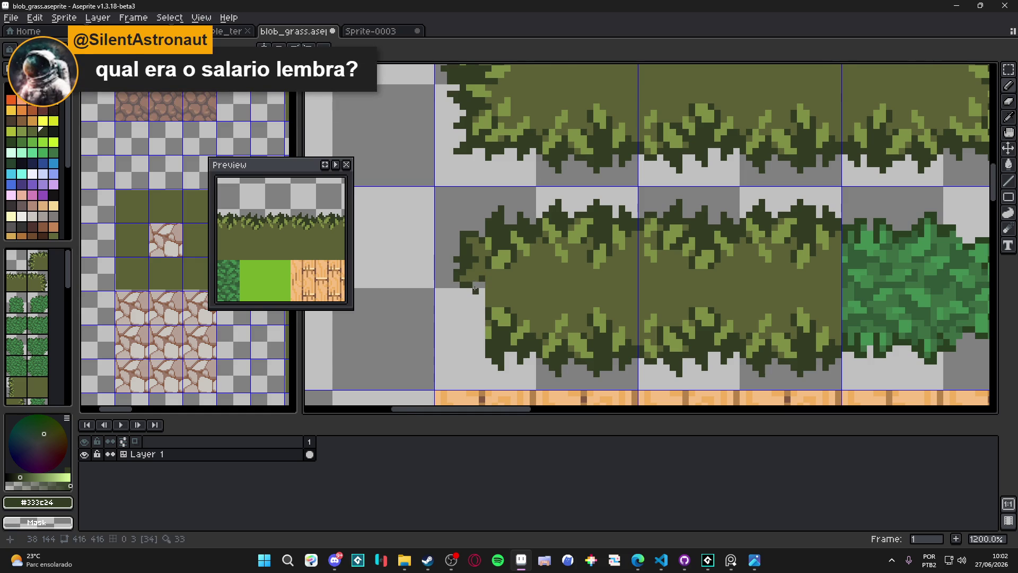
pyautogui.scroll(-2, 466, 292)
pyautogui.scroll(2, 467, 291)
pyautogui.hotkey('ctrl', 'z')
pyautogui.hotkey('ctrl', 'z')
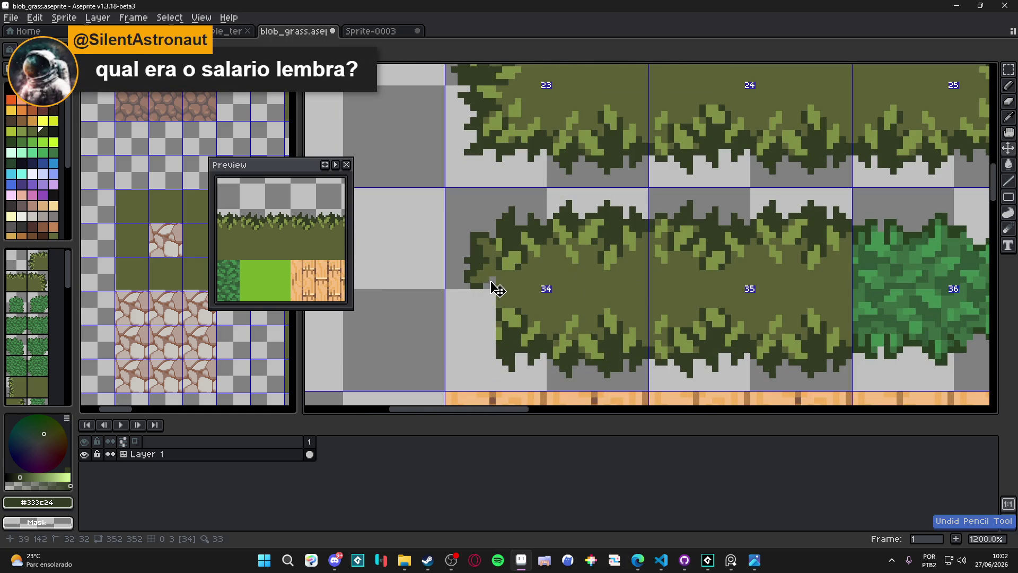
# Fill the gap under the left end with olive to round the lower-left corner
pyautogui.keyDown('alt'); pyautogui.click(483, 278); pyautogui.keyUp('alt')
pyautogui.click(475, 283)
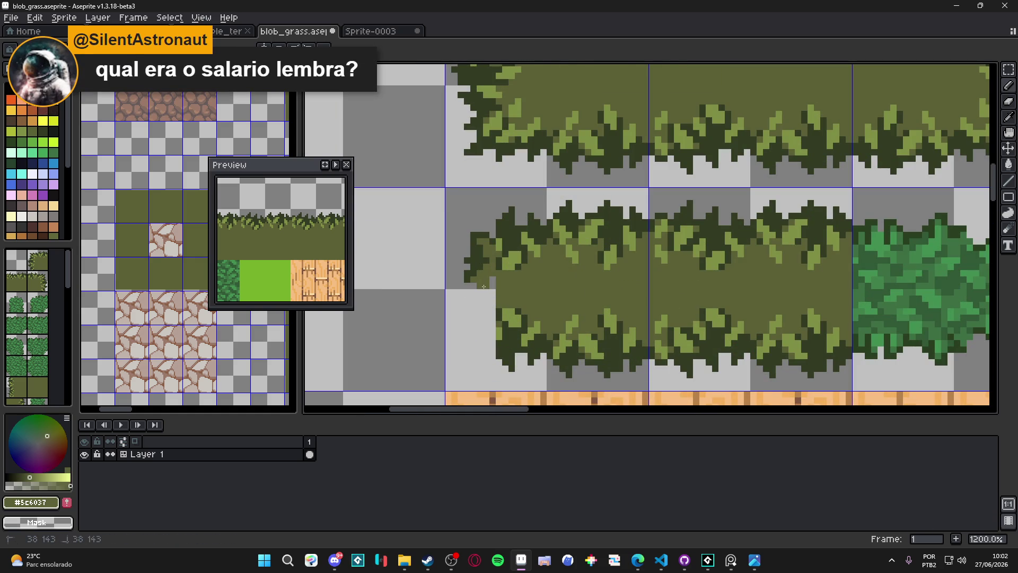
pyautogui.moveTo(482, 307); pyautogui.dragTo(492, 286)
pyautogui.click(481, 310)
pyautogui.click(493, 322)
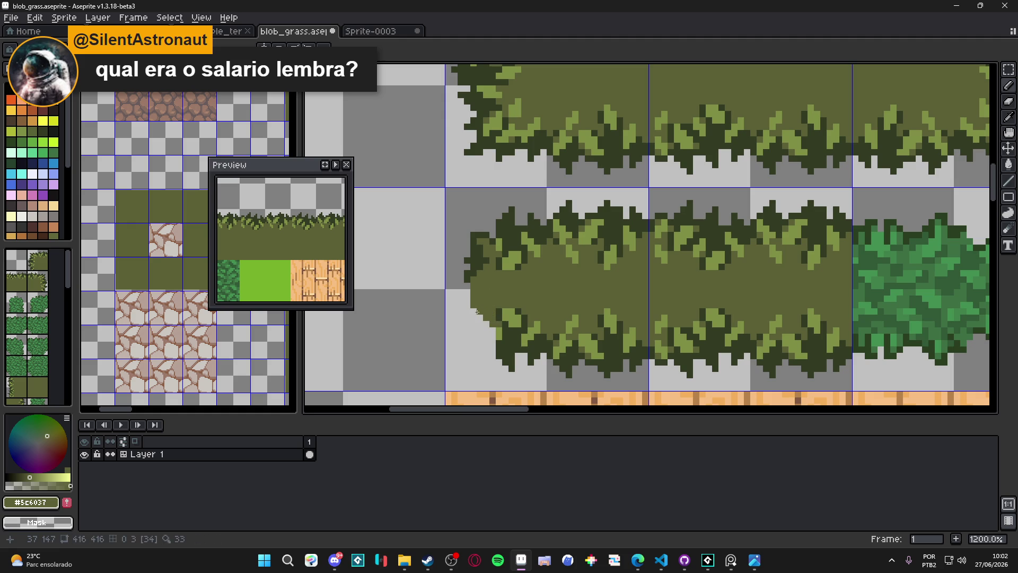
pyautogui.scroll(-5, 471, 306)
pyautogui.scroll(3, 472, 300)
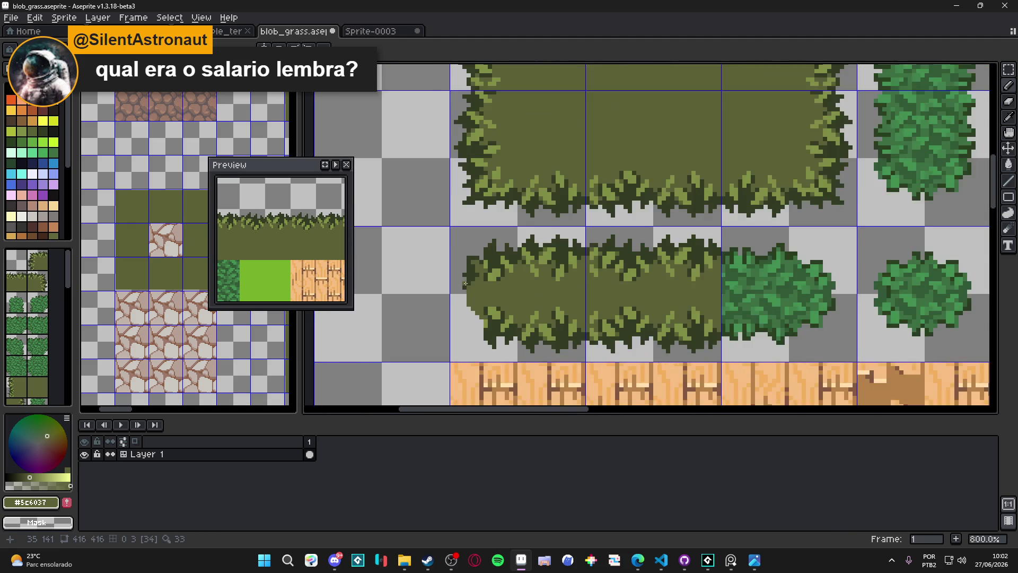
# Draw a dark-green tuft stroke down the strip's rounded left end
pyautogui.press('e')
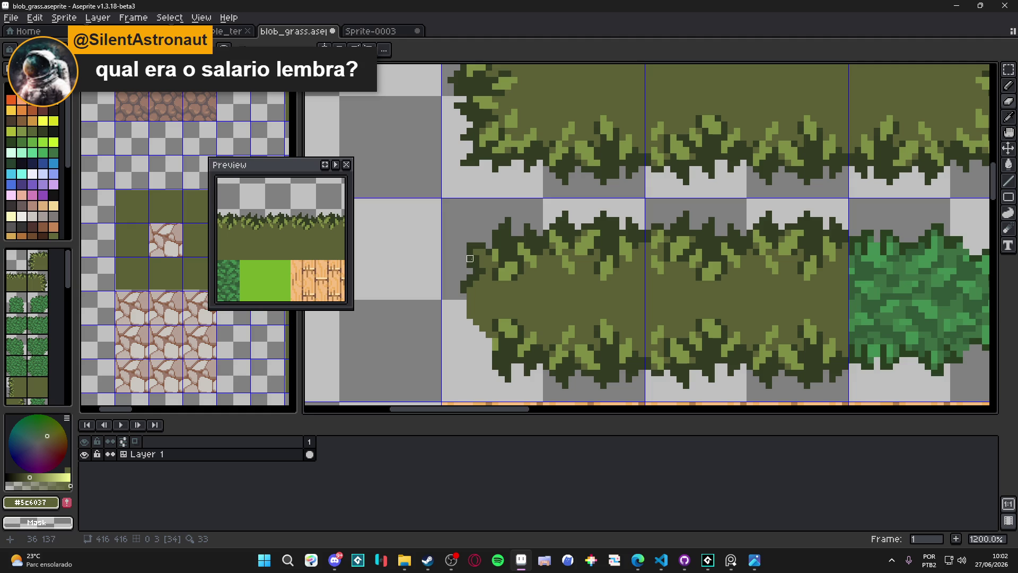
pyautogui.press('b')
pyautogui.keyDown('alt'); pyautogui.click(467, 285); pyautogui.keyUp('alt')
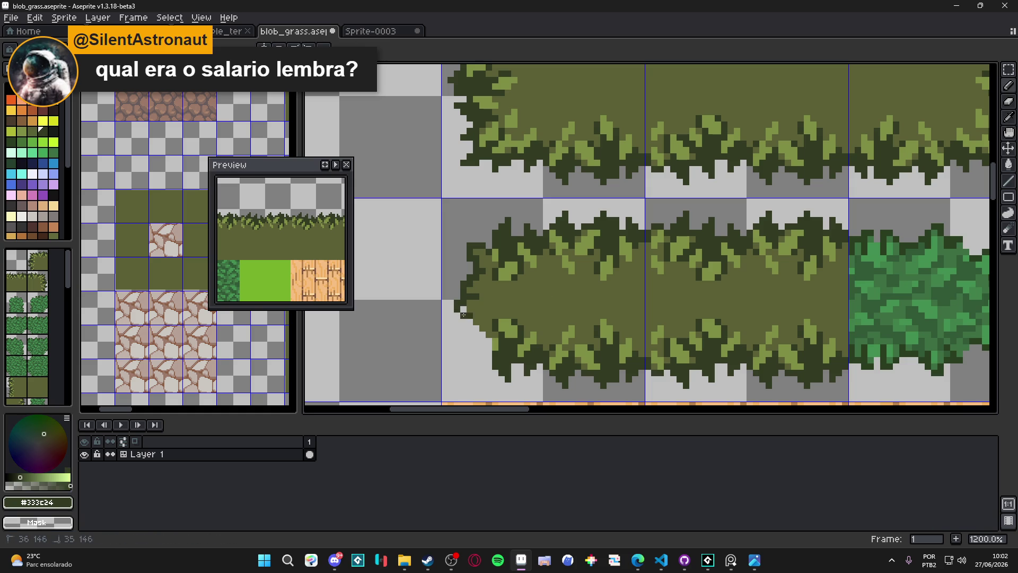
pyautogui.keyDown('alt'); pyautogui.click(470, 316); pyautogui.keyUp('alt')
pyautogui.keyDown('alt'); pyautogui.click(471, 318); pyautogui.keyUp('alt')
pyautogui.moveTo(471, 321)
pyautogui.mouseDown()
pyautogui.moveTo(465, 335)
pyautogui.moveTo(483, 341)
pyautogui.mouseUp()
pyautogui.click(477, 345)
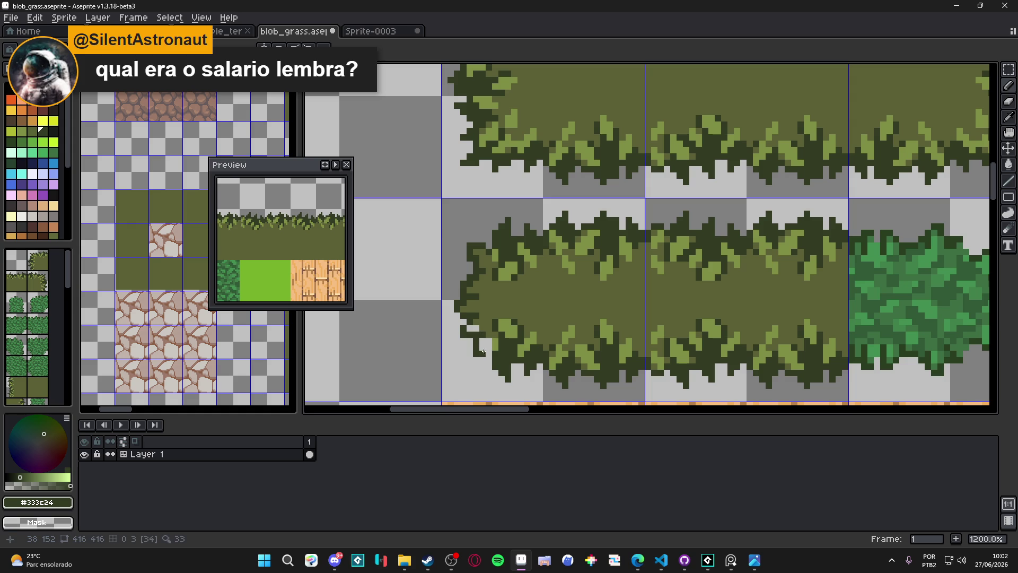
# Save the tileset as blob_grass.aseprite
pyautogui.keyDown('alt'); pyautogui.click(491, 338); pyautogui.keyUp('alt')
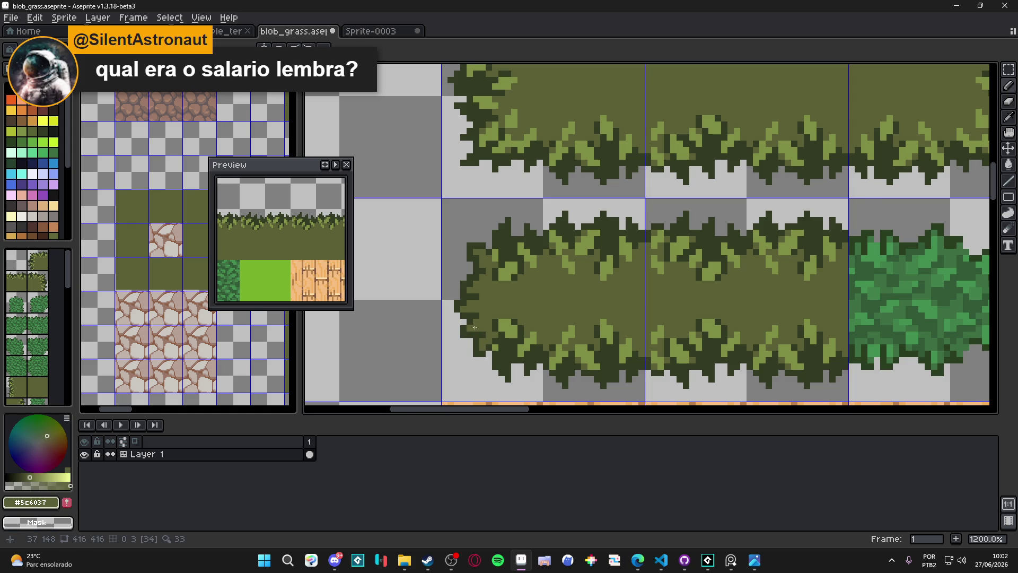
pyautogui.scroll(-4, 477, 326)
pyautogui.scroll(2, 487, 322)
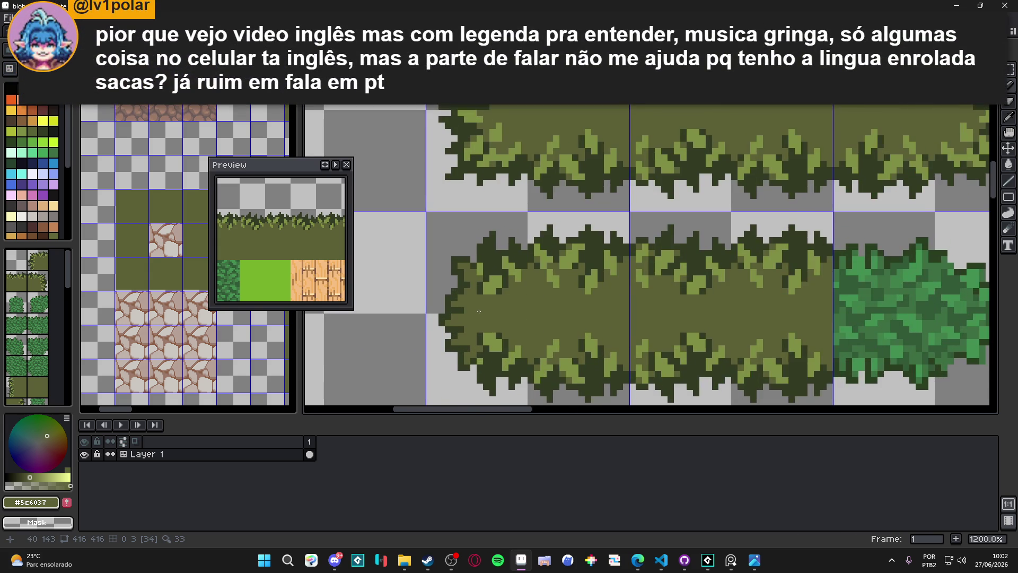
pyautogui.moveTo(487, 311); pyautogui.dragTo(481, 278)
pyautogui.hotkey('ctrl', 's')
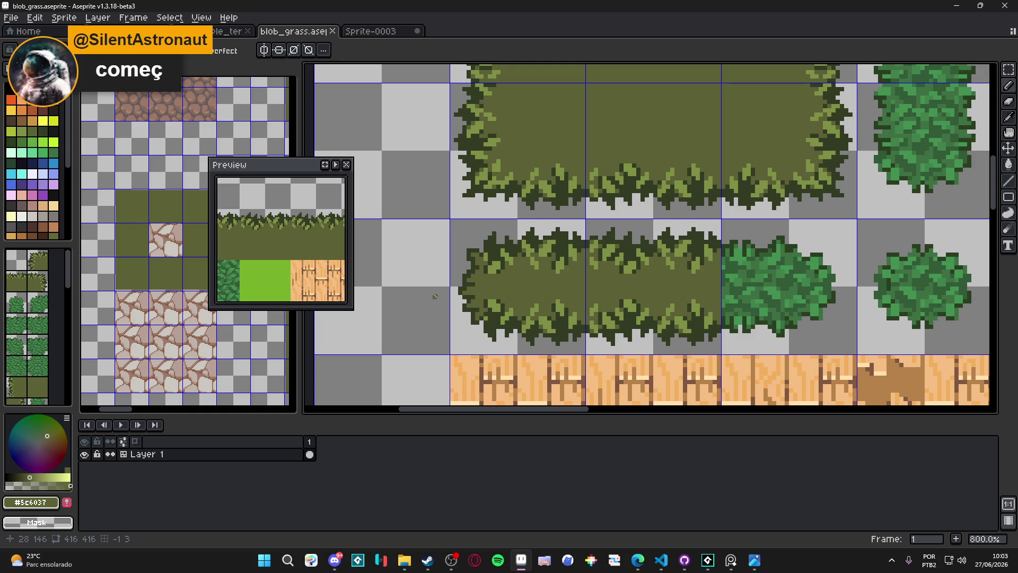
# Add dark green #333c24 pixels along the strip's left and lower-left edge
pyautogui.scroll(2, 499, 260)
pyautogui.keyDown('alt'); pyautogui.click(430, 264); pyautogui.keyUp('alt')
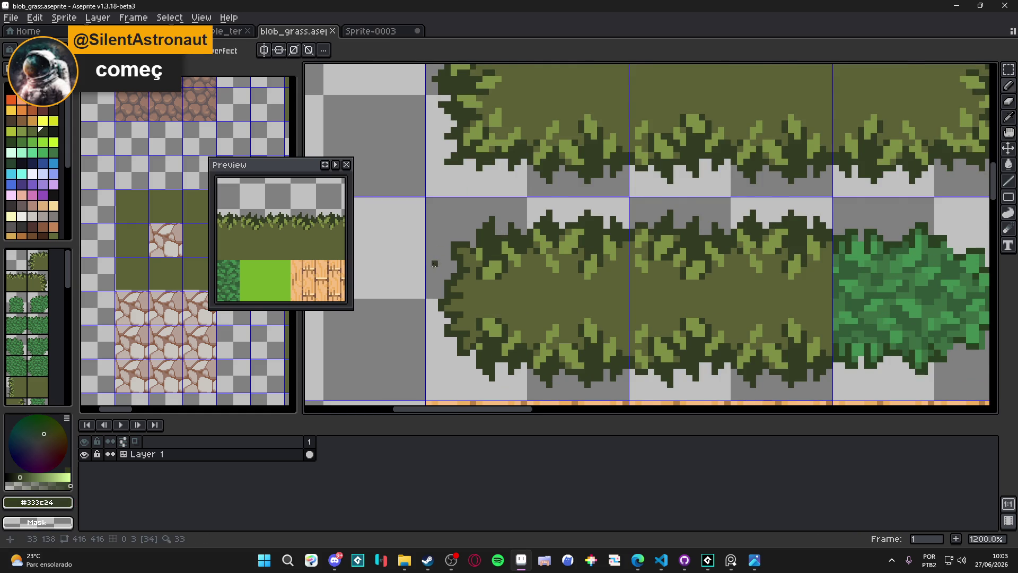
pyautogui.scroll(1, 430, 264)
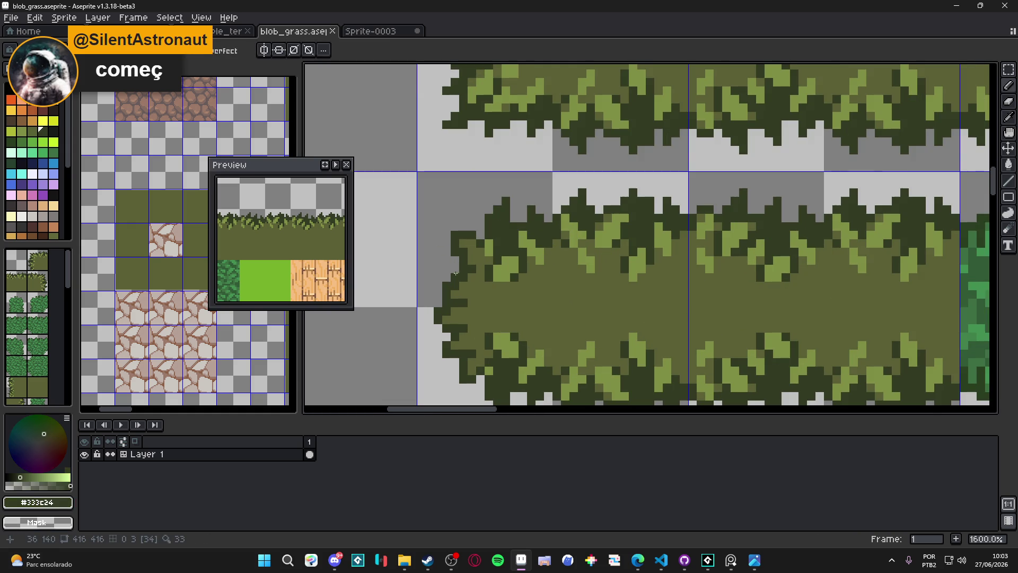
pyautogui.click(430, 261)
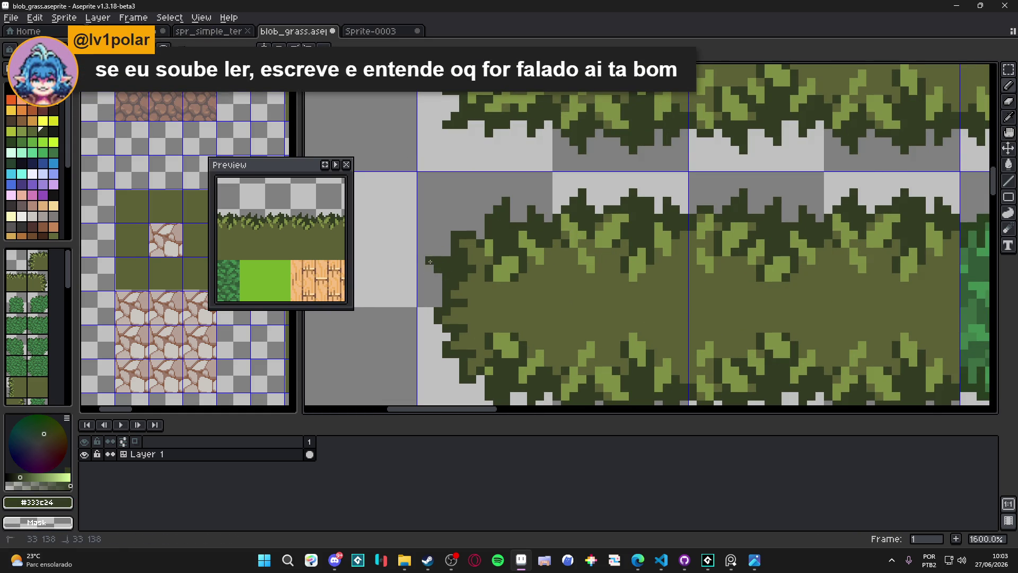
pyautogui.click(430, 329)
pyautogui.click(446, 362)
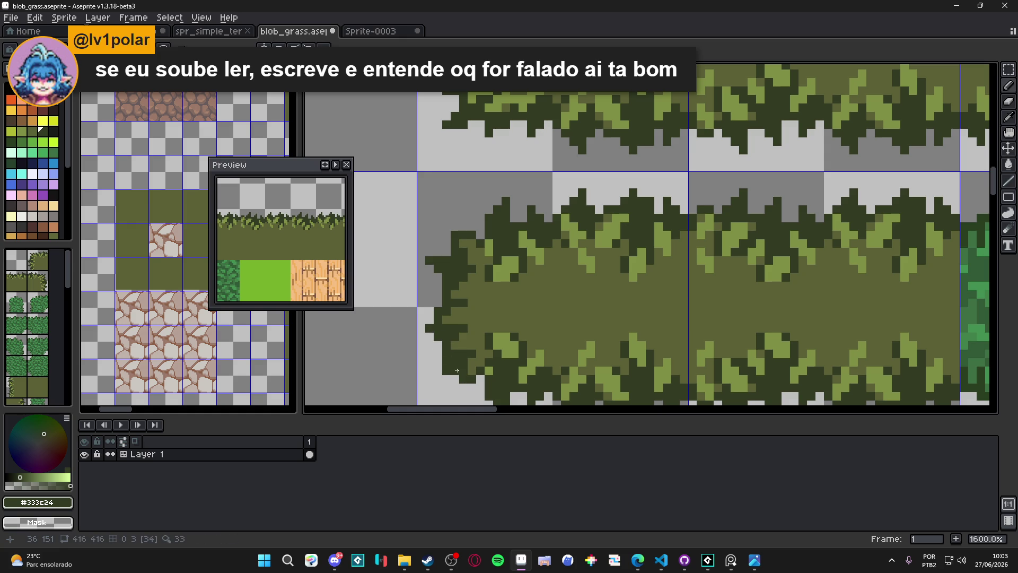
pyautogui.moveTo(458, 370); pyautogui.dragTo(455, 328)
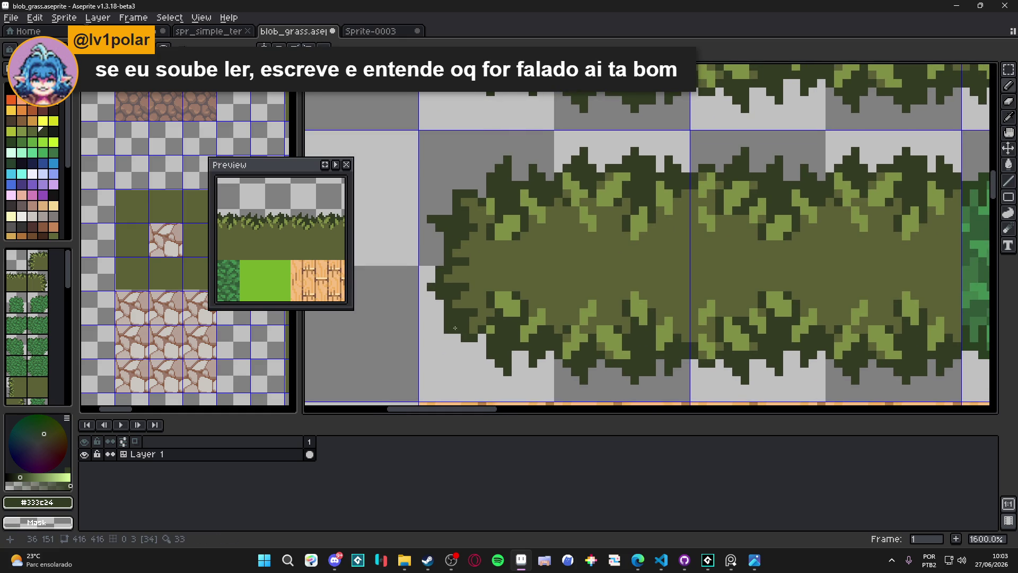
pyautogui.click(440, 321)
pyautogui.click(465, 354)
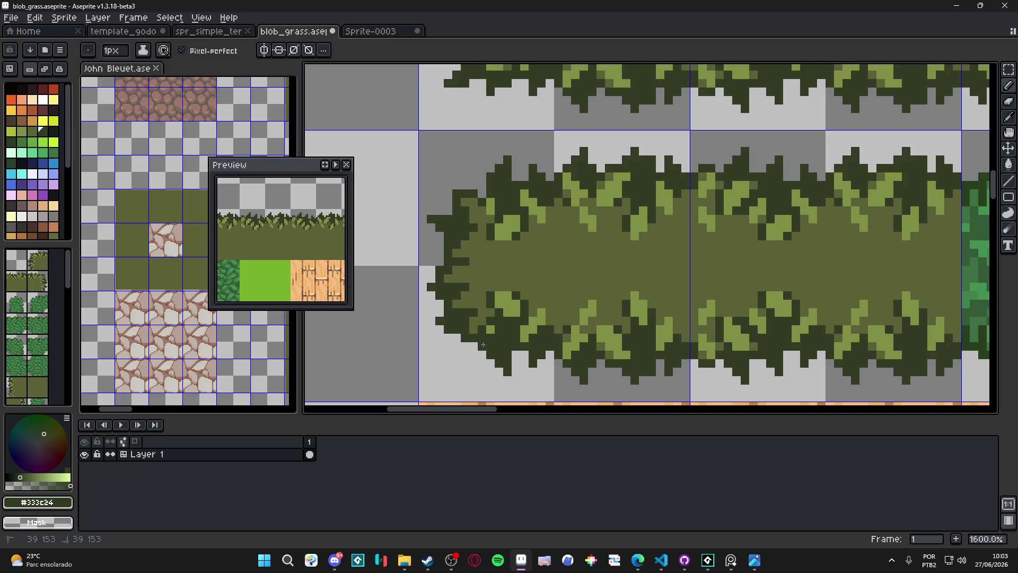
pyautogui.click(465, 363)
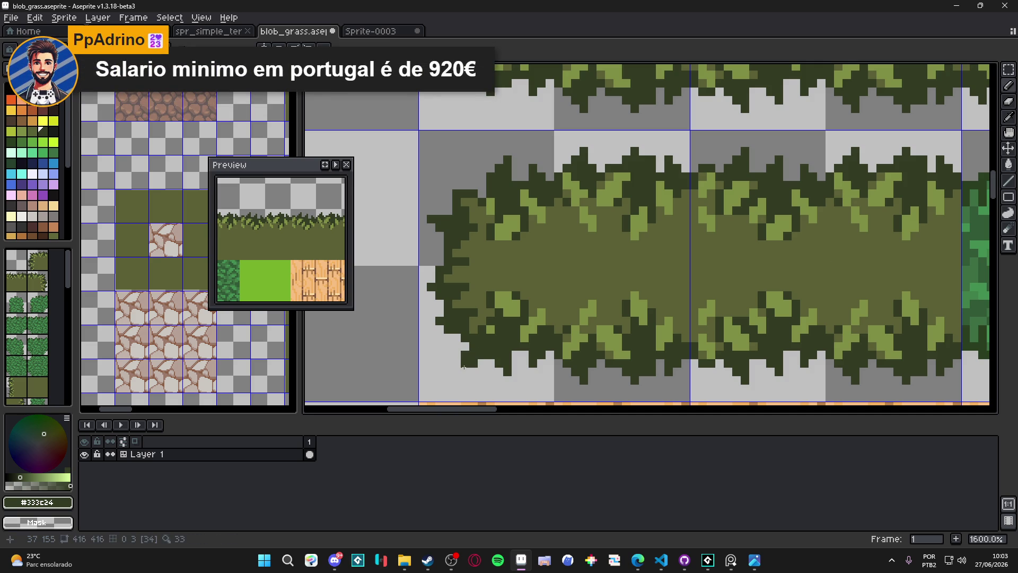
pyautogui.scroll(-3, 461, 368)
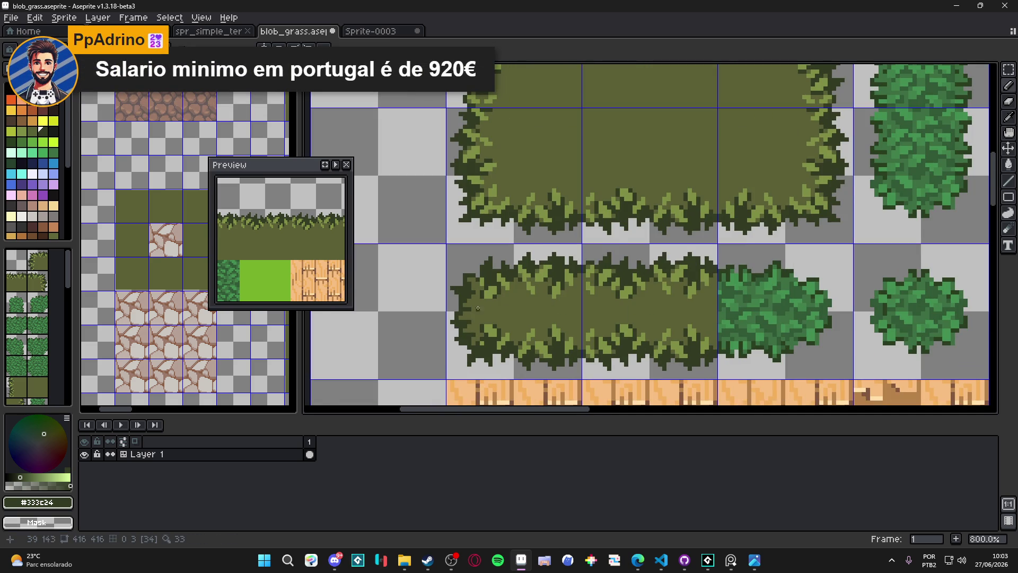
pyautogui.scroll(3, 475, 312)
# Add light-green #7f8c44 highlight pixels on the strip's left edge
pyautogui.keyDown('alt'); pyautogui.click(461, 268); pyautogui.keyUp('alt')
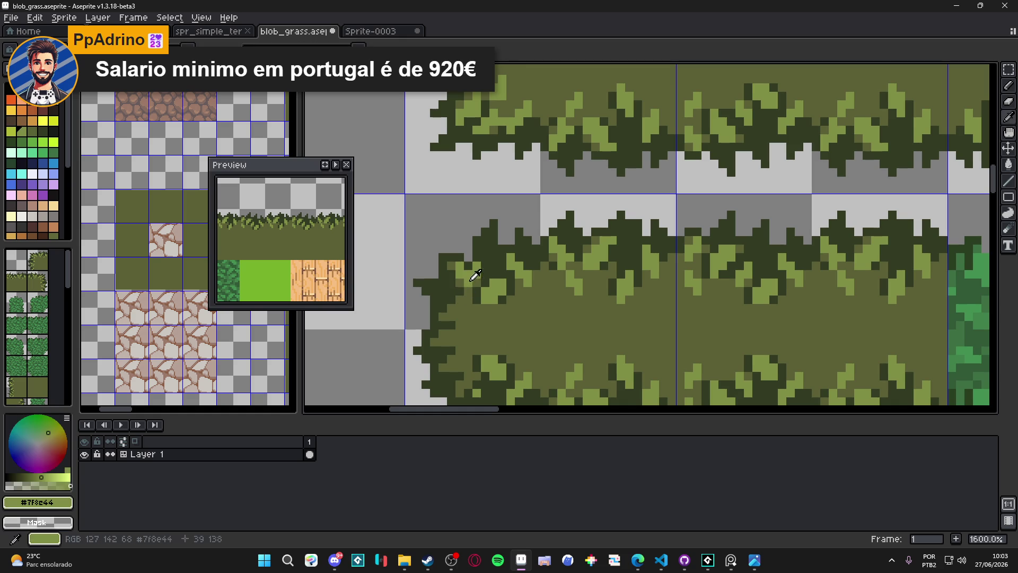
pyautogui.click(447, 341)
pyautogui.click(455, 334)
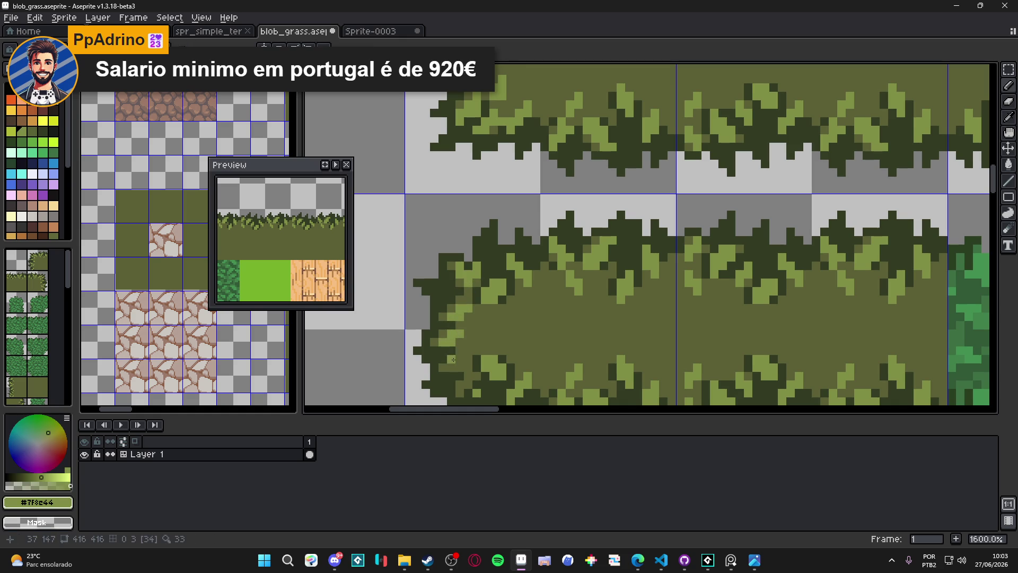
pyautogui.click(442, 355)
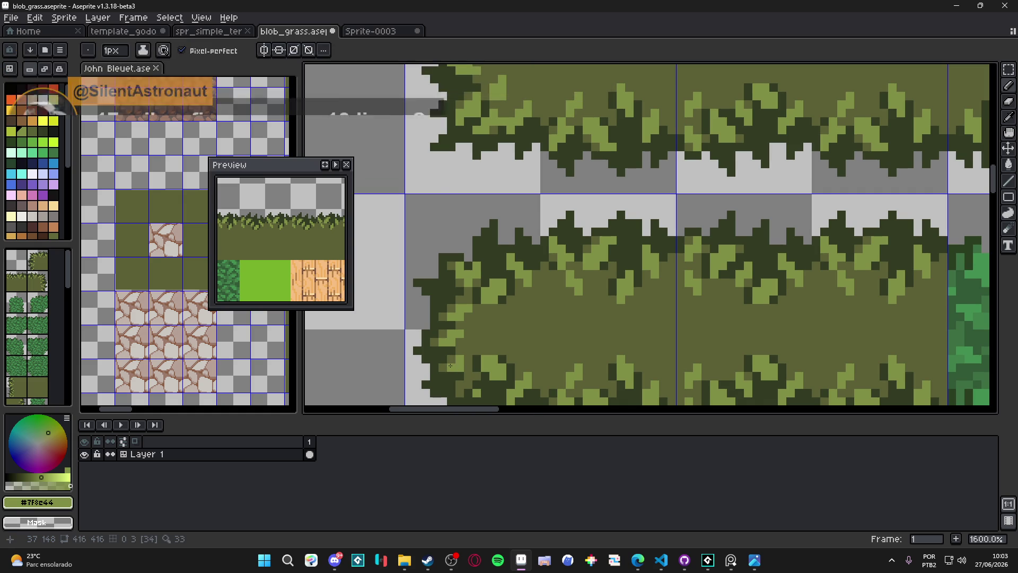
pyautogui.scroll(-2, 450, 366)
pyautogui.scroll(3, 456, 361)
pyautogui.scroll(-5, 463, 358)
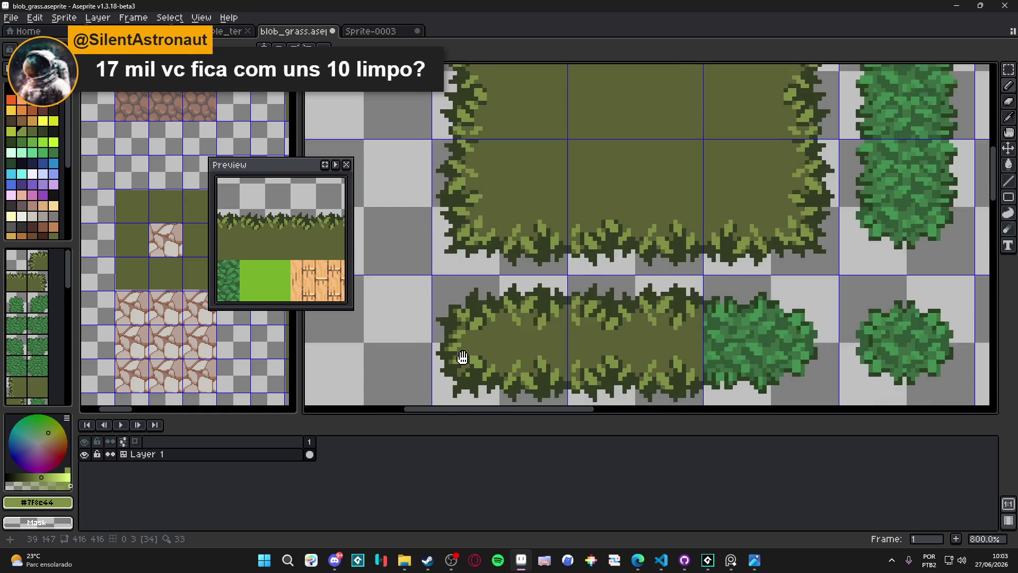
# Compare the olive and light-green colours, then undo the last pencil stroke
pyautogui.moveTo(463, 358); pyautogui.dragTo(471, 312)
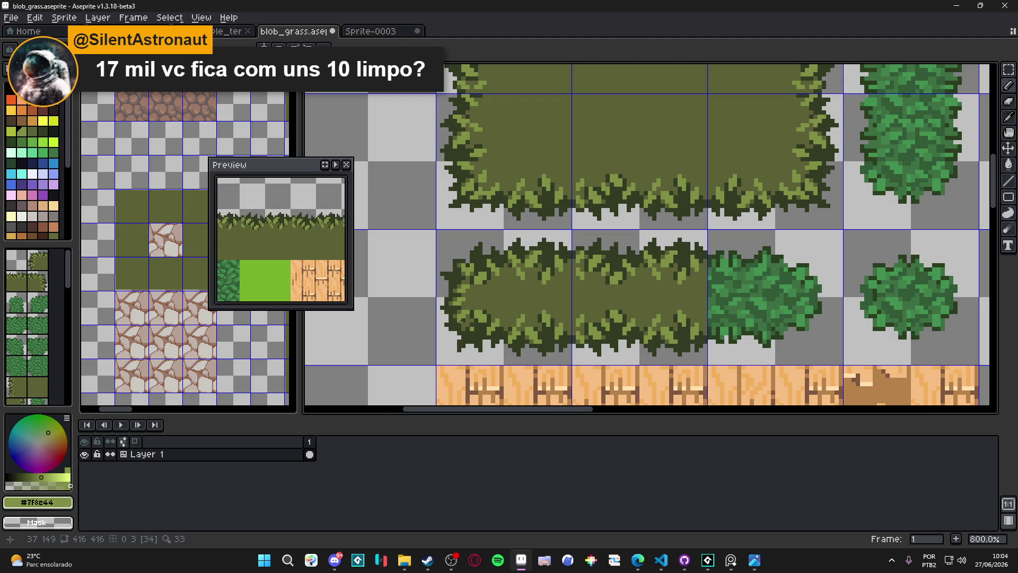
pyautogui.scroll(3, 458, 320)
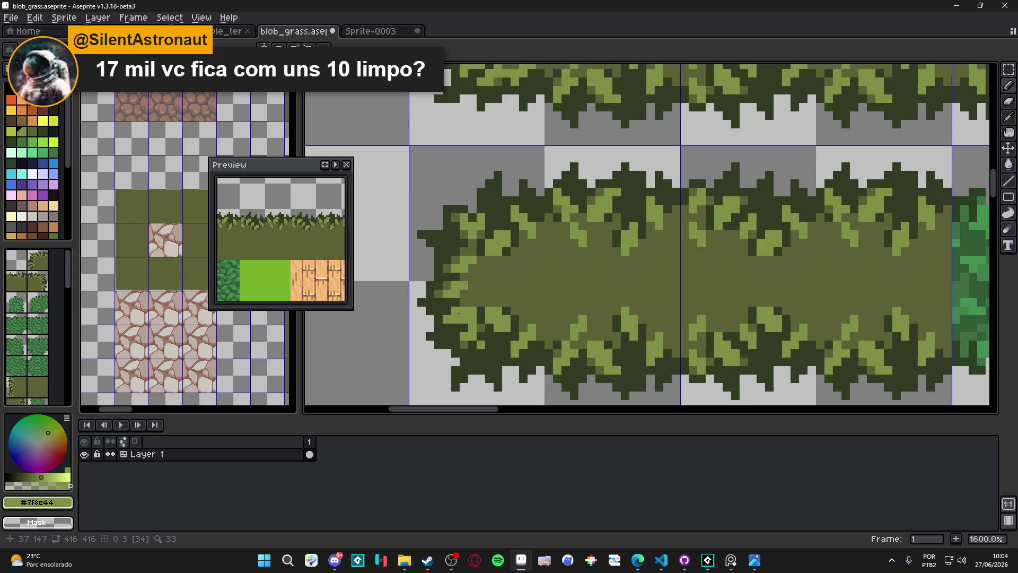
pyautogui.keyDown('alt'); pyautogui.click(458, 313); pyautogui.keyUp('alt')
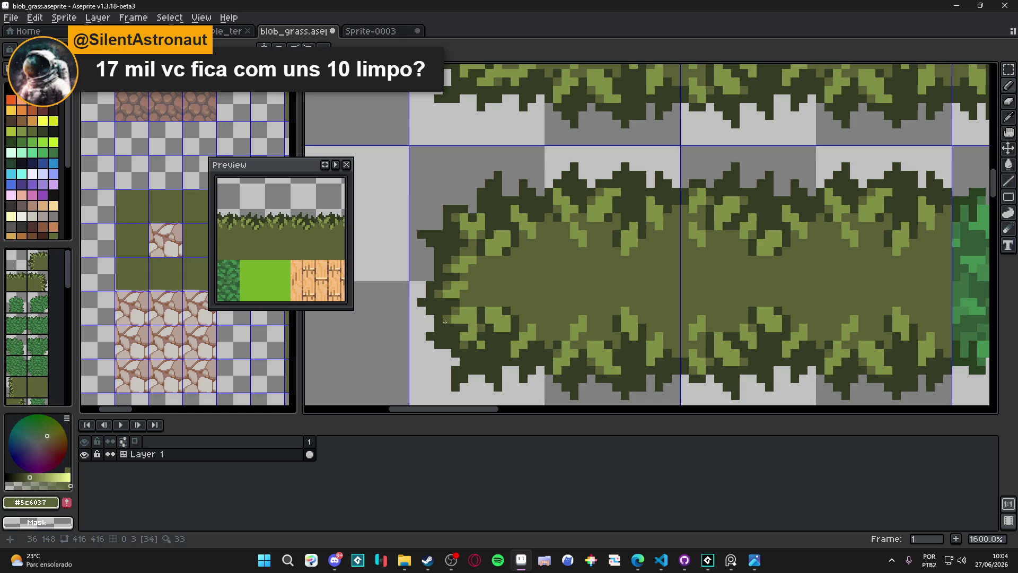
pyautogui.keyDown('alt'); pyautogui.click(455, 295); pyautogui.keyUp('alt')
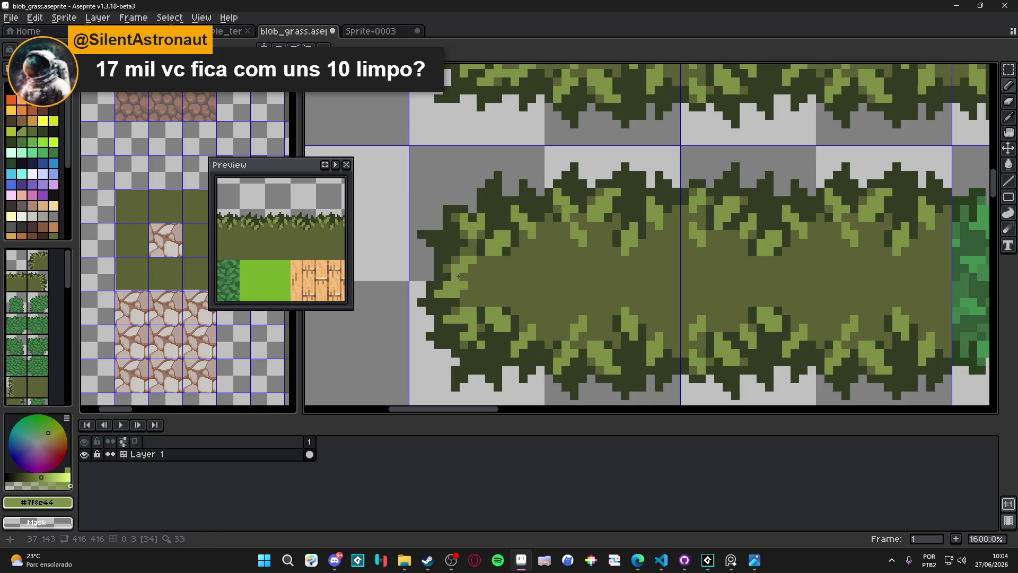
pyautogui.hotkey('ctrl', 'z')
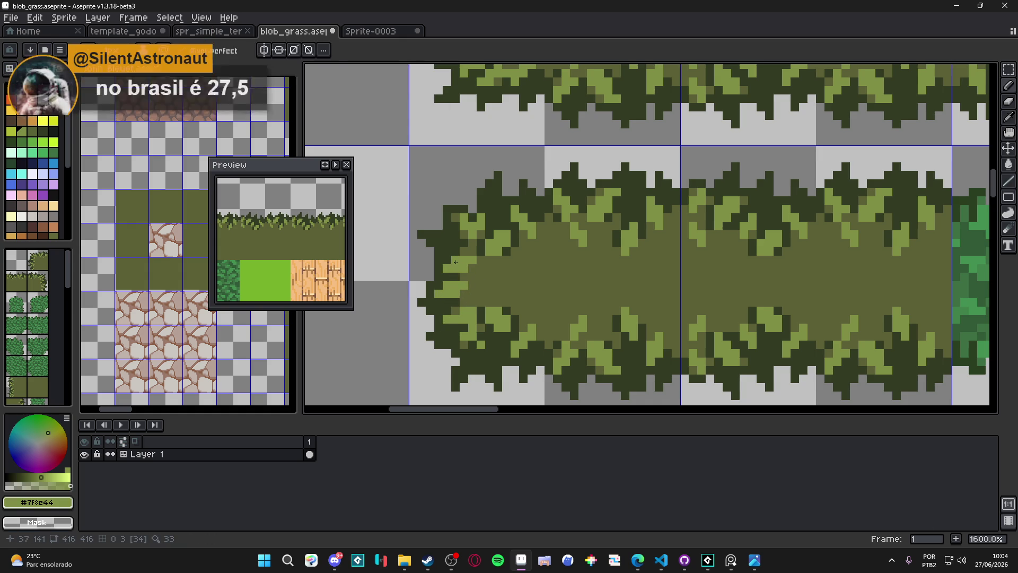
# Pick the dark green and zoom out to view the whole tileset
pyautogui.hscroll(-1, 463, 265)
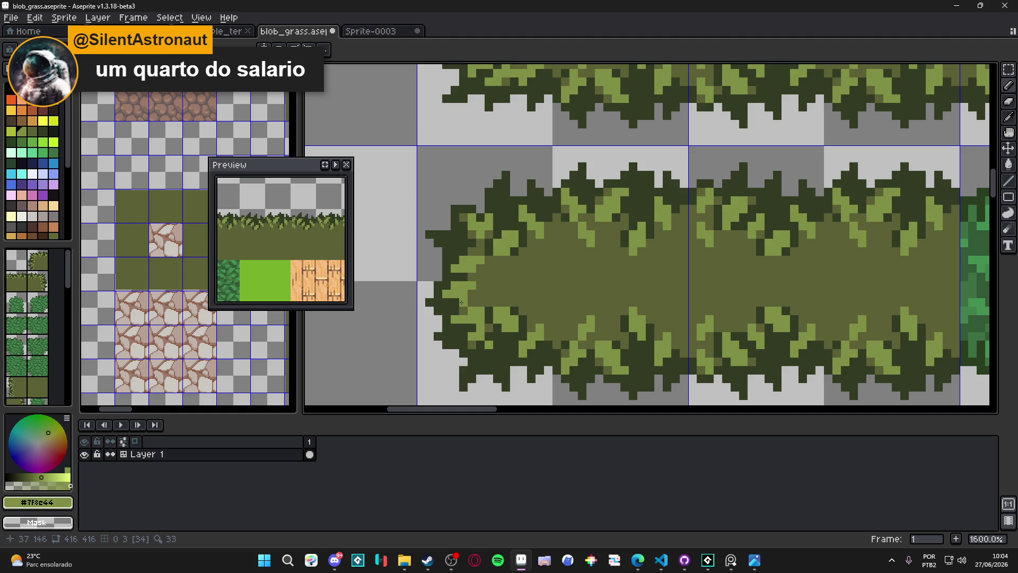
pyautogui.scroll(-1, 461, 303)
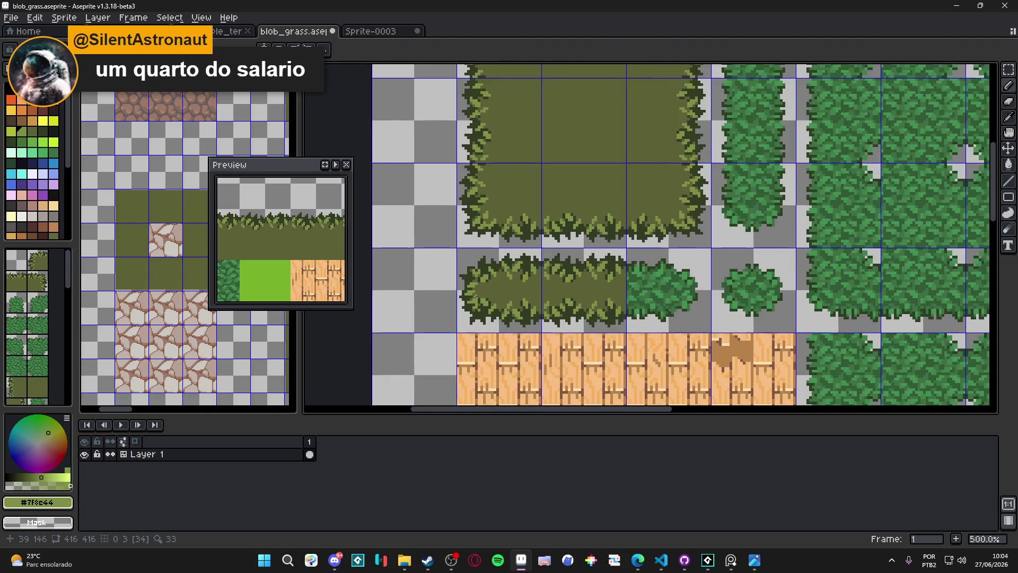
pyautogui.scroll(1, 457, 269)
pyautogui.keyDown('alt'); pyautogui.click(454, 273); pyautogui.keyUp('alt')
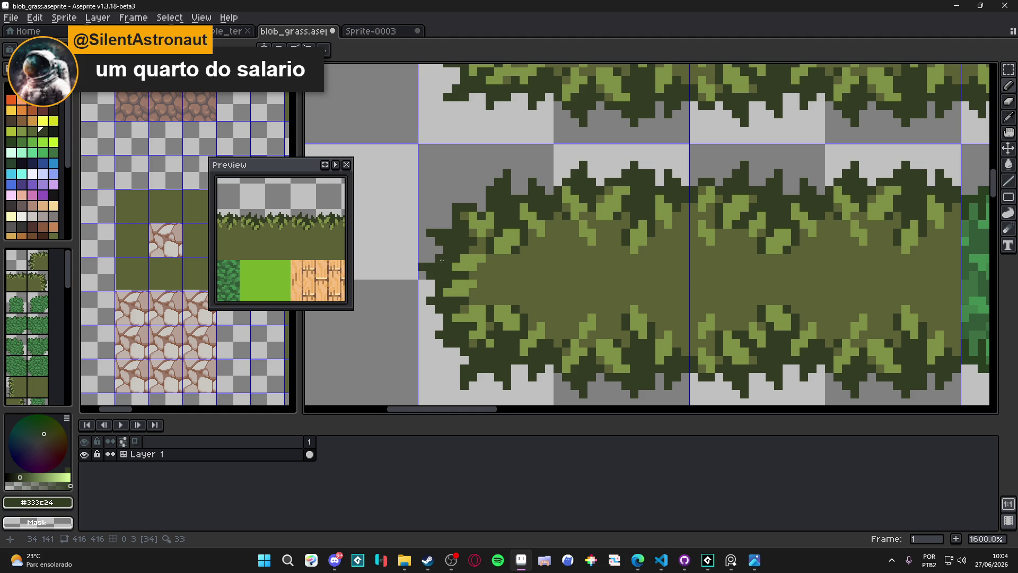
pyautogui.scroll(-4, 442, 260)
pyautogui.scroll(-2, 442, 260)
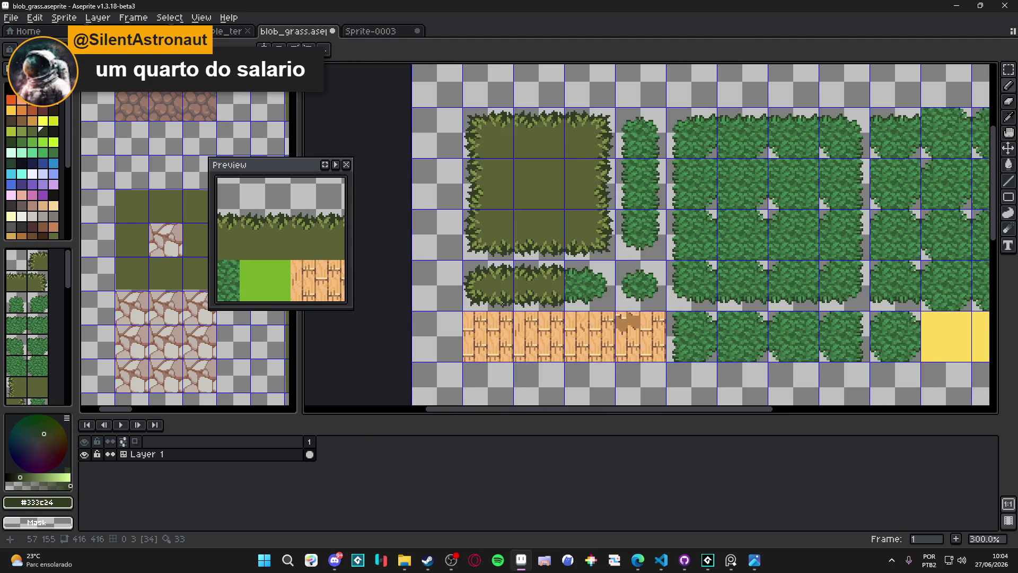
pyautogui.scroll(-1, 496, 310)
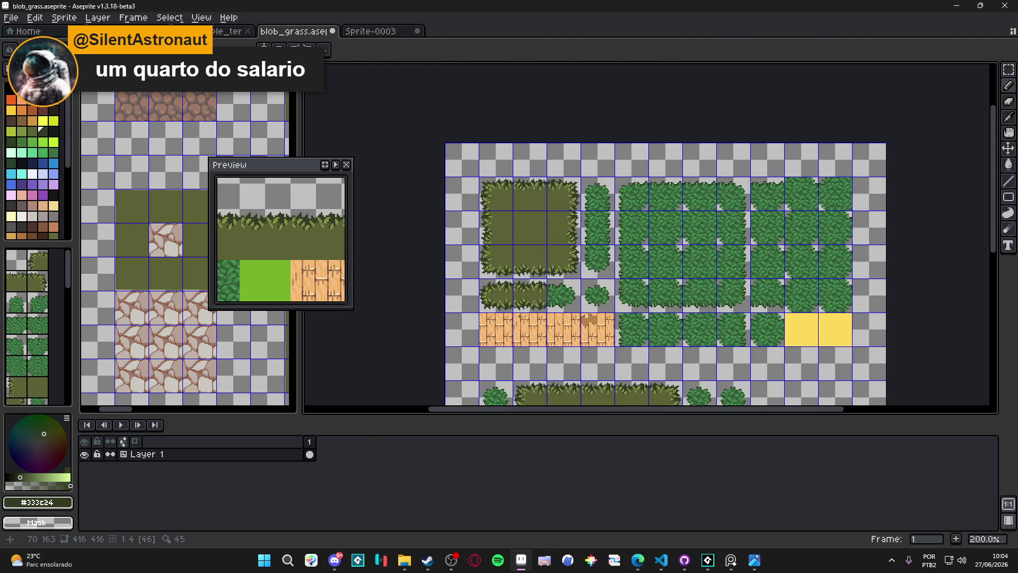